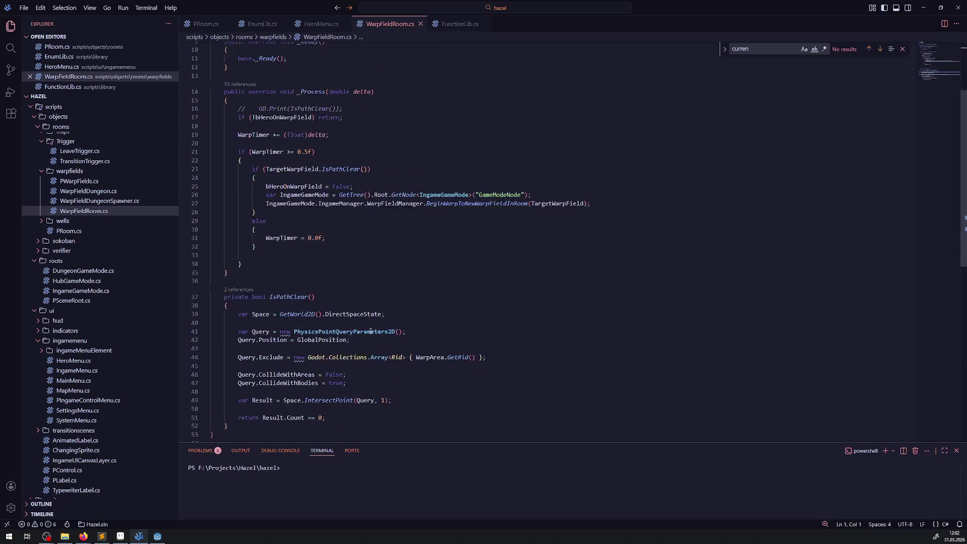
Scroll up through WarpFieldRoom.cs, then bring the Godot editor forward.
scroll(333, 355, up, 4)
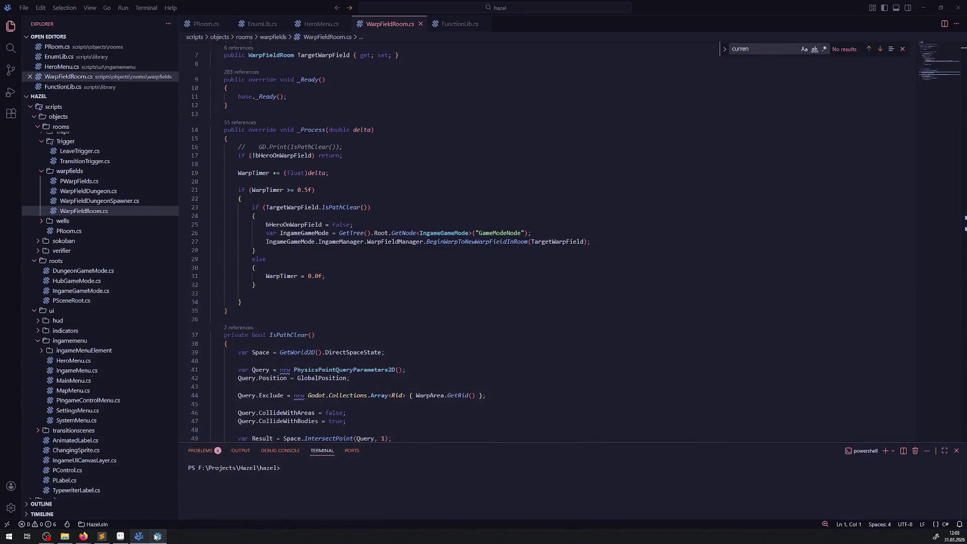
click(157, 537)
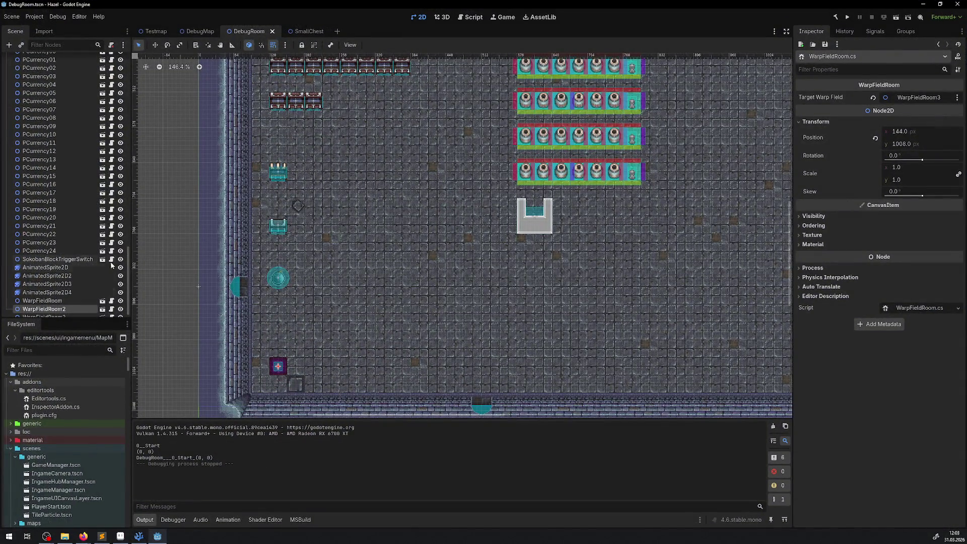
In the WarpFieldRoom scene, move WarpArea above AnimatedSprite2D in the scene tree.
click(102, 309)
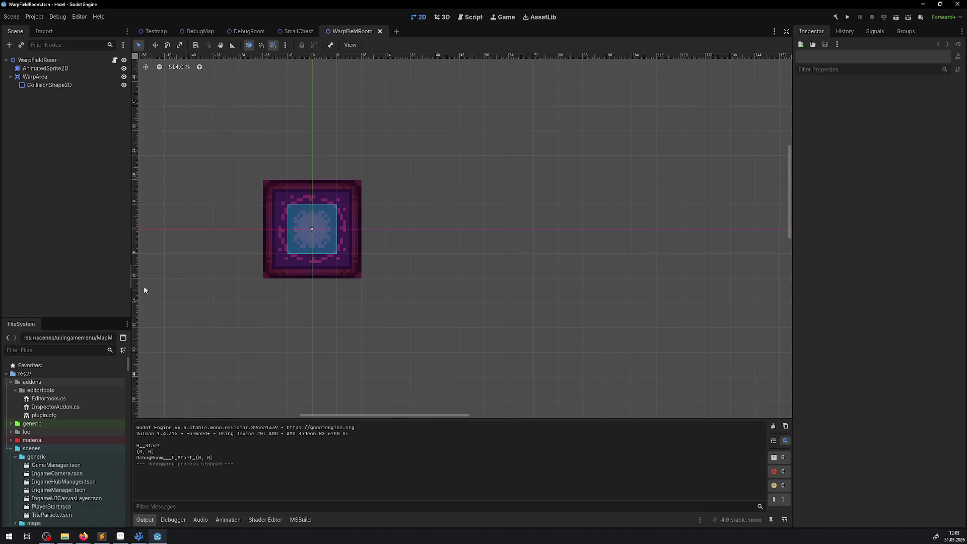
click(45, 68)
drag(35, 77, 48, 64)
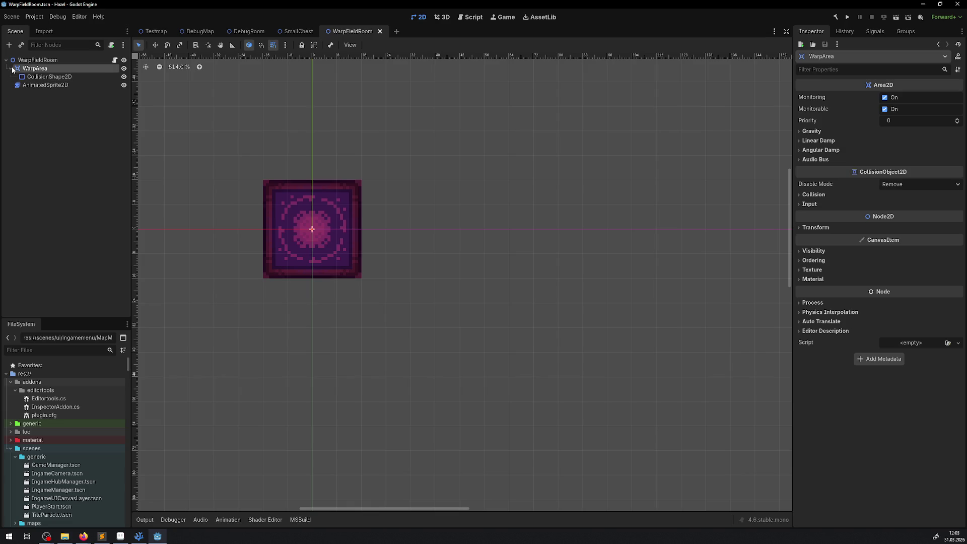
click(36, 77)
click(11, 68)
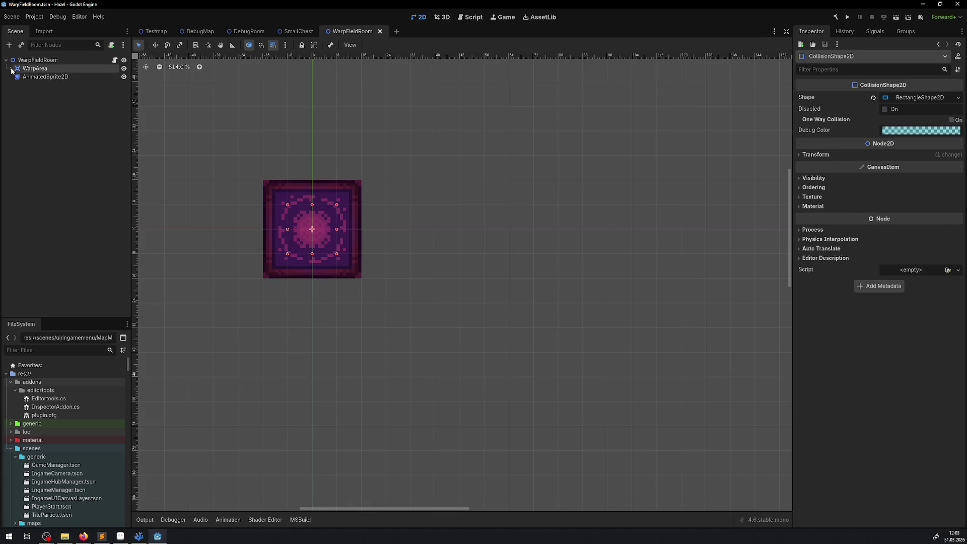
Play and pause AnimatedSprite2D's SpriteFrames preview, then switch to Aseprite.
click(55, 80)
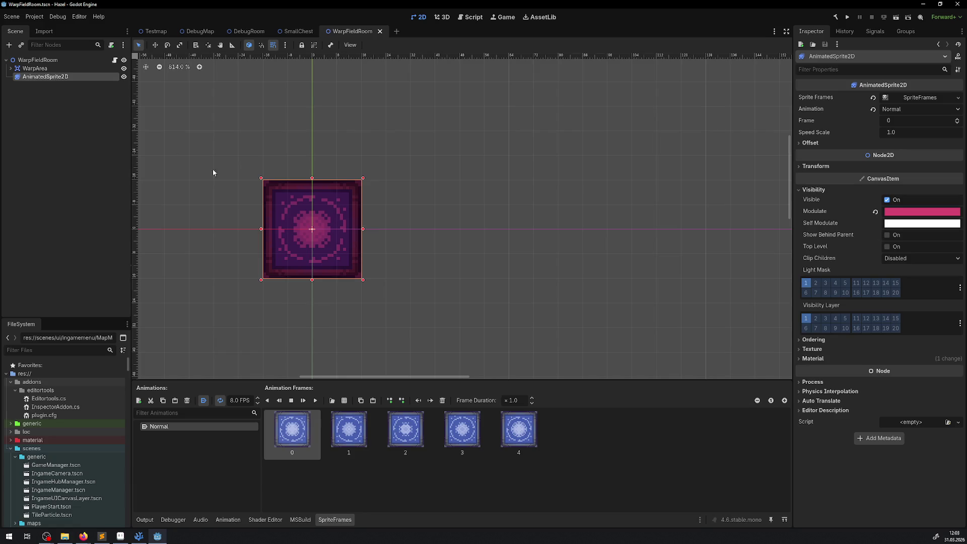
click(315, 400)
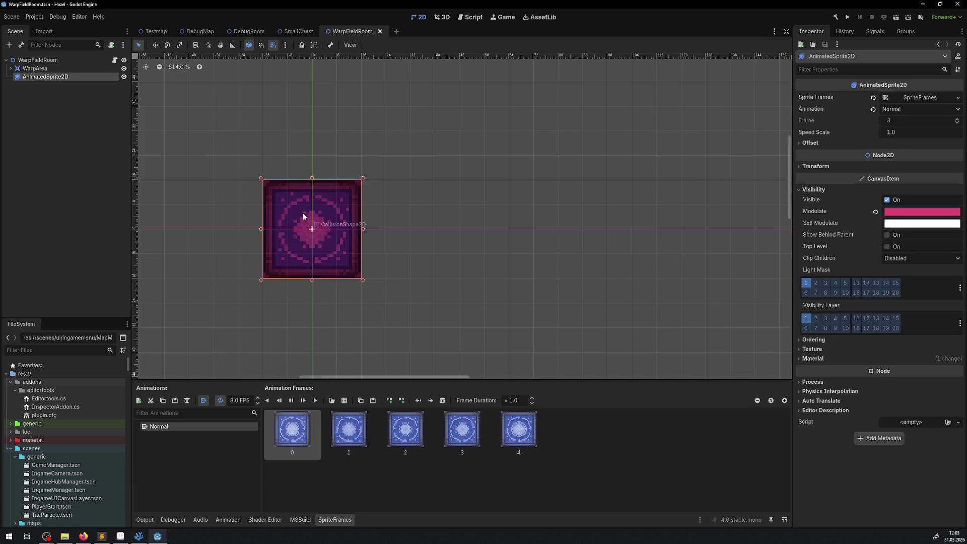
scroll(303, 216, up, 6)
scroll(306, 225, down, 3)
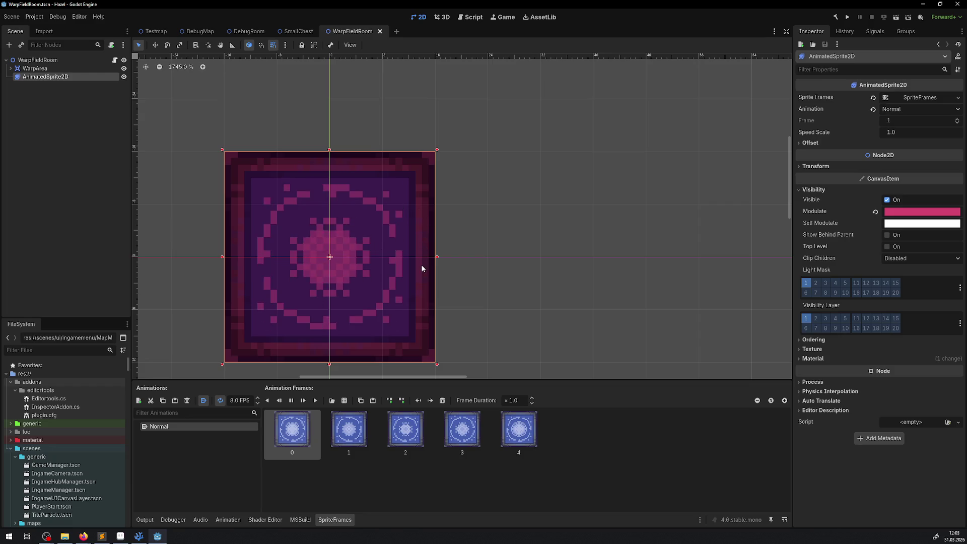
click(291, 400)
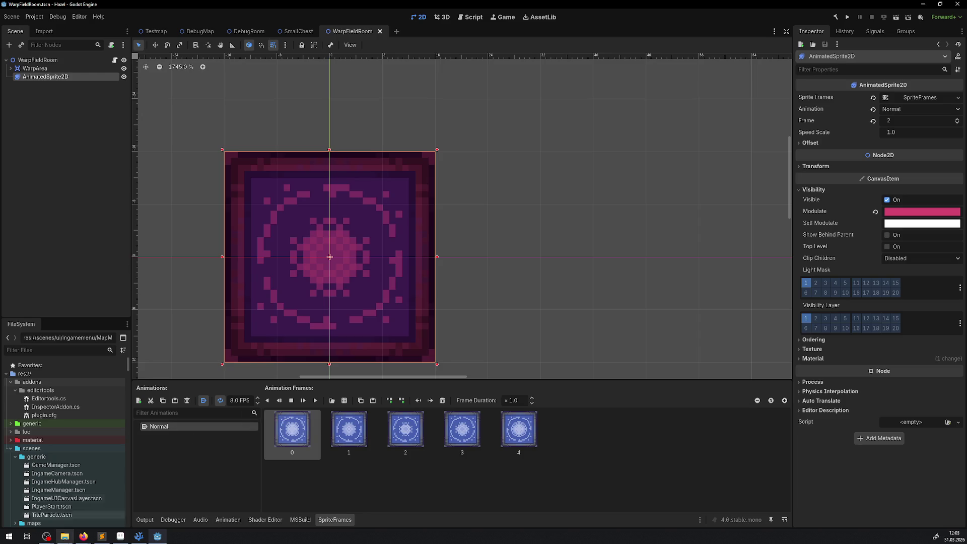
click(121, 536)
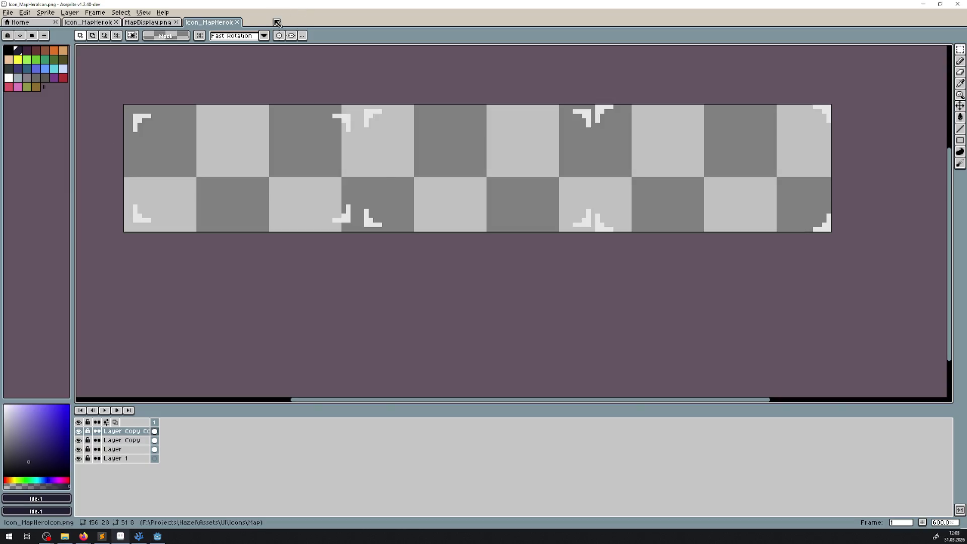
Close the Icon_MapHeroIcon tab in Aseprite and cycle through VS Code, Godot, and back to VS Code.
click(238, 22)
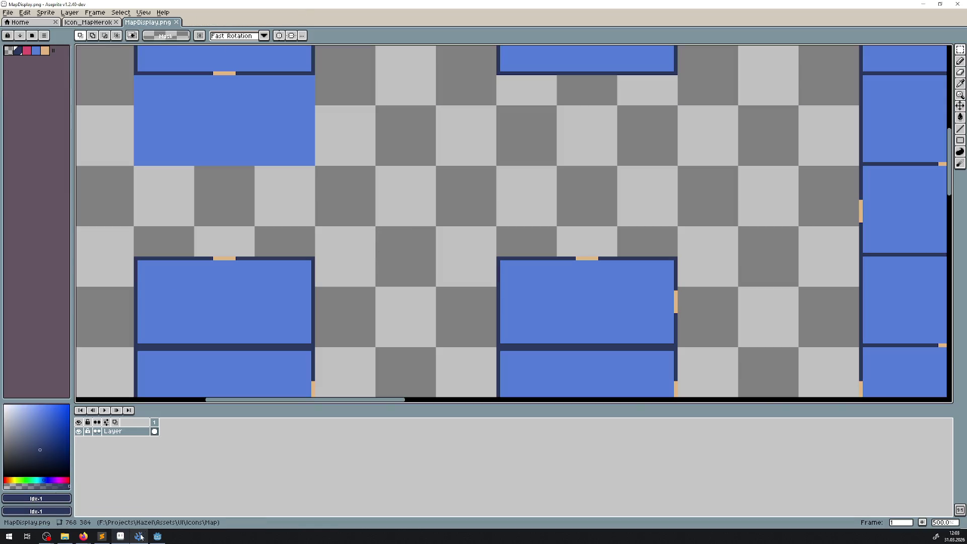
click(140, 536)
click(157, 535)
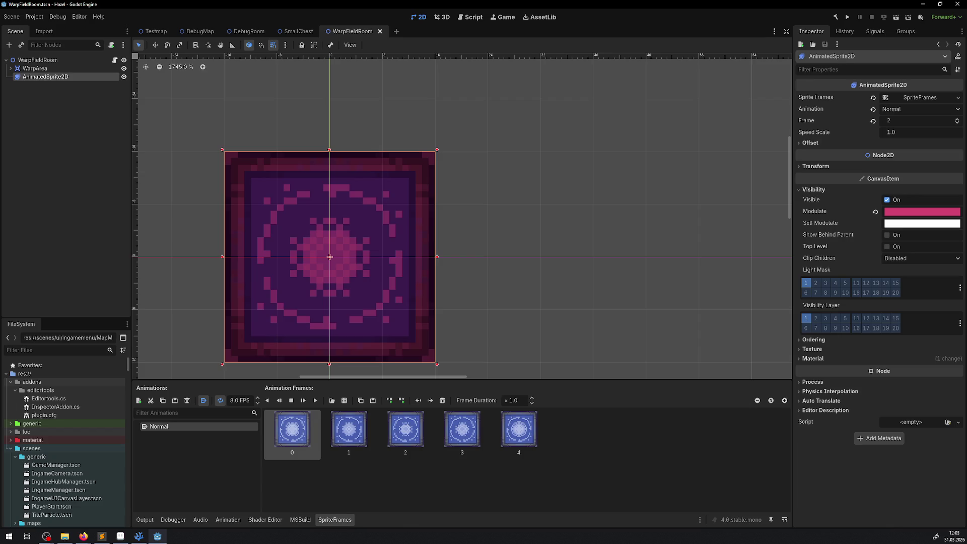
click(139, 535)
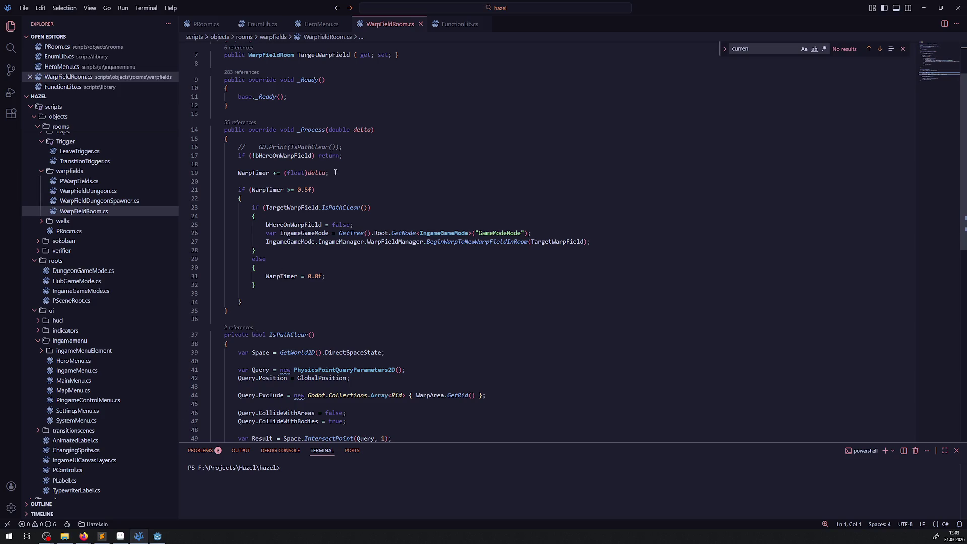
Review the _Process and IsPathClear methods in WarpFieldRoom.cs, then place the caret on PWarpFields.
double_click(309, 129)
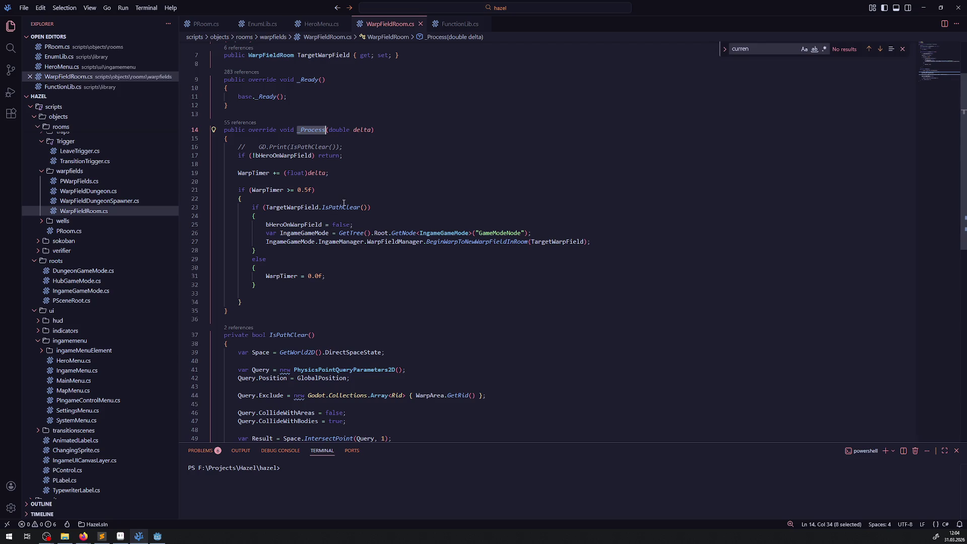
double_click(291, 334)
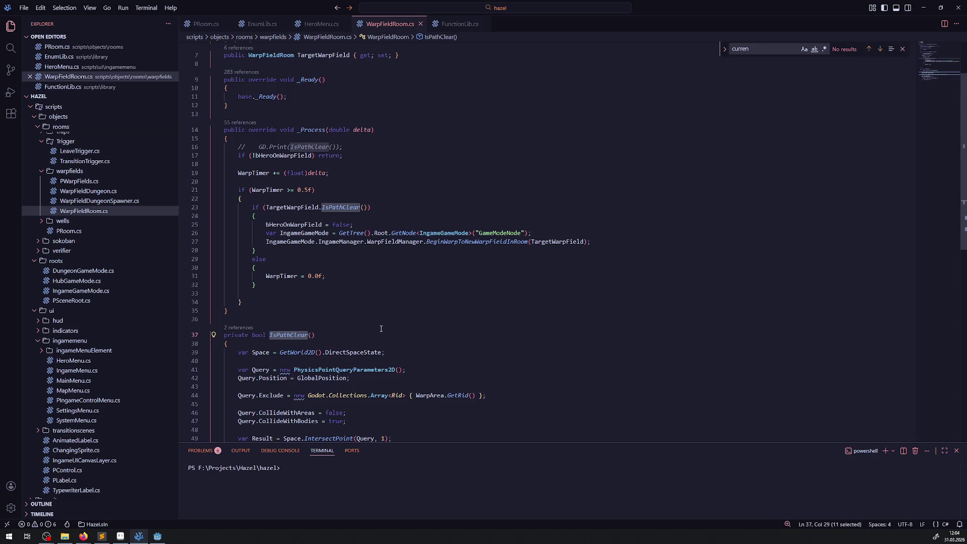
scroll(381, 328, down, 2)
mouse_move(324, 408)
mouse_down()
mouse_move(237, 398)
mouse_move(216, 276)
mouse_move(216, 309)
mouse_move(303, 258)
mouse_move(315, 376)
mouse_up()
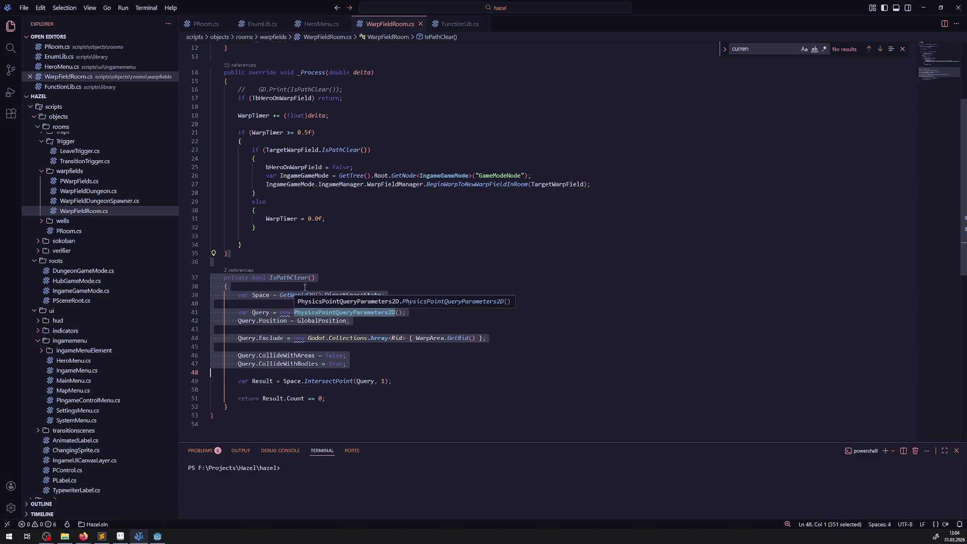
scroll(317, 345, up, 5)
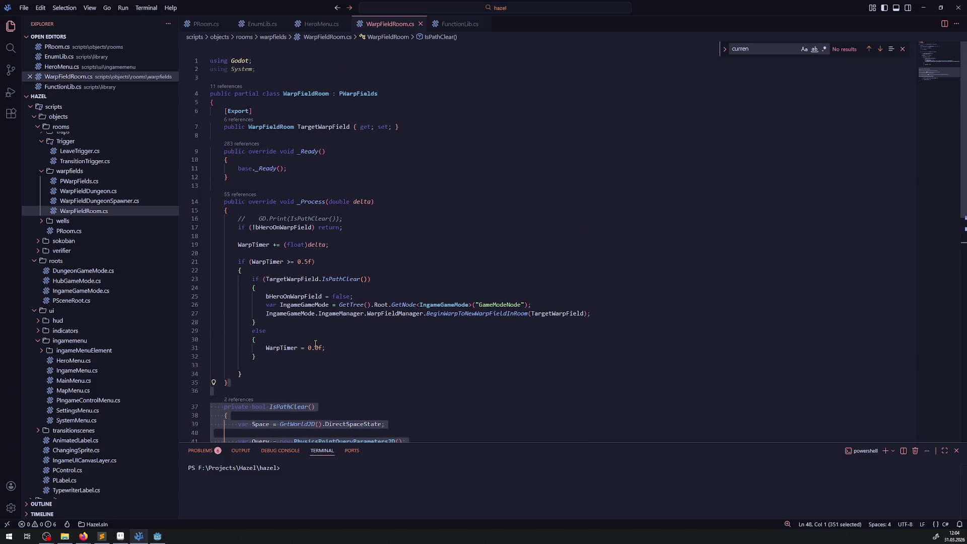
click(355, 94)
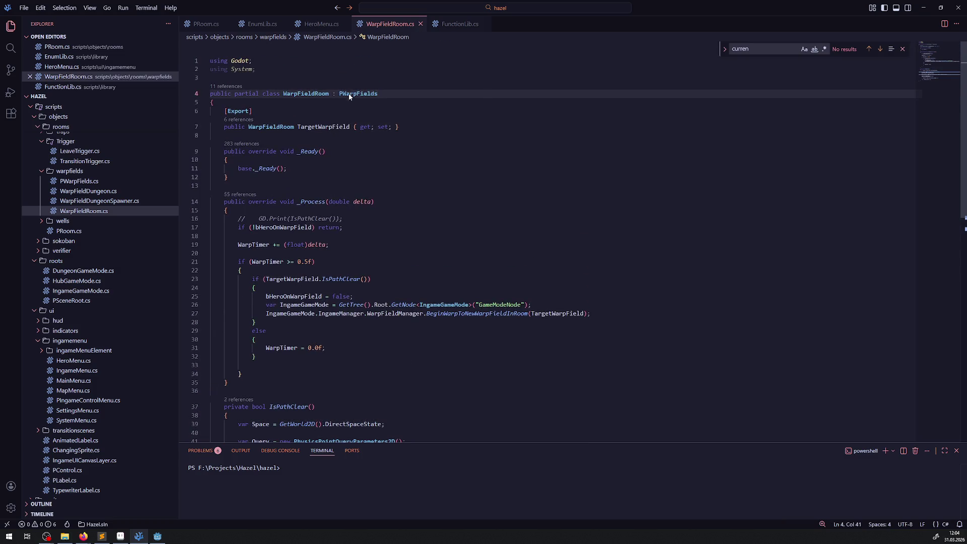
Open PWarpFields.cs in its own tab via Peek Definition.
right_click(356, 94)
click(370, 108)
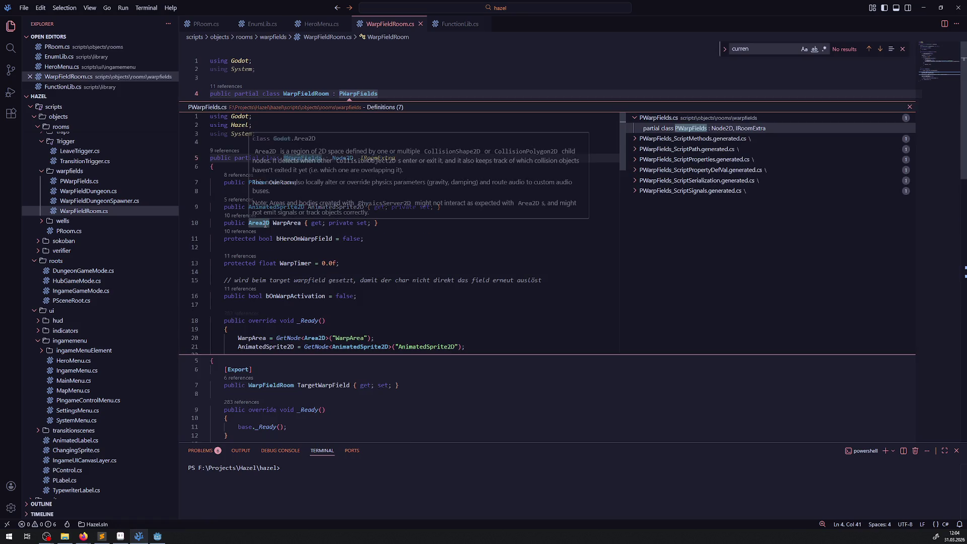
double_click(267, 193)
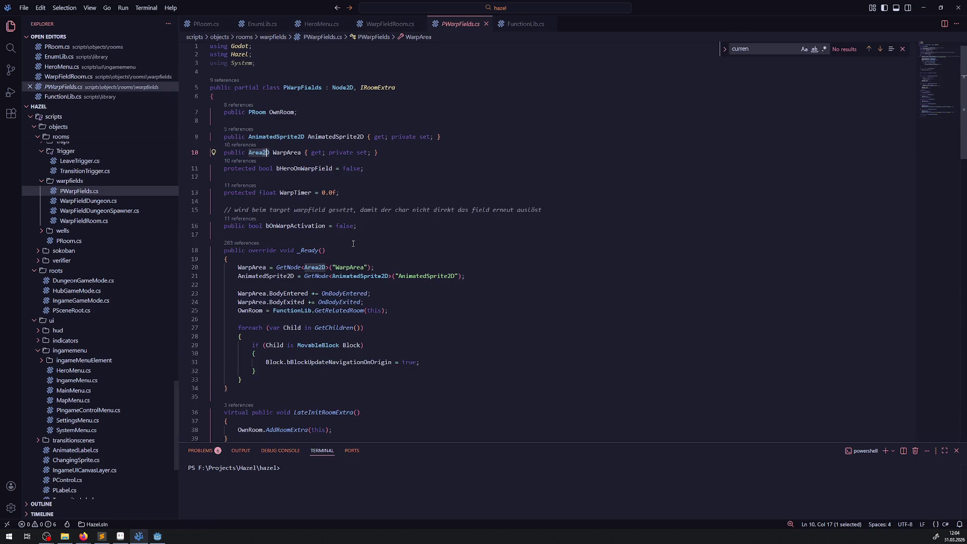
scroll(373, 272, down, 5)
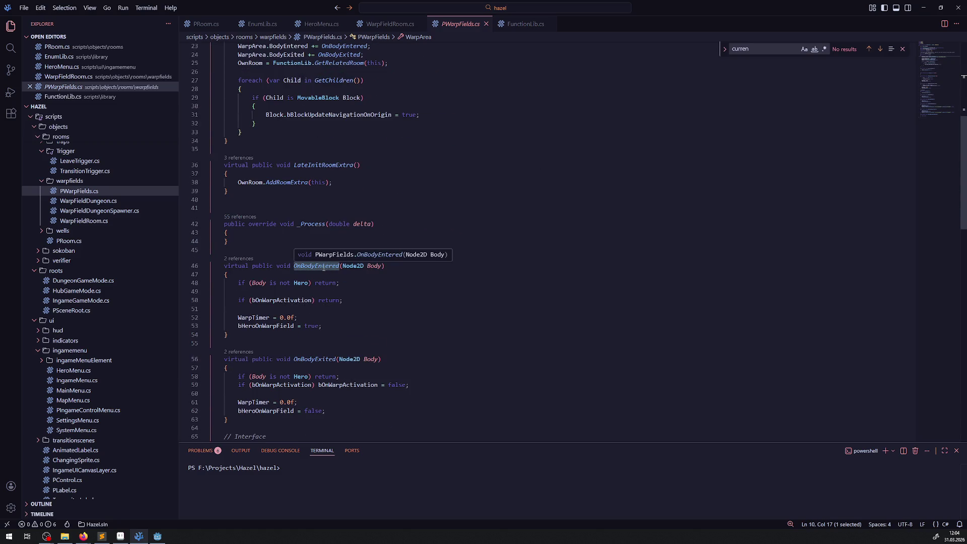
Add GD.Print(Body.GetParent().Name); at the top of OnBodyEntered, then return to Godot.
click(310, 277)
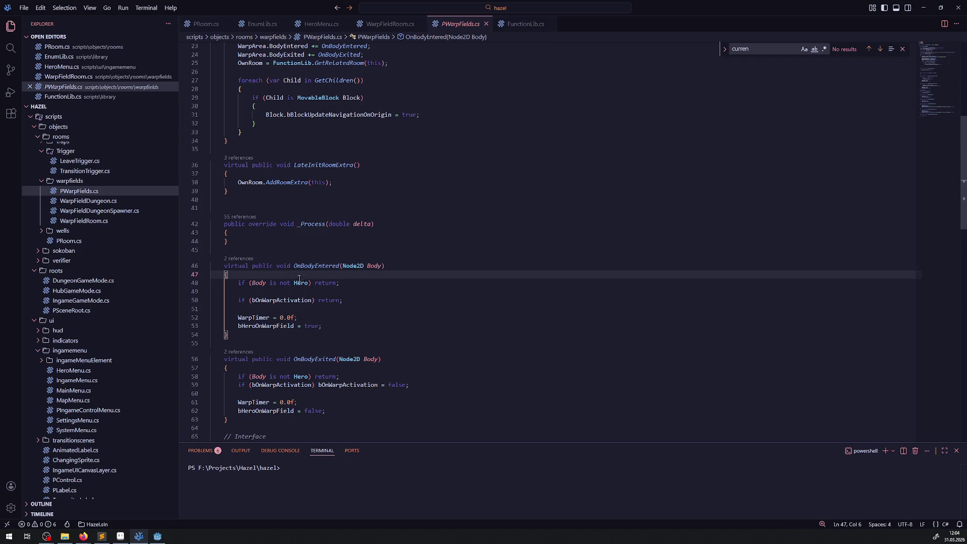
key(Return)
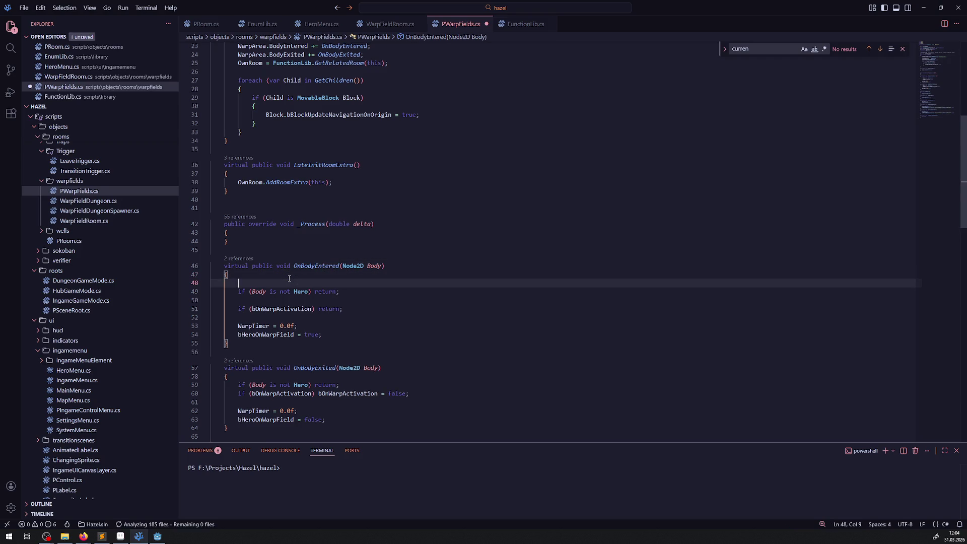
text(GD.Print()
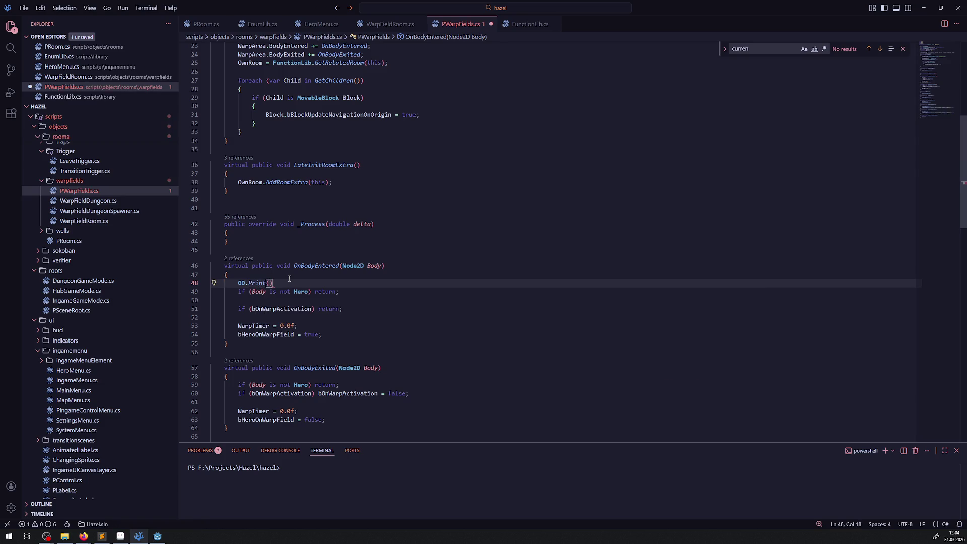
text(Body)
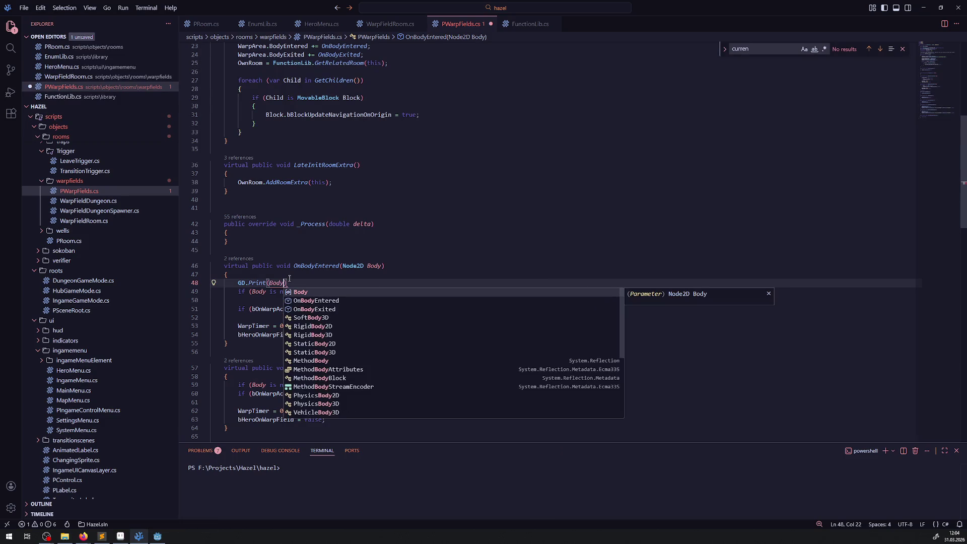
text(.GetPa)
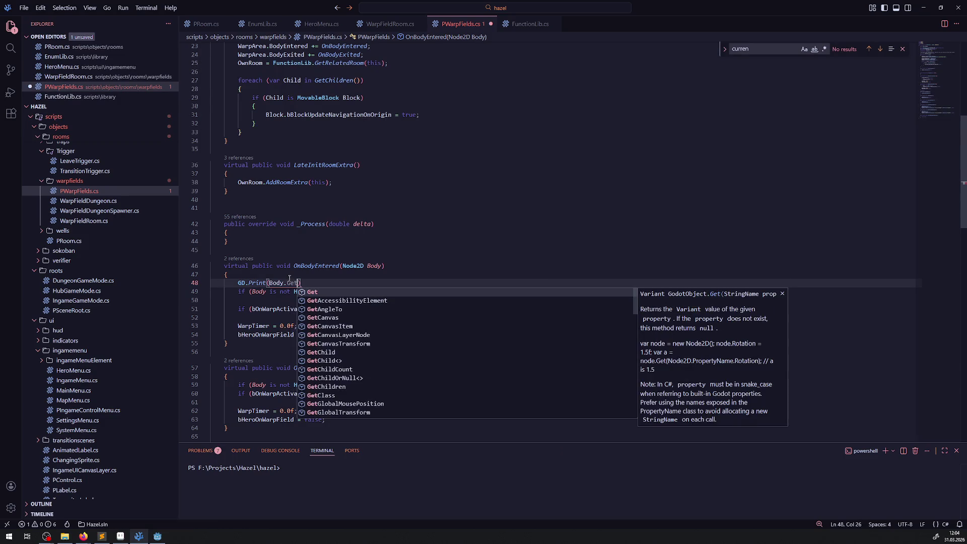
key(Tab)
text(())
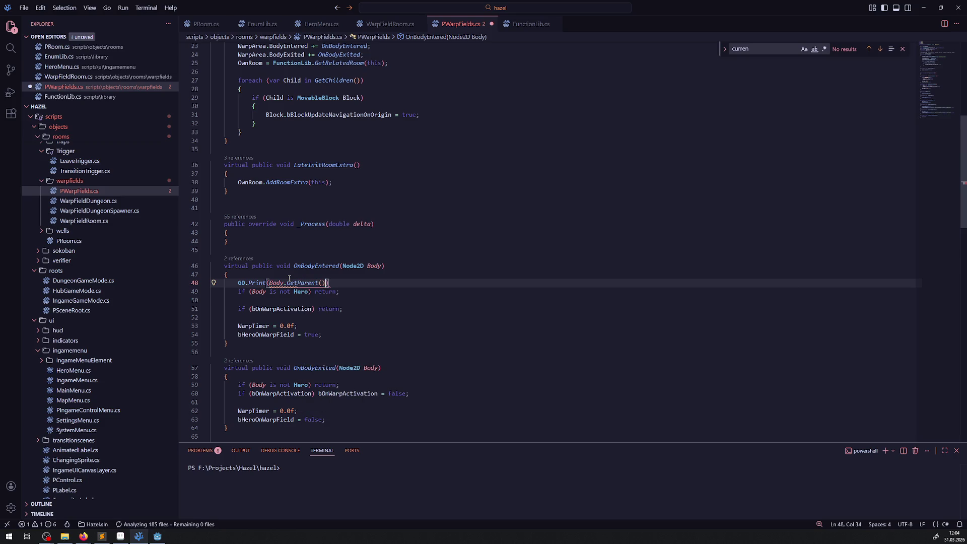
text(.Name);)
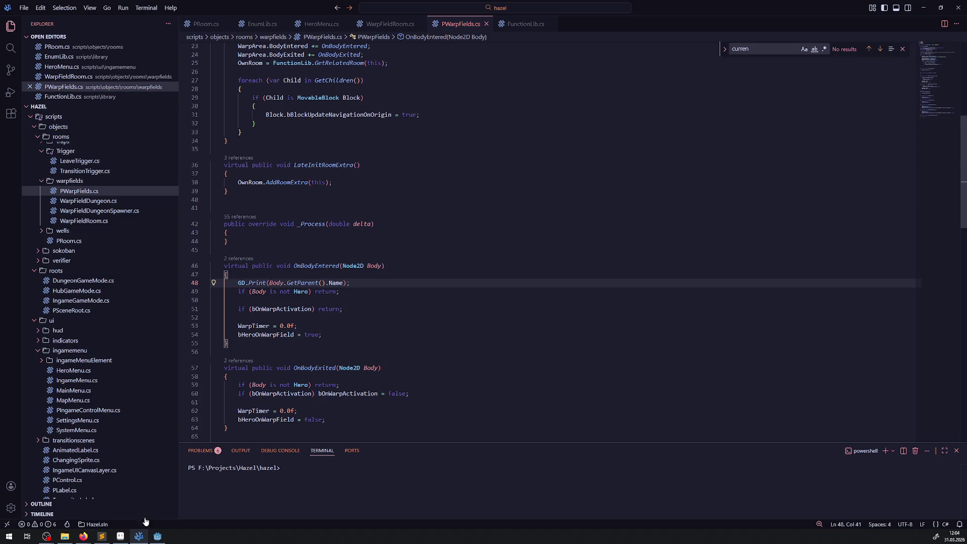
click(157, 535)
Build and run the DebugRoom scene, stop it with F8, and switch to the Game workspace.
mouse_move(205, 37)
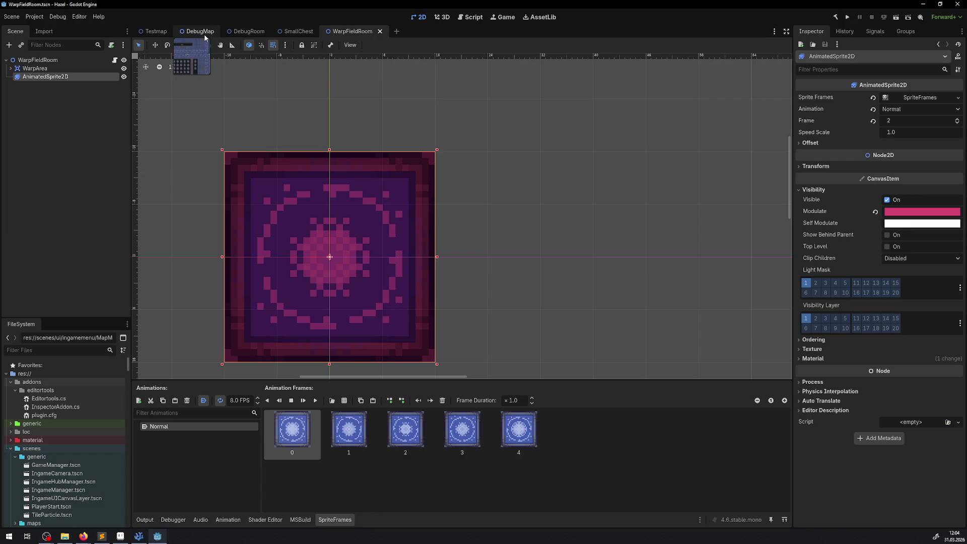
click(200, 32)
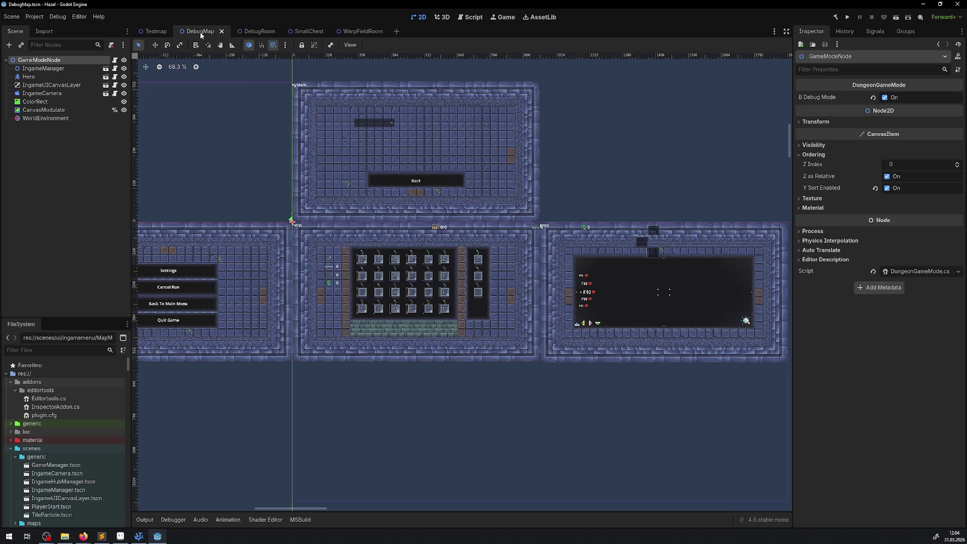
click(249, 34)
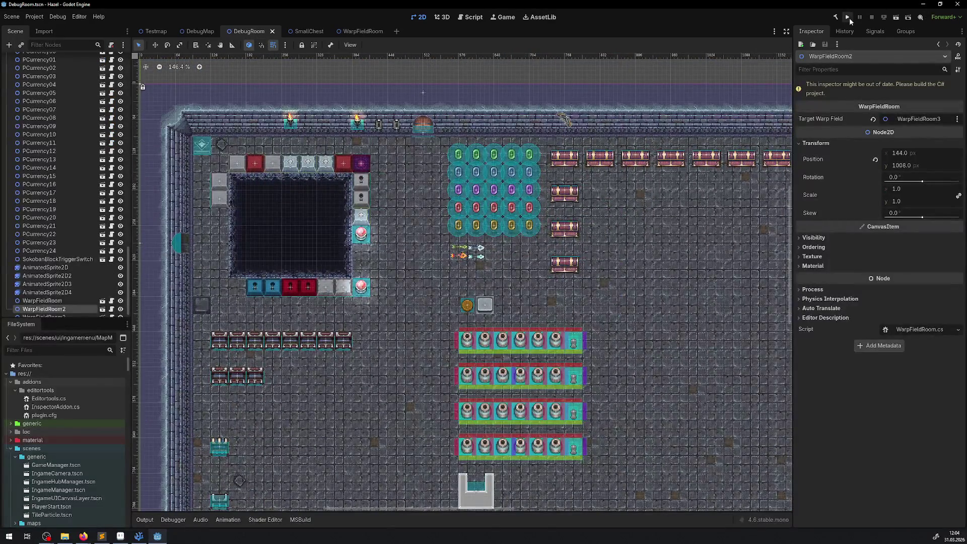
click(836, 19)
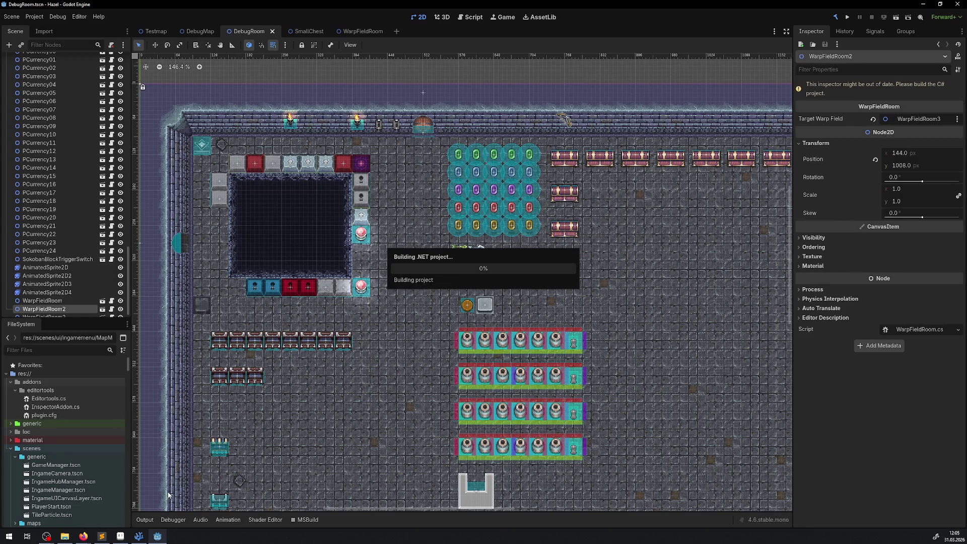
click(847, 17)
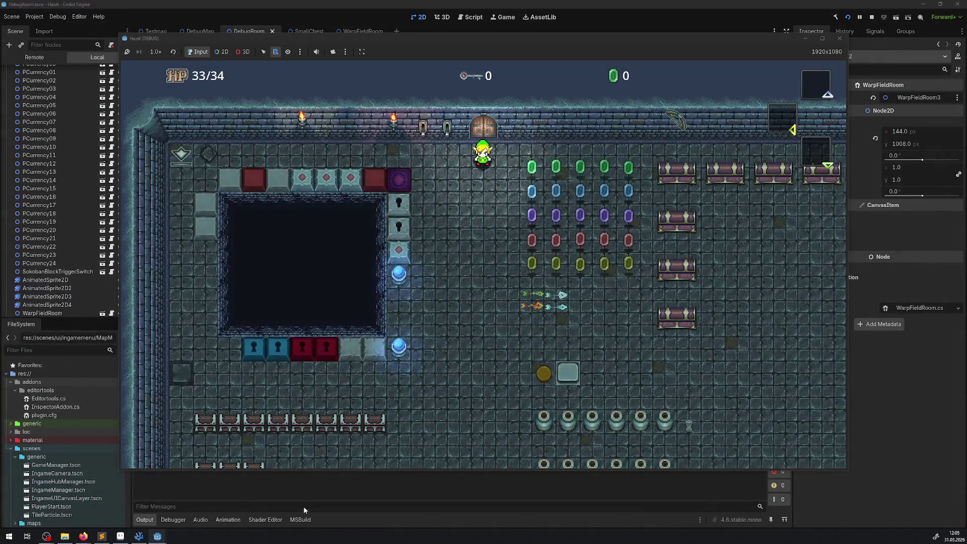
click(308, 484)
key(F8)
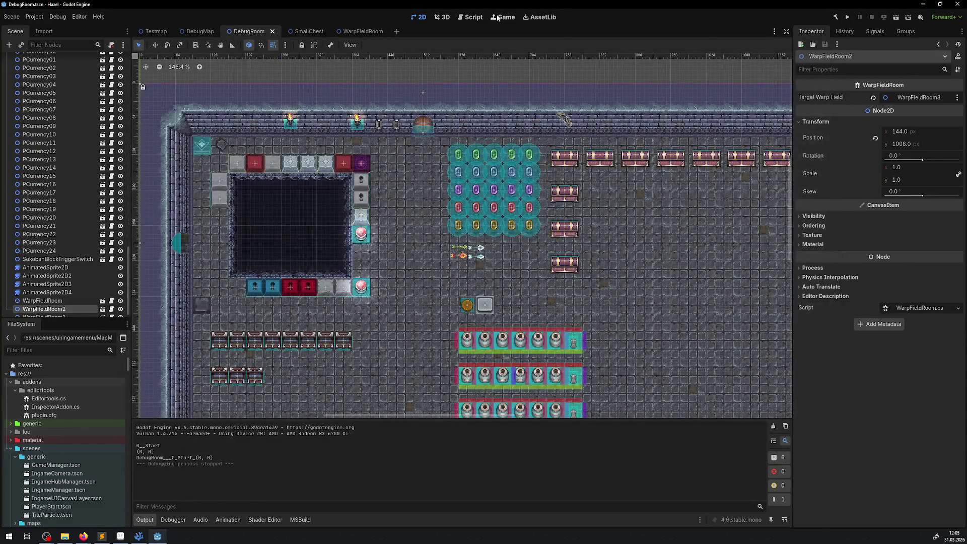
click(503, 17)
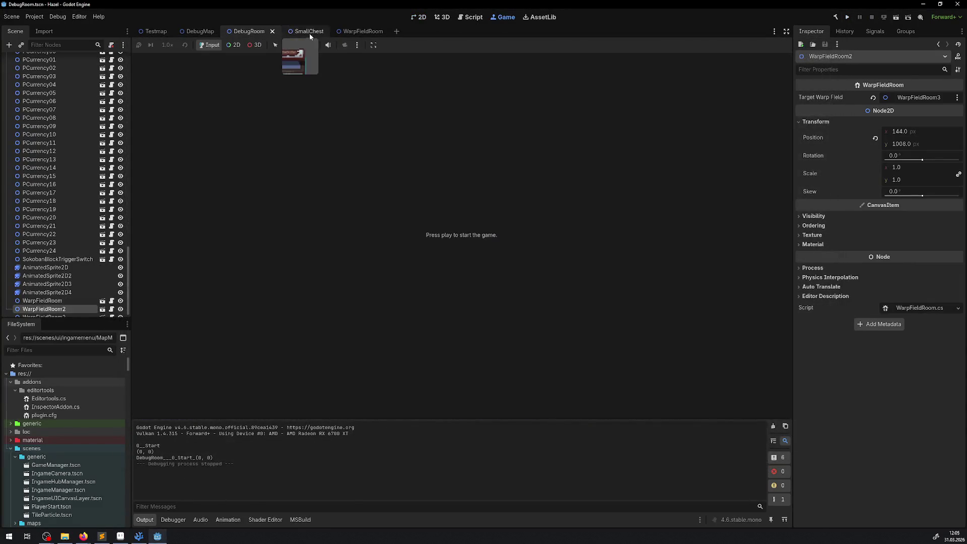
Check the Game workspace's embedding options.
click(374, 45)
click(384, 67)
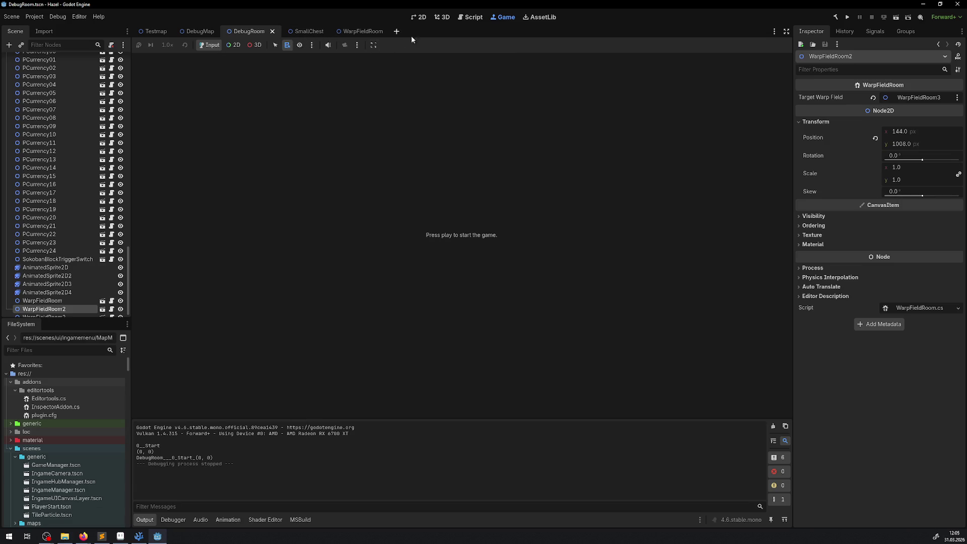
click(373, 45)
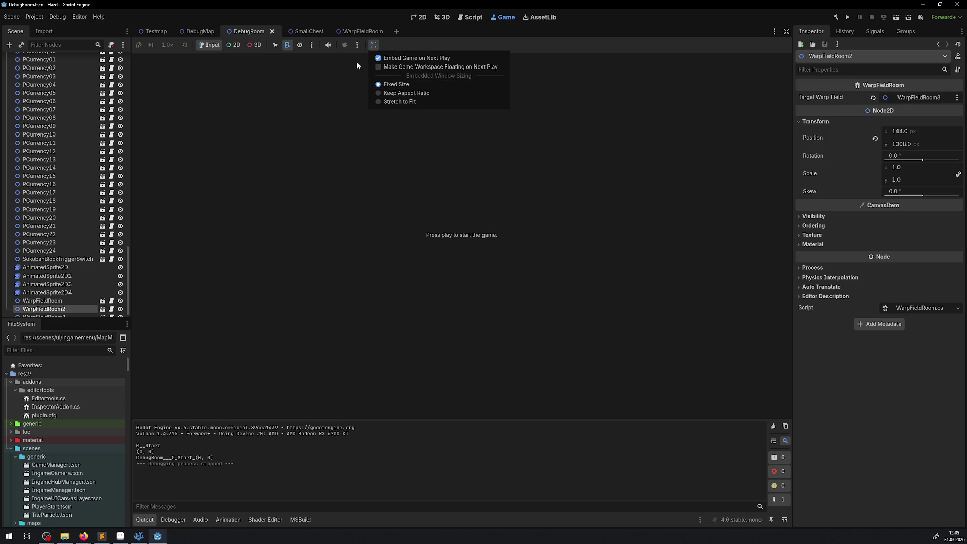
click(565, 107)
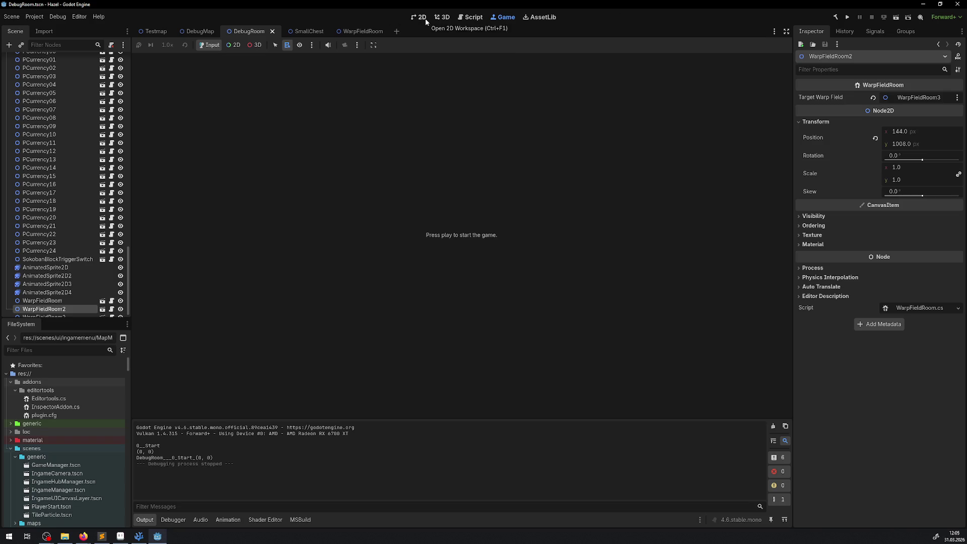
In the 2D view, move ExplodableBlock2 to (144, 1008).
click(425, 18)
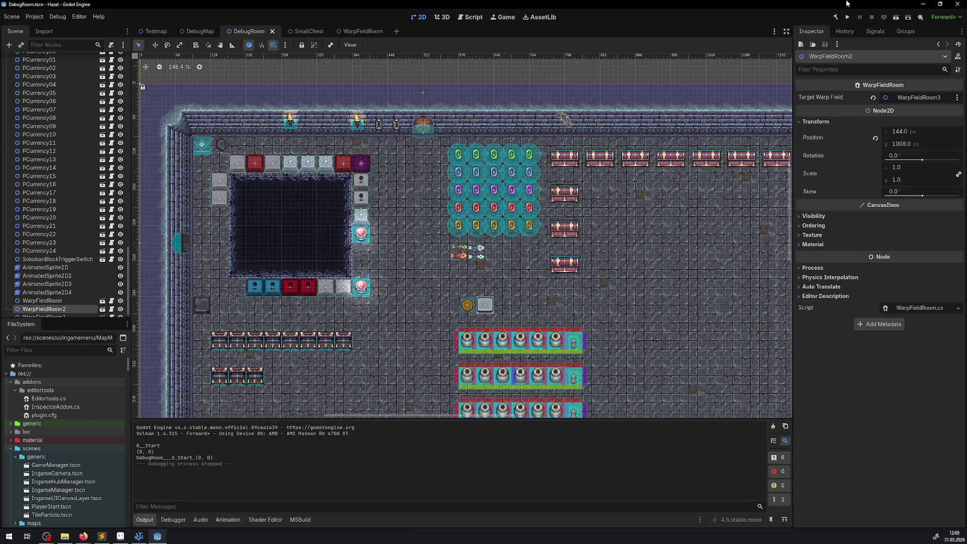
scroll(384, 278, down, 5)
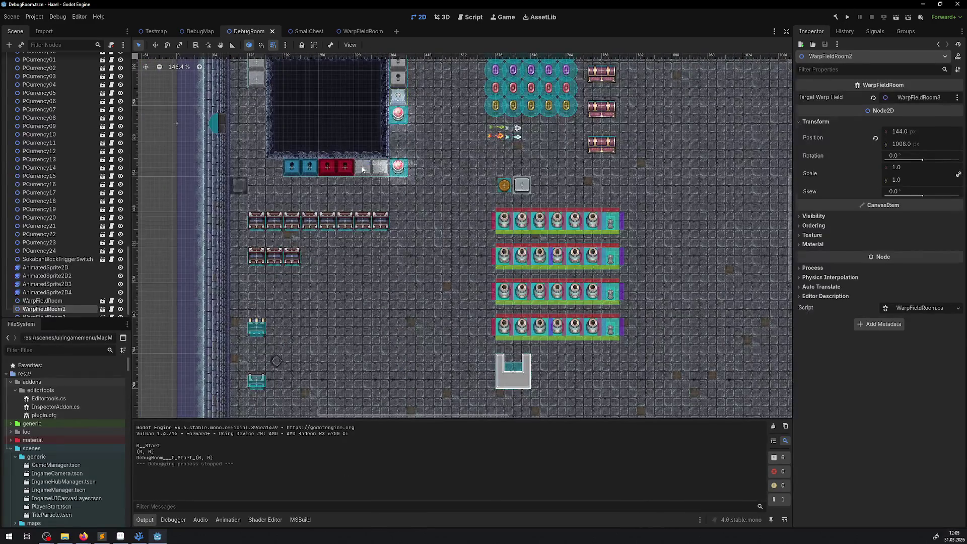
drag(334, 351, 328, 405)
scroll(380, 296, down, 1)
scroll(379, 297, down, 5)
mouse_move(377, 190)
mouse_down()
mouse_move(325, 312)
mouse_move(308, 307)
mouse_up()
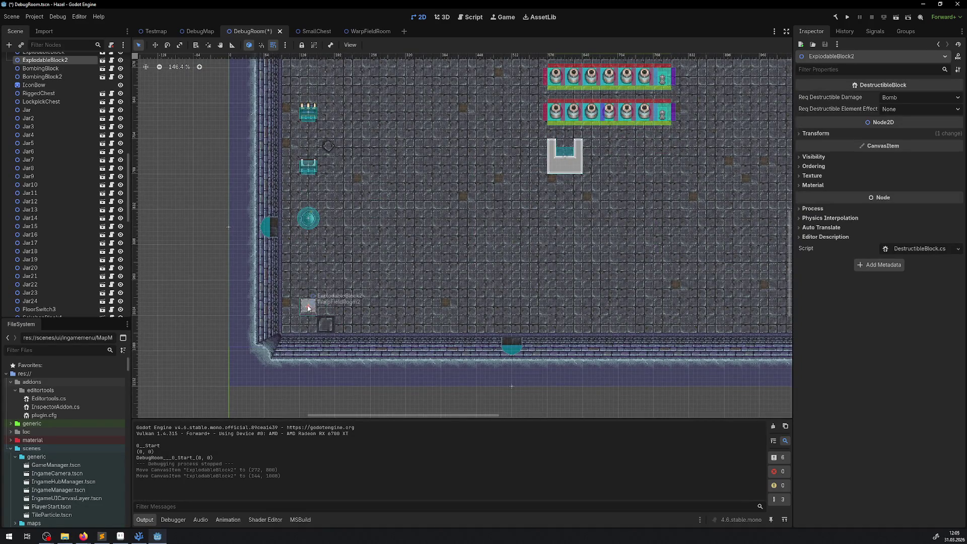
Save and run the project until it prints 'ExplodableBlock2', then stop it and switch to VS Code.
click(846, 17)
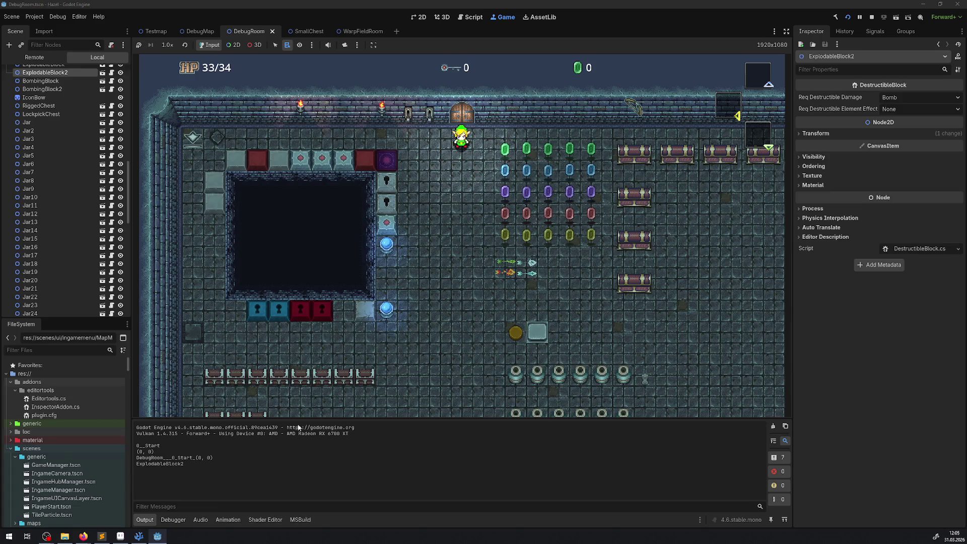
click(872, 17)
click(139, 536)
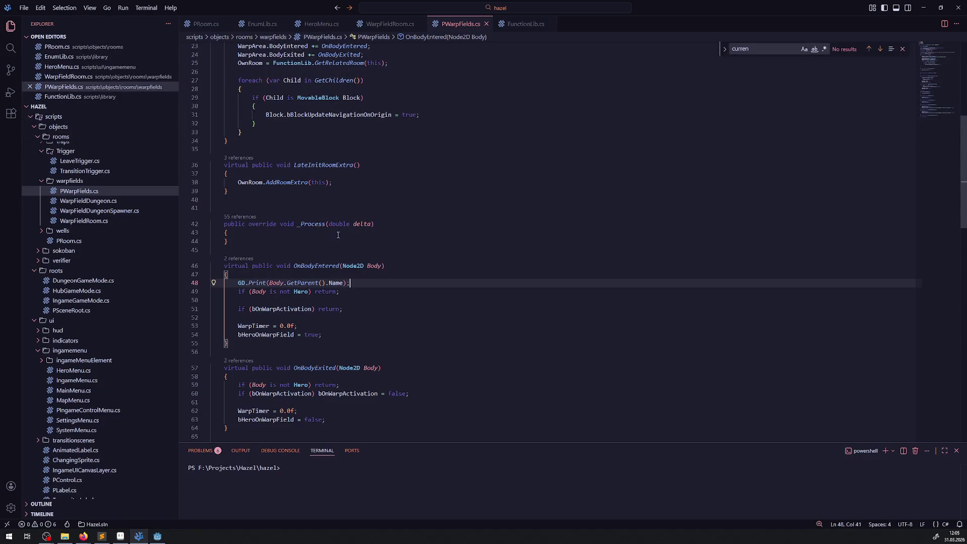
Delete the GD.Print(Body.GetParent().Name) line from OnBodyEntered in PWarpFields.cs.
scroll(337, 272, up, 10)
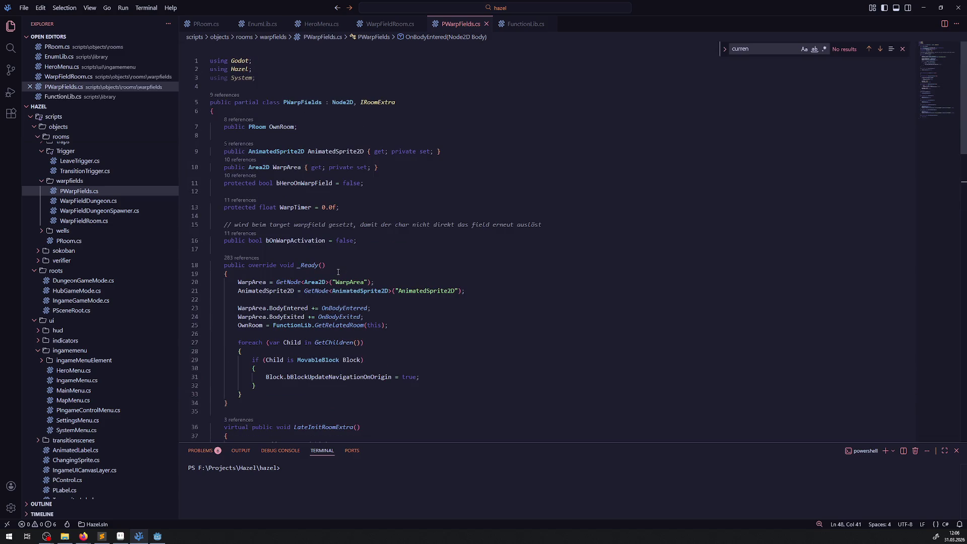
click(367, 245)
scroll(338, 318, down, 9)
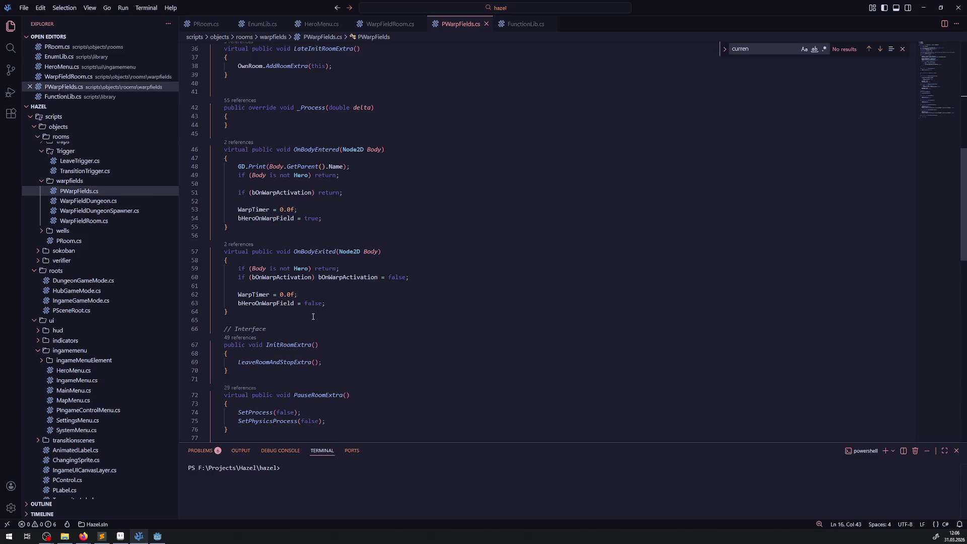
scroll(338, 317, up, 9)
scroll(287, 264, down, 9)
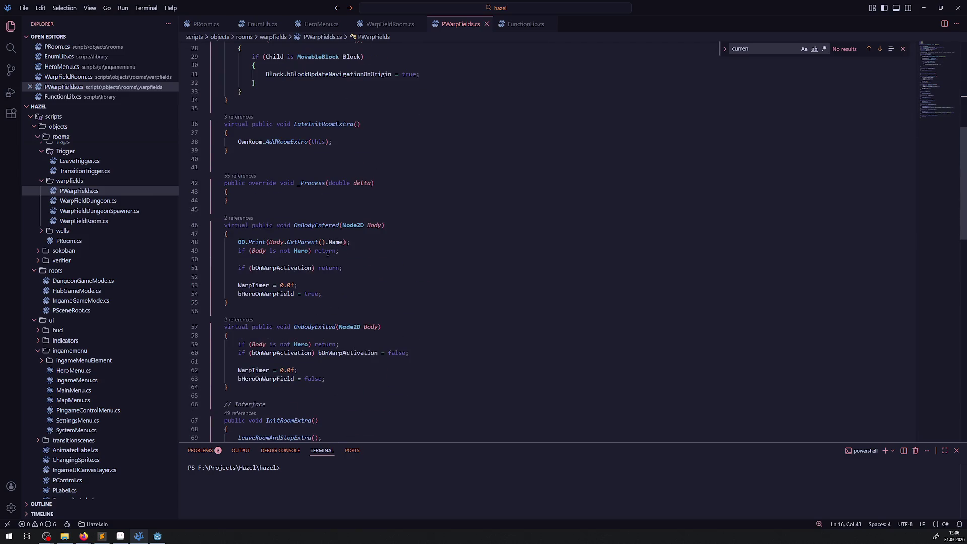
scroll(360, 289, up, 2)
key(shift+Home)
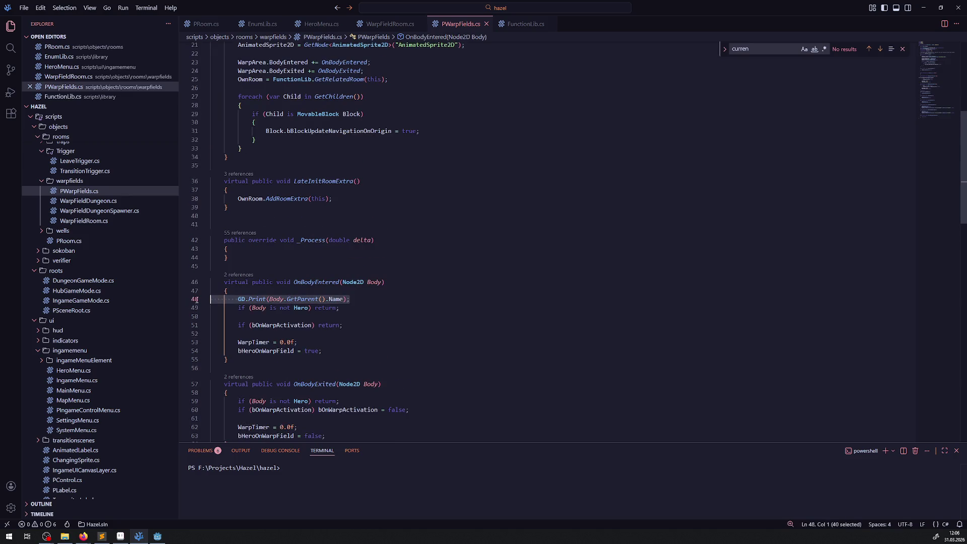
key(BackSpace)
key(BackSpace)
key(BackSpace)
scroll(333, 287, up, 5)
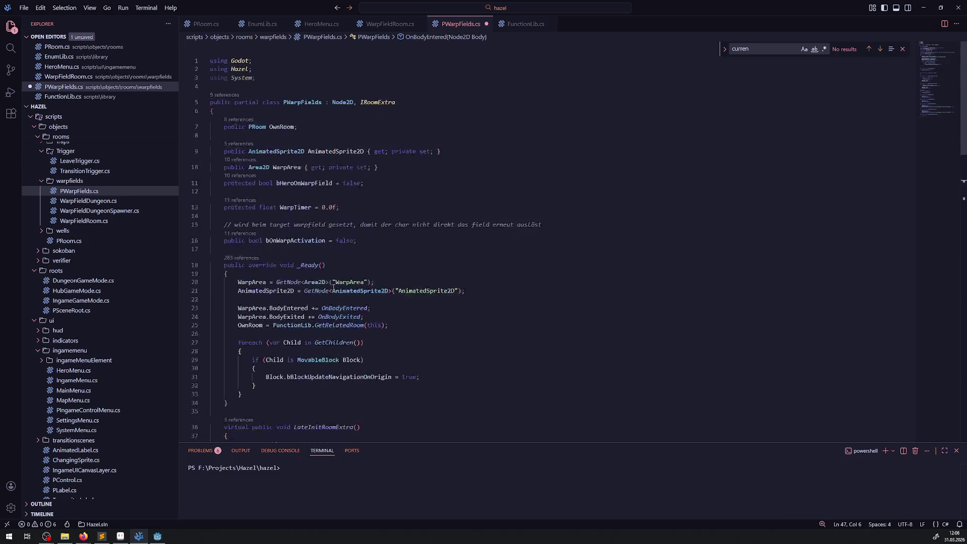
Add 'protected int OverlapStack = 0;' on line 18 of PWarpFields.cs and save.
click(370, 241)
key(Return)
key(Return)
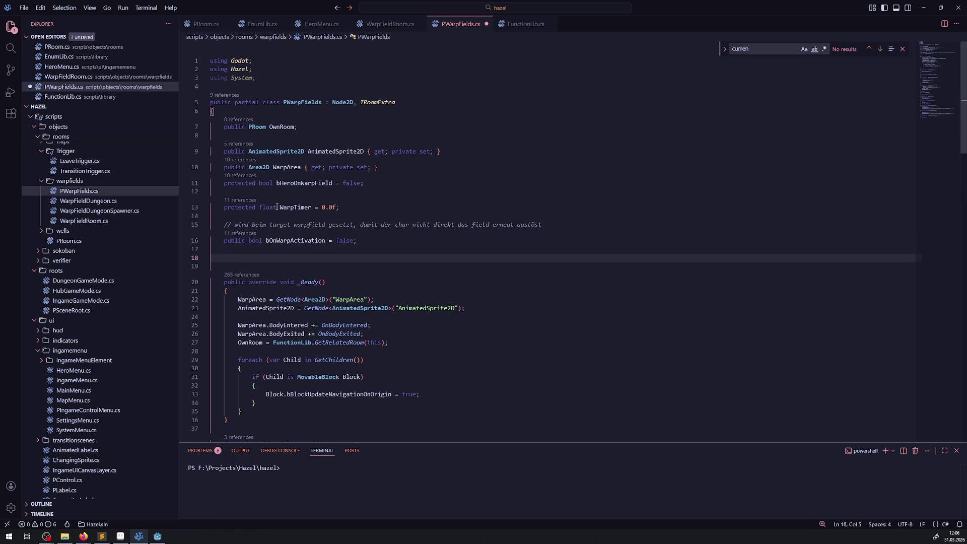
double_click(239, 207)
key(ctrl+c)
click(284, 257)
key(ctrl+v)
scroll(323, 247, down, 6)
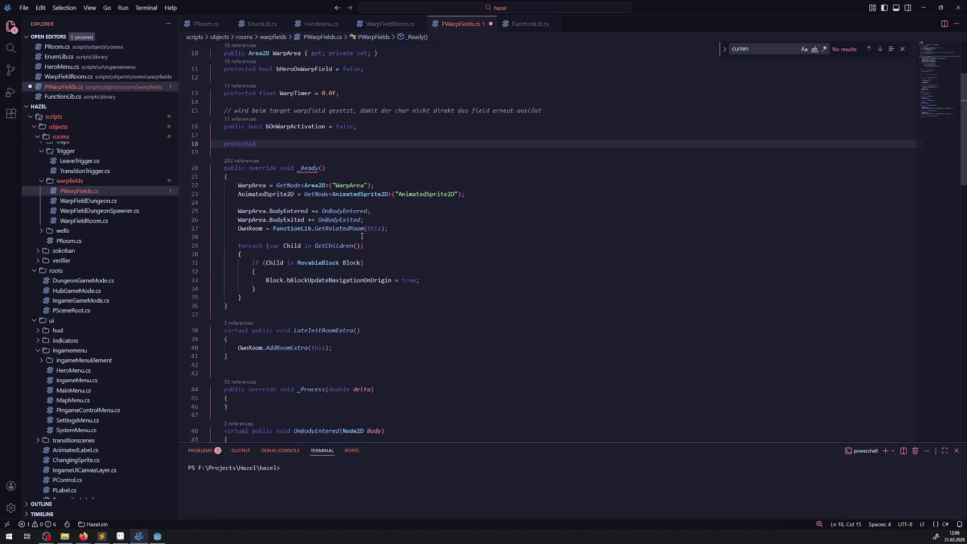
scroll(370, 245, up, 6)
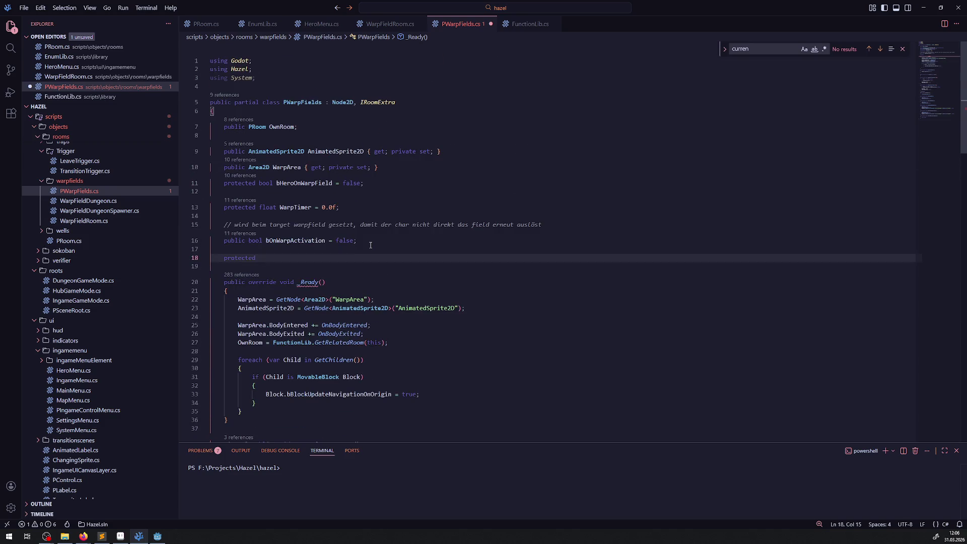
text(int OverlapSt)
text(ack)
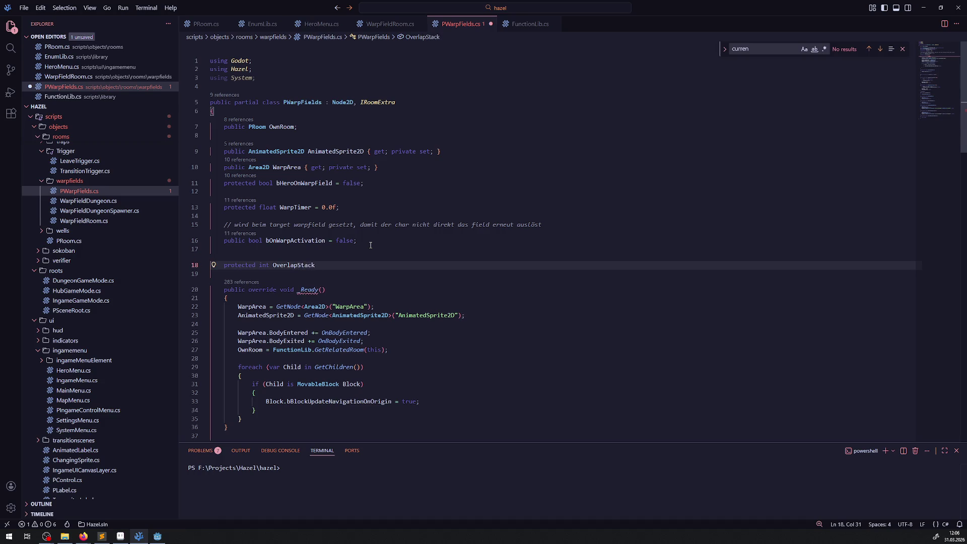
text( = 0;)
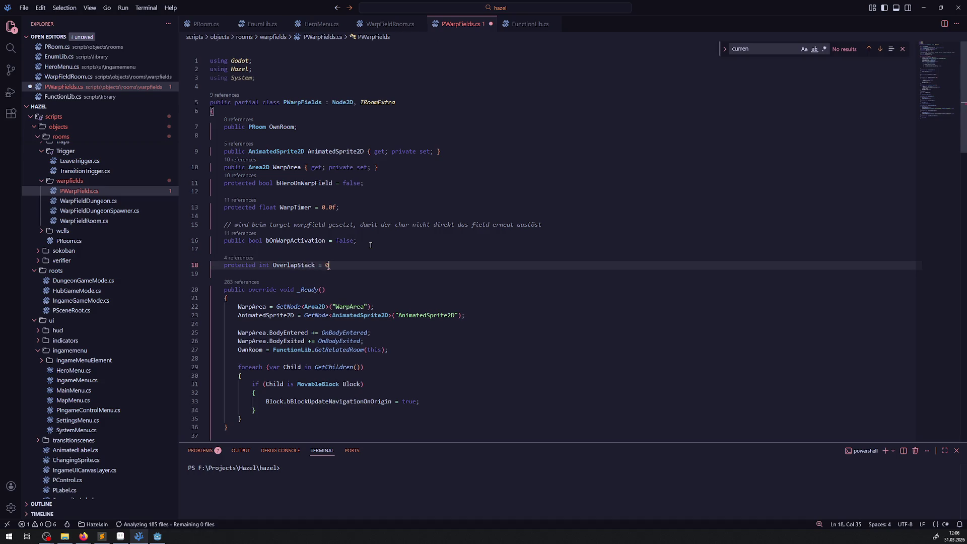
key(ctrl+s)
double_click(300, 264)
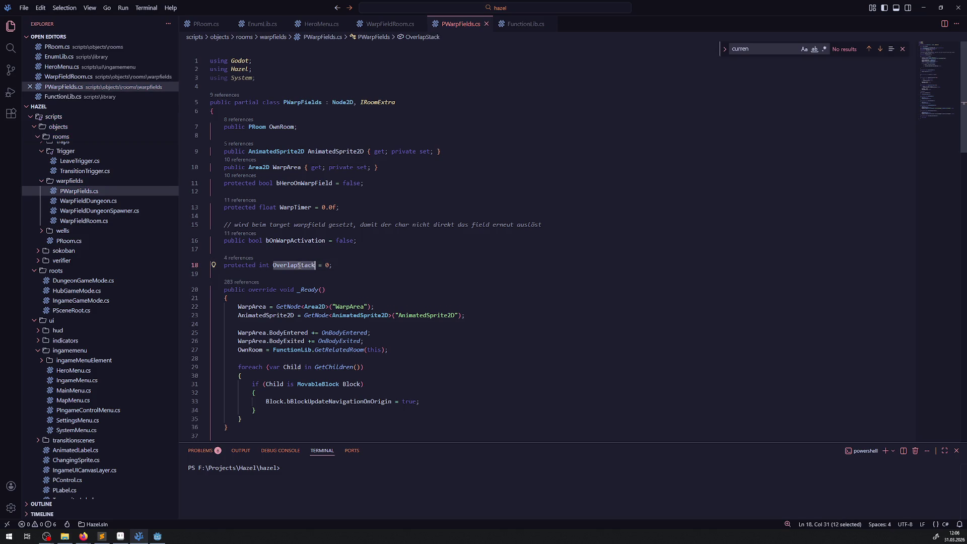
scroll(465, 269, down, 9)
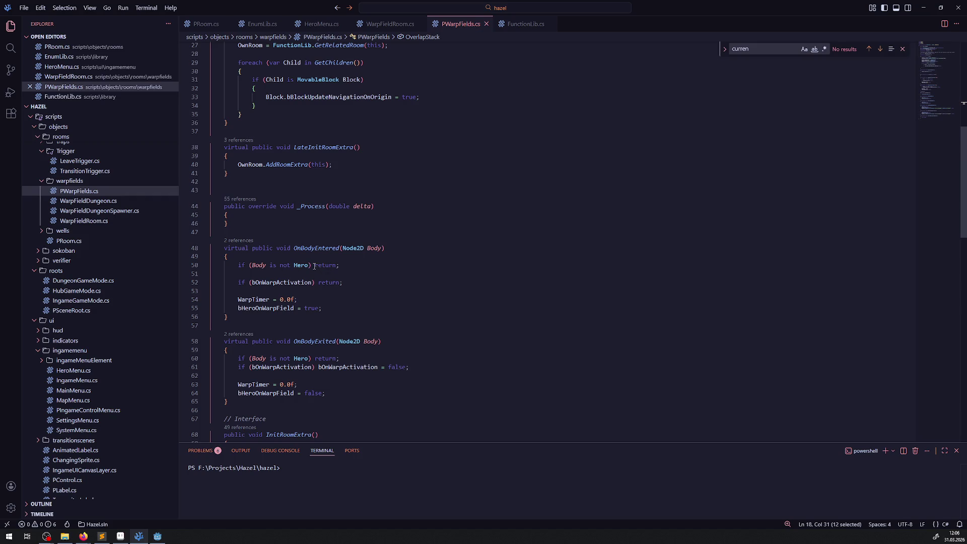
In OnBodyEntered, wrap the non-Hero return in braces with OverlapStack++; before it, and save.
click(312, 265)
key(Return)
text({)
key(Return)
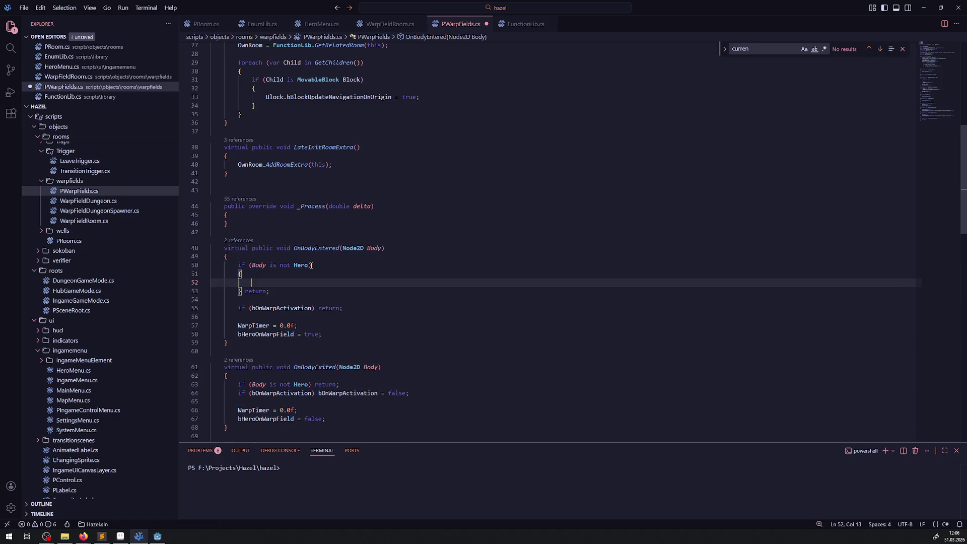
text(OverlapStack++;)
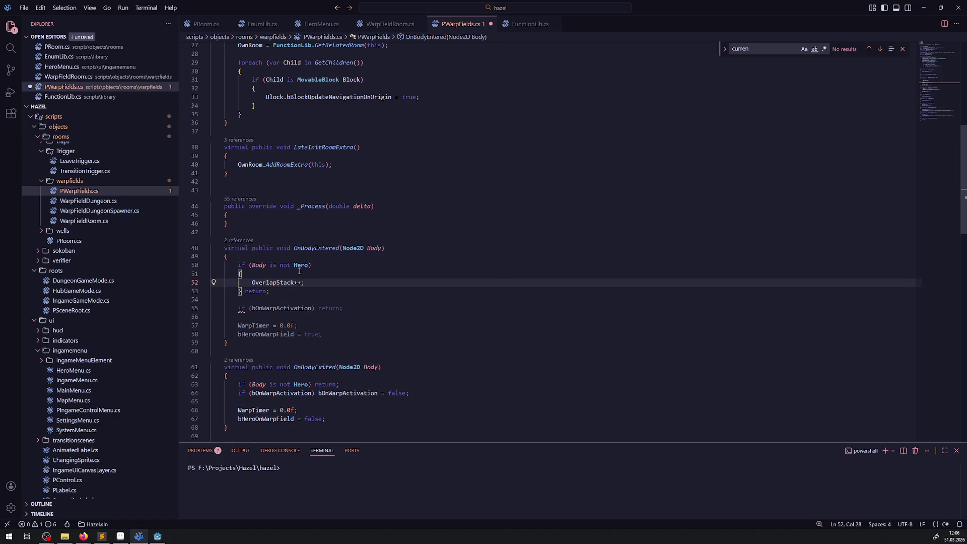
drag(269, 291, 241, 292)
key(ctrl+x)
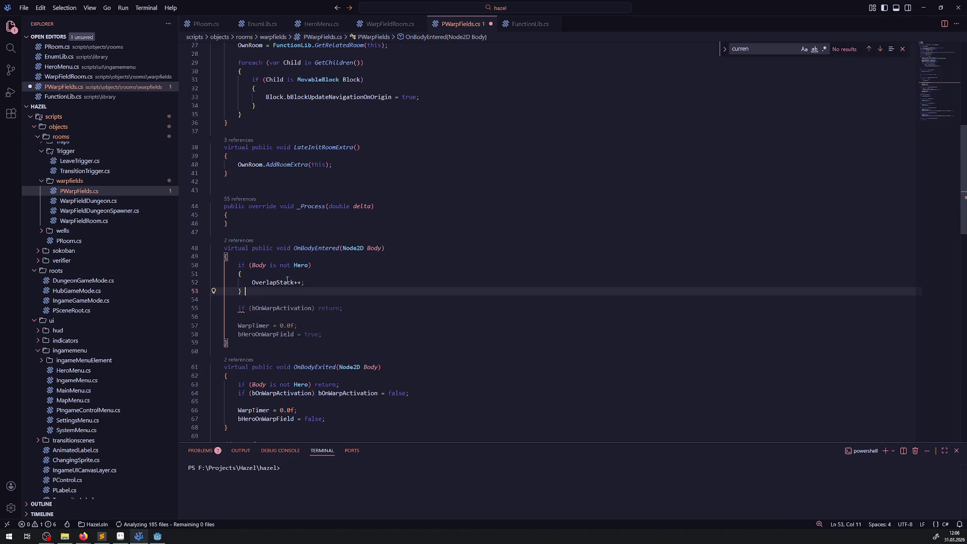
click(312, 282)
key(Return)
key(ctrl+v)
key(ctrl+s)
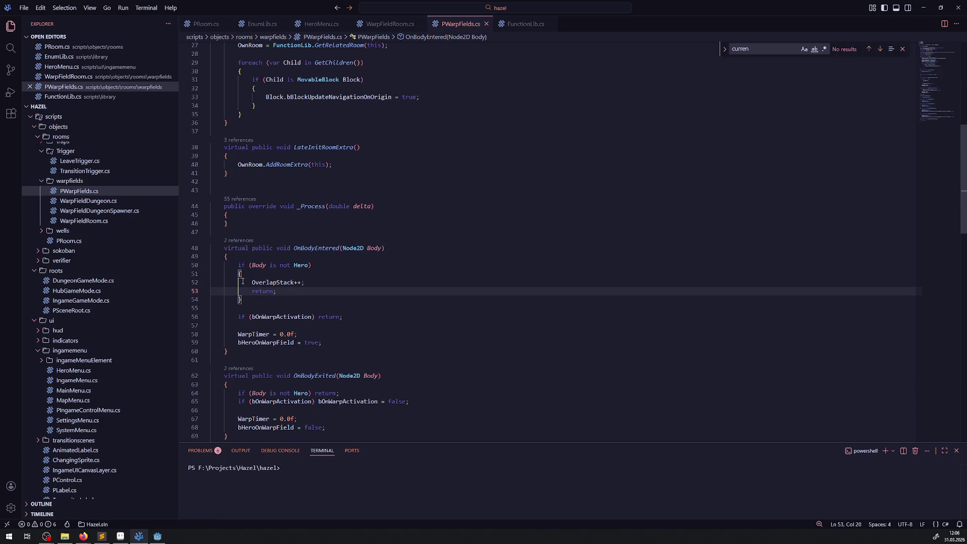
drag(243, 281, 330, 280)
scroll(331, 292, down, 2)
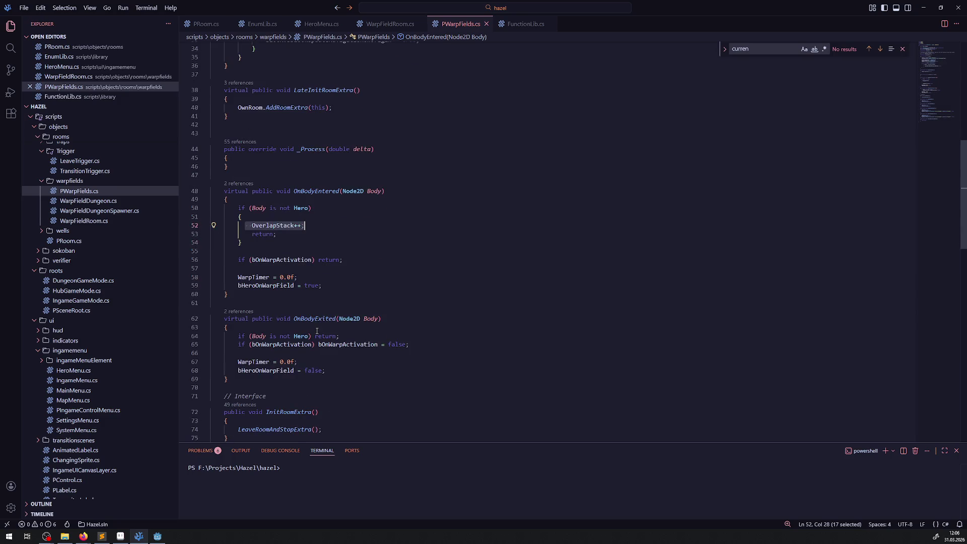
In OnBodyExited, make non-Hero bodies run OverlapStack--; then return, and save.
click(315, 336)
key(shift+End)
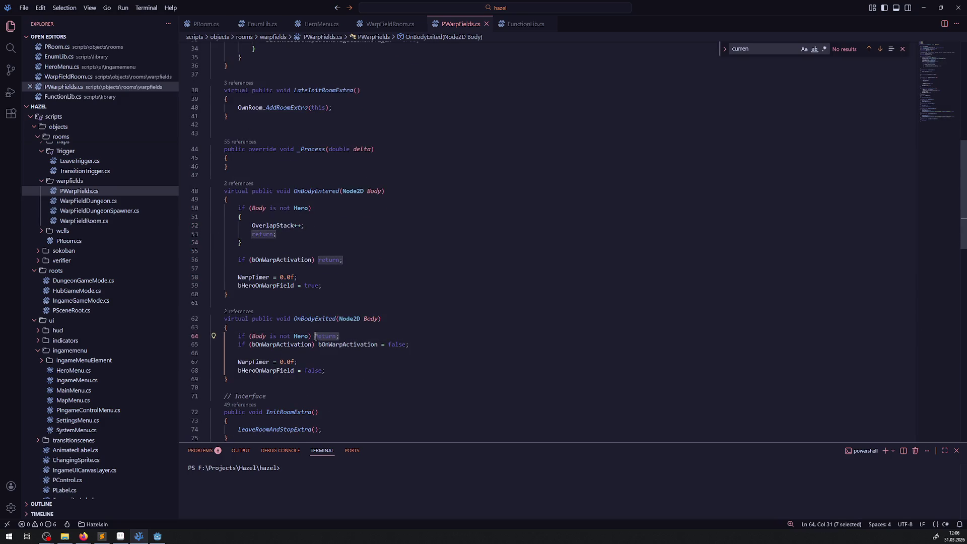
key(BackSpace)
key(Return)
text({)
key(Return)
key(ctrl+v)
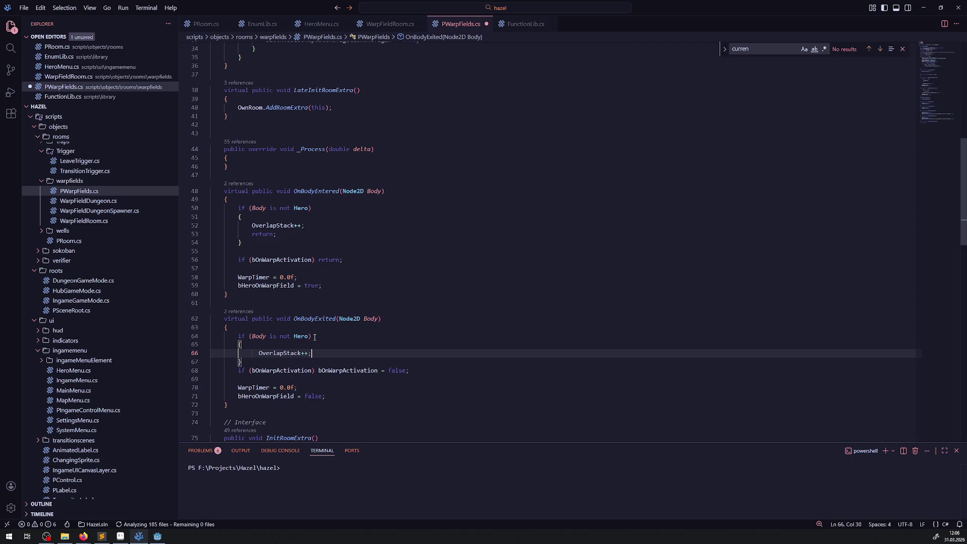
key(Left)
key(BackSpace)
key(BackSpace)
text(--)
key(End)
key(Return)
text(return;)
key(ctrl+s)
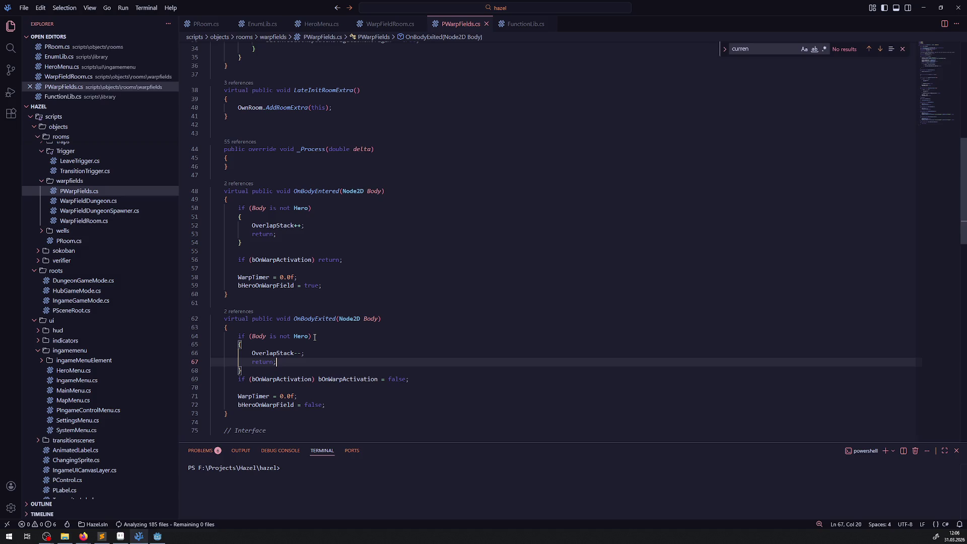
double_click(267, 352)
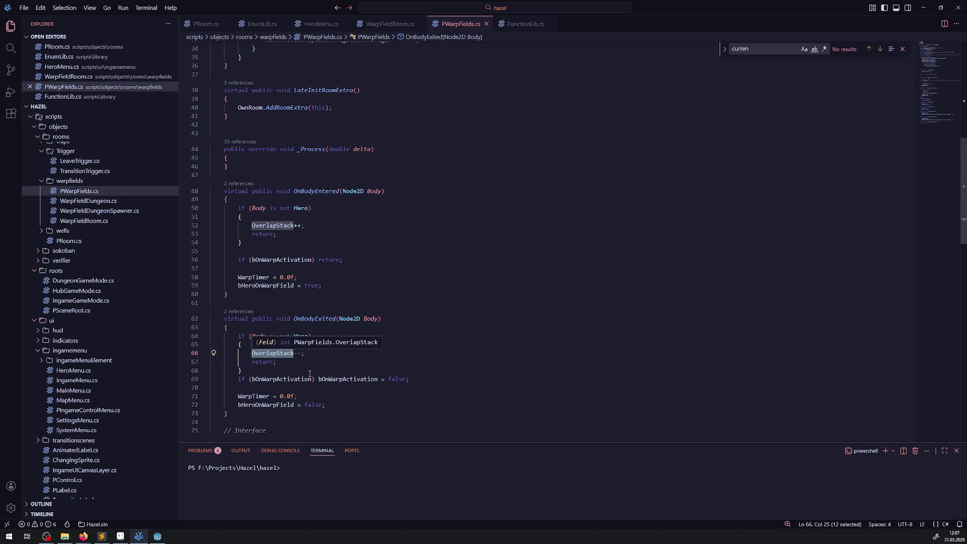
Append '&& Body' after the Hero check on line 64 of PWarpFields.cs.
click(304, 353)
click(309, 336)
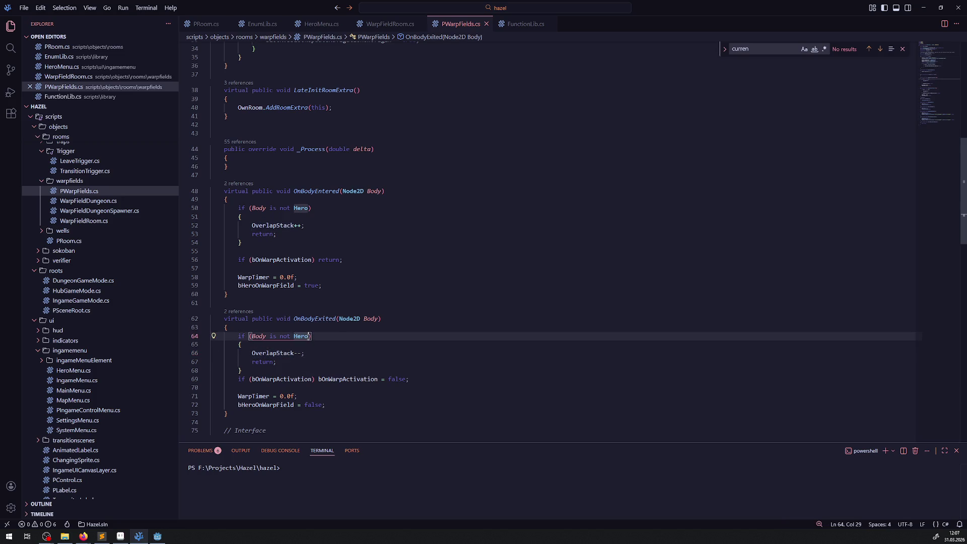
text(&& Bod)
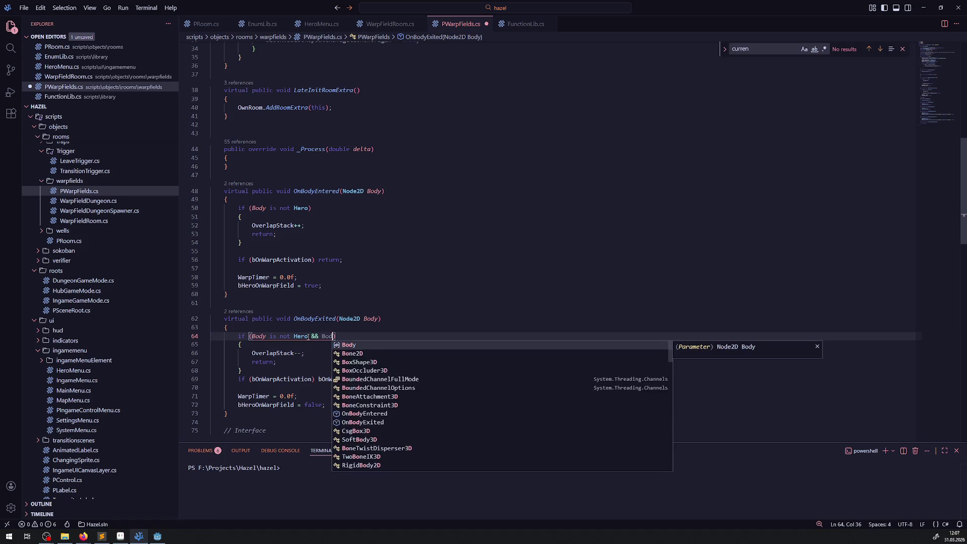
text(y)
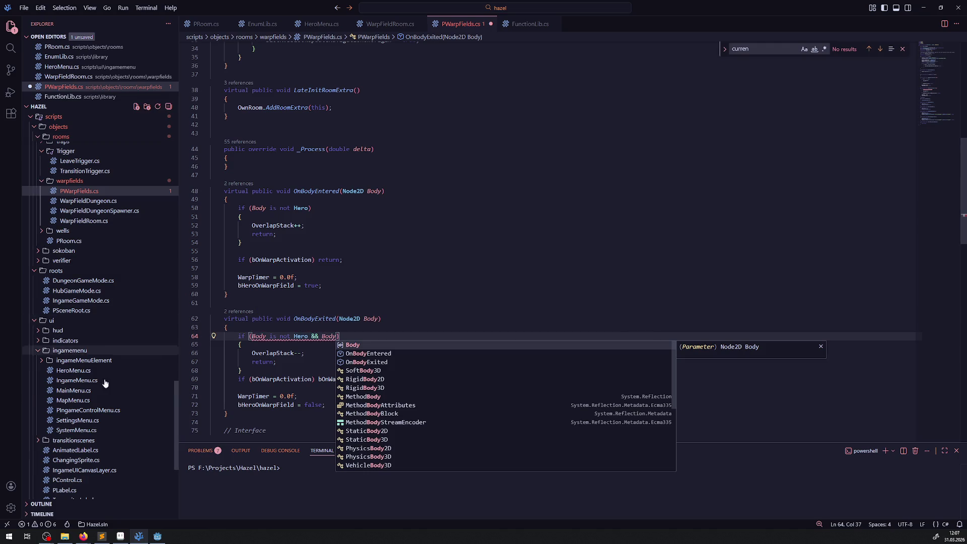
Open PProjectile.cs from the projectiles folder to check its class name.
scroll(103, 378, down, 5)
scroll(89, 352, up, 9)
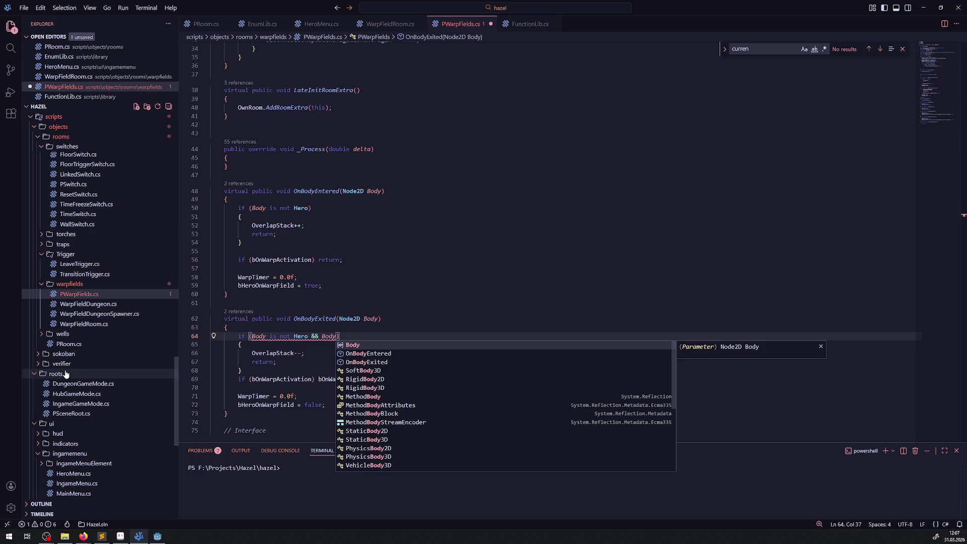
scroll(80, 367, up, 3)
scroll(71, 355, up, 4)
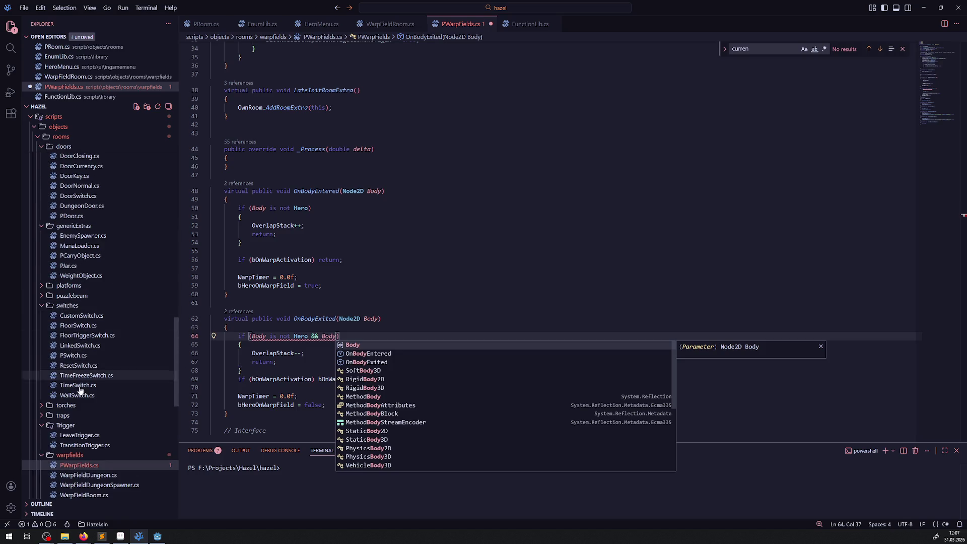
scroll(80, 407, down, 3)
scroll(83, 418, up, 7)
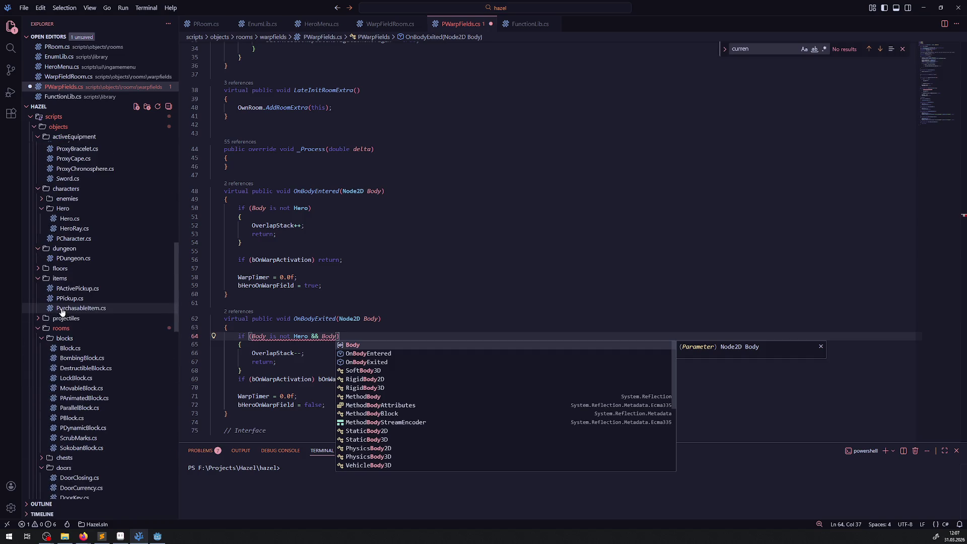
click(40, 319)
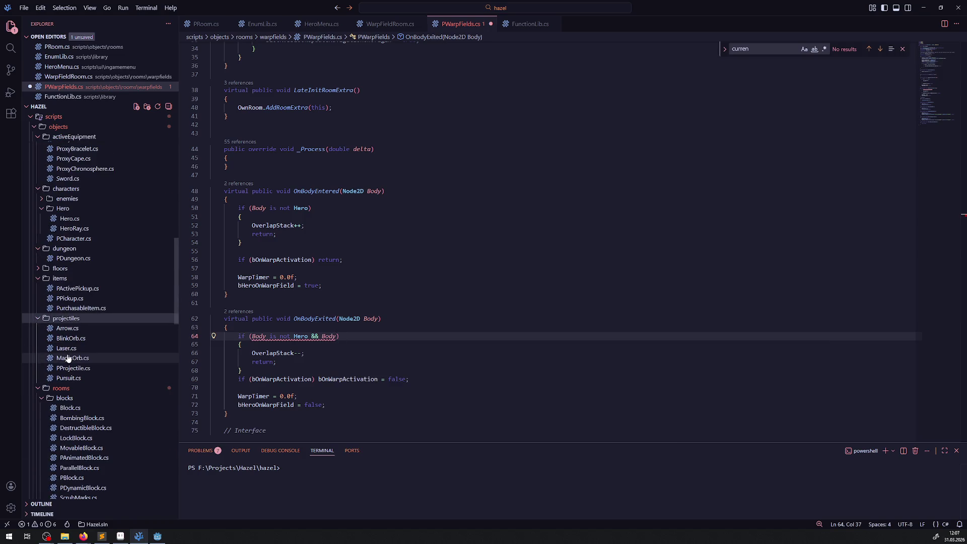
click(77, 371)
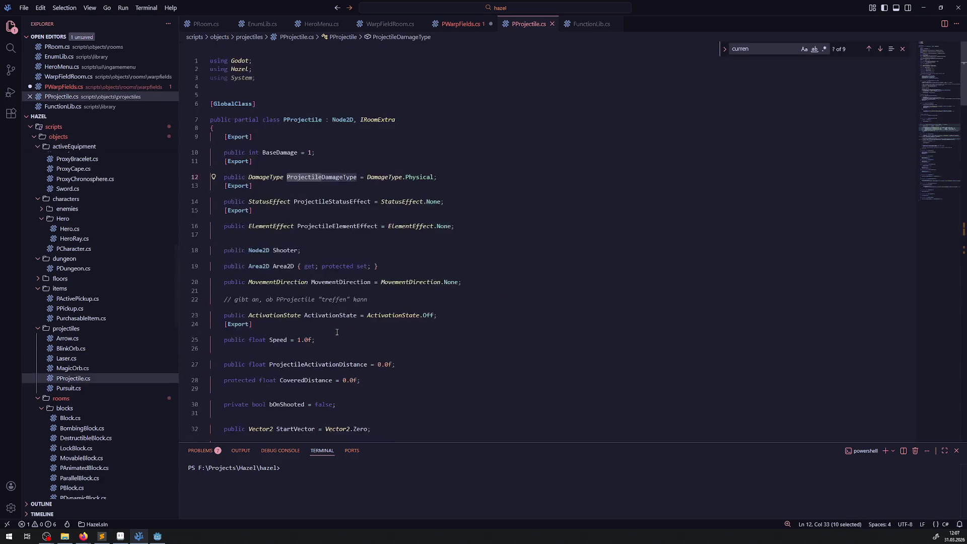
Back in PWarpFields.cs, extend line 64 with a 'Body.GetParent() is not' condition.
click(461, 24)
text(.Getpar)
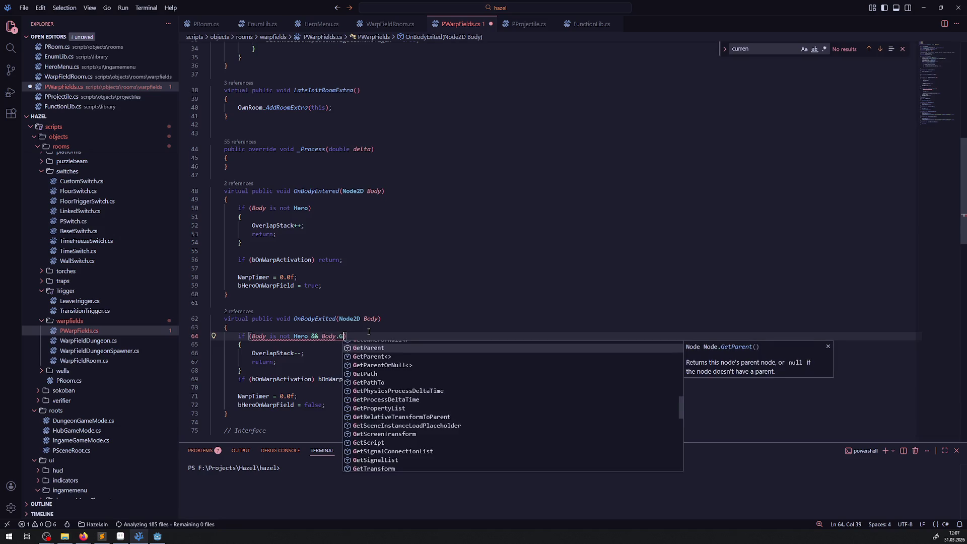
text(ent())
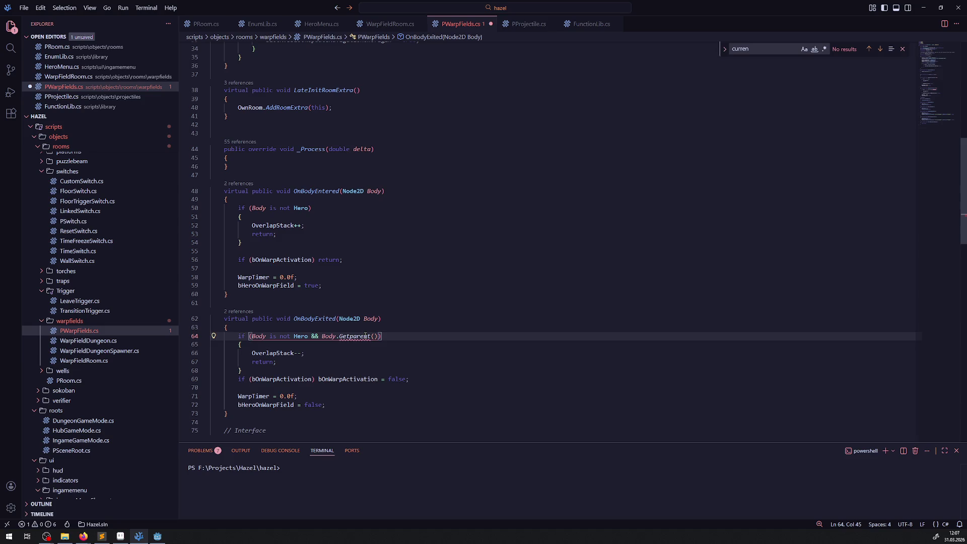
key(ctrl+space)
key(Return)
key(End)
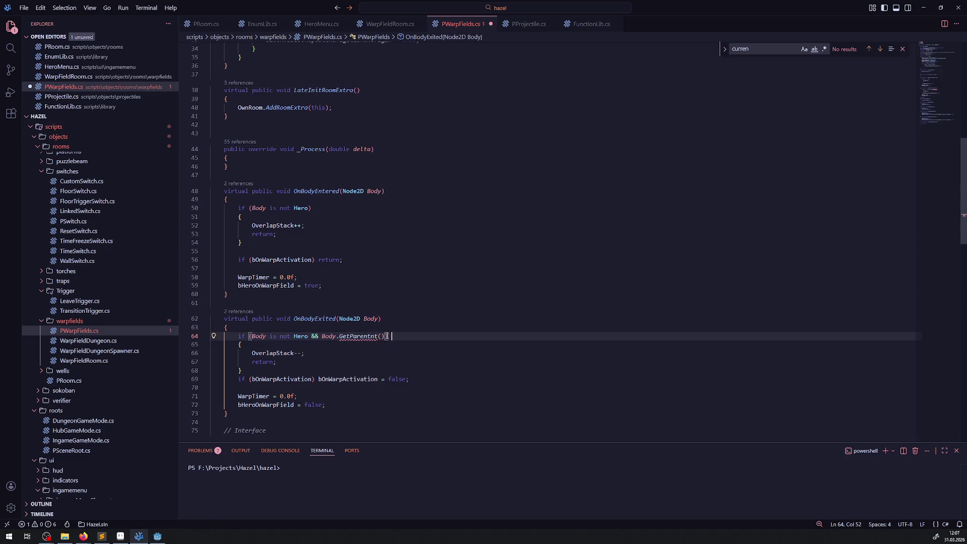
text(i)
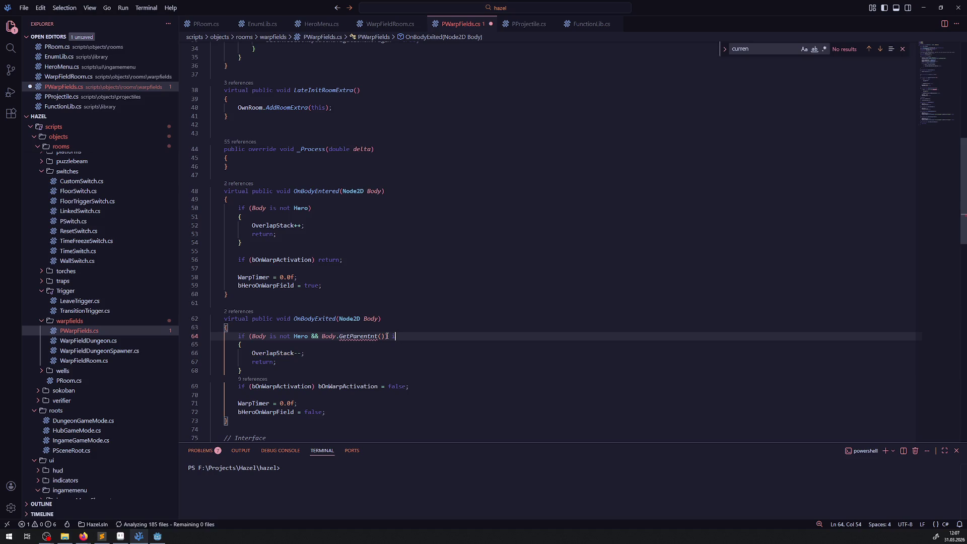
text(s no)
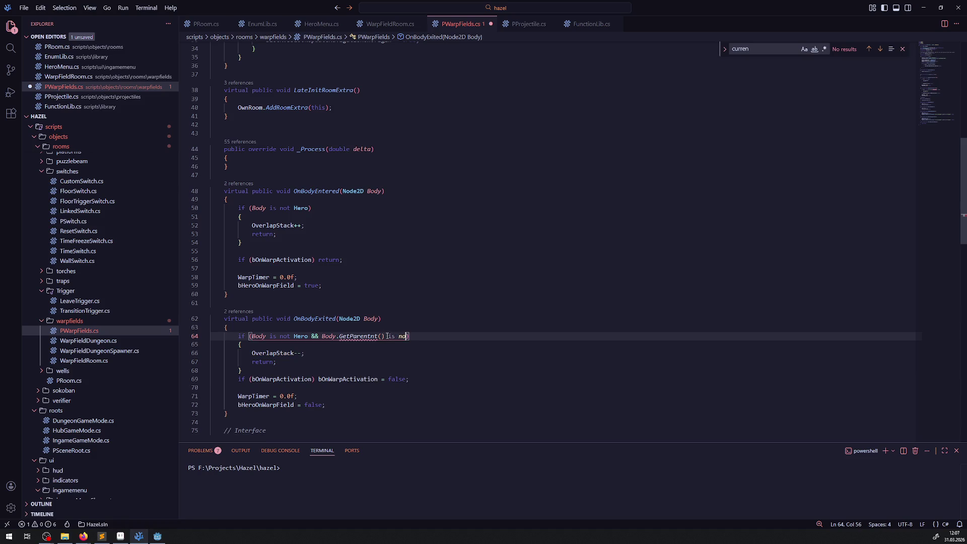
text(t)
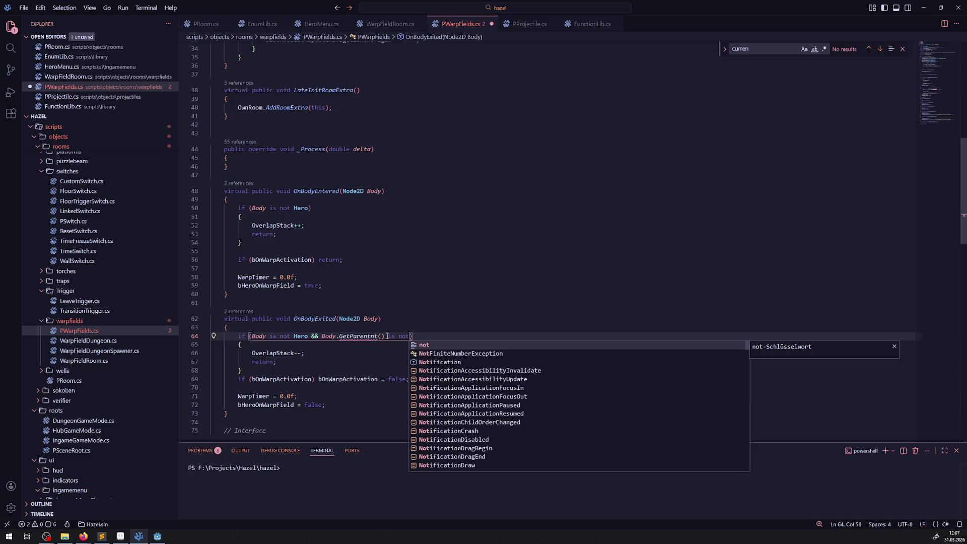
click(321, 335)
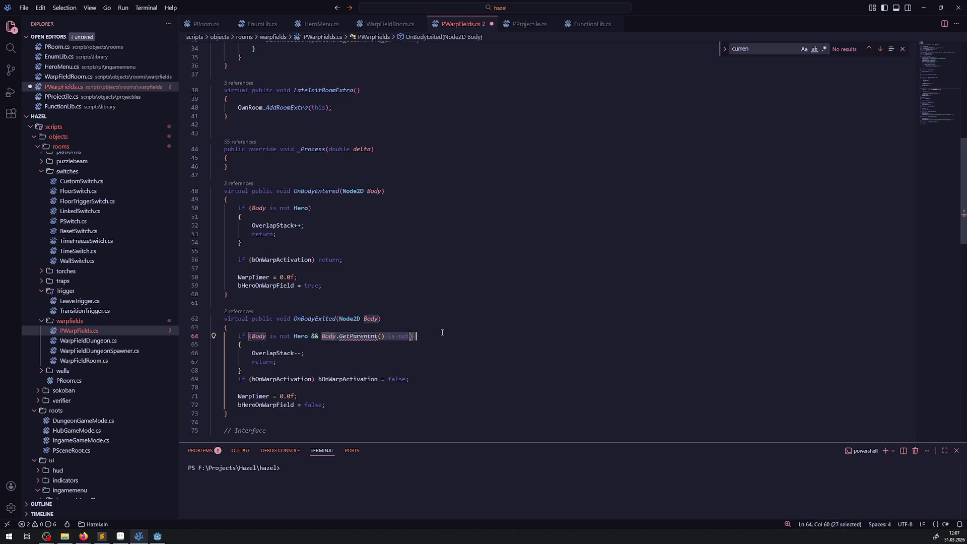
Move the GetParent condition off line 64 into a new if statement inside the block.
drag(321, 335, 408, 336)
key(ctrl+c)
key(BackSpace)
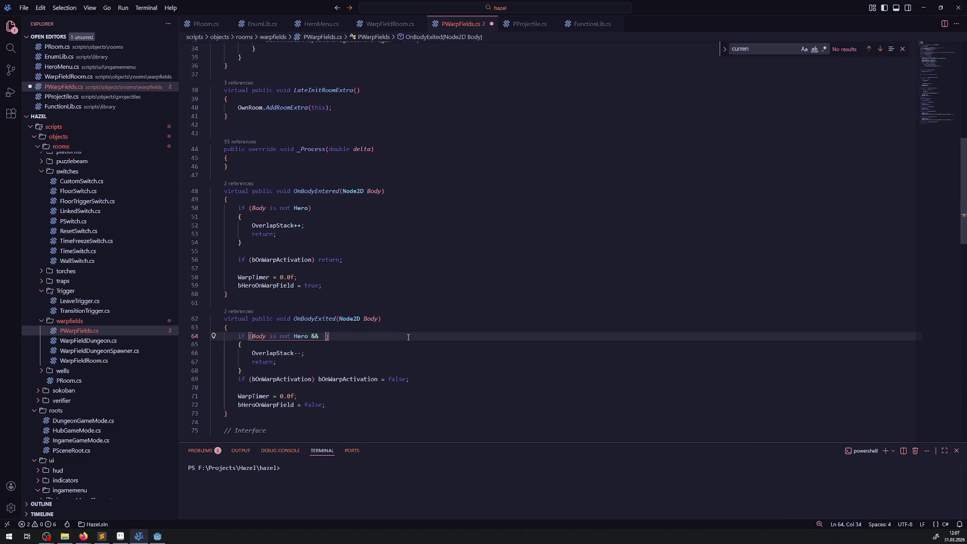
key(BackSpace)
key(BackSpace)
key(BackSpace)
click(282, 347)
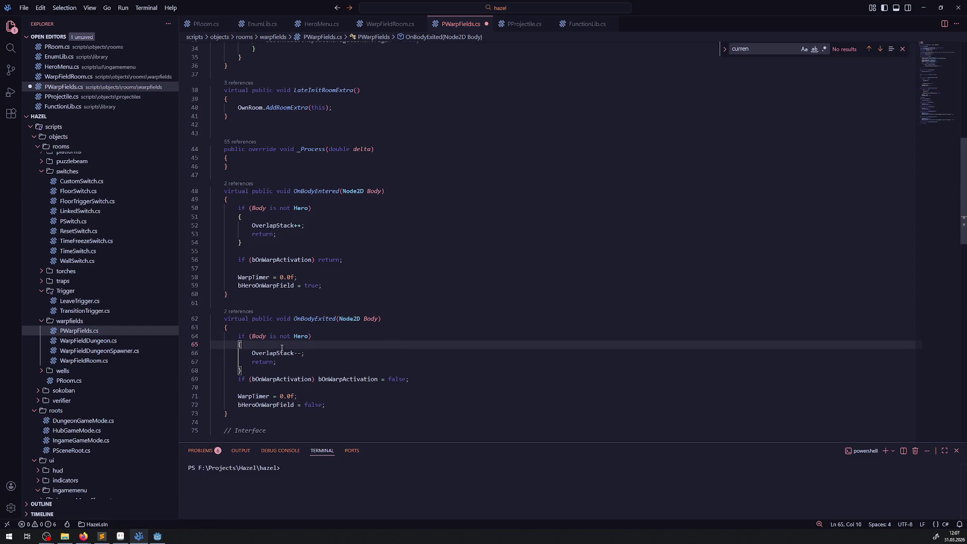
key(Return)
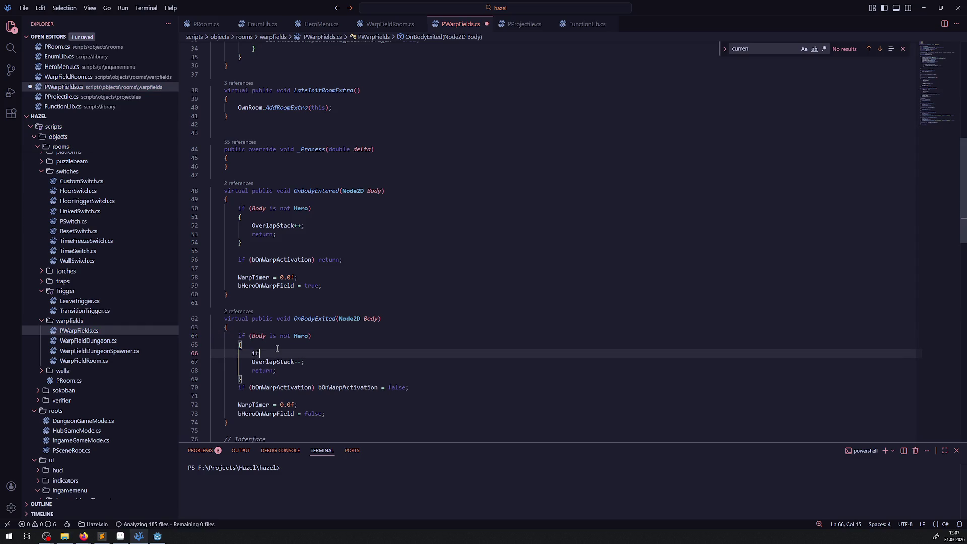
text(if()
key(ctrl+v)
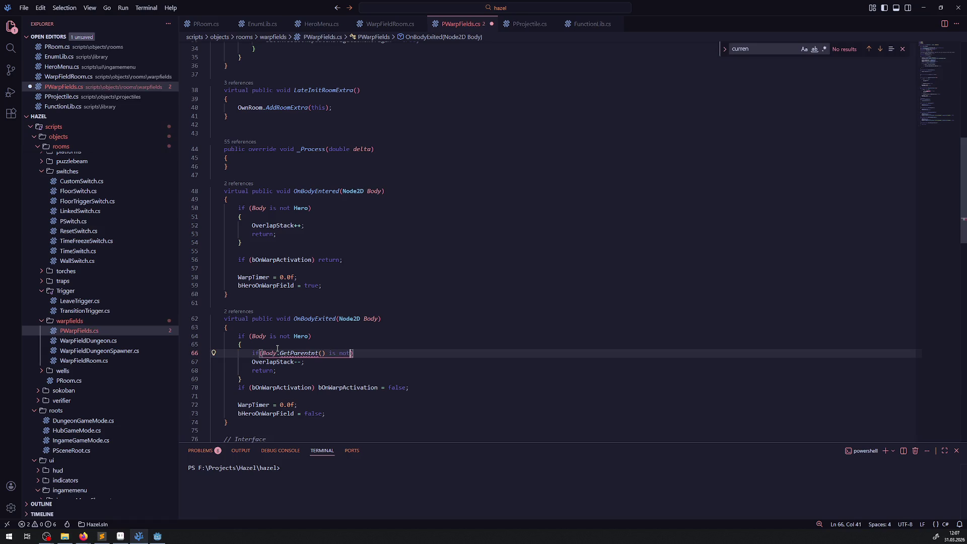
key(BackSpace)
key(BackSpace)
key(BackSpace)
Complete it as 'if (Body.GetParent() is PProjectile) return;', fix the GetParent typo, and save.
text(Pro)
key(BackSpace)
key(BackSpace)
key(BackSpace)
text(PPro)
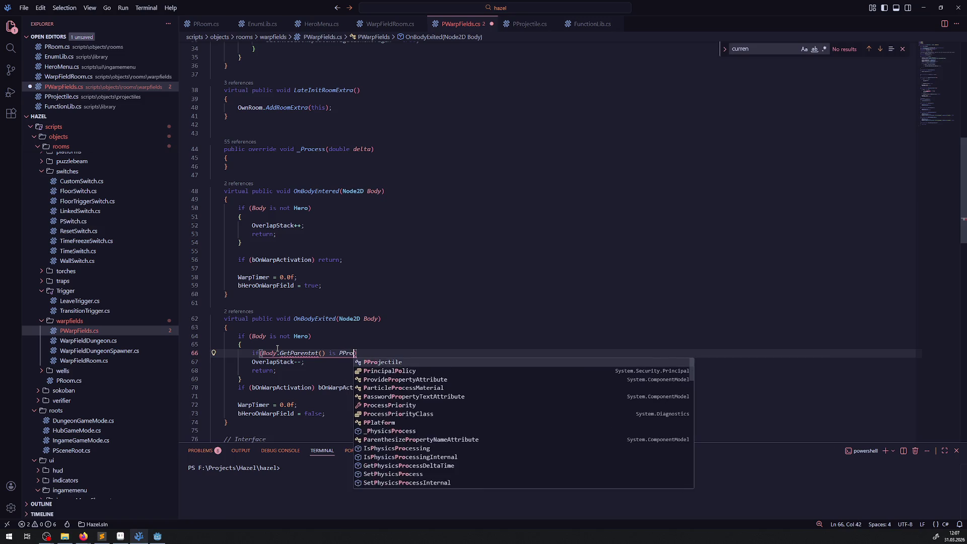
key(Tab)
key(End)
text(return;)
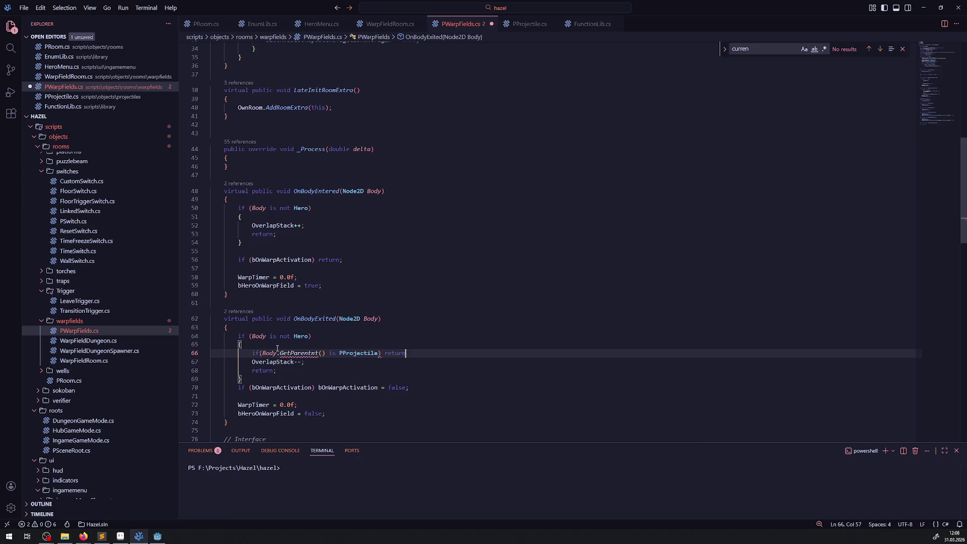
click(320, 354)
key(BackSpace)
key(BackSpace)
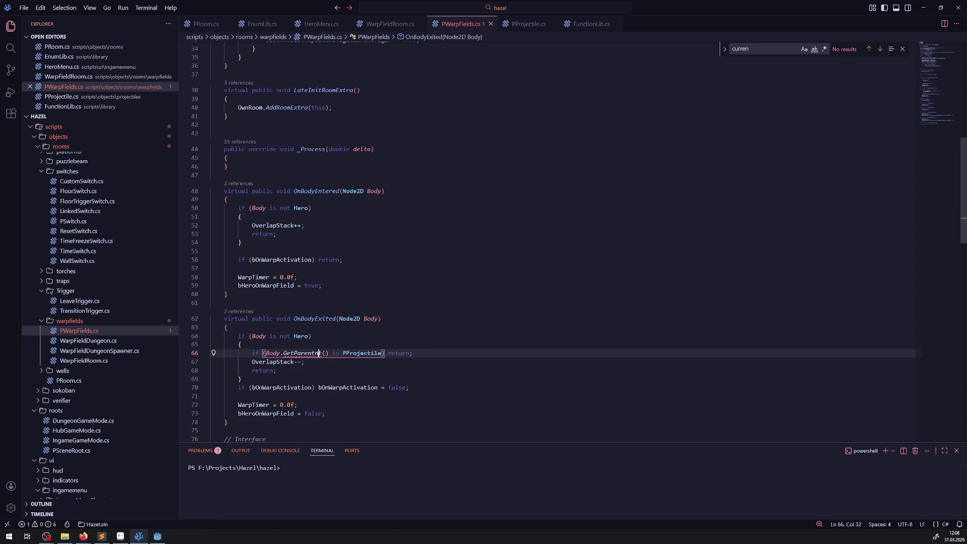
key(End)
key(ctrl+s)
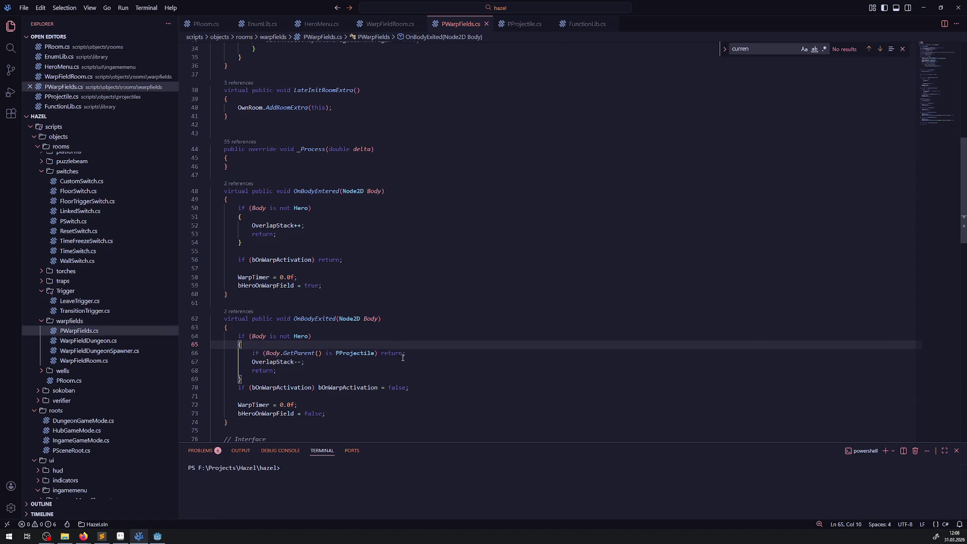
Copy the projectile check line for reuse in OnBodyEntered's Hero block.
click(351, 363)
drag(405, 353, 242, 352)
key(End)
key(Return)
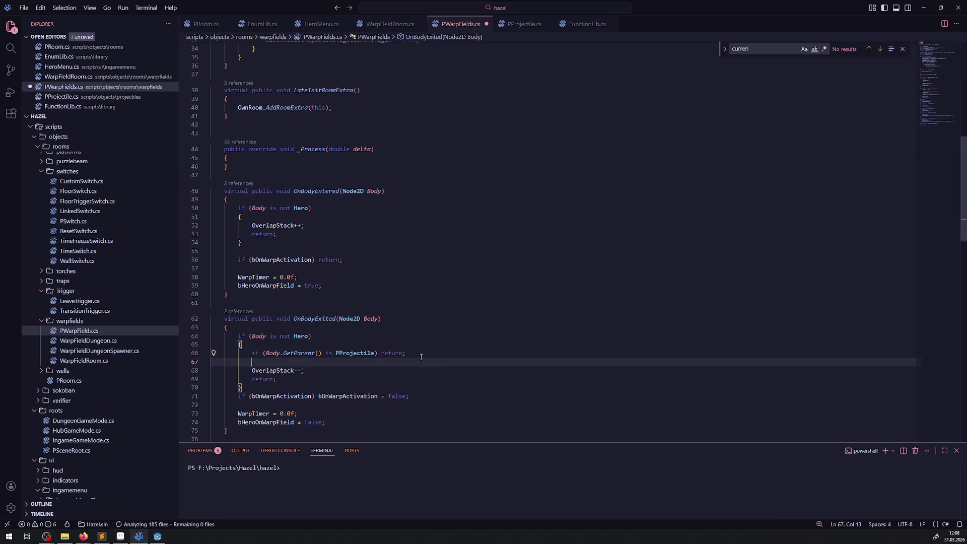
drag(405, 353, 242, 353)
key(ctrl+c)
click(302, 217)
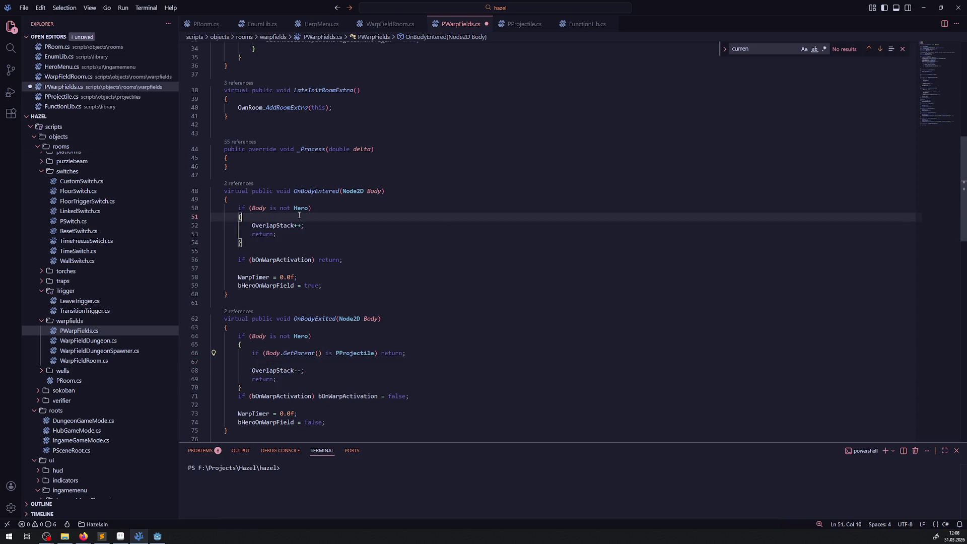
Paste the PProjectile check into OnBodyEntered and save PWarpFields.cs.
key(Return)
key(ctrl+v)
key(ctrl+s)
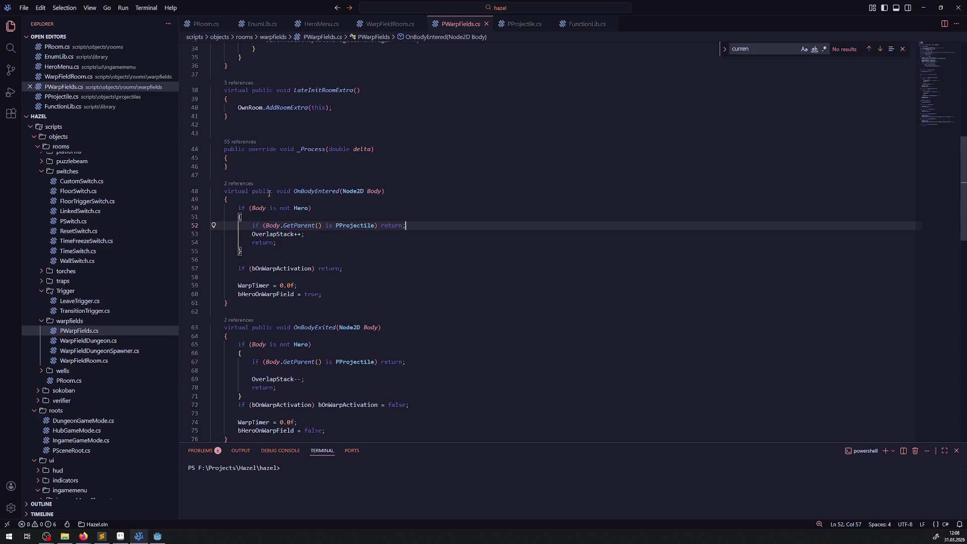
click(376, 226)
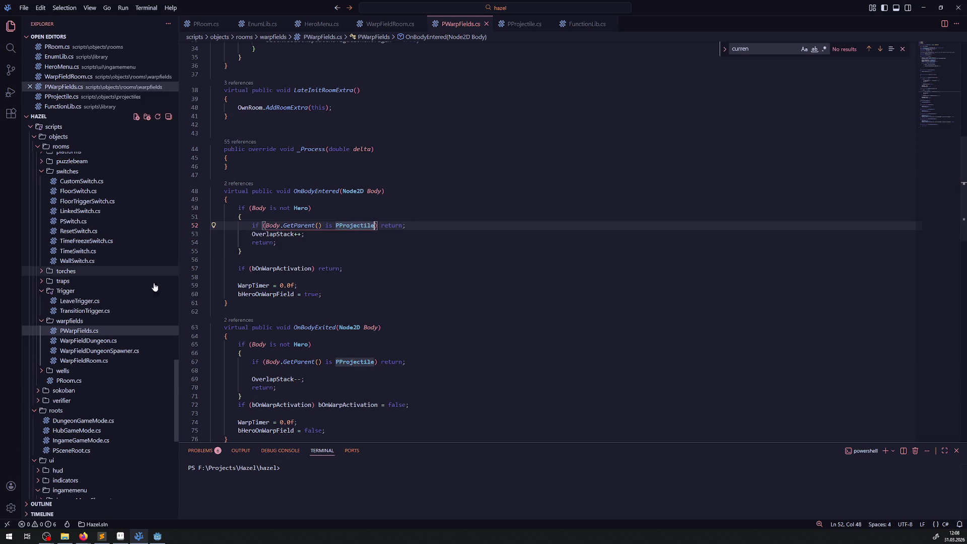
scroll(146, 302, up, 10)
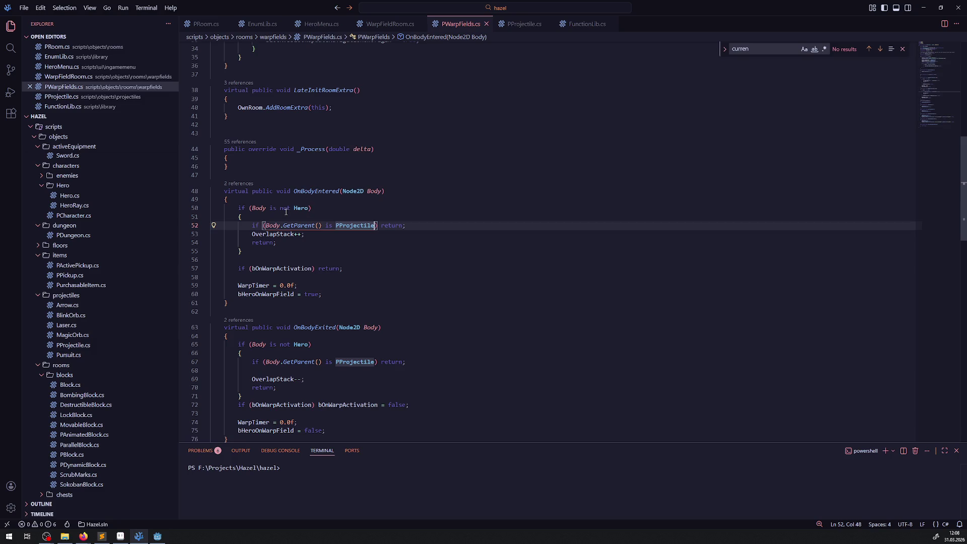
scroll(101, 390, up, 5)
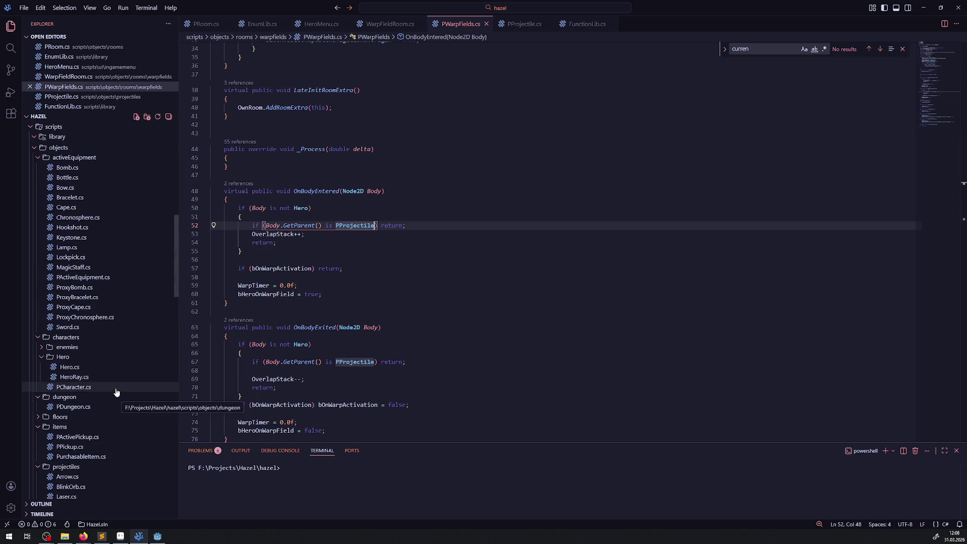
scroll(116, 392, down, 5)
scroll(115, 390, down, 5)
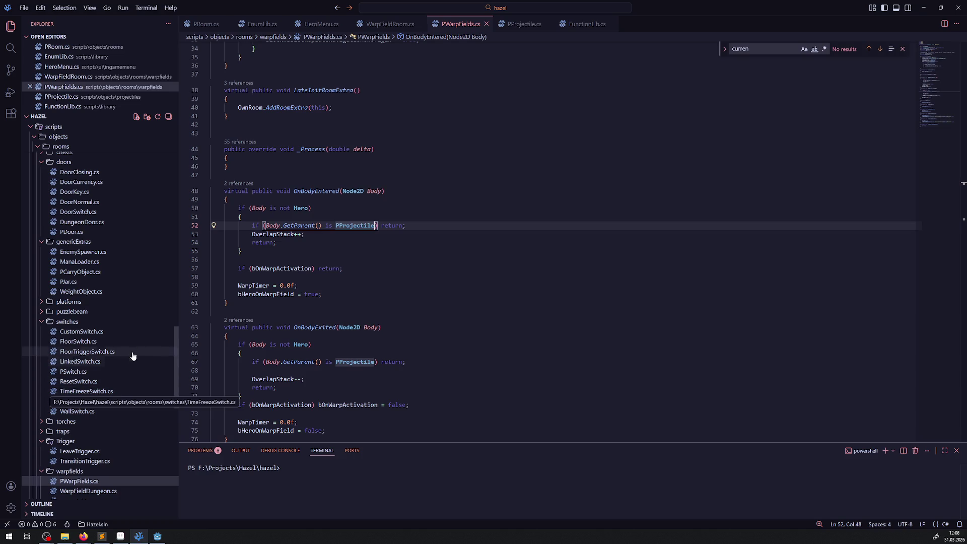
Add the comment '// todo vermutlich weitere dynamische sachen abfagne' above the check on line 52.
click(330, 217)
key(Return)
text(// todo )
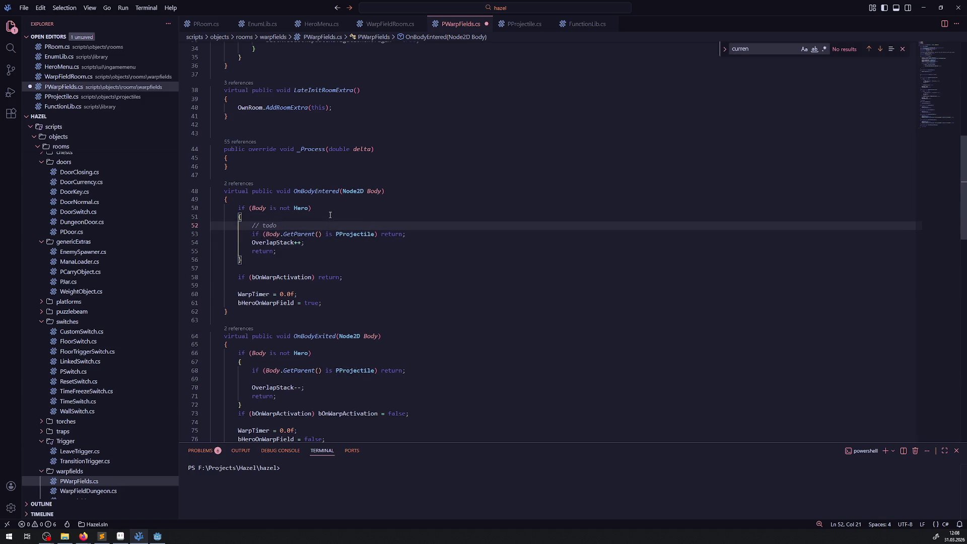
text(ver)
text(mutlich )
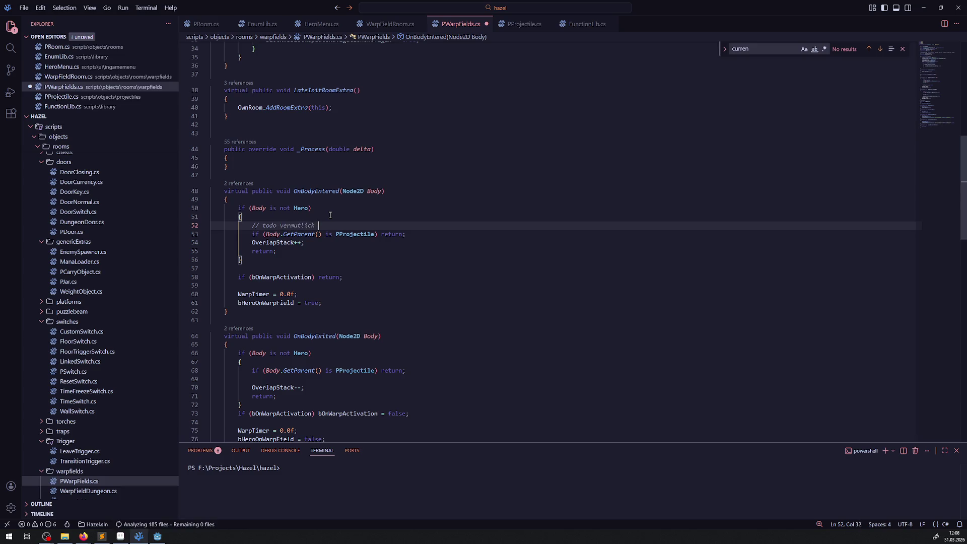
text(weitere d)
text(ynamische sachen )
text(abfagne)
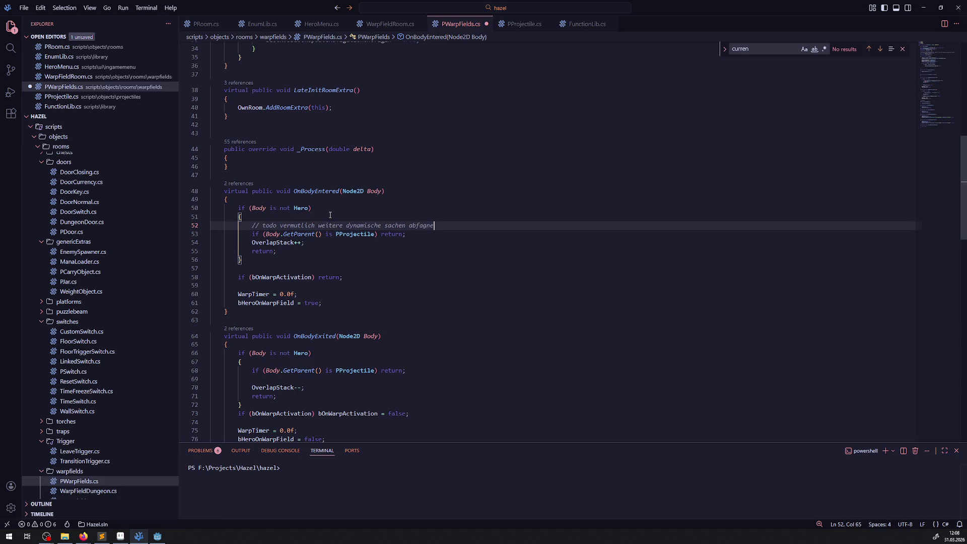
Correct the comment's ending to 'abfangen!' and save.
key(BackSpace)
key(BackSpace)
key(BackSpace)
text(ngen)
text(!)
key(ctrl+s)
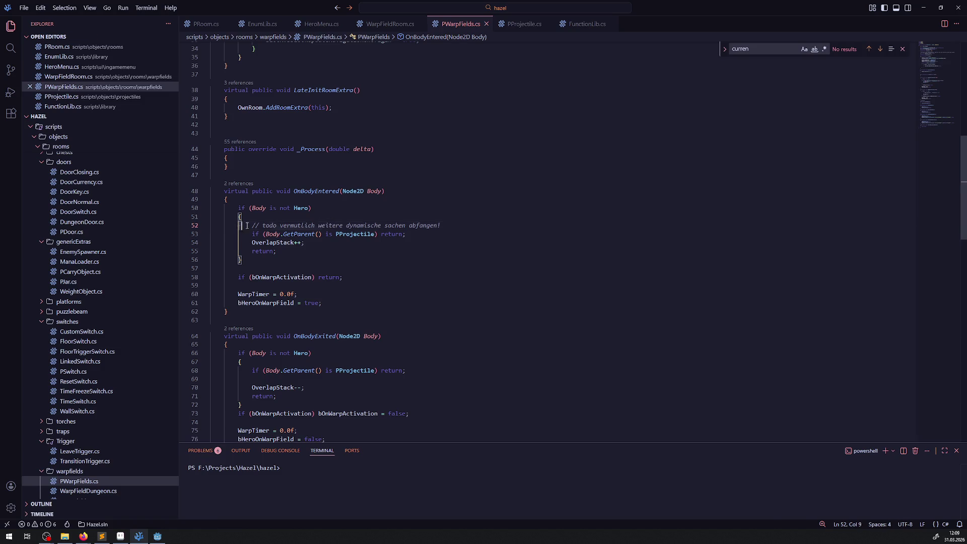
Copy the todo comment into OnBodyExited's hero check, add a blank line, and save.
key(shift+Home)
key(ctrl+c)
click(319, 363)
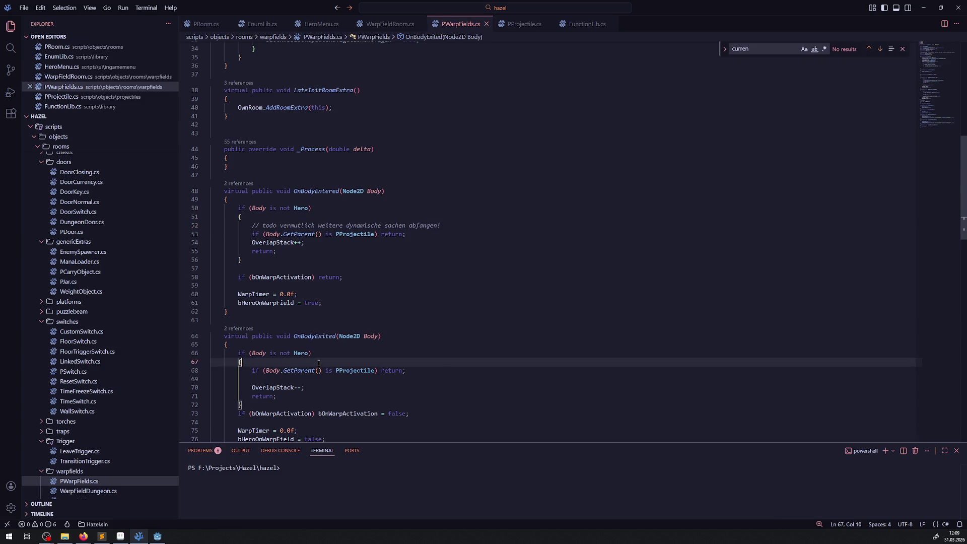
key(Return)
key(ctrl+v)
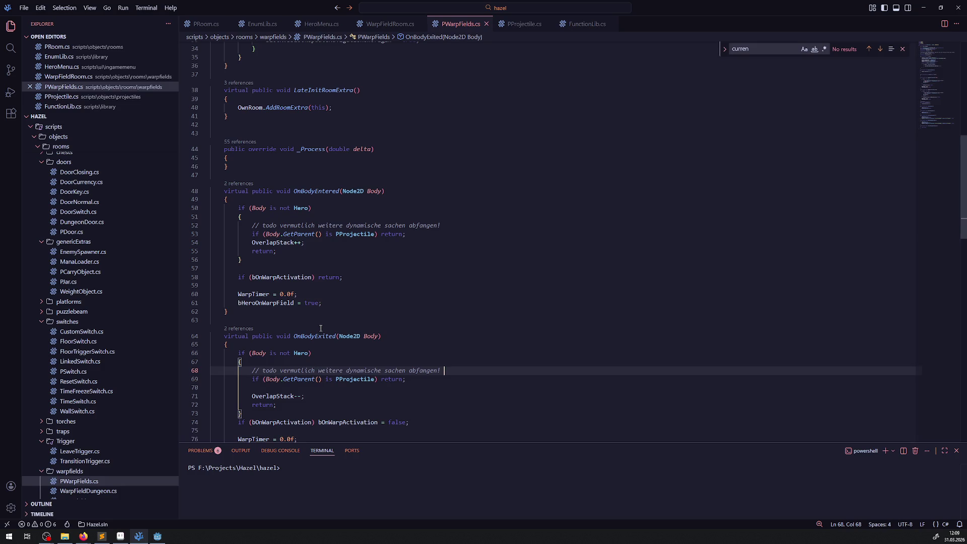
scroll(389, 340, down, 2)
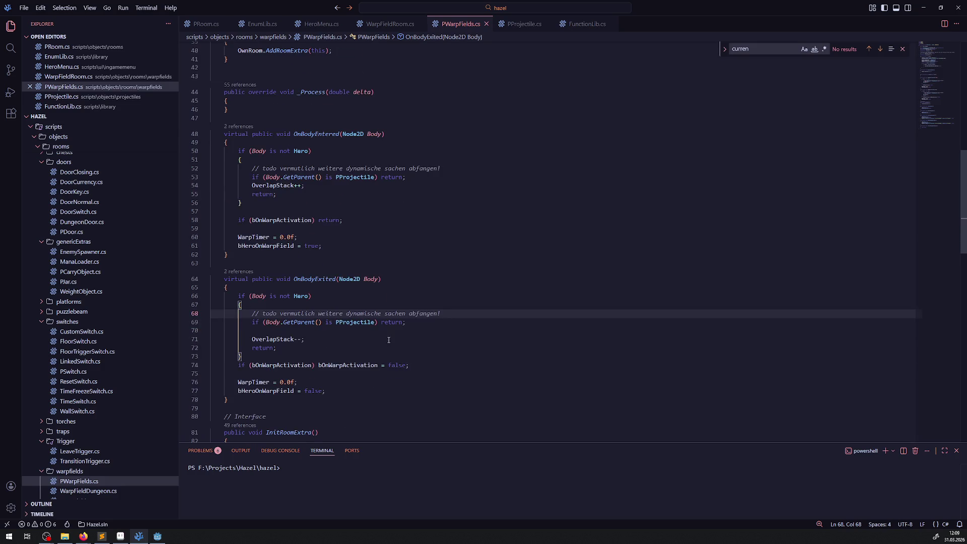
click(332, 356)
key(Return)
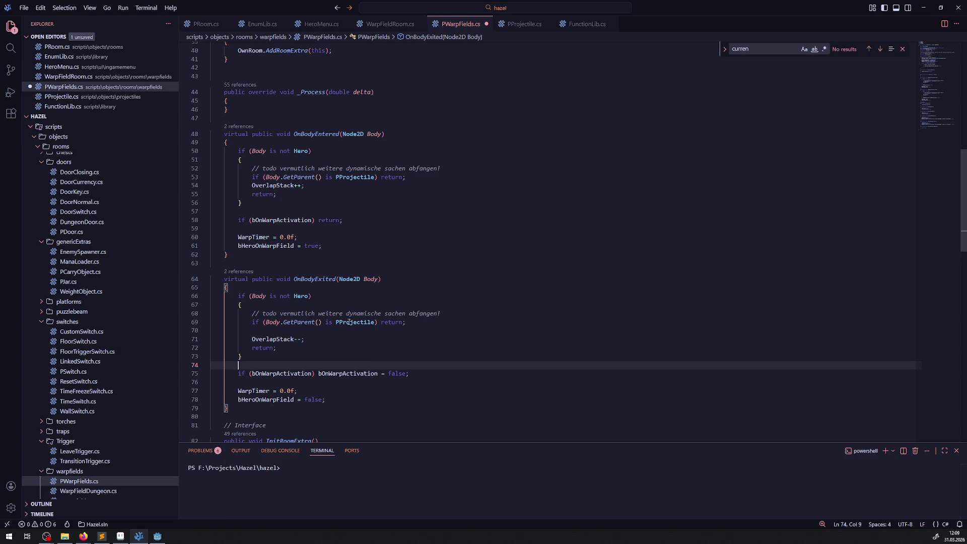
click(315, 339)
key(ctrl+s)
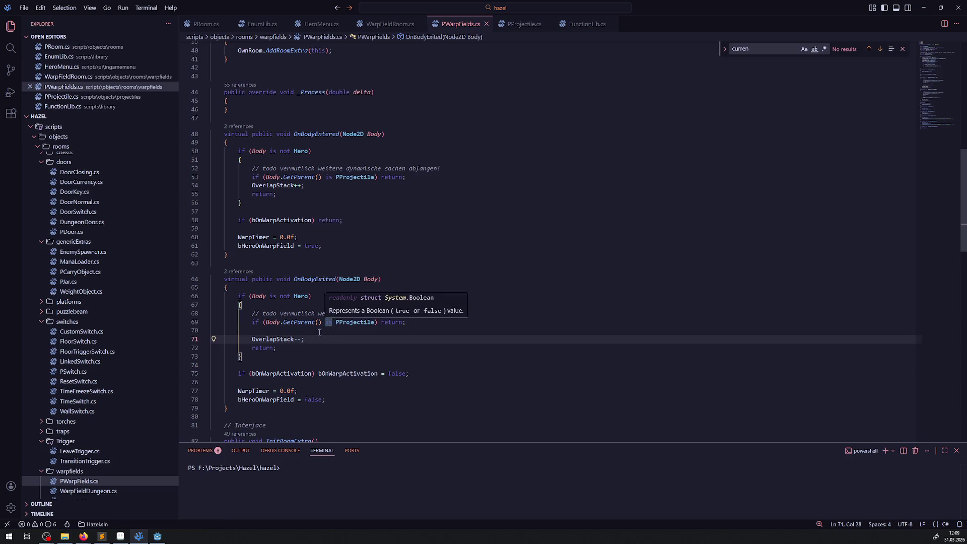
double_click(273, 339)
scroll(340, 350, down, 10)
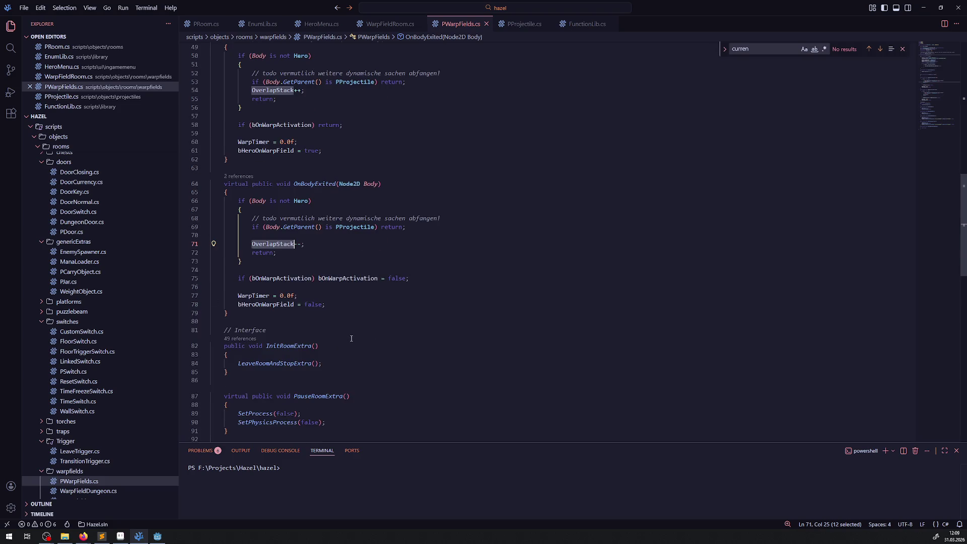
Review the room enter/leave code in PWarpFields.cs, then close PProjectile.cs.
scroll(359, 348, down, 6)
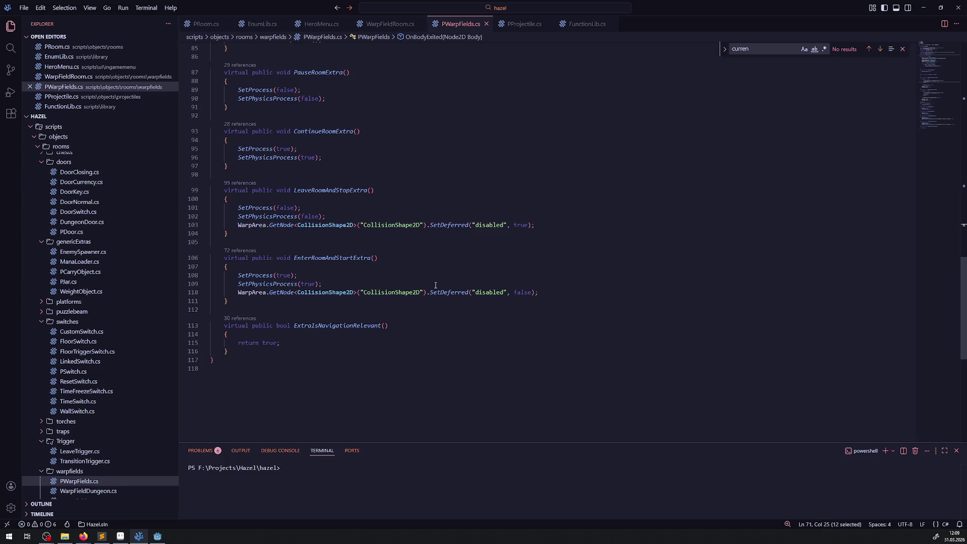
mouse_move(394, 209)
mouse_down()
mouse_move(353, 282)
mouse_move(556, 292)
mouse_up()
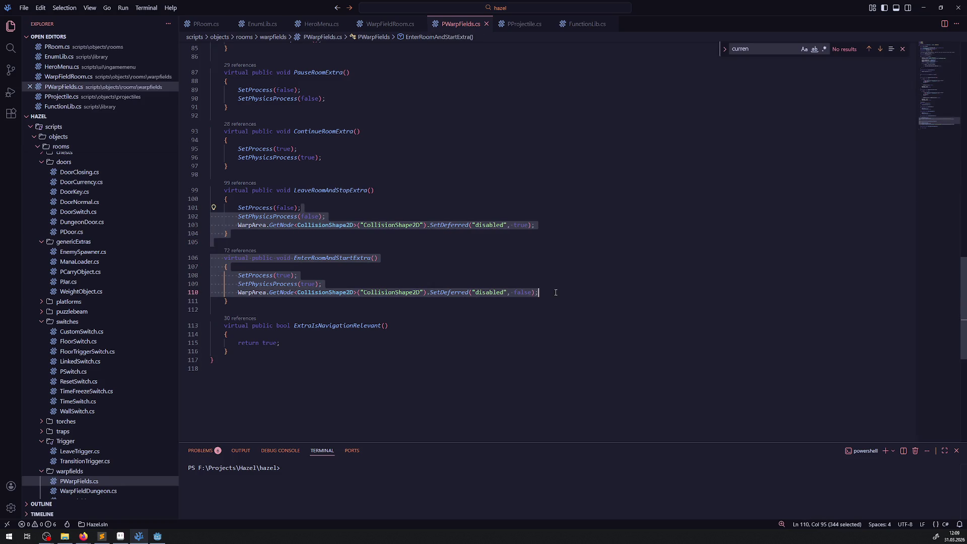
click(524, 24)
scroll(391, 257, down, 15)
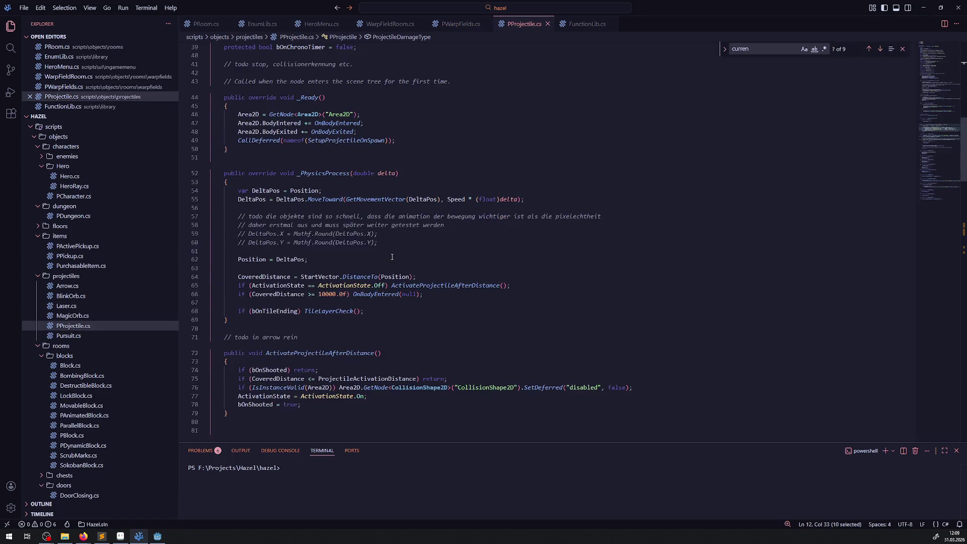
click(547, 24)
Bring WarpFieldRoom.cs to the front and go to the start of IsPathClear.
click(393, 24)
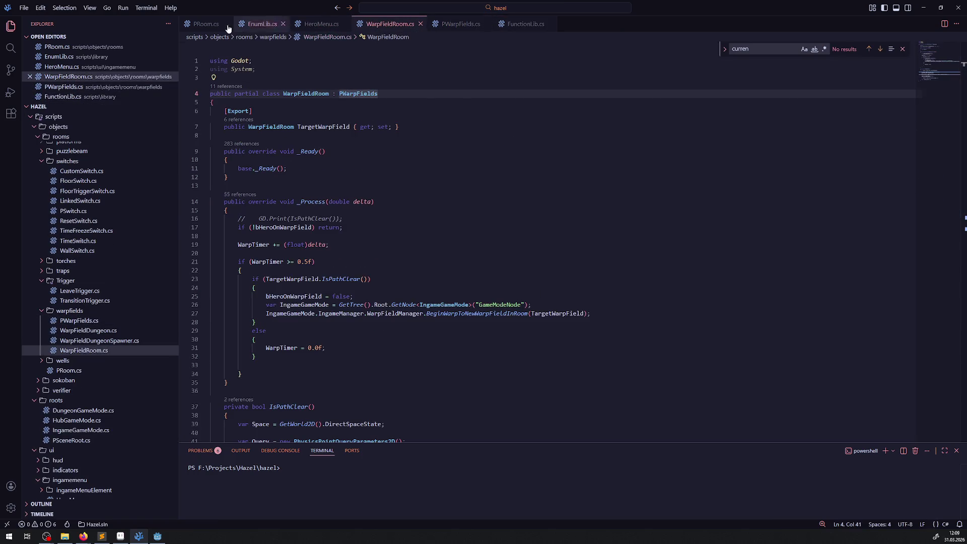
scroll(394, 251, down, 10)
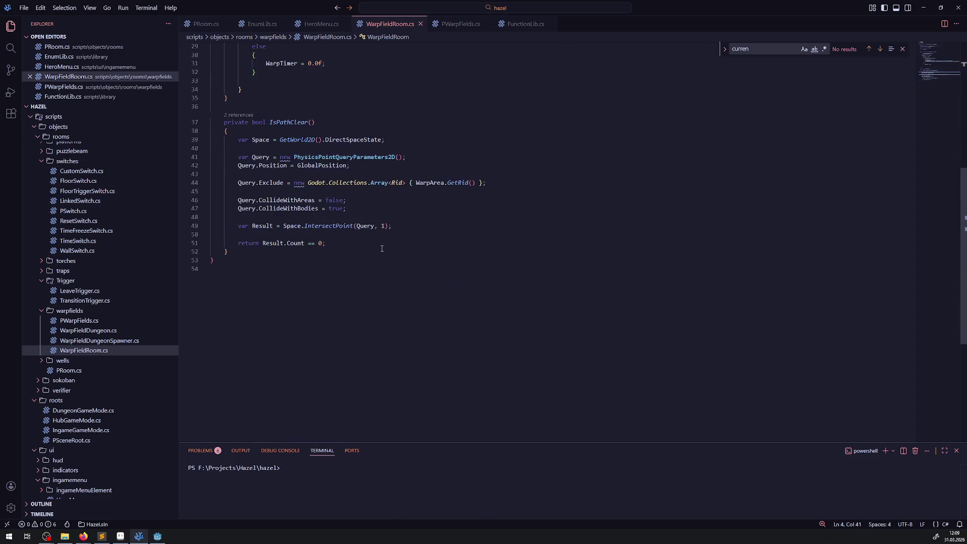
scroll(353, 226, up, 3)
scroll(327, 211, down, 1)
click(289, 186)
scroll(292, 201, up, 5)
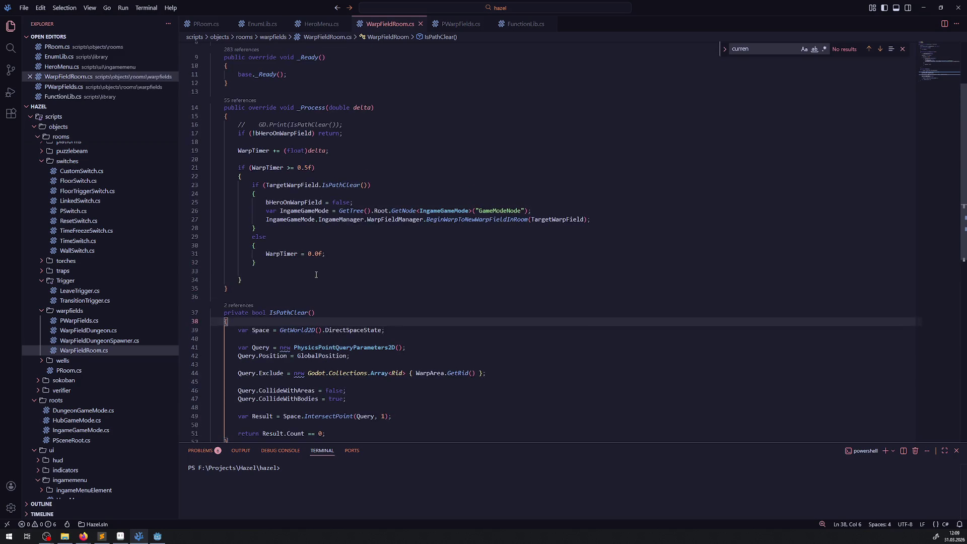
Add 'if(OverlapStack > 0) return false;' plus a todo comment at IsPathClear's top, and save.
key(Return)
key(Return)
key(Up)
text(if)
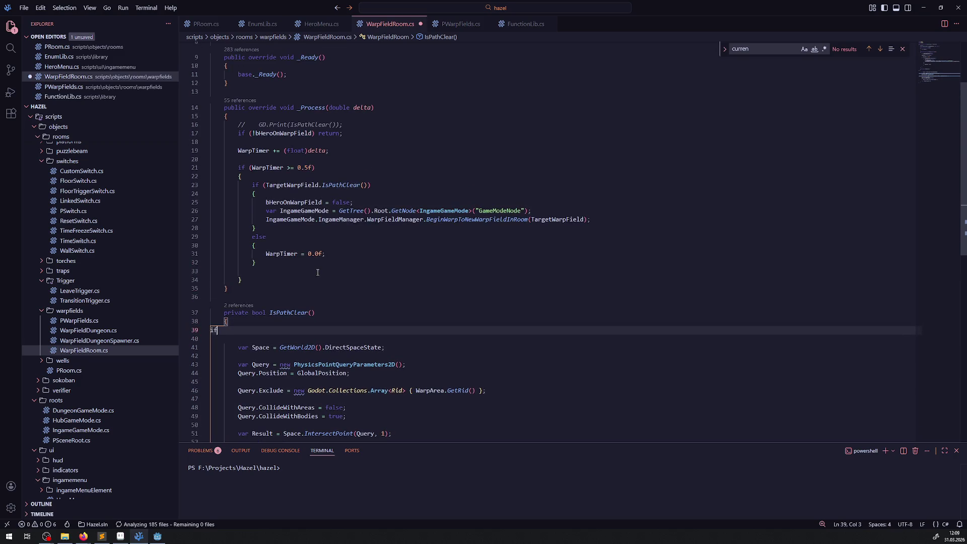
text(())
key(Left)
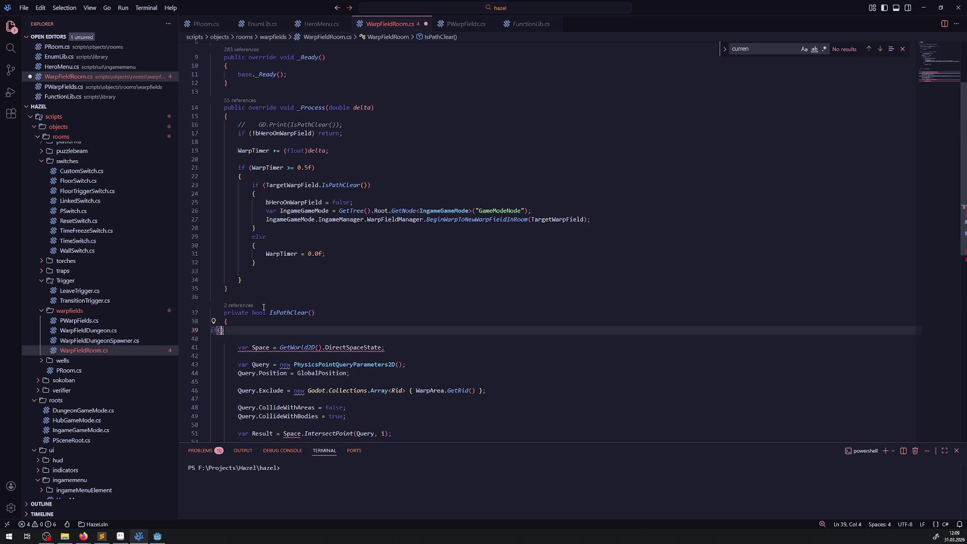
key(BackSpace)
key(BackSpace)
key(BackSpace)
text(if(OverlapStack )
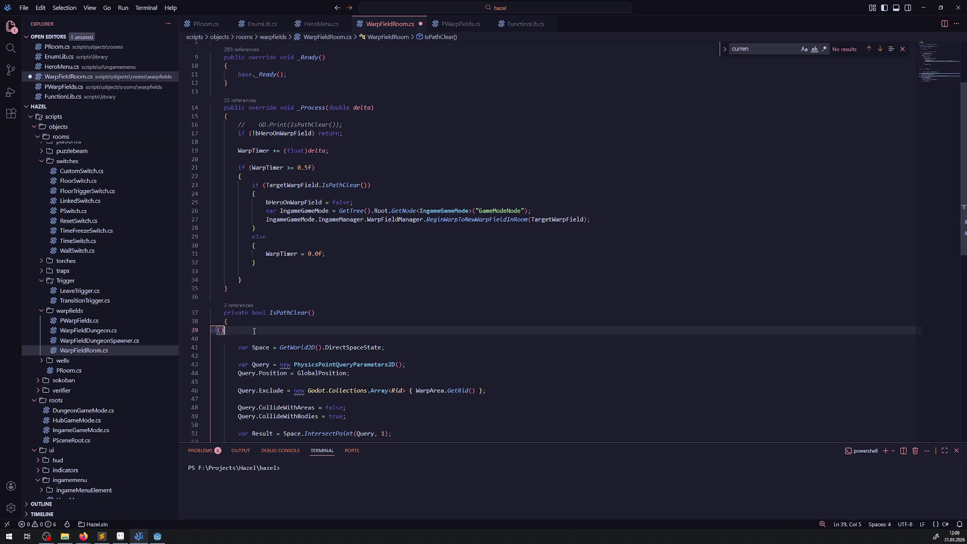
text(> 0)
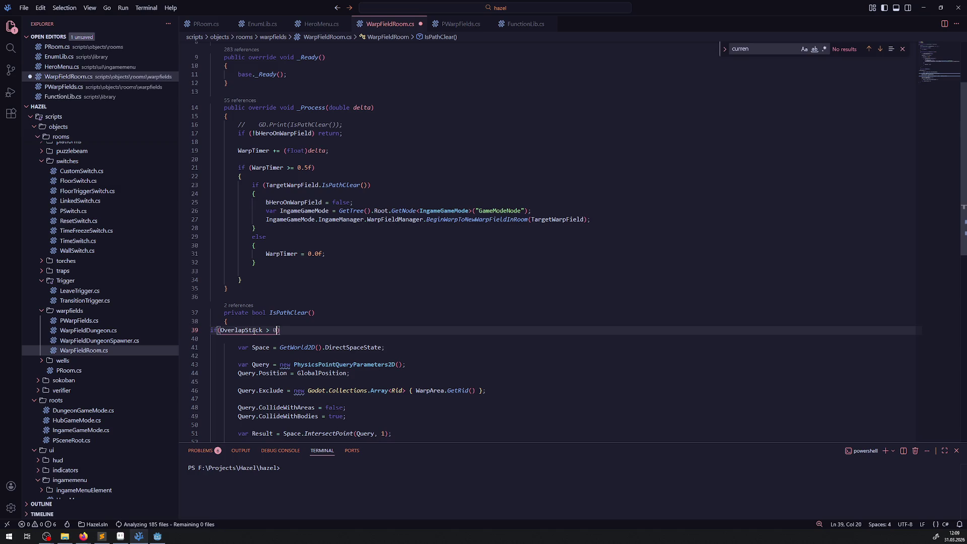
key(Right)
key(Right)
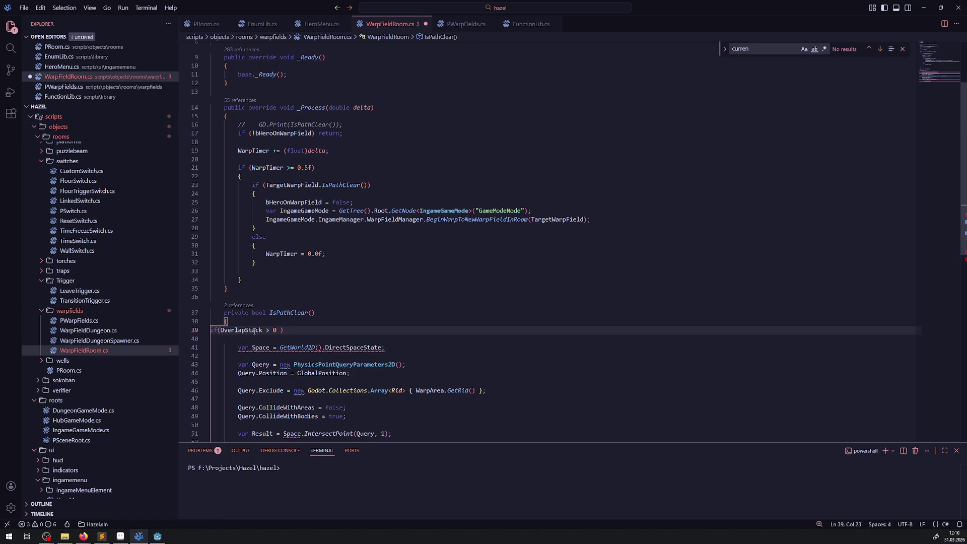
text(eturn false;)
text( // )
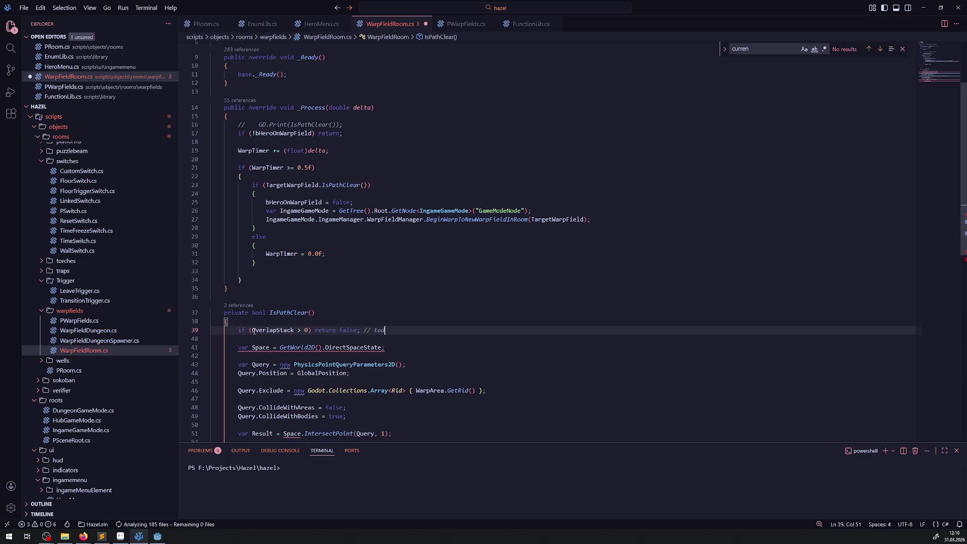
text(todo )
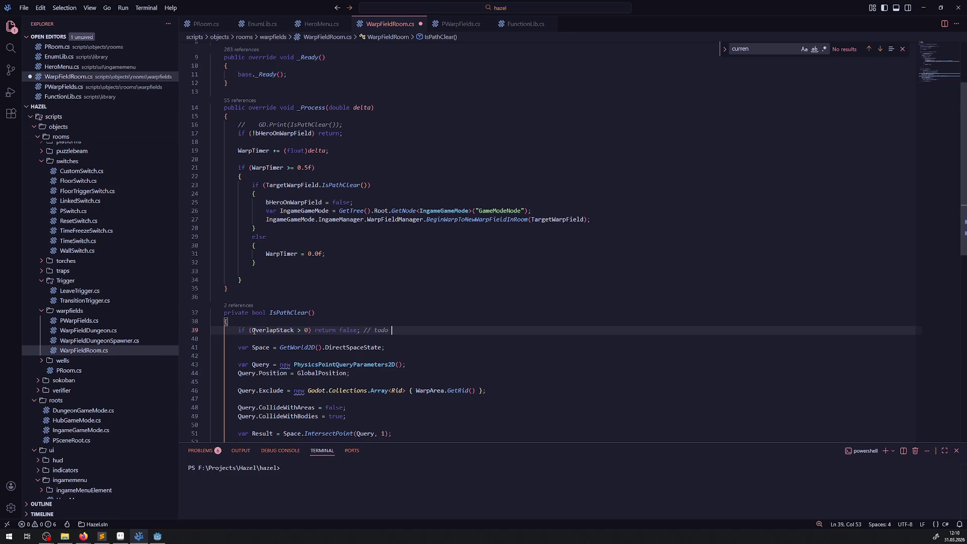
text(reicht das )
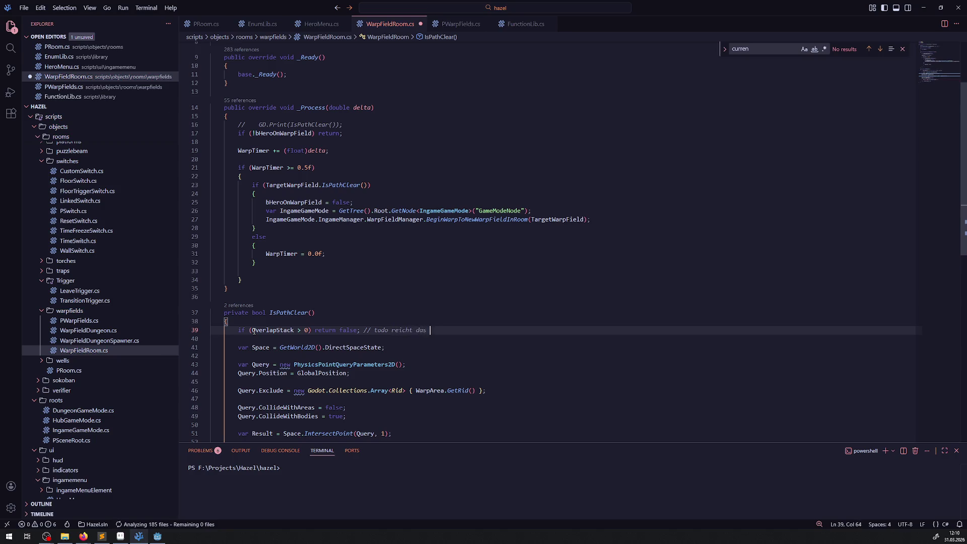
text(oder lieber weiter)
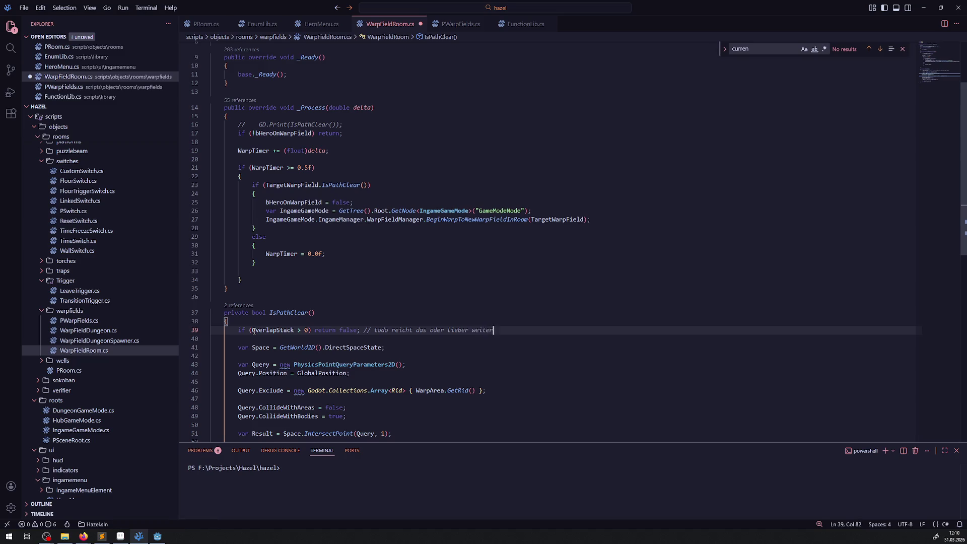
text(hin hart checke)
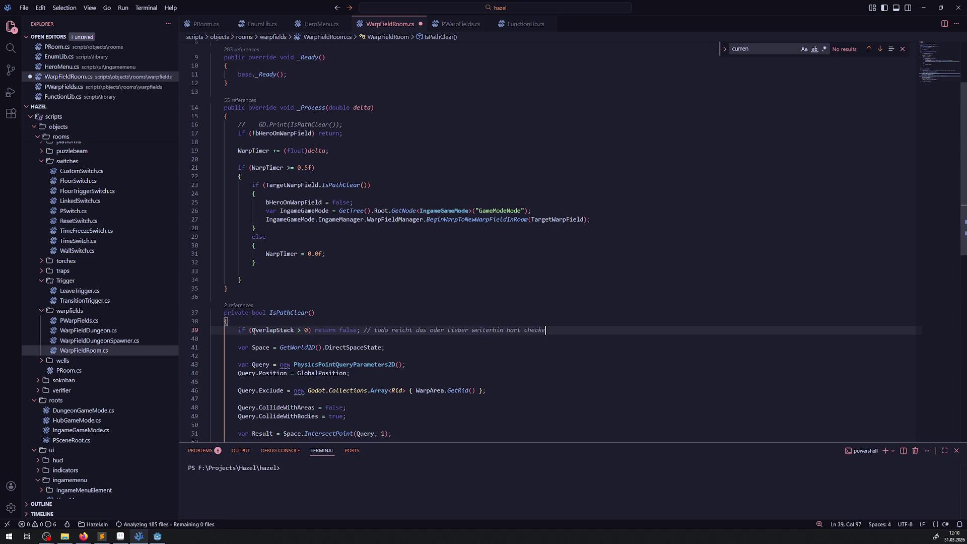
text(n?)
key(ctrl+s)
scroll(397, 301, up, 4)
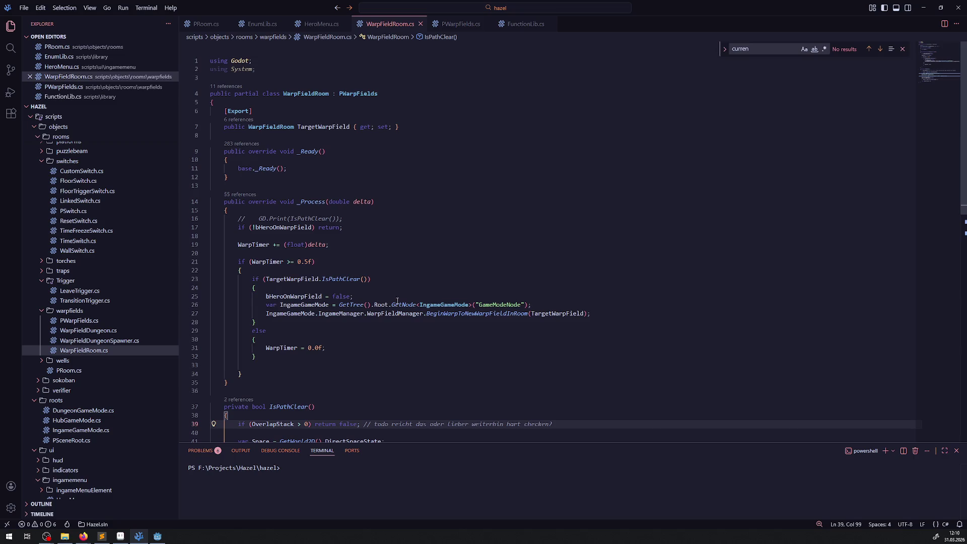
Insert 'if (OverlapStack == 0)' at the top of _Process and save.
click(334, 207)
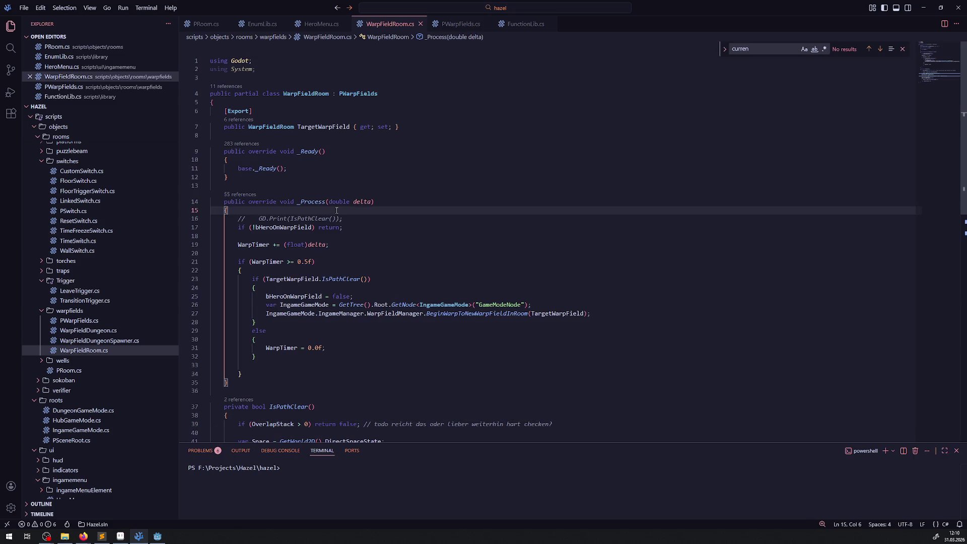
key(Return)
key(Return)
click(276, 221)
text(if()
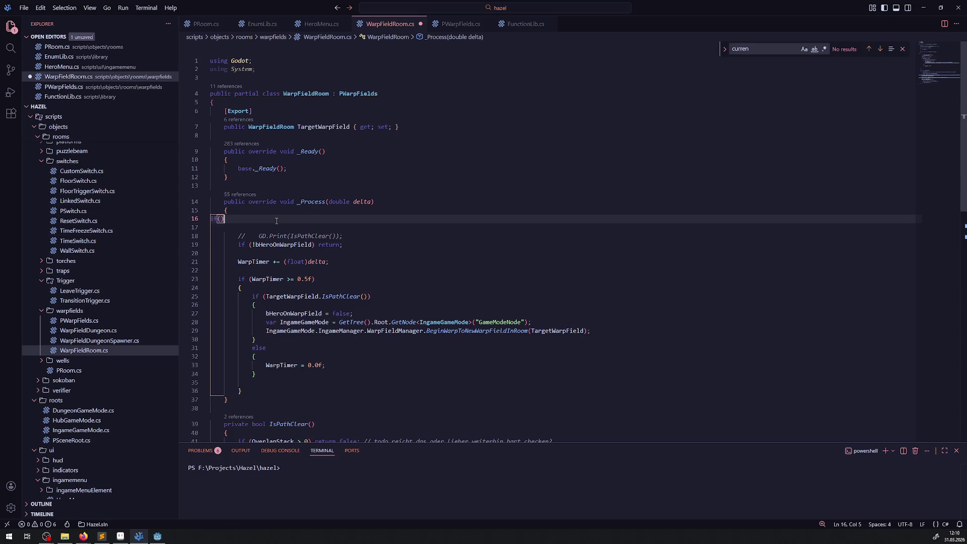
text(if (OverlapStack)
text( == 0)
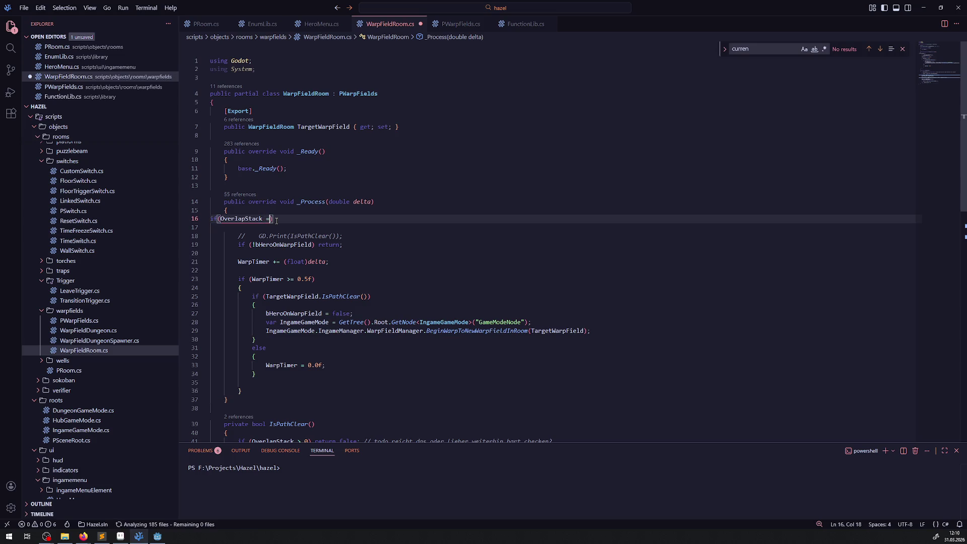
key(ctrl+s)
key(Return)
Add empty braces for the if block and an empty else branch below it.
text({)
key(Return)
key(Return)
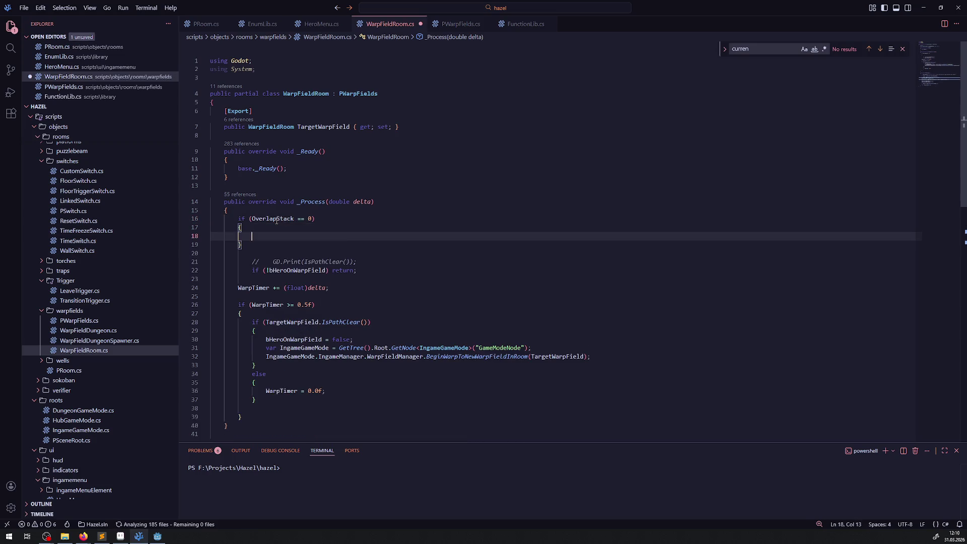
text(})
key(Return)
text(else)
key(Return)
text({)
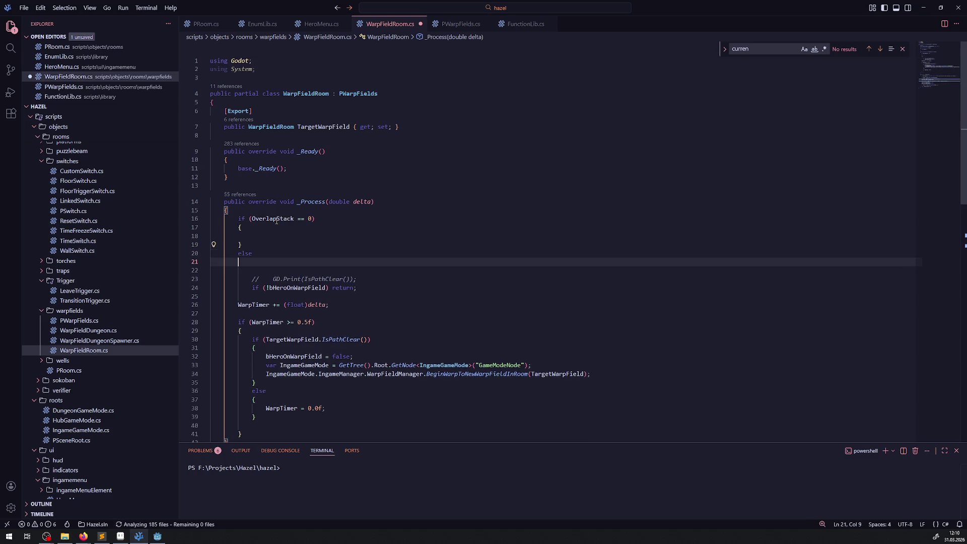
key(Return)
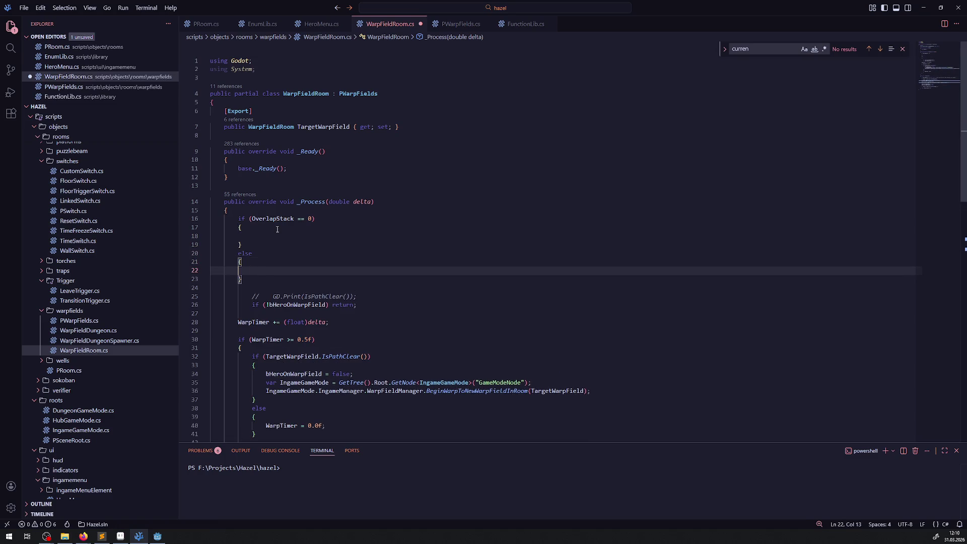
click(273, 235)
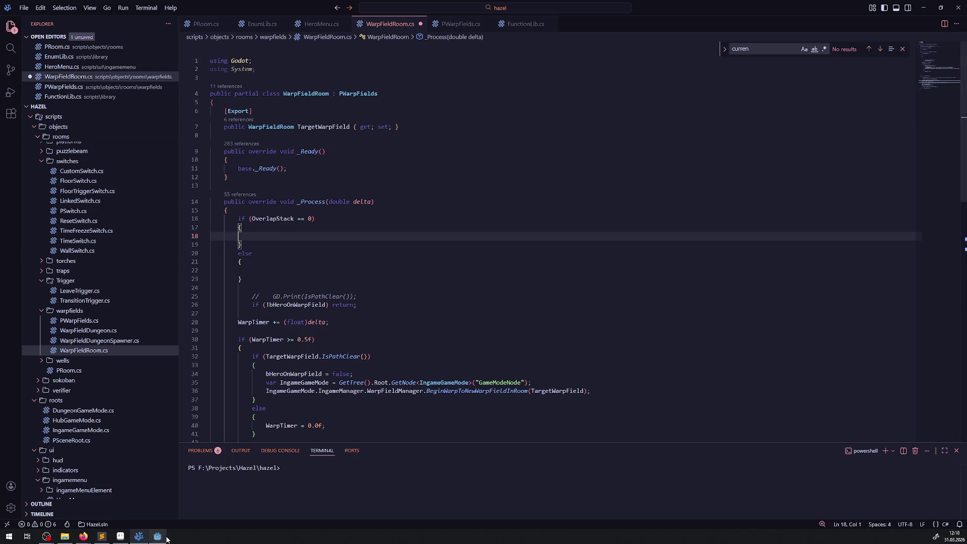
In Godot, inspect the WarpFieldRoom scene's AnimatedSprite2D animations, then return to VS Code.
key(alt+Tab)
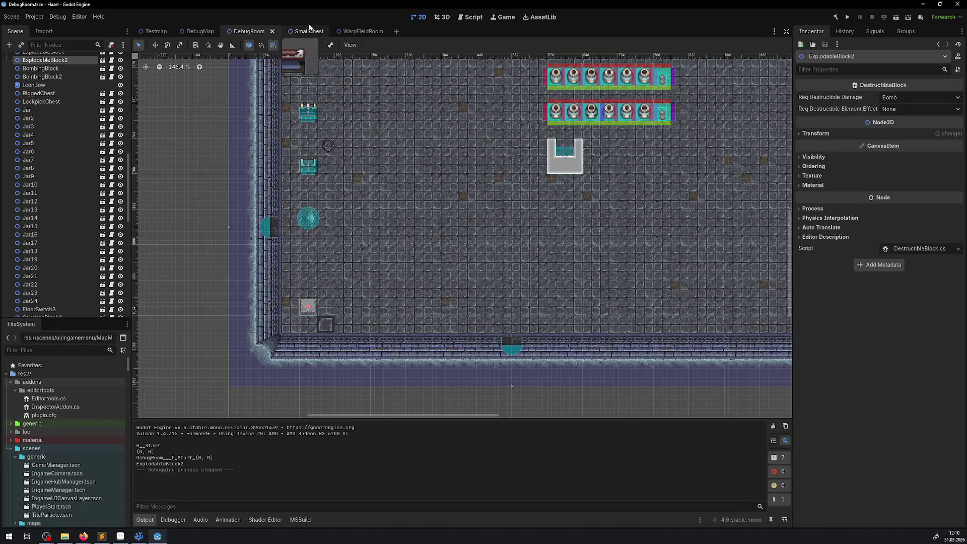
click(359, 31)
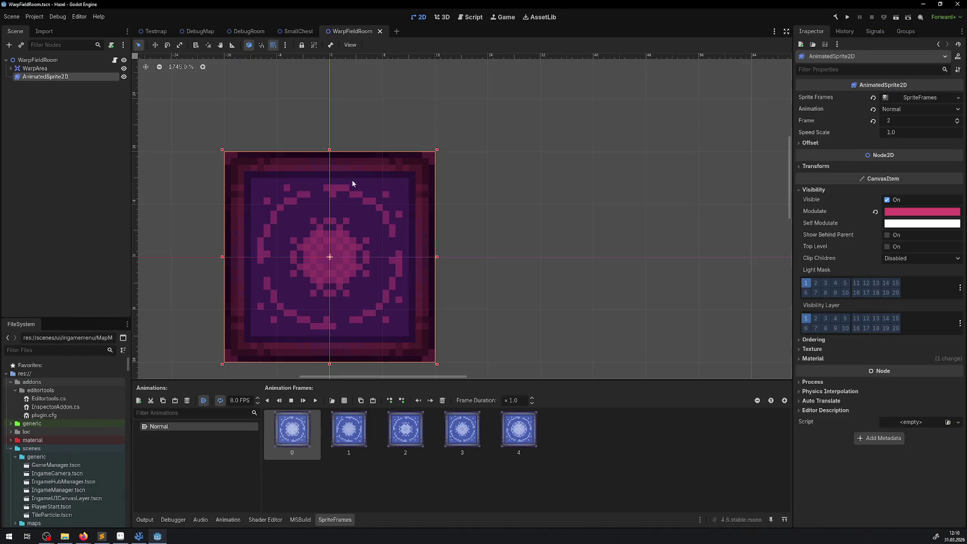
double_click(39, 77)
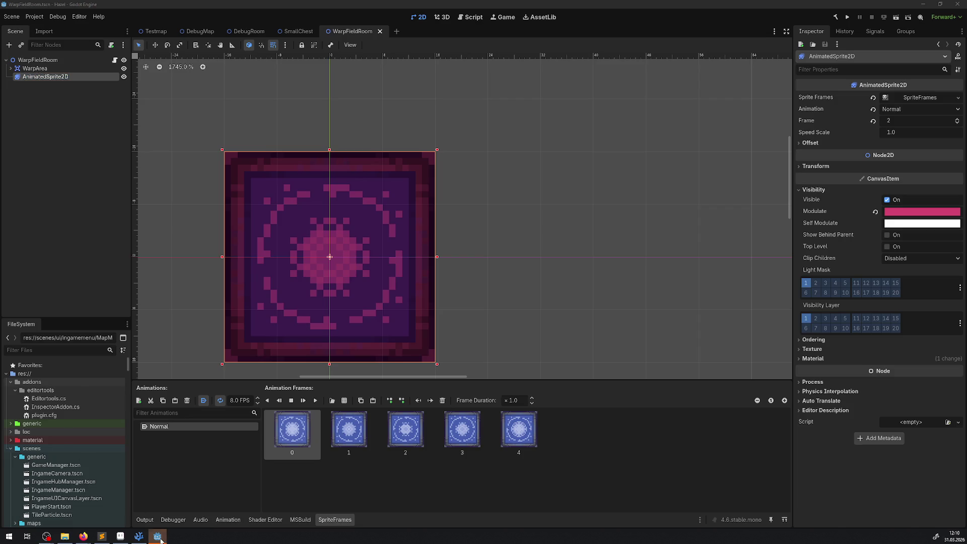
key(alt+Tab)
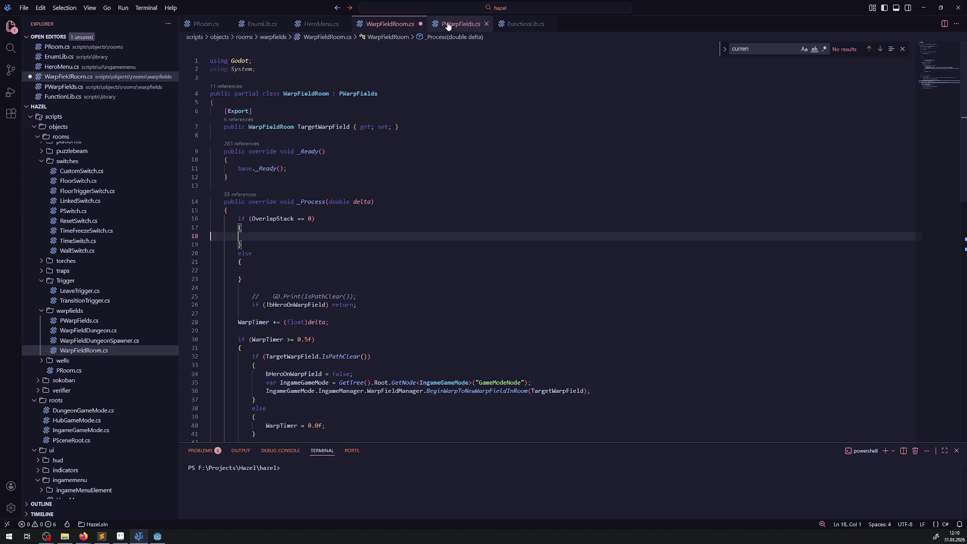
click(459, 26)
scroll(336, 151, up, 15)
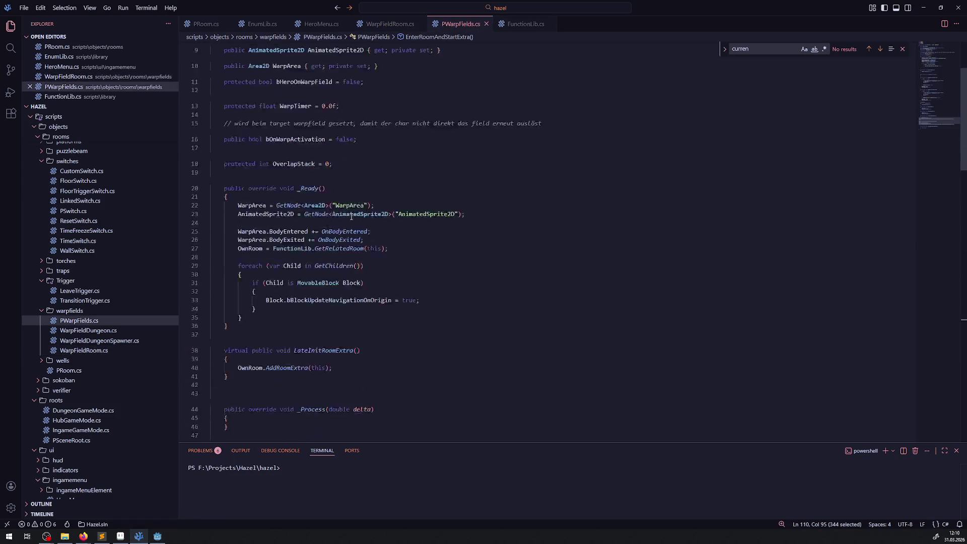
click(335, 151)
double_click(336, 151)
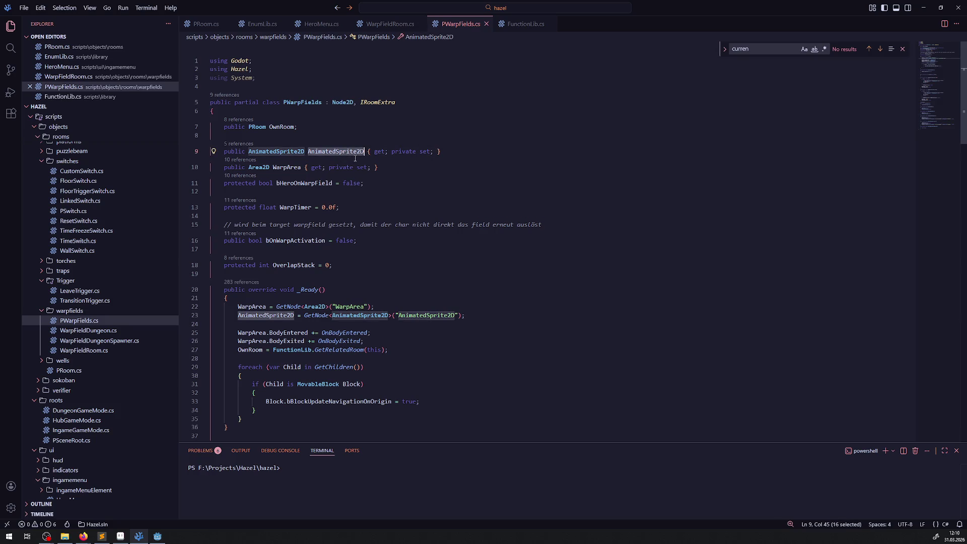
click(388, 25)
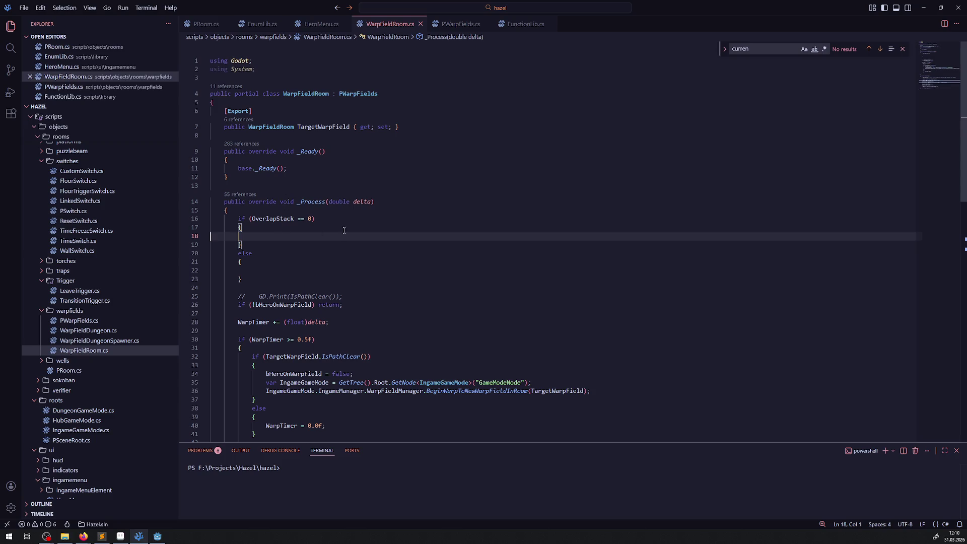
click(307, 203)
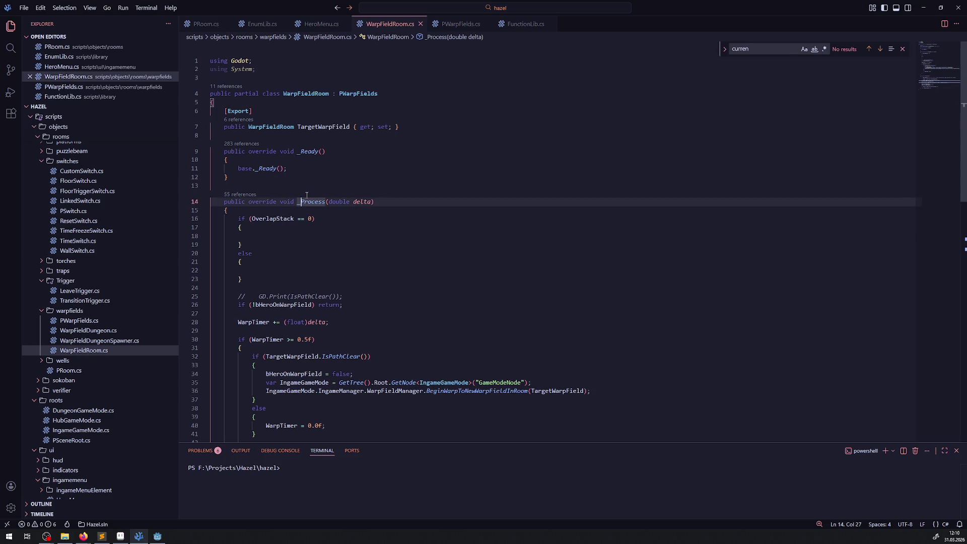
text(Physic)
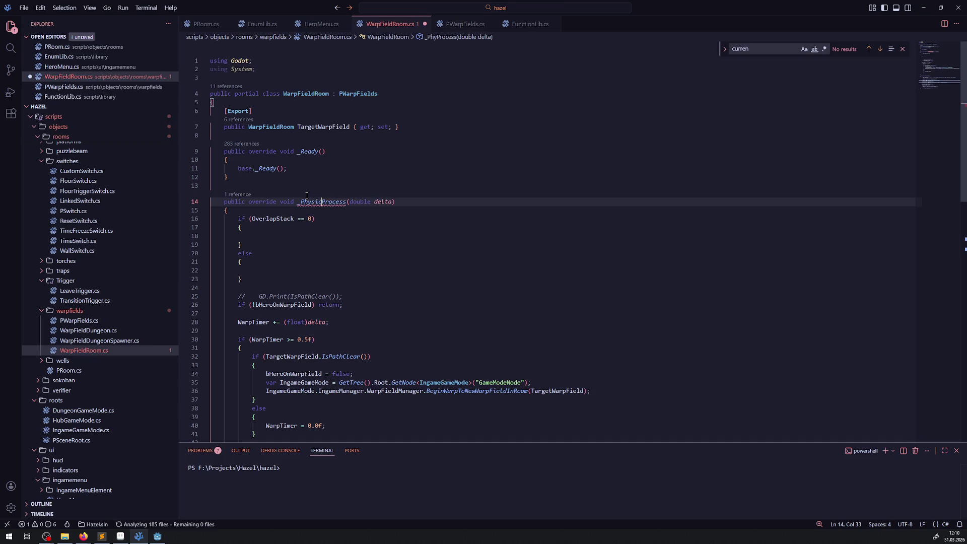
key(ctrl+space)
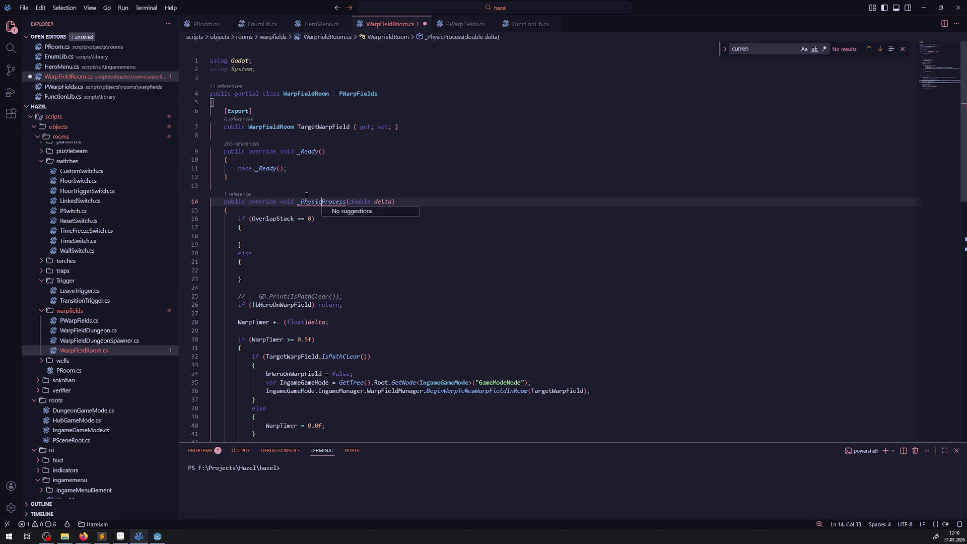
key(BackSpace)
key(BackSpace)
key(BackSpace)
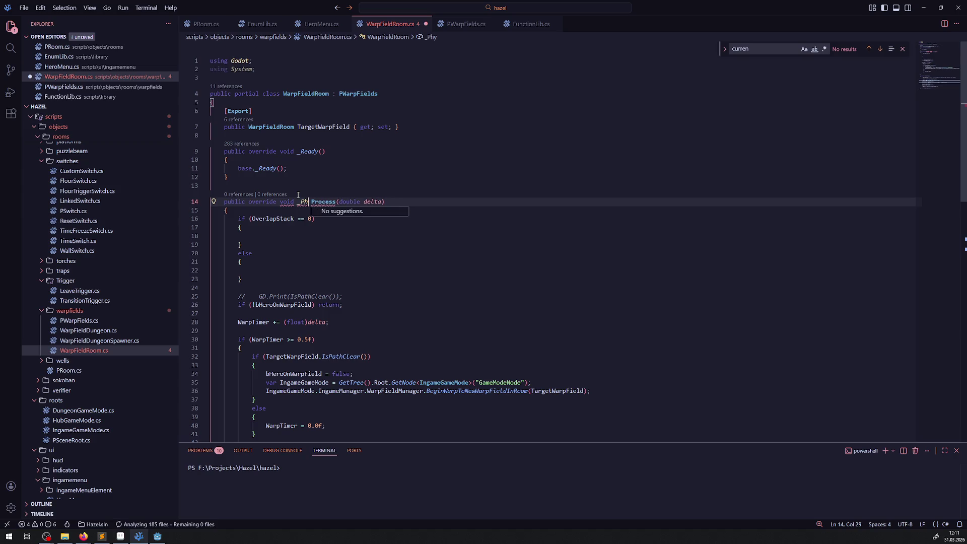
key(BackSpace)
key(BackSpace)
key(BackSpace)
key(Down)
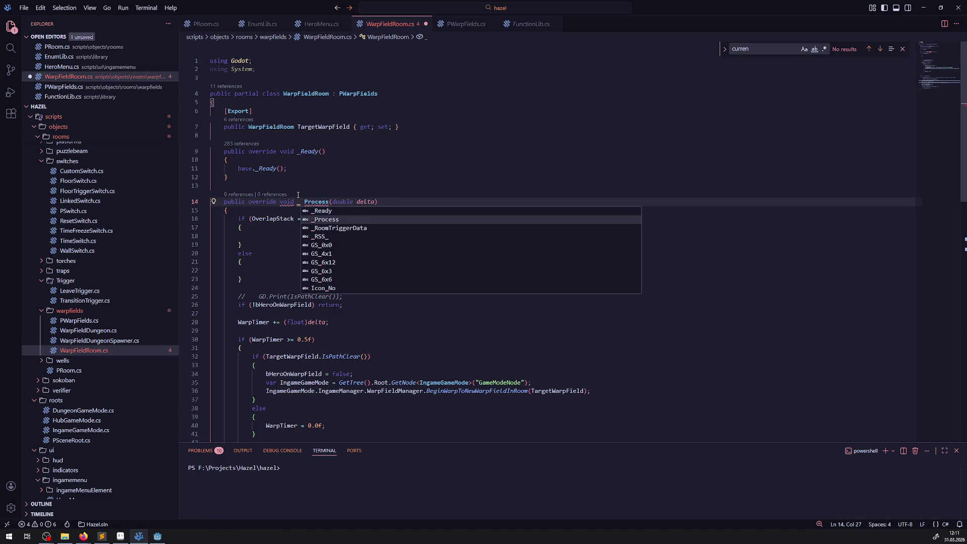
key(Down)
key(Down)
key(Up)
key(Up)
key(Escape)
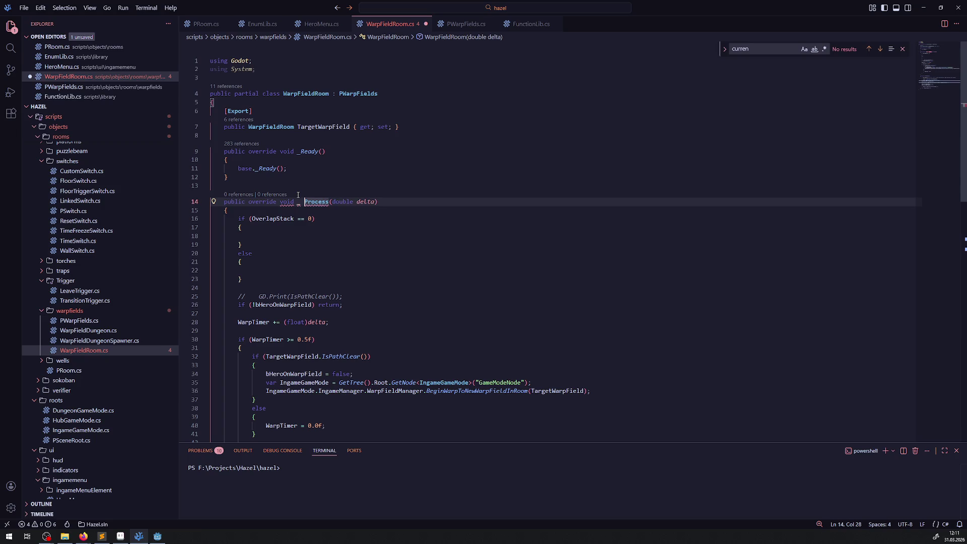
key(ctrl+space)
double_click(298, 195)
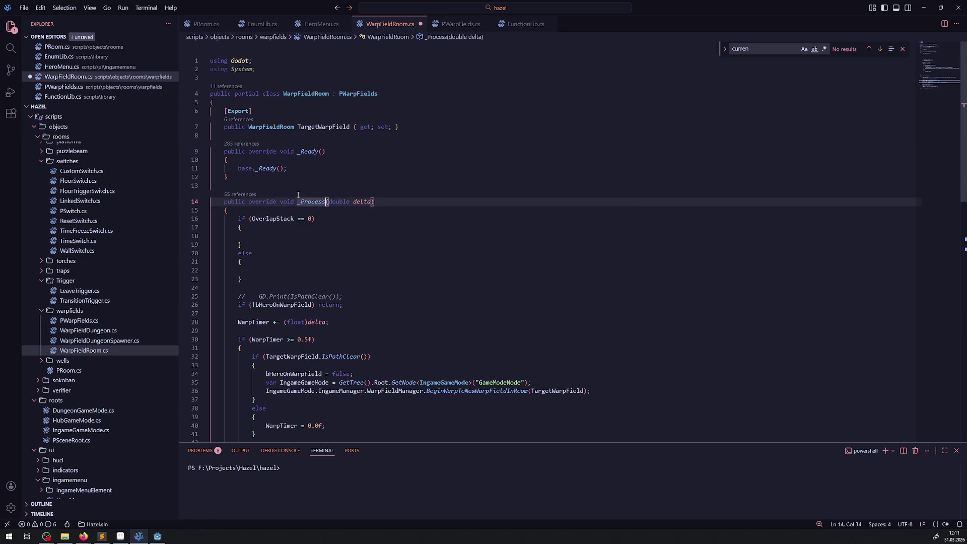
key(BackSpace)
text(_)
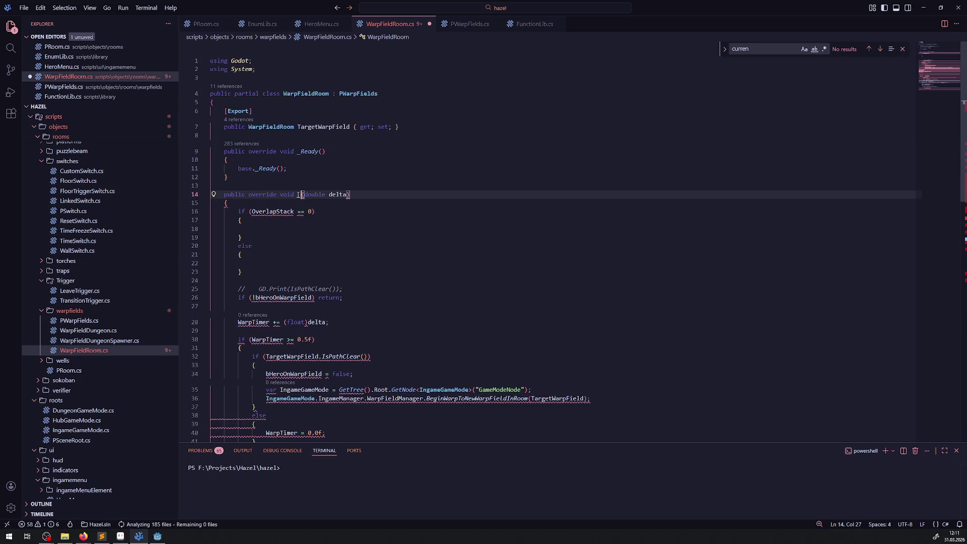
key(Down)
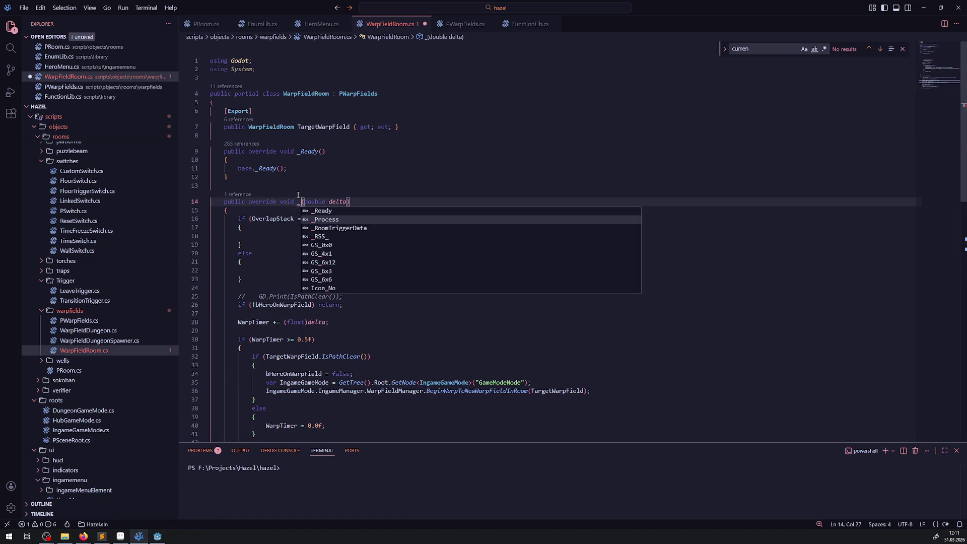
key(Return)
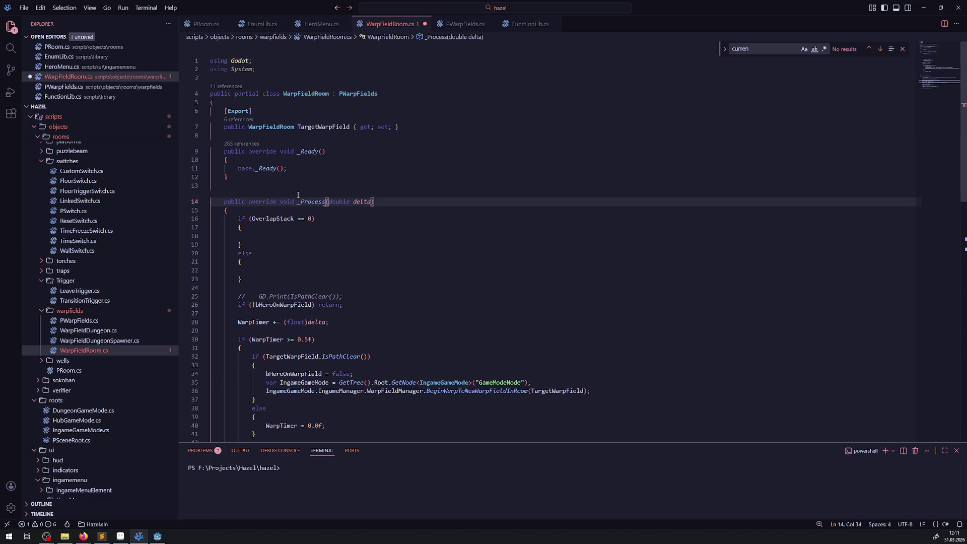
click(453, 27)
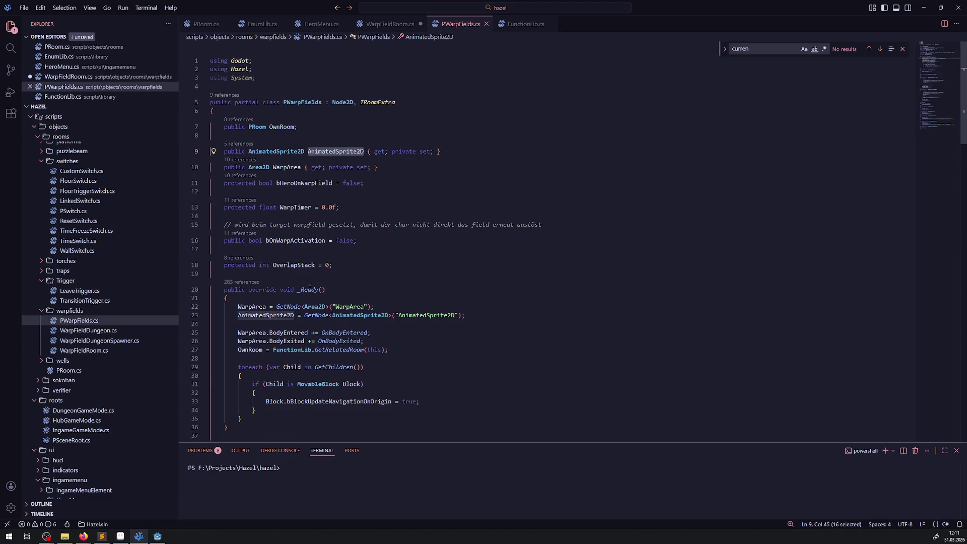
scroll(310, 288, down, 5)
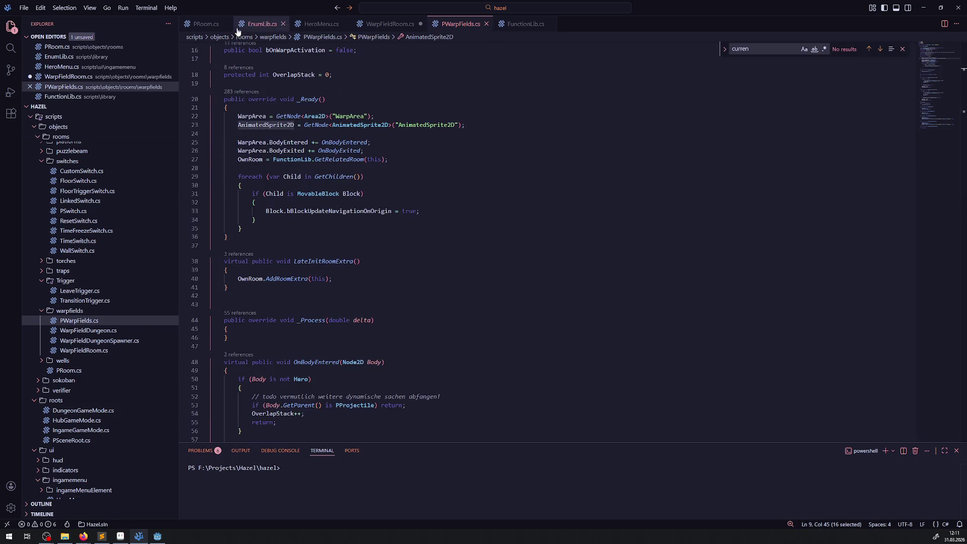
click(206, 25)
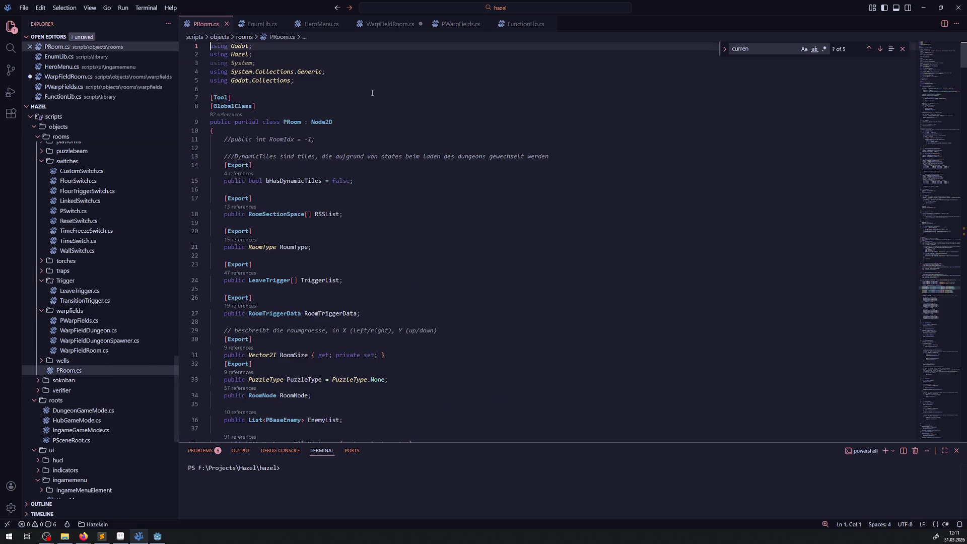
click(389, 23)
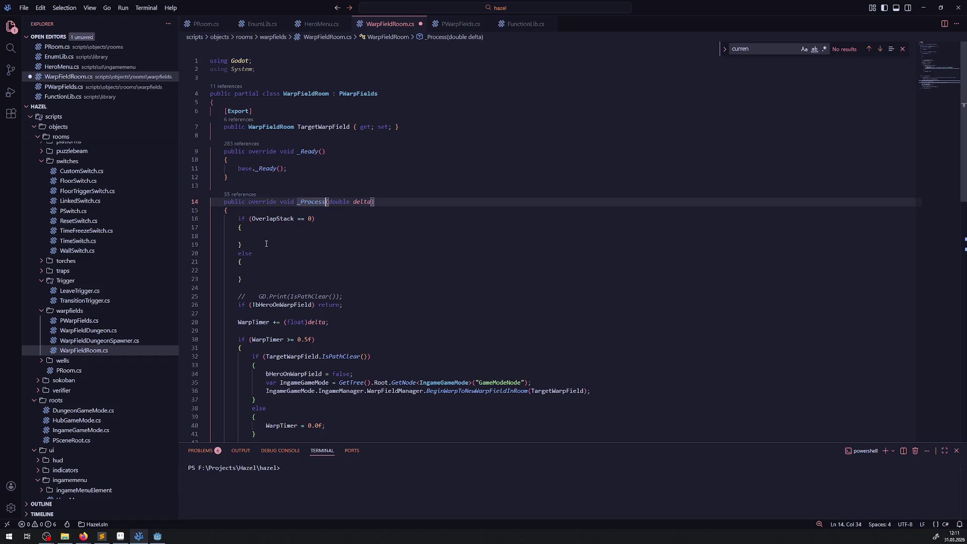
On line 18, start 'if(AnimatedSprite2D.Animation == "")' and look up the animation name in Godot.
click(265, 235)
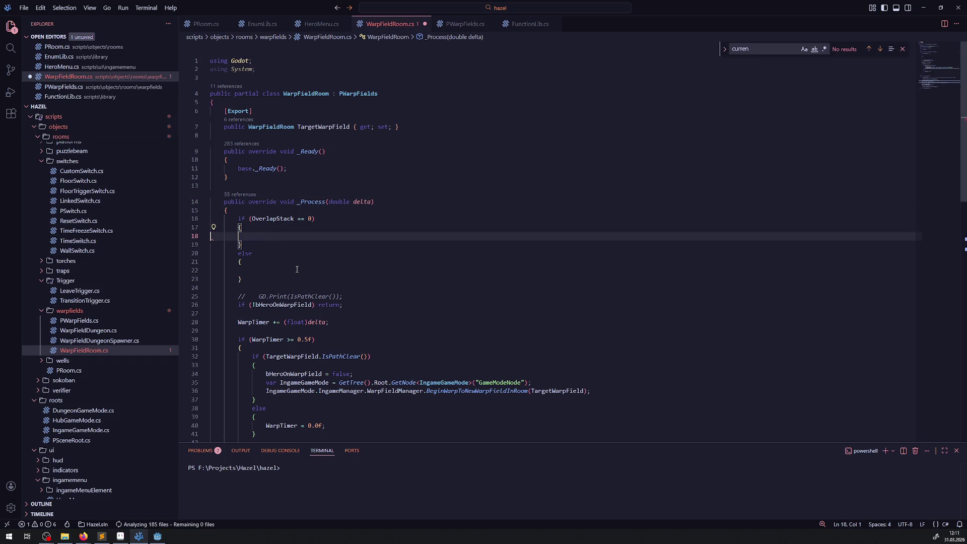
text(if())
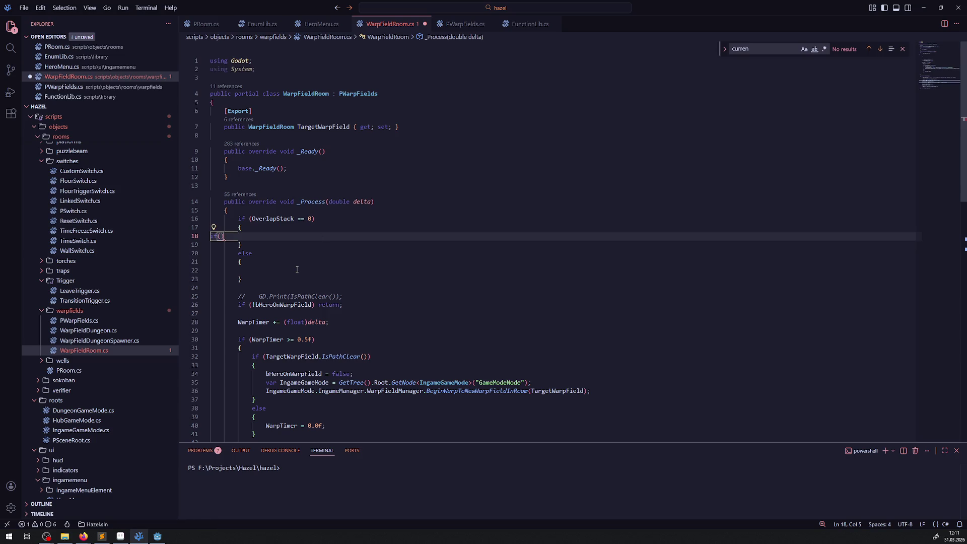
click(314, 218)
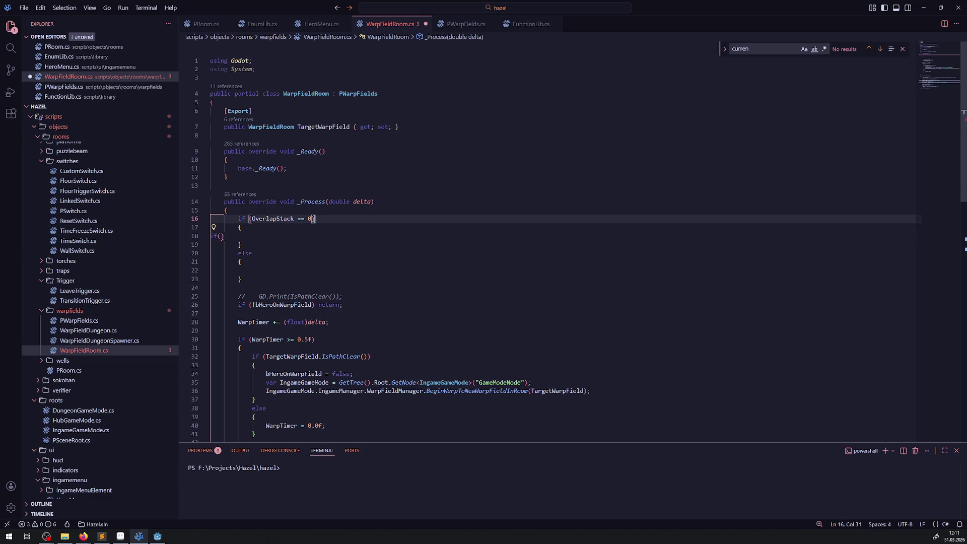
click(220, 237)
text(AnimatedSprite2D.An)
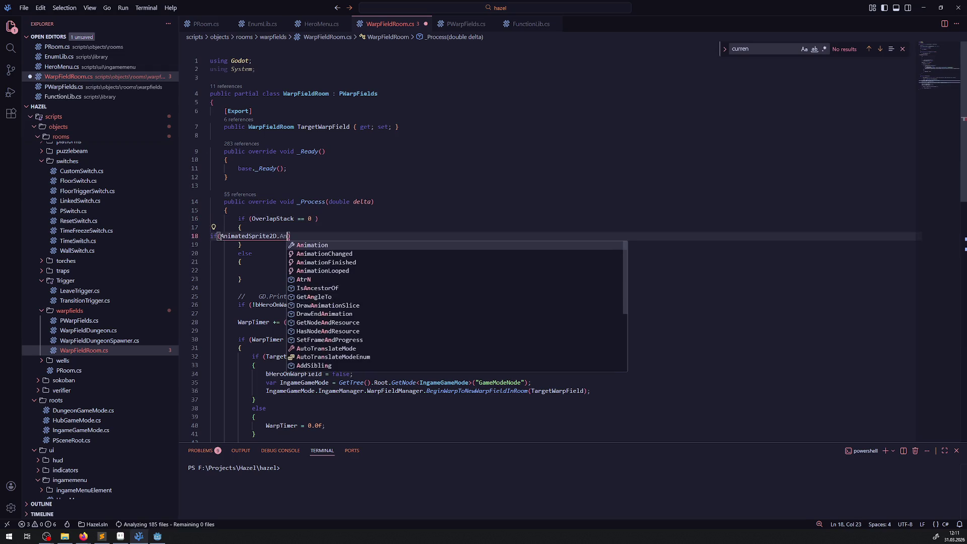
key(Tab)
text(== ")
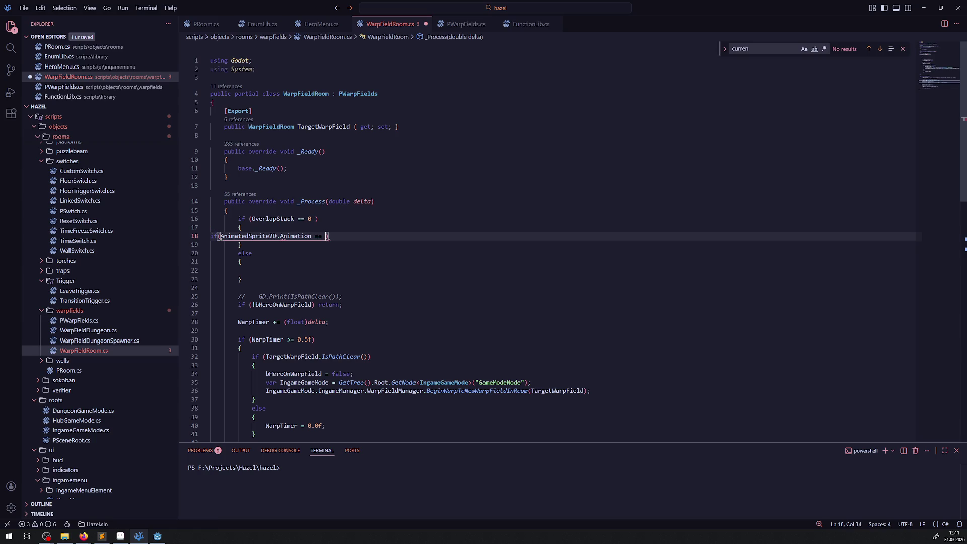
key(ctrl+space)
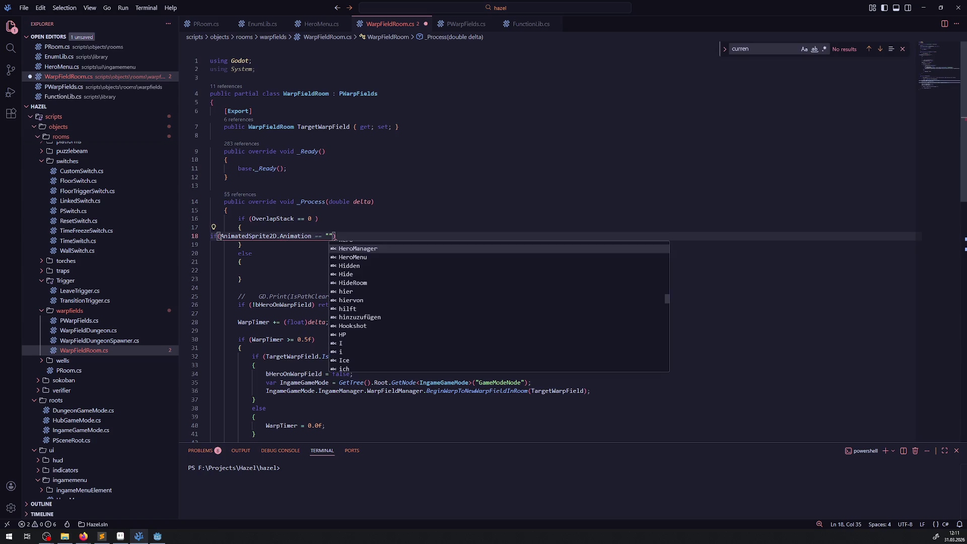
key(alt+Tab)
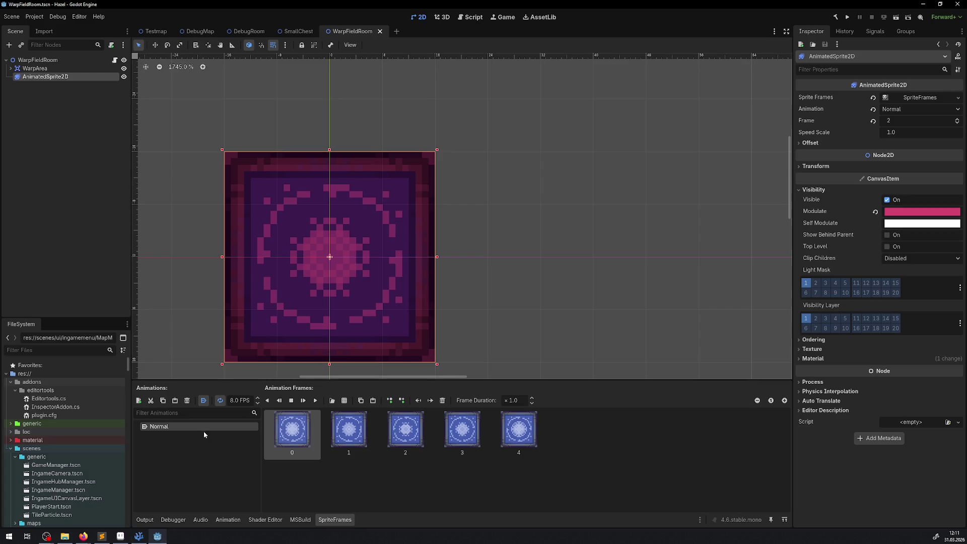
click(140, 537)
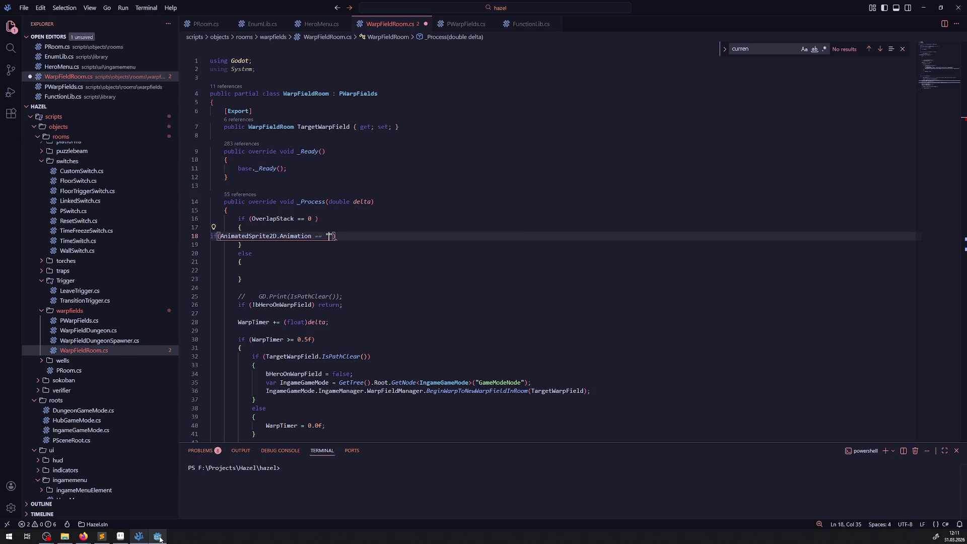
Finish typing 'Normal', save, and flip line 18's == comparison to !=.
mouse_move(157, 537)
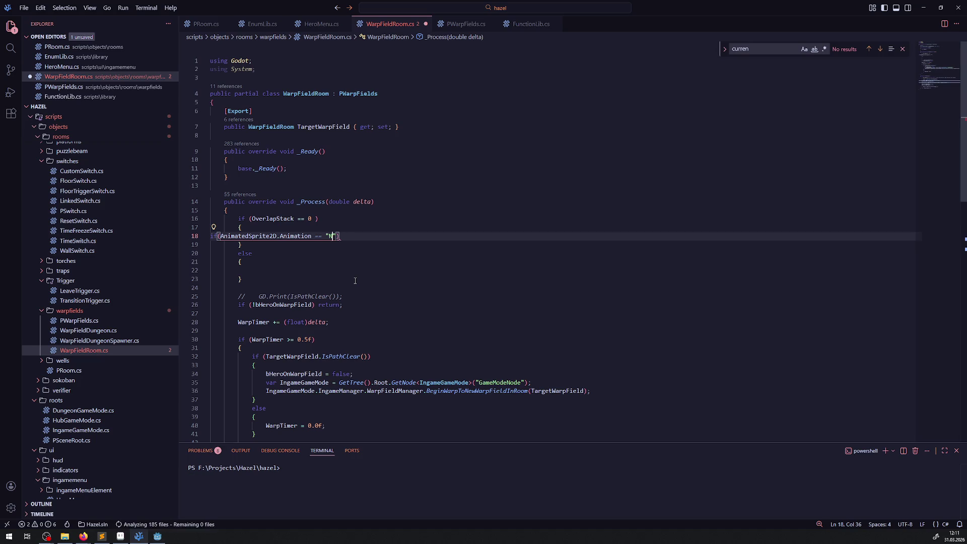
text(Normal)
key(ctrl+s)
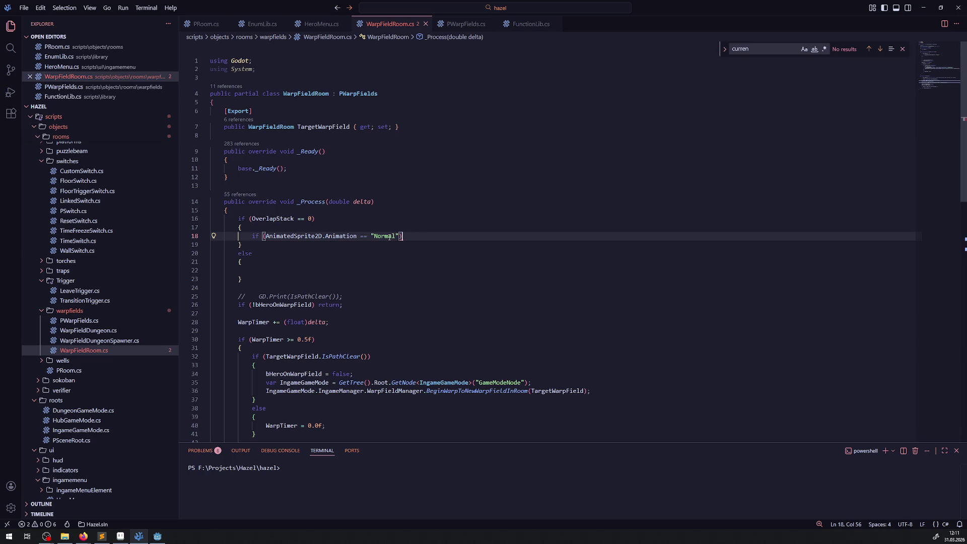
double_click(362, 237)
text(!=)
click(416, 237)
Append AnimatedSprite2D.Play("Normal"); to line 18 and save the script.
double_click(292, 237)
drag(292, 237, 241, 227)
click(418, 238)
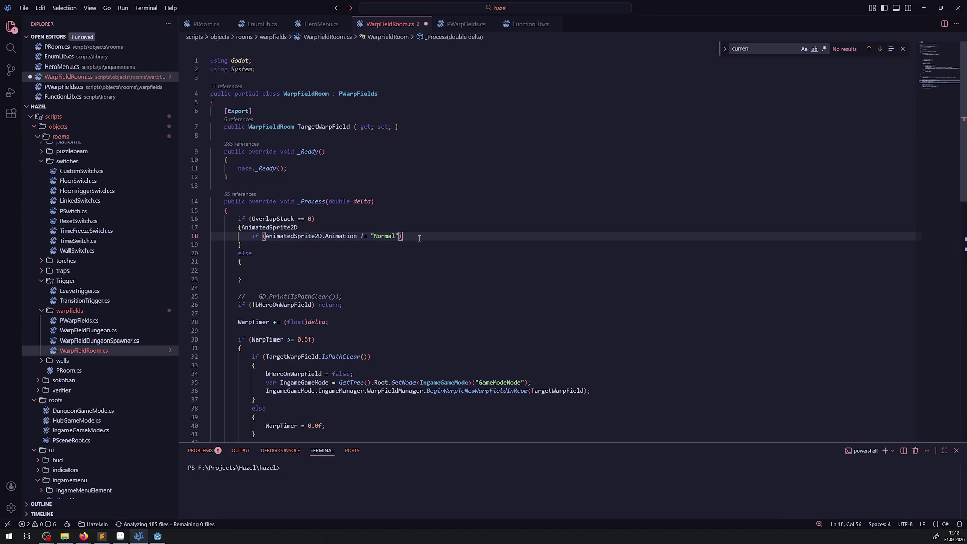
key(ctrl+z)
key(ctrl+z)
text(!)
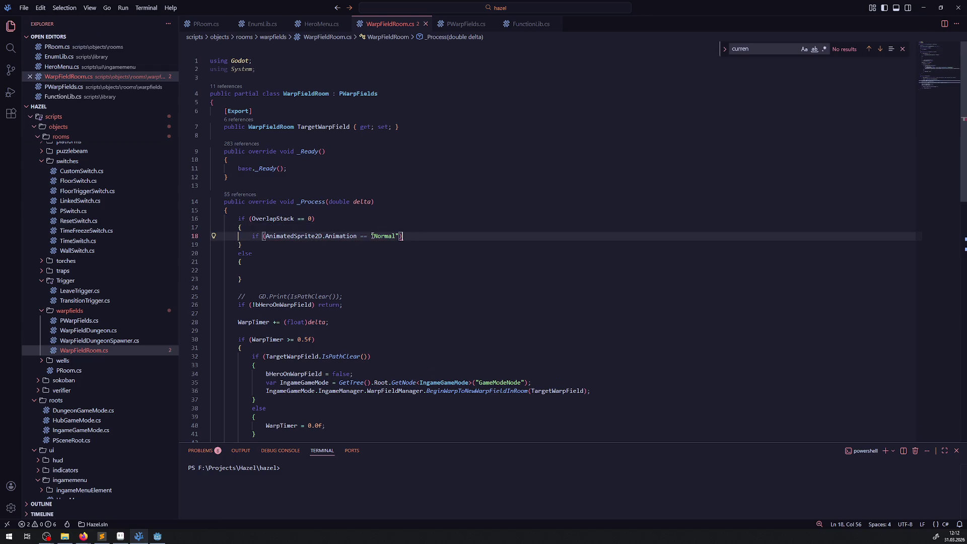
click(416, 236)
text(AnimatedSprite2D.Play())
key(Left)
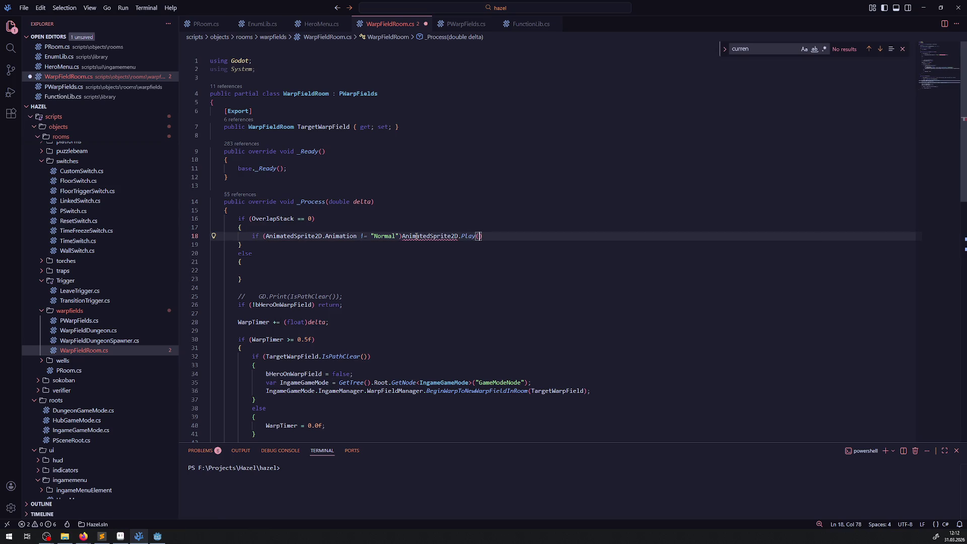
text("Normal")
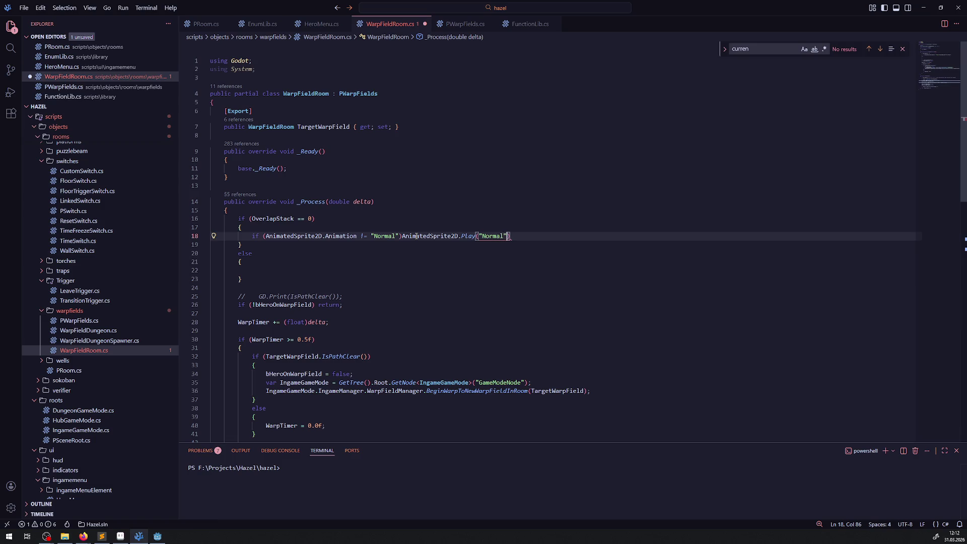
text();)
key(ctrl+s)
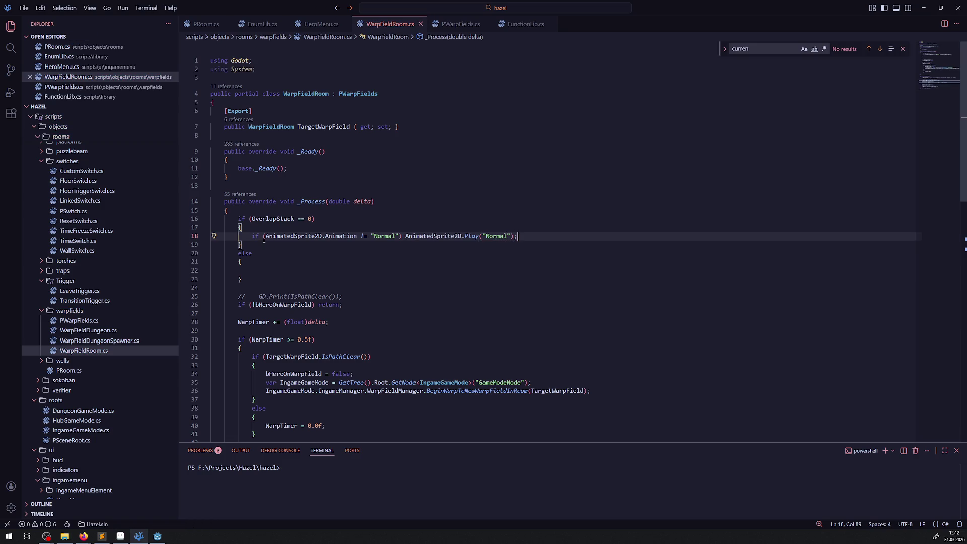
Copy line 18's statement to line 22, change both Normal to Off, and save.
key(Home)
key(shift+End)
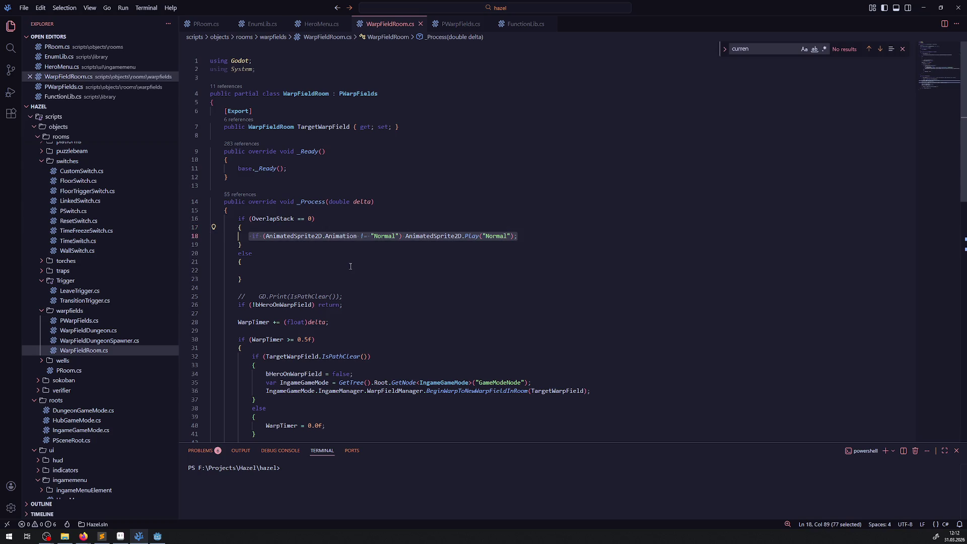
key(ctrl+c)
click(282, 270)
key(ctrl+v)
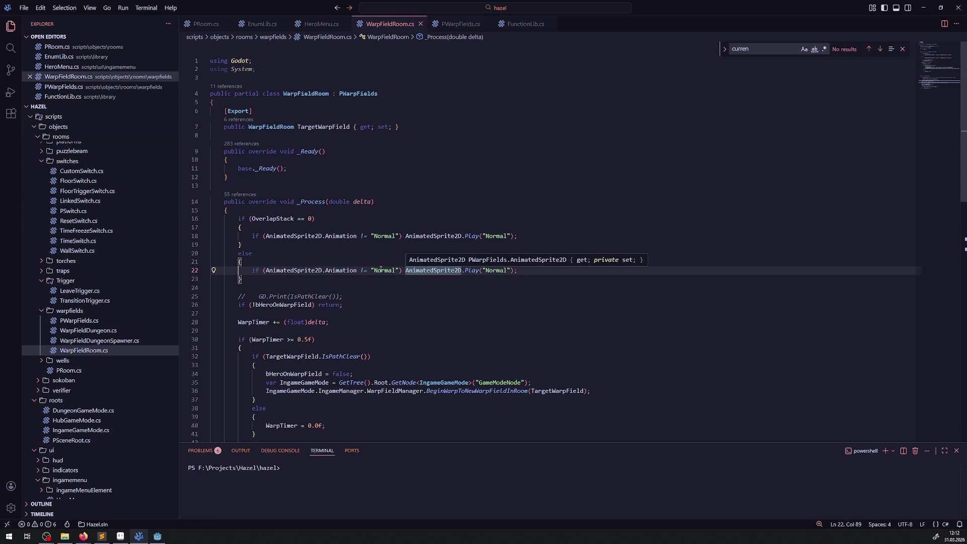
double_click(383, 270)
text(Off)
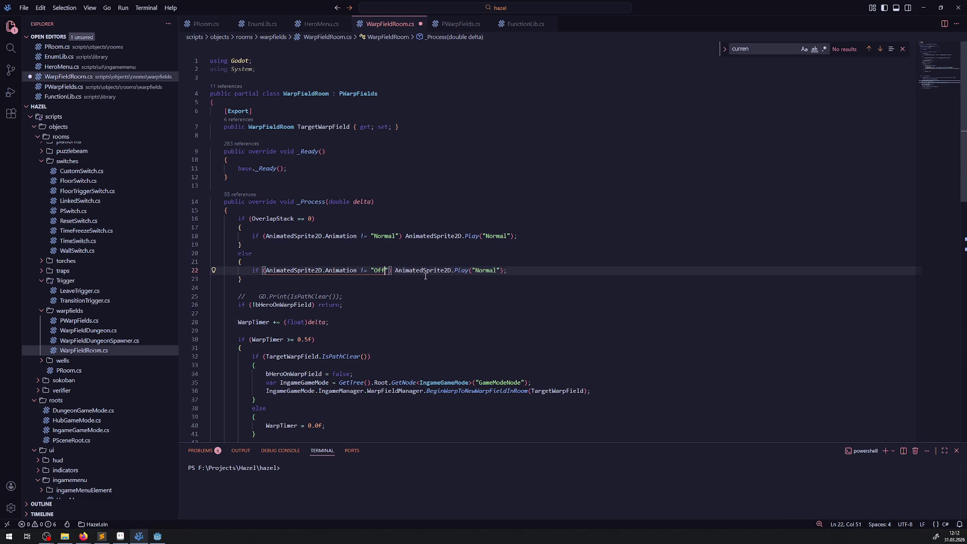
double_click(486, 270)
text(Off)
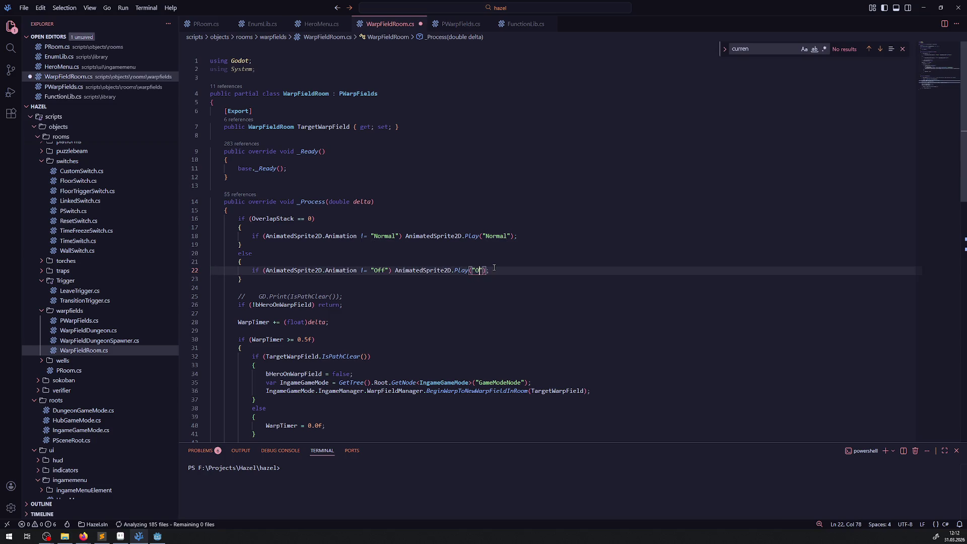
key(ctrl+s)
click(467, 211)
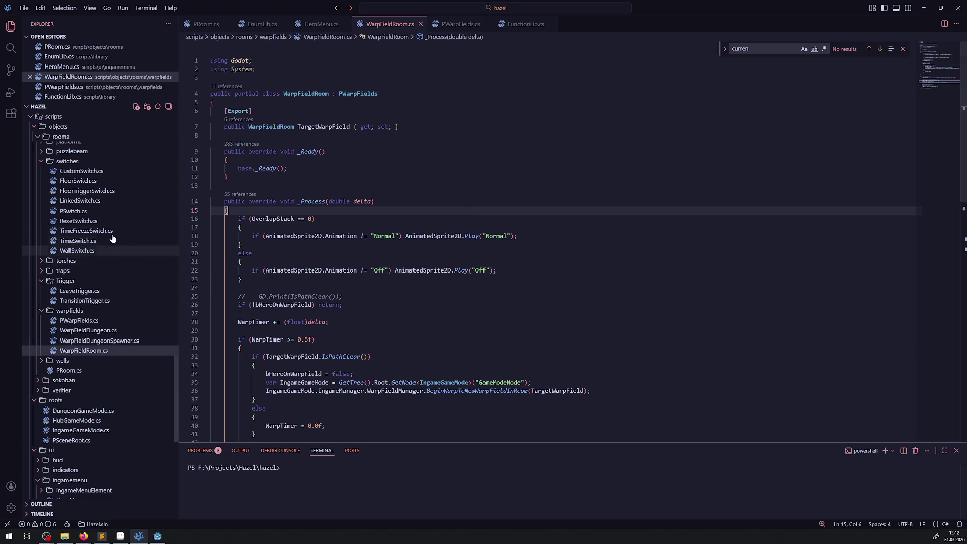
Open TimeSwitch.cs from the Explorer and scroll through it for reference.
scroll(112, 316, up, 3)
click(111, 317)
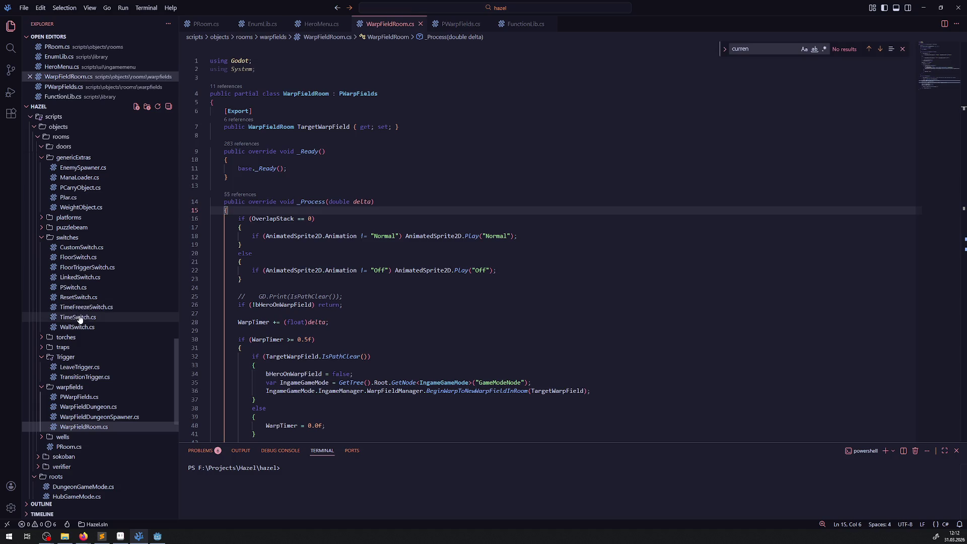
scroll(333, 282, down, 3)
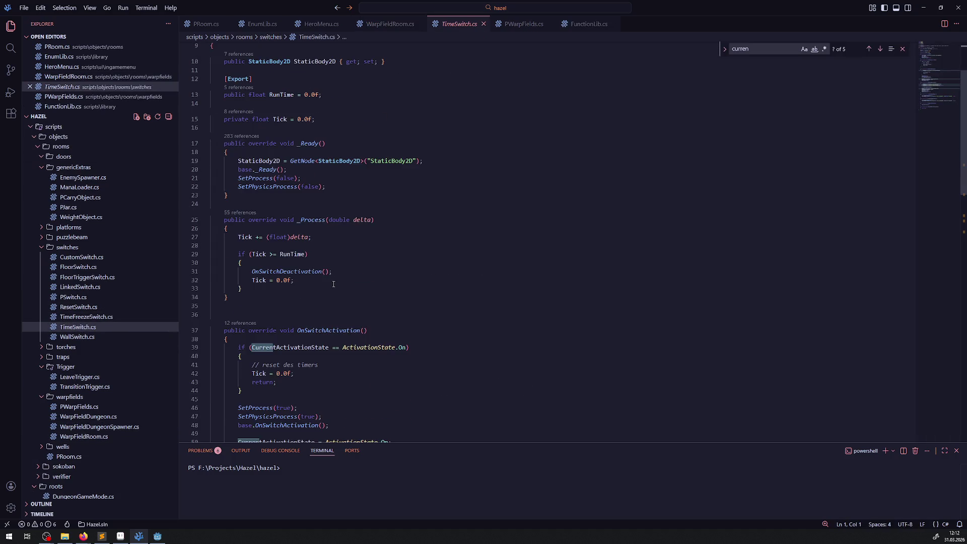
click(371, 24)
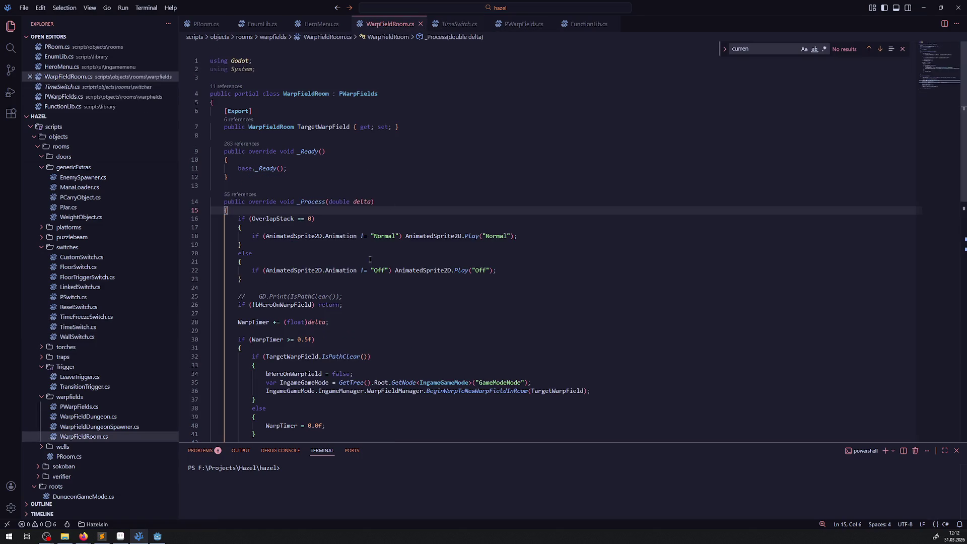
Return to WarpFieldRoom.cs, scroll through it, then bring the Godot editor forward.
mouse_move(348, 271)
scroll(369, 299, down, 2)
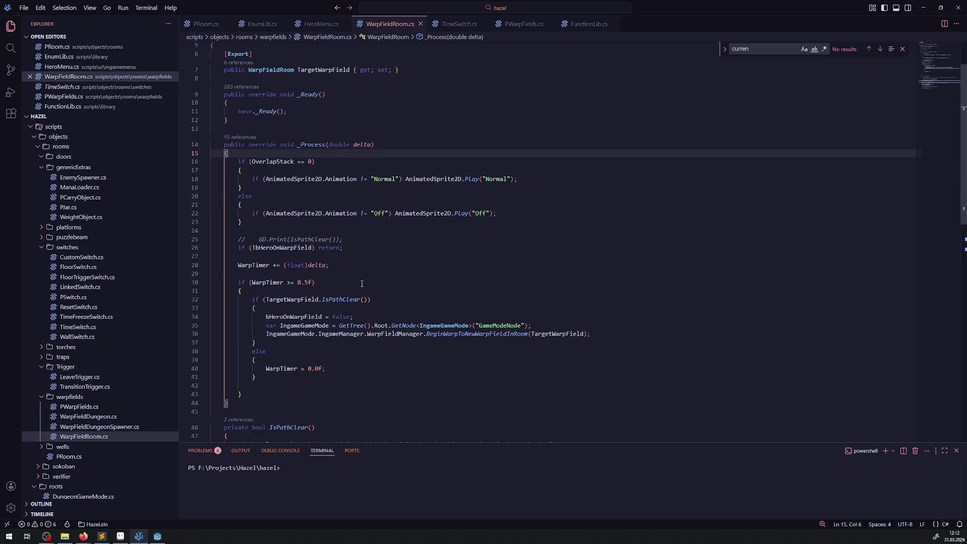
scroll(361, 283, down, 2)
click(158, 536)
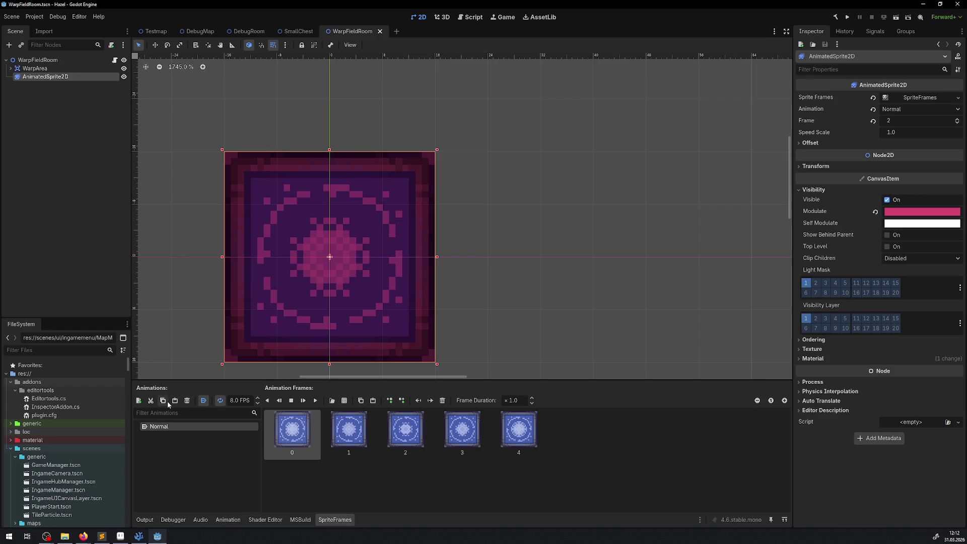
Add a new SpriteFrames animation named AOff, then switch over to Aseprite.
click(139, 401)
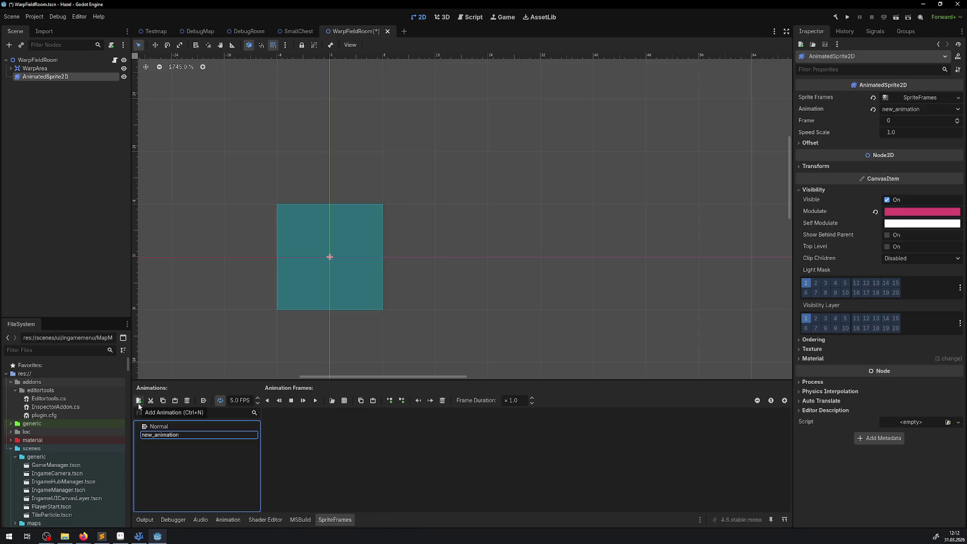
double_click(180, 434)
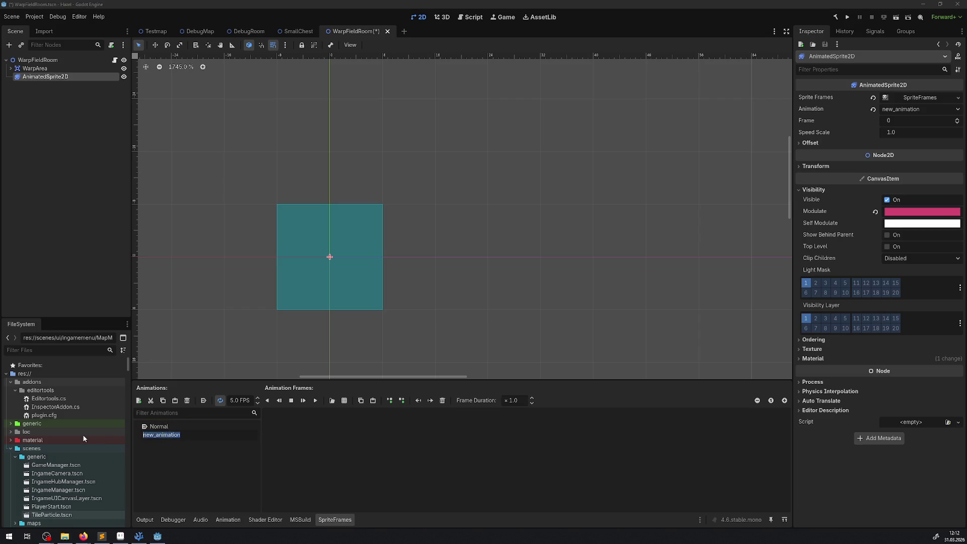
text(AOff)
key(Return)
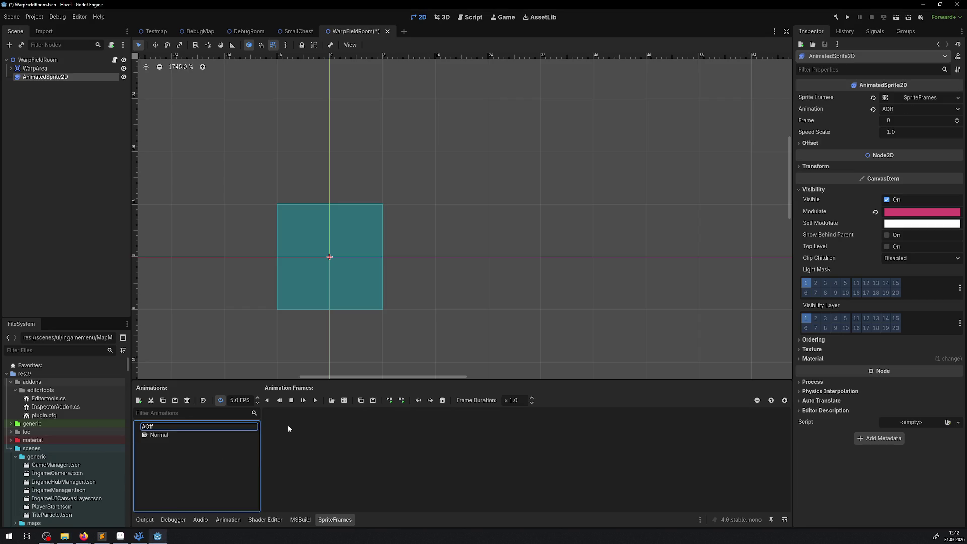
click(138, 535)
click(120, 536)
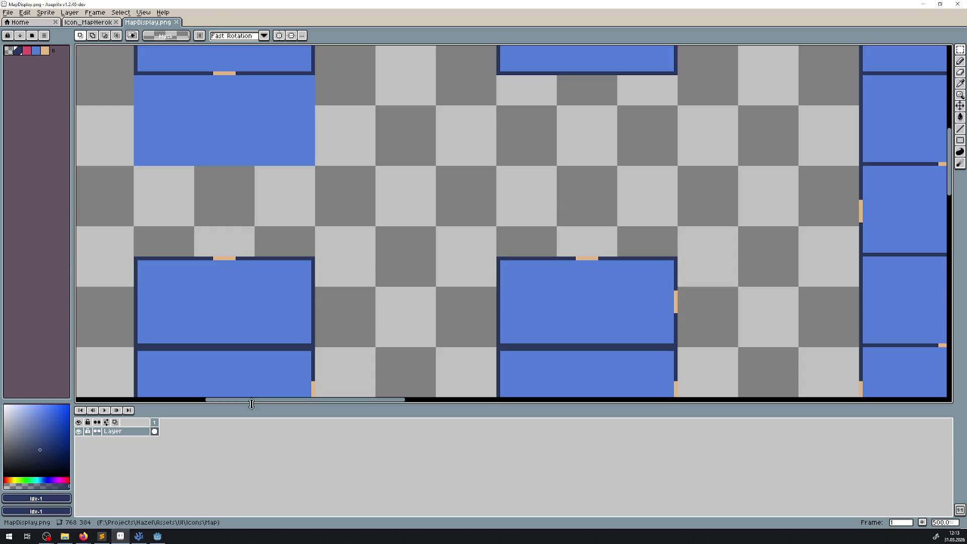
Close MapDisplay and Icon_MapHeroIcon, then open WarpField.aseprite from Assets/Tests.
click(183, 22)
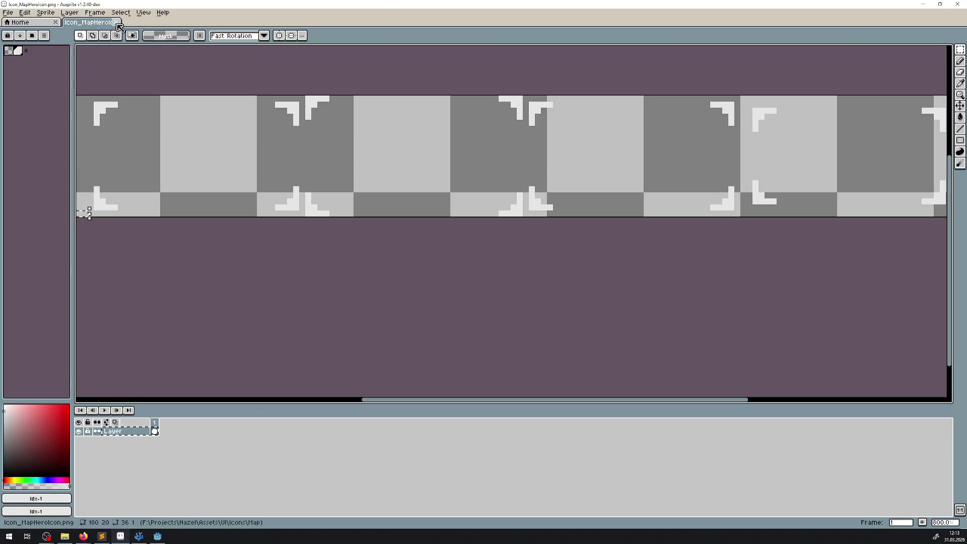
click(115, 22)
click(40, 360)
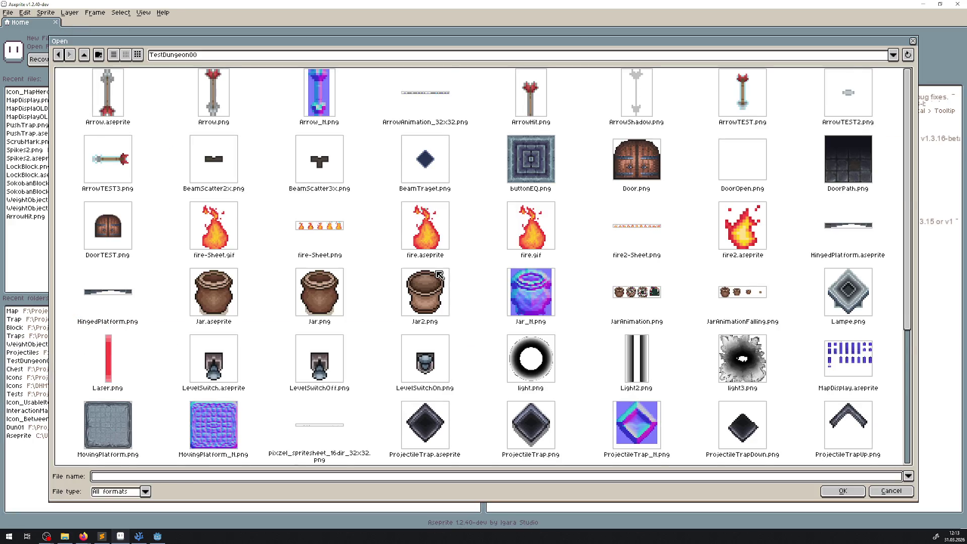
scroll(439, 275, down, 3)
scroll(436, 274, up, 5)
click(85, 54)
double_click(226, 108)
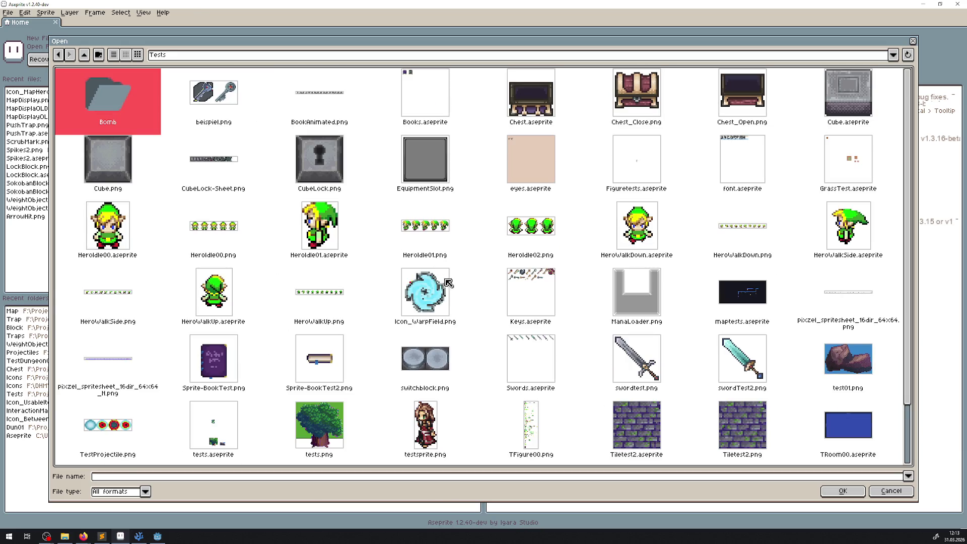
scroll(448, 285, down, 1)
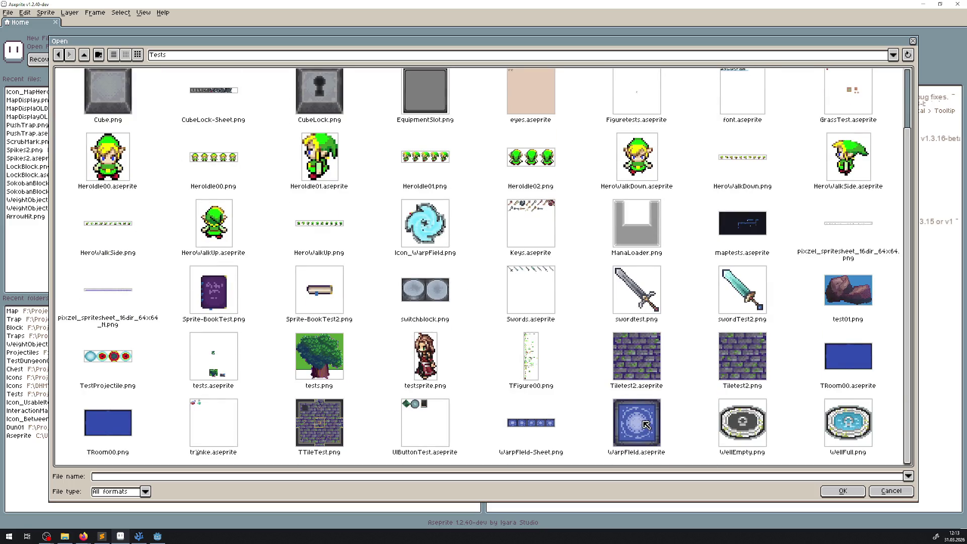
scroll(646, 424, up, 1)
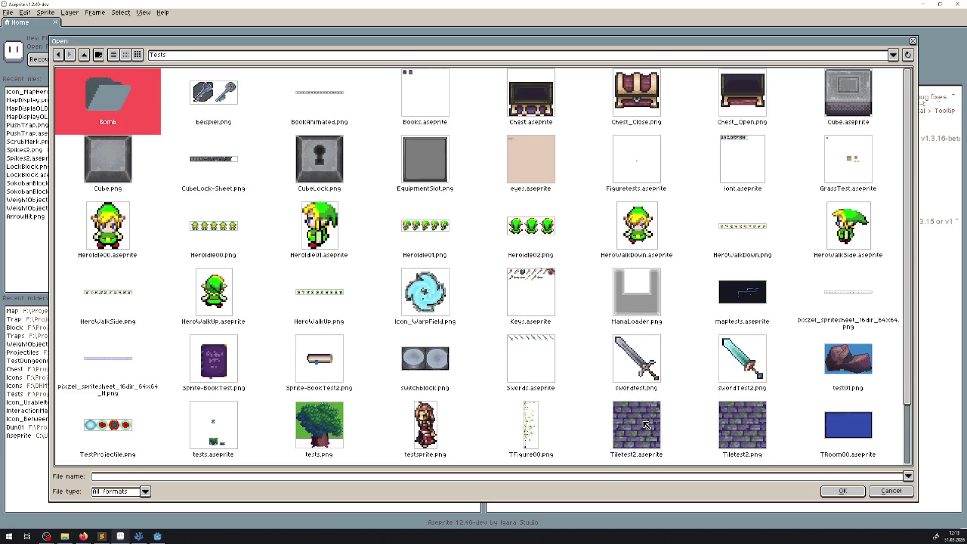
scroll(646, 425, down, 1)
scroll(646, 424, up, 1)
scroll(644, 427, down, 1)
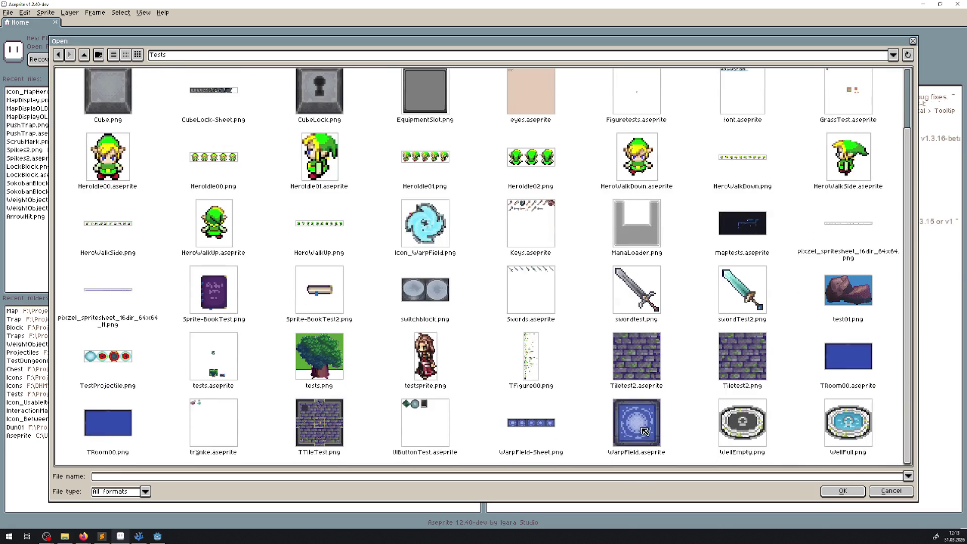
double_click(643, 436)
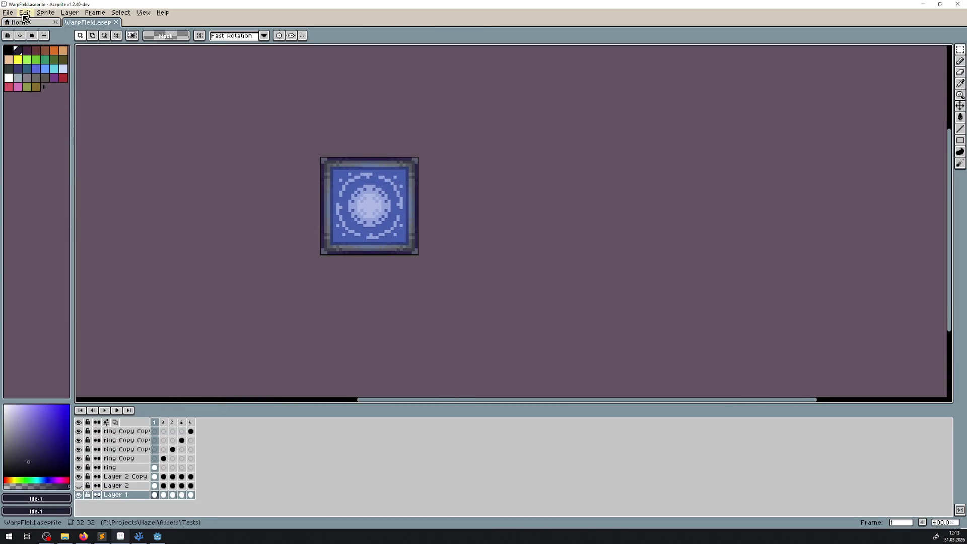
Save the sprite as WarpField.png, declining the 5-file export.
click(7, 12)
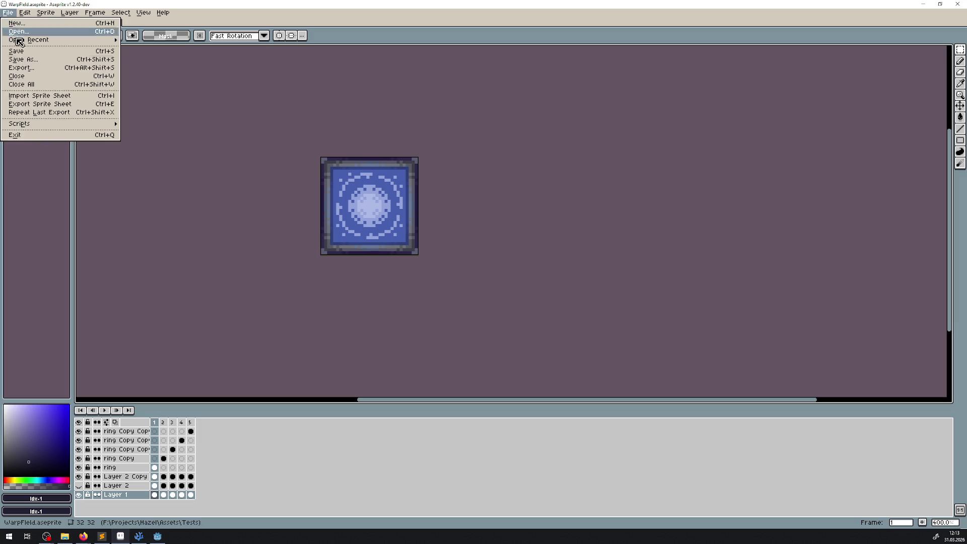
click(28, 69)
click(145, 491)
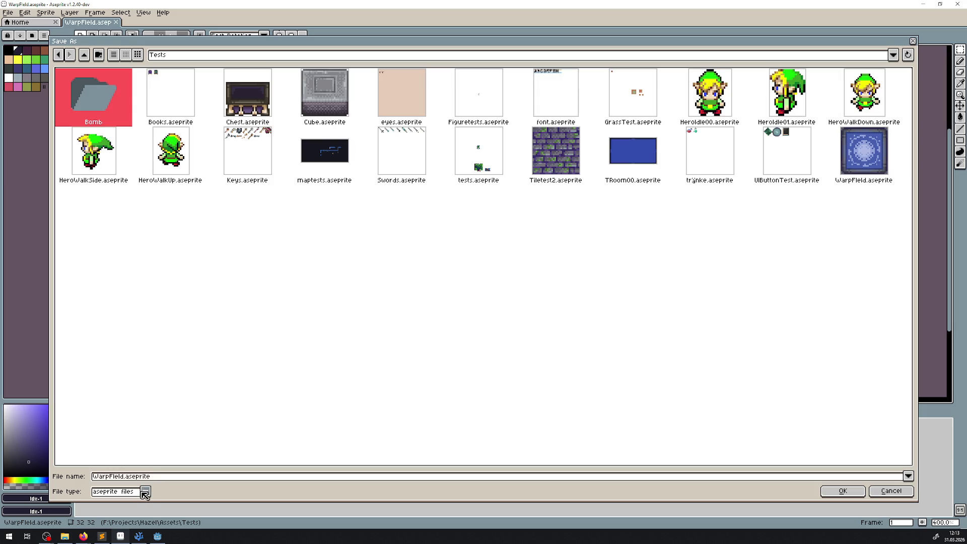
click(112, 453)
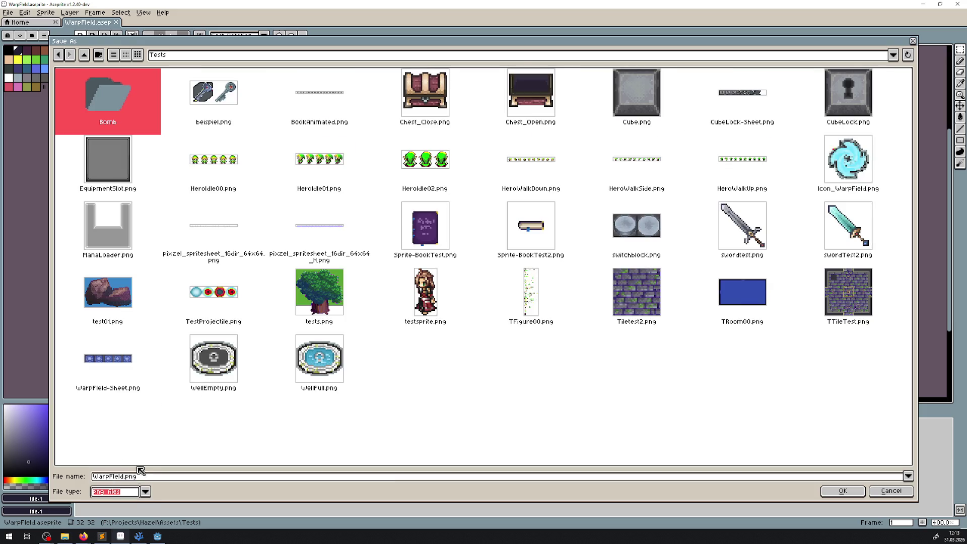
click(843, 492)
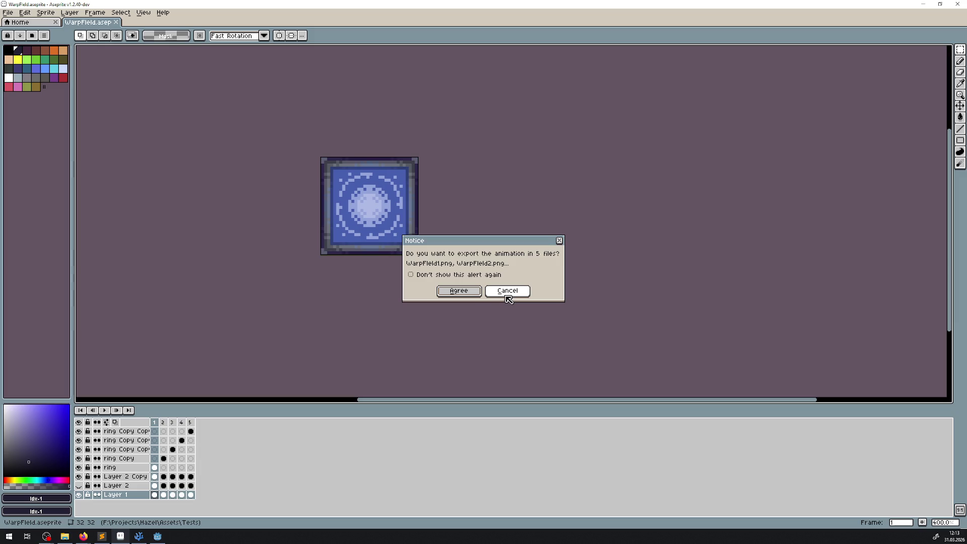
click(507, 298)
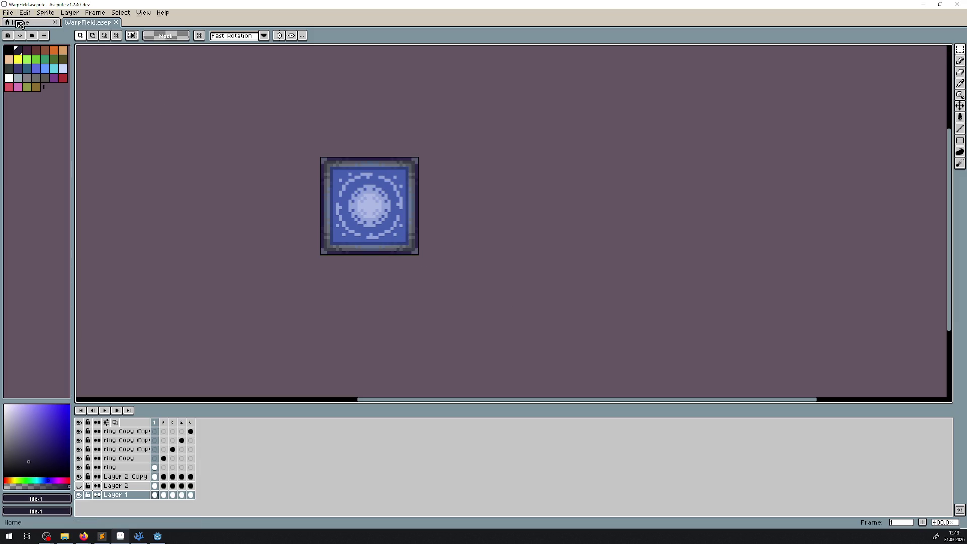
Check the Tests folder from Home, then return to the WarpField sprite.
click(38, 22)
click(51, 310)
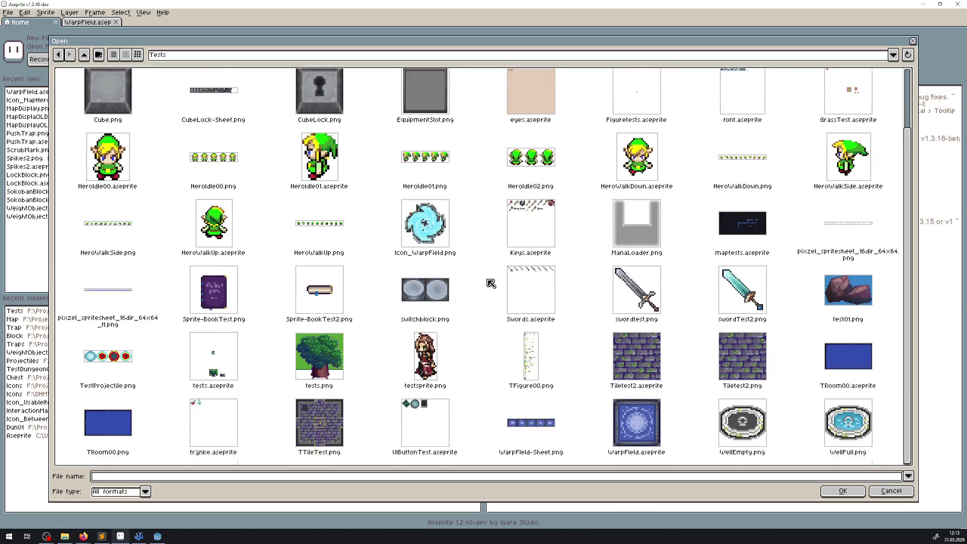
scroll(497, 278, up, 1)
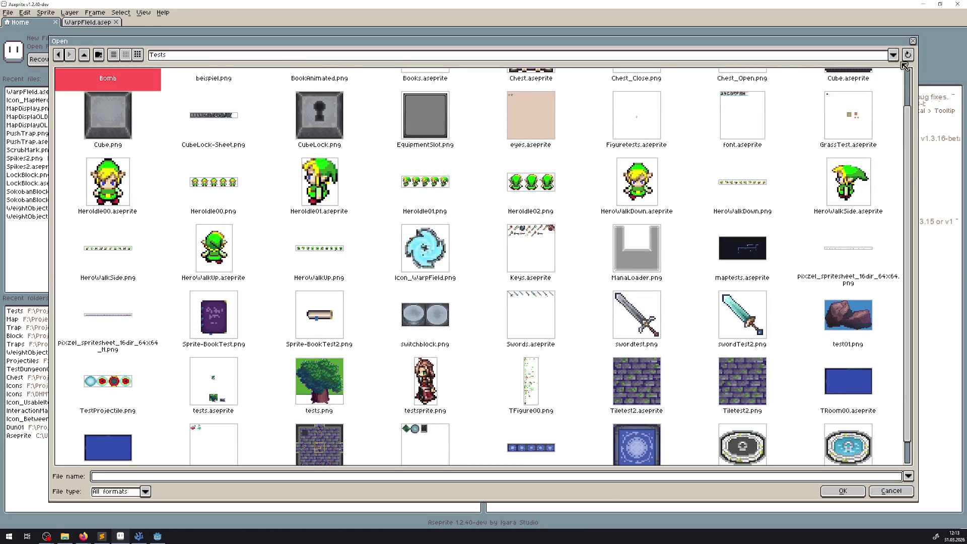
click(913, 45)
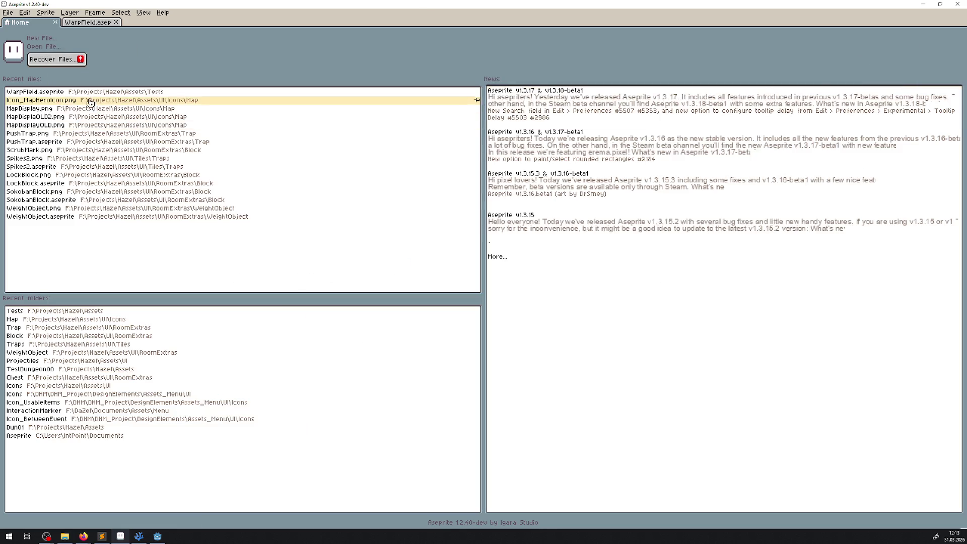
click(85, 22)
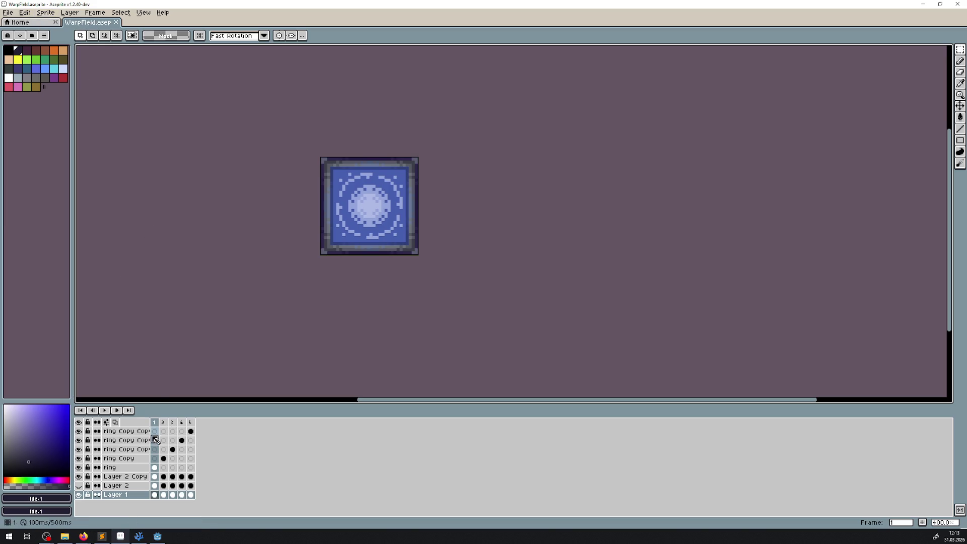
With the top ring layer selected, save as WarpField.png and agree to export 5 files.
click(140, 432)
click(9, 13)
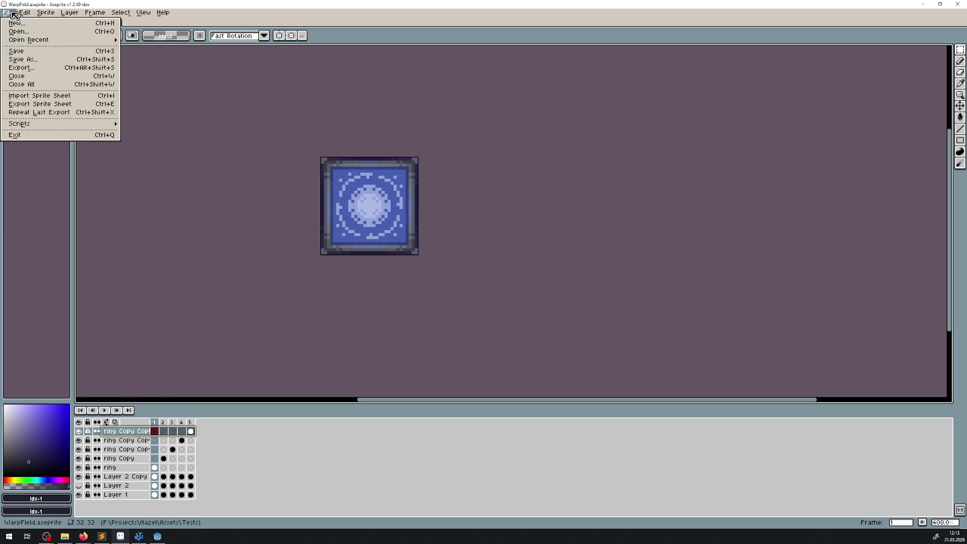
click(36, 59)
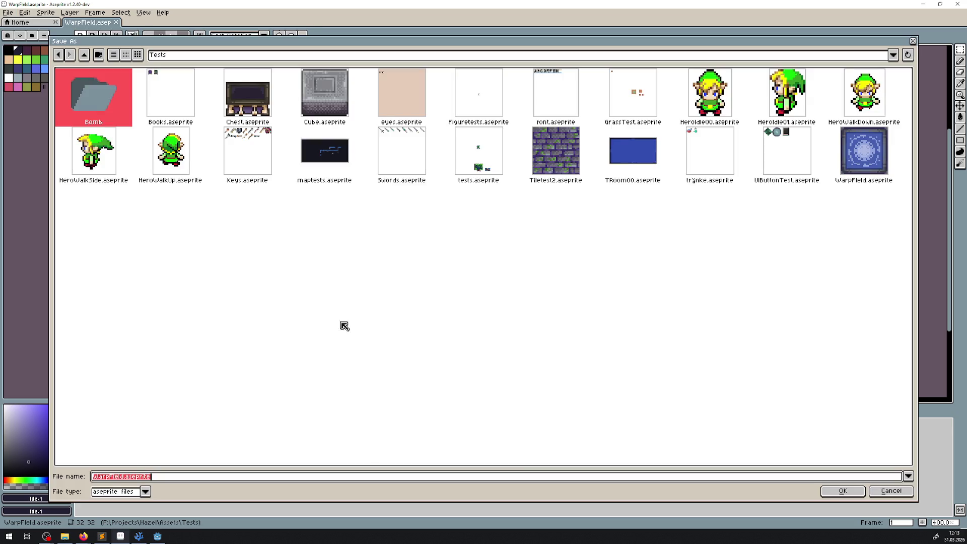
click(145, 491)
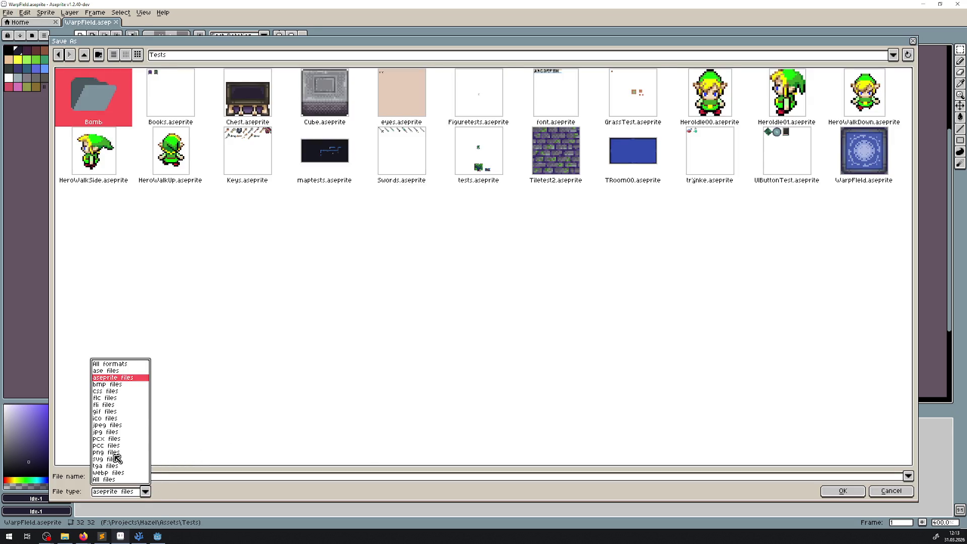
click(114, 453)
click(844, 495)
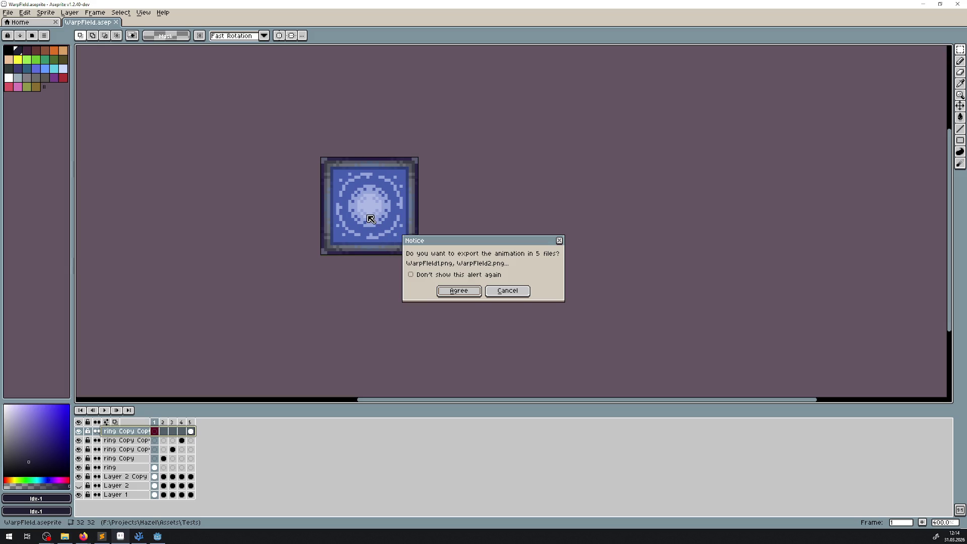
click(465, 292)
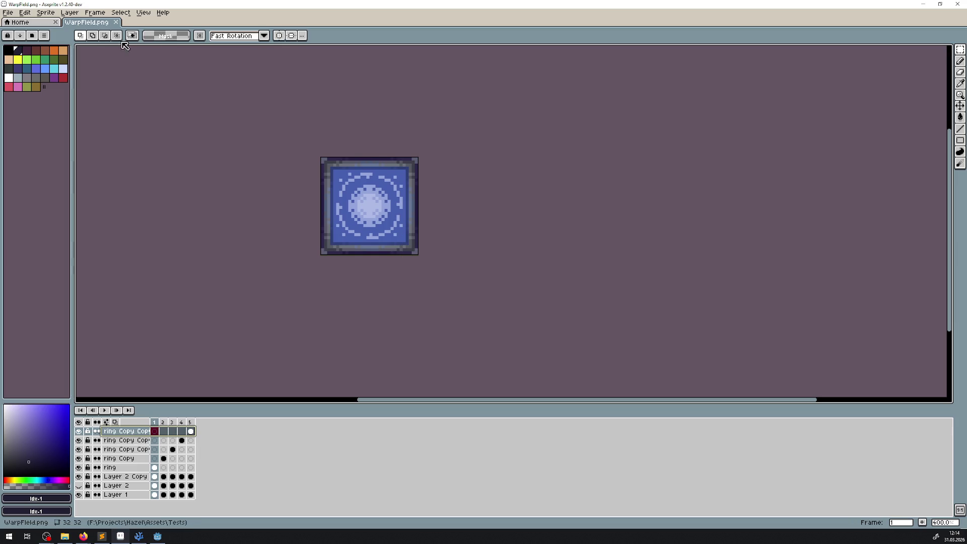
Close WarpField.png, confirm the exported frames in Tests, then open WarpField1.png from File Explorer.
click(115, 22)
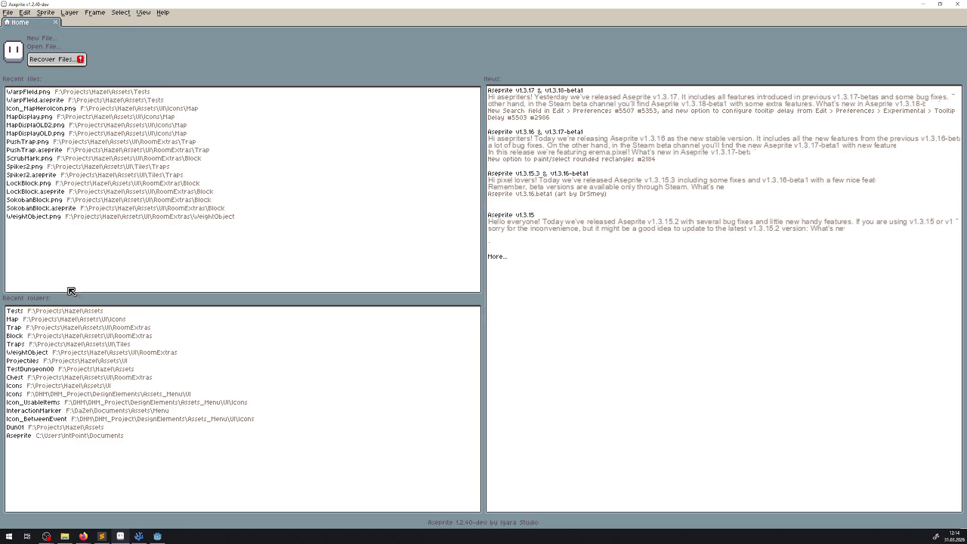
click(50, 310)
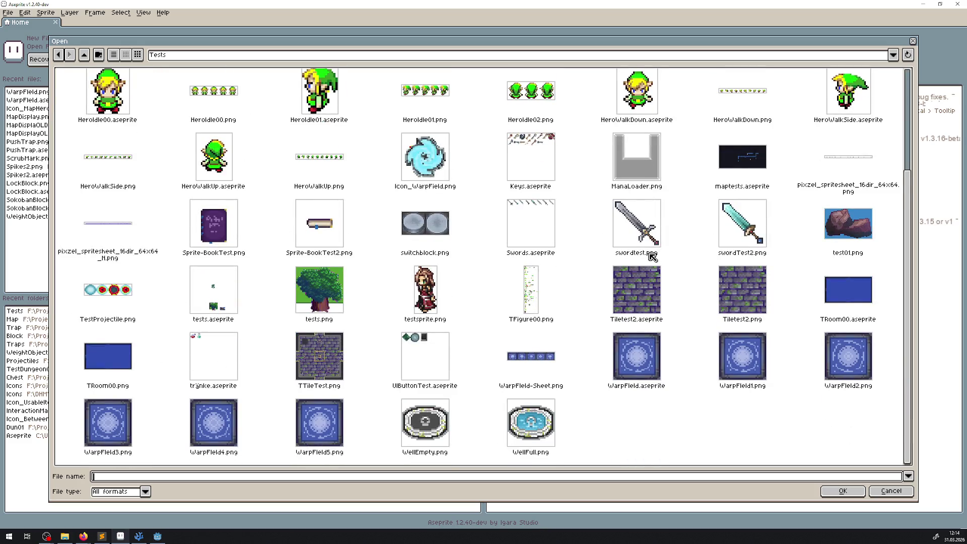
click(912, 40)
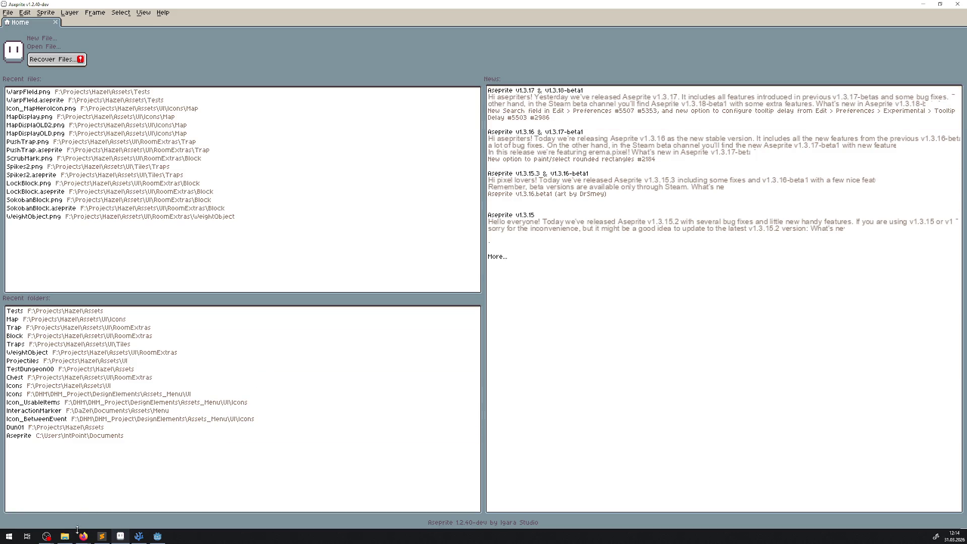
click(65, 536)
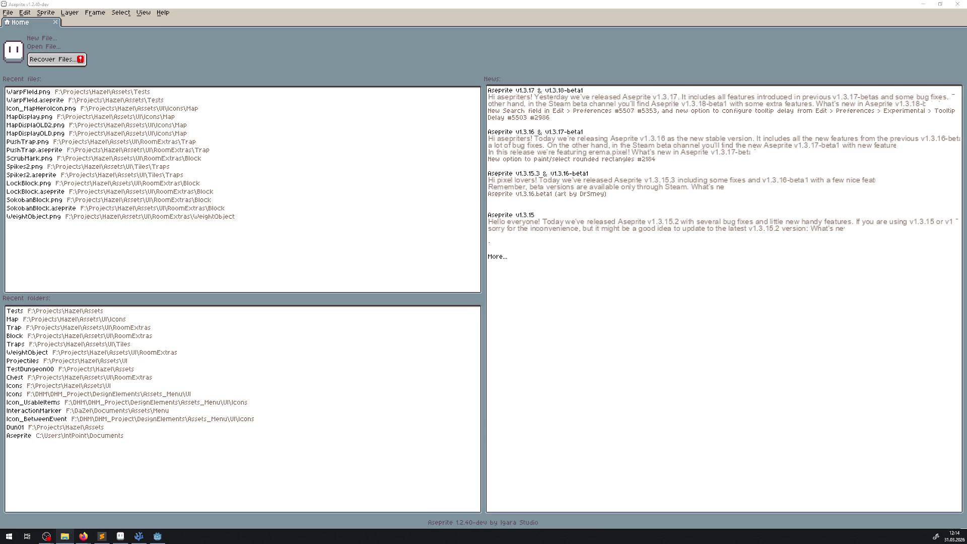
click(28, 91)
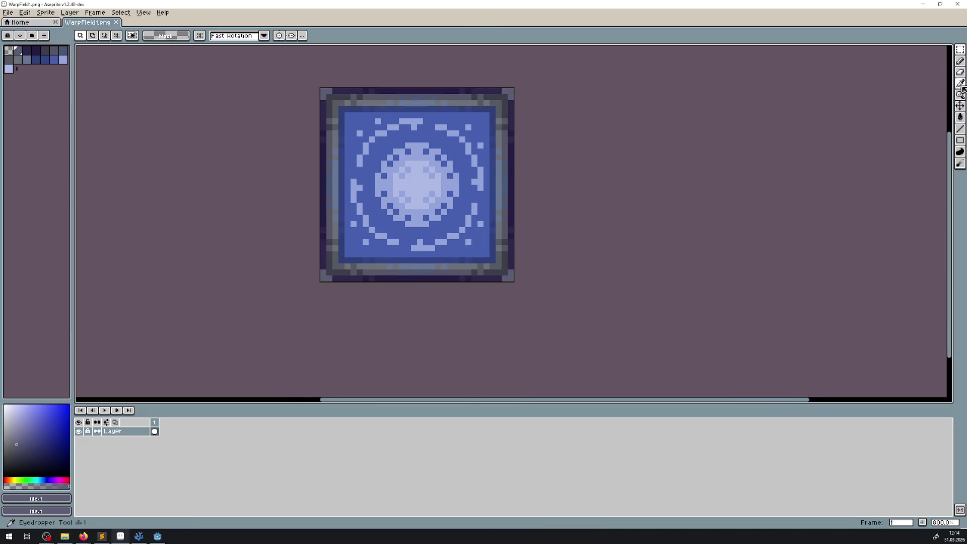
Pick the pad's dark blue and cover the ring with a filled dark-blue rectangle.
click(960, 85)
scroll(463, 111, up, 2)
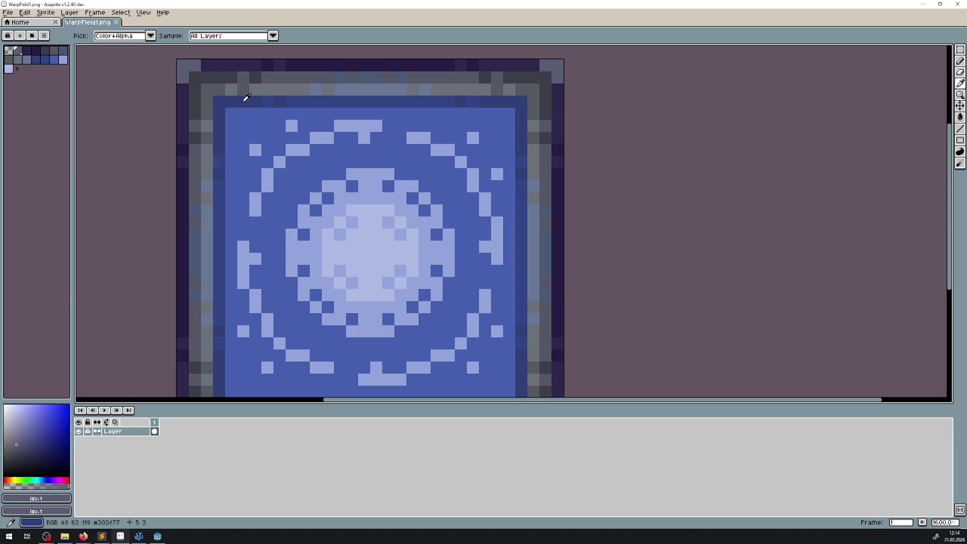
click(246, 98)
click(960, 141)
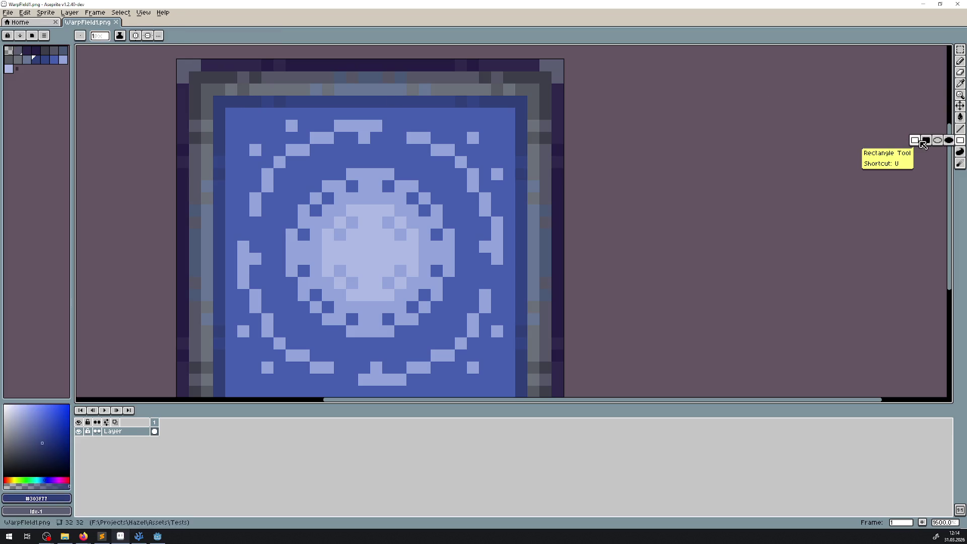
scroll(352, 146, down, 1)
drag(260, 121, 462, 325)
Try a darker inner rectangle over the blue area, then undo it.
scroll(419, 270, down, 8)
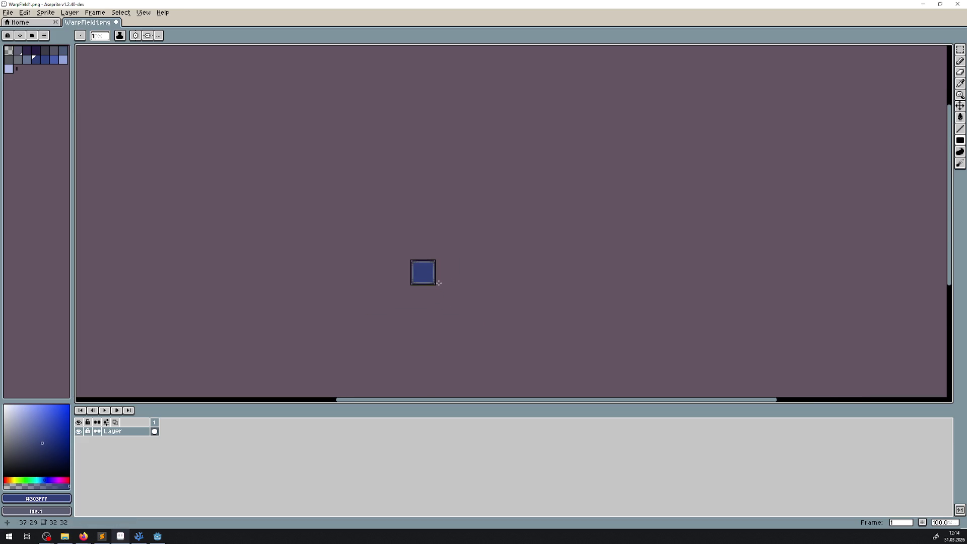
scroll(439, 283, up, 7)
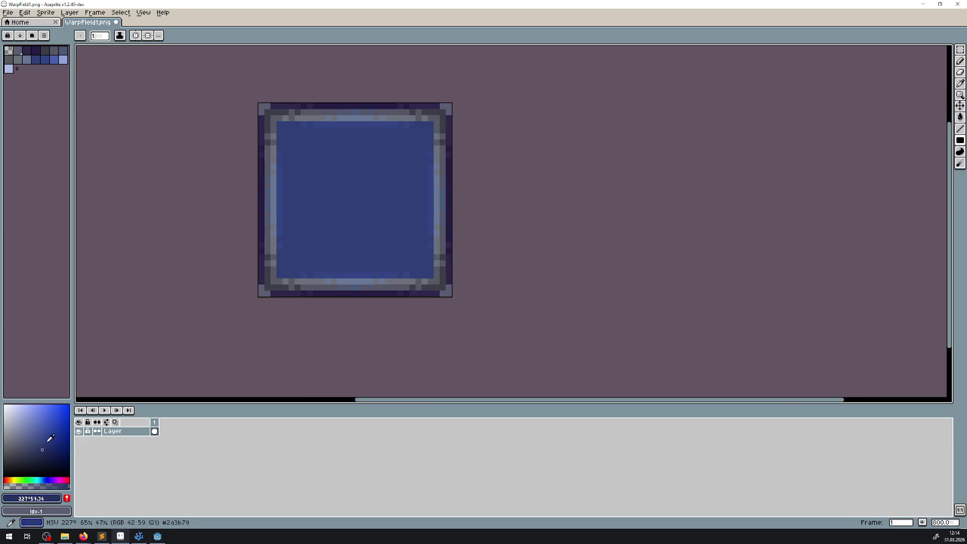
scroll(399, 259, up, 1)
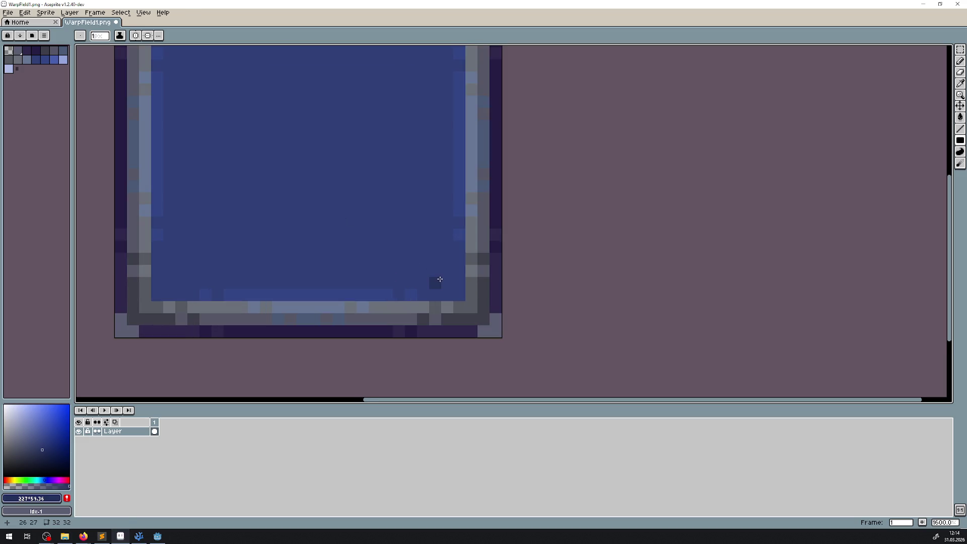
scroll(439, 279, up, 3)
mouse_move(441, 358)
mouse_down()
mouse_move(162, 97)
mouse_move(169, 80)
mouse_up()
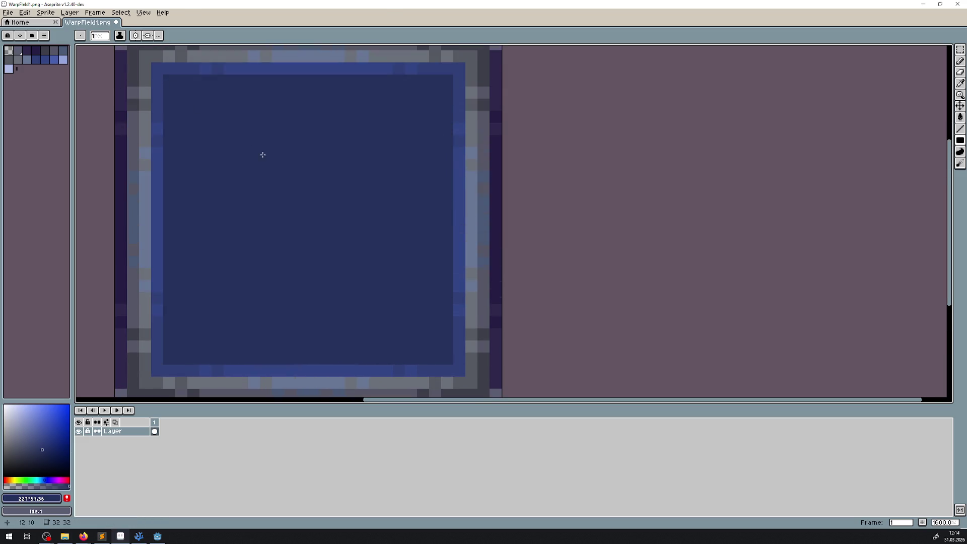
scroll(263, 154, down, 7)
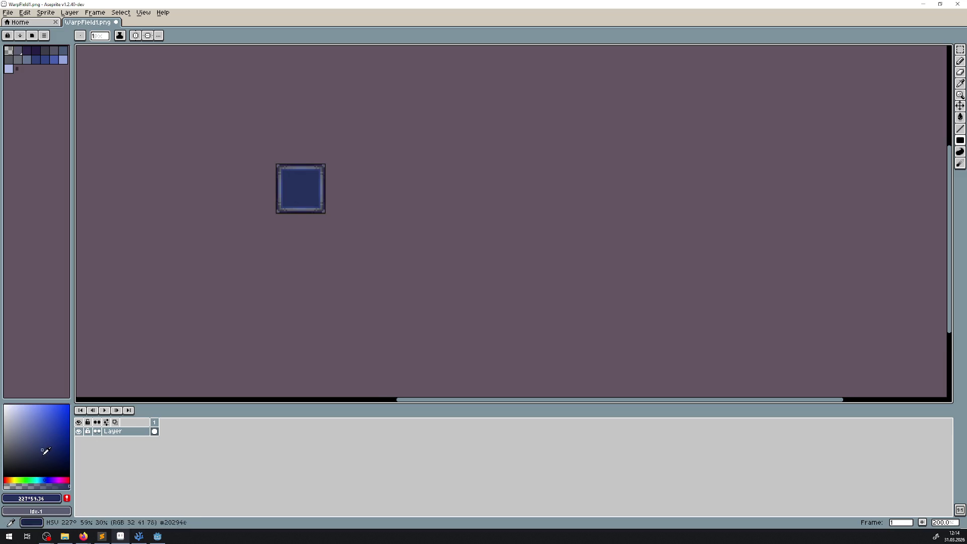
scroll(287, 185, up, 7)
scroll(495, 385, down, 2)
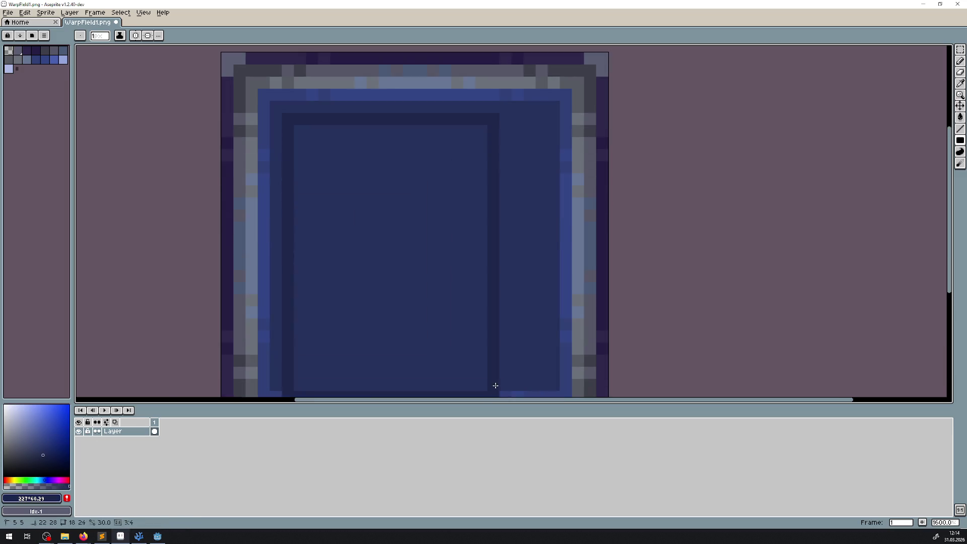
scroll(496, 385, down, 2)
key(ctrl+z)
key(ctrl+z)
Close WarpField1.png and return to the code editor.
scroll(561, 277, down, 3)
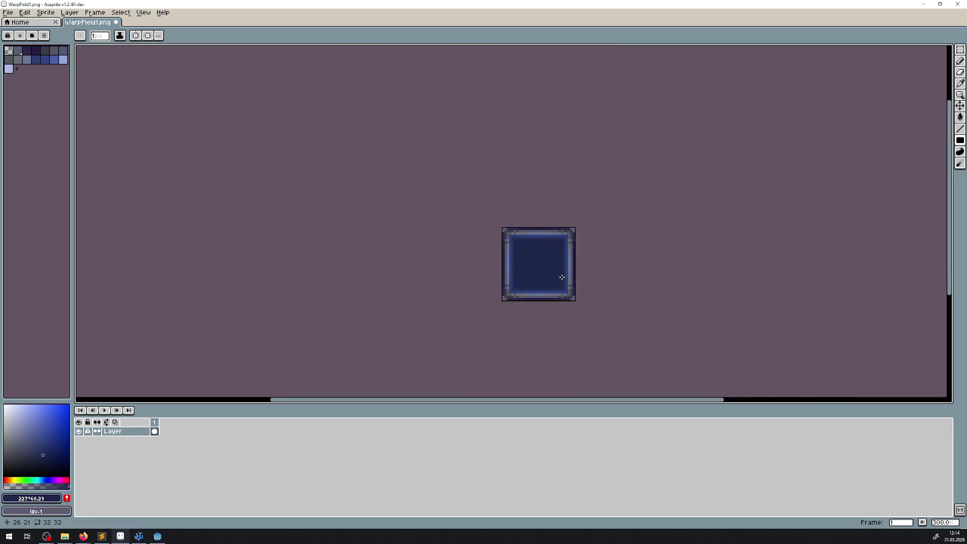
scroll(561, 277, down, 2)
scroll(564, 272, up, 5)
drag(587, 255, 530, 240)
key(v)
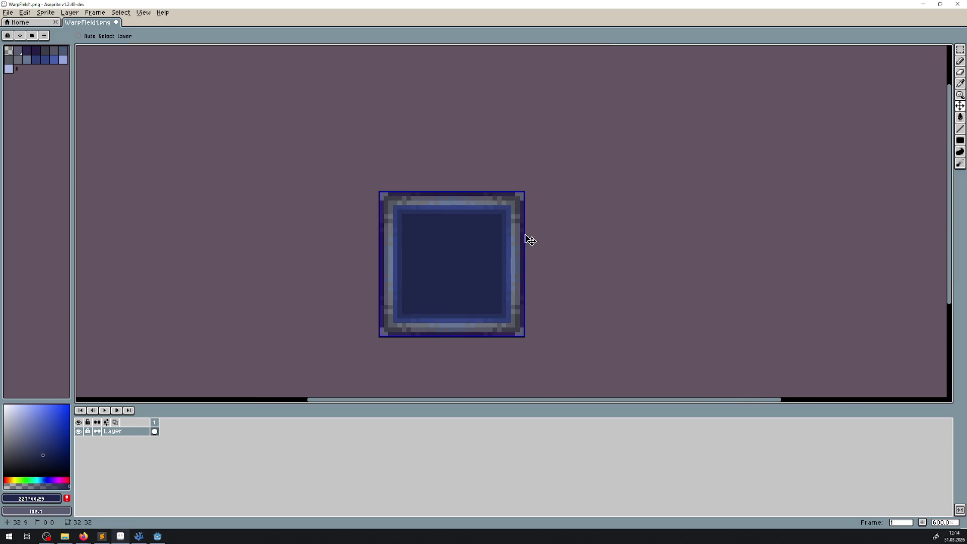
key(b)
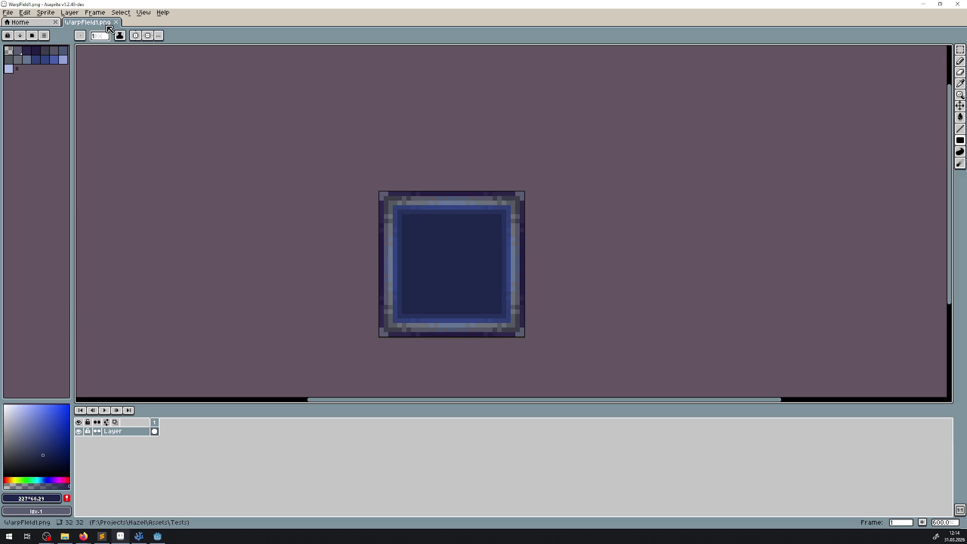
click(117, 27)
key(alt+Tab)
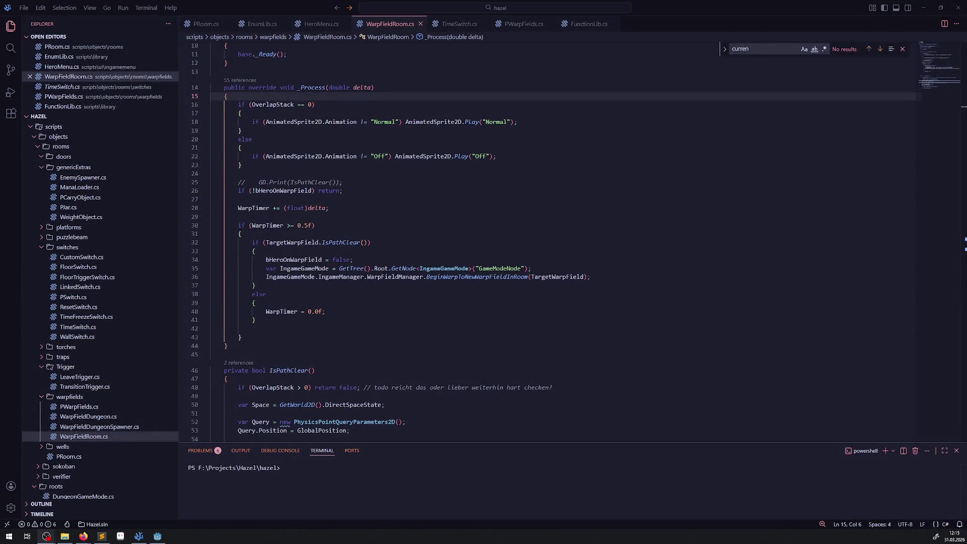
Import the edited warp field frame into the Godot project from File Explorer.
key(alt+Tab)
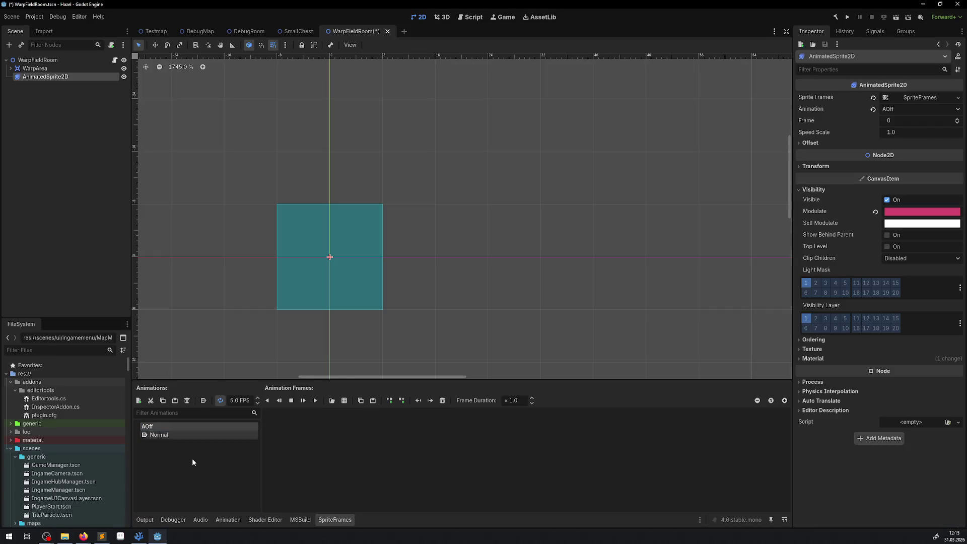
scroll(83, 454, down, 15)
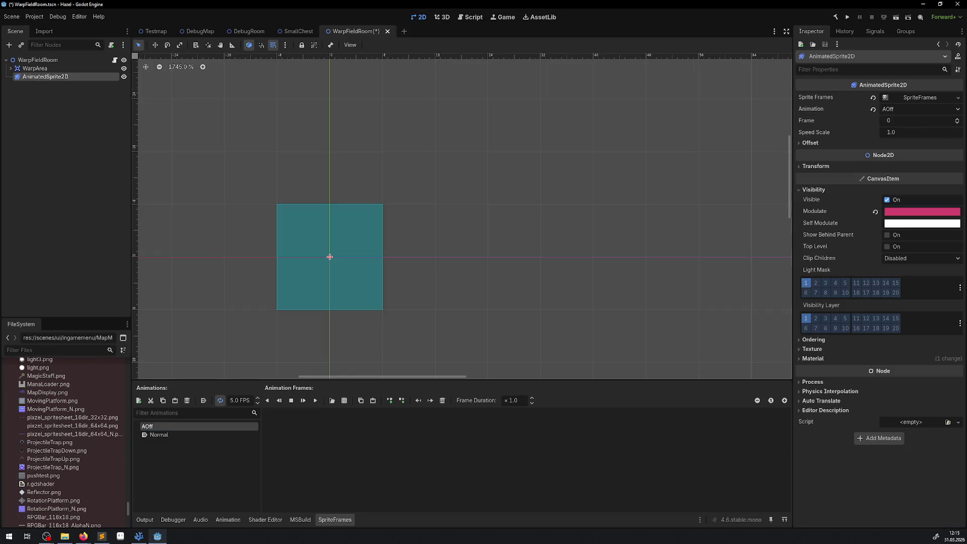
key(super+e)
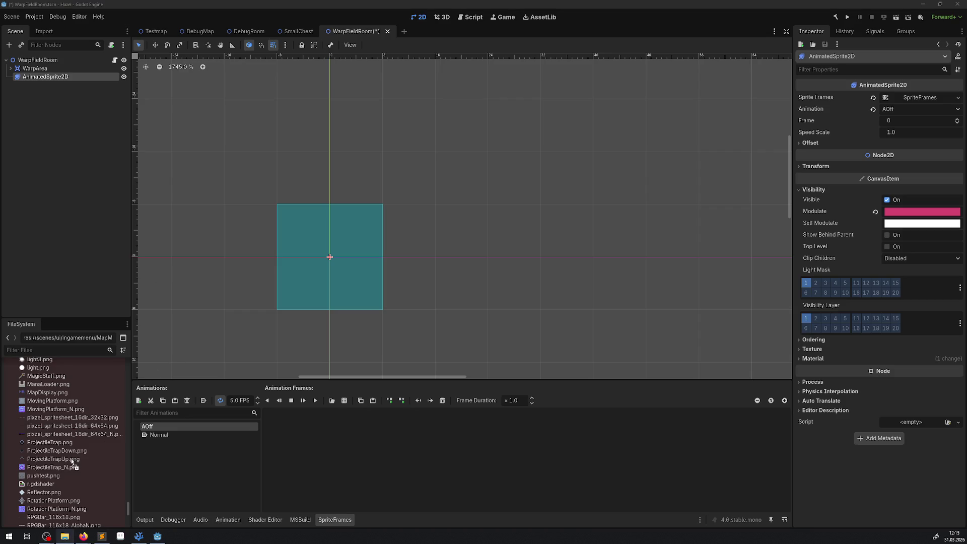
drag(73, 463, 70, 459)
right_click(61, 445)
click(65, 428)
click(68, 459)
right_click(68, 460)
click(67, 461)
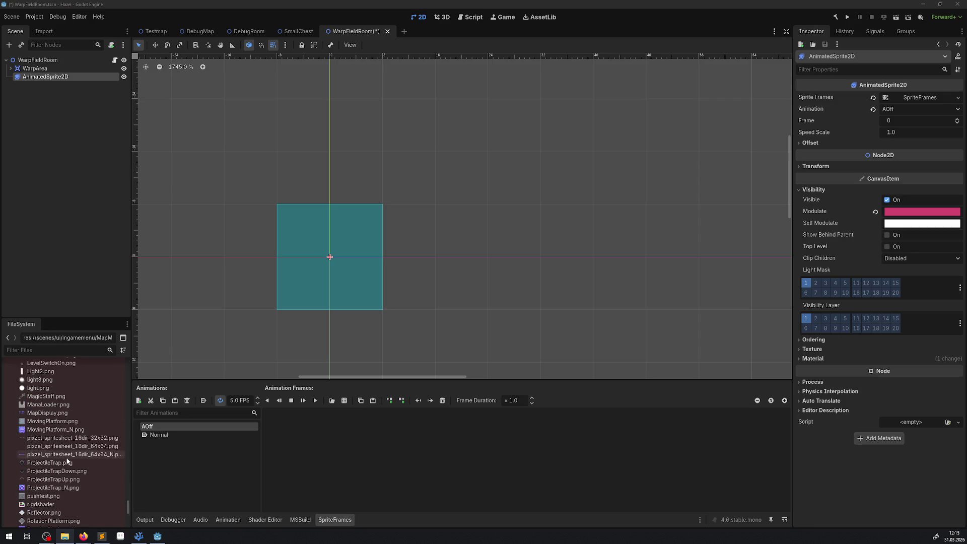
Add WarpFIeld1.png as a frame of the AOff animation.
scroll(67, 459, down, 3)
scroll(71, 451, down, 3)
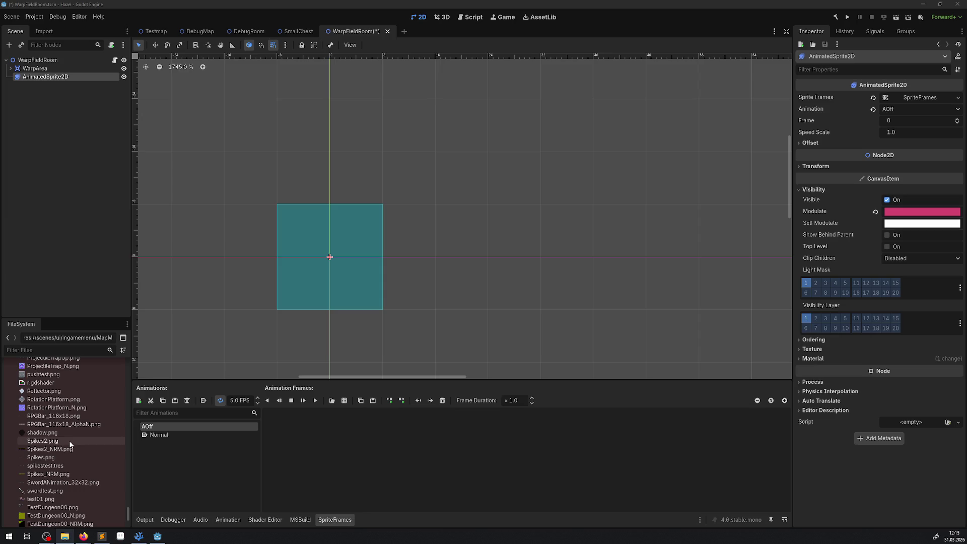
scroll(71, 443, down, 3)
scroll(63, 463, down, 3)
click(39, 497)
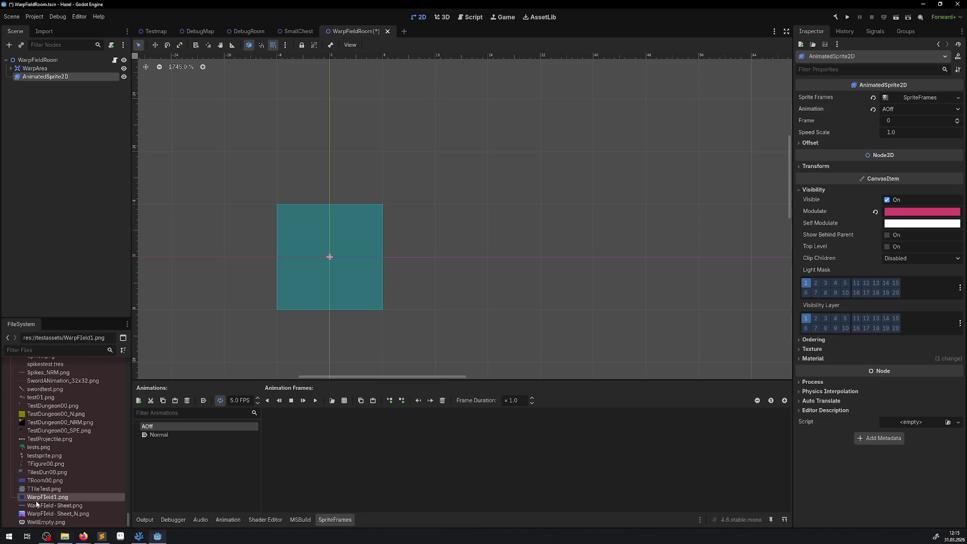
mouse_move(39, 500)
mouse_down()
mouse_move(304, 483)
mouse_move(281, 434)
mouse_up()
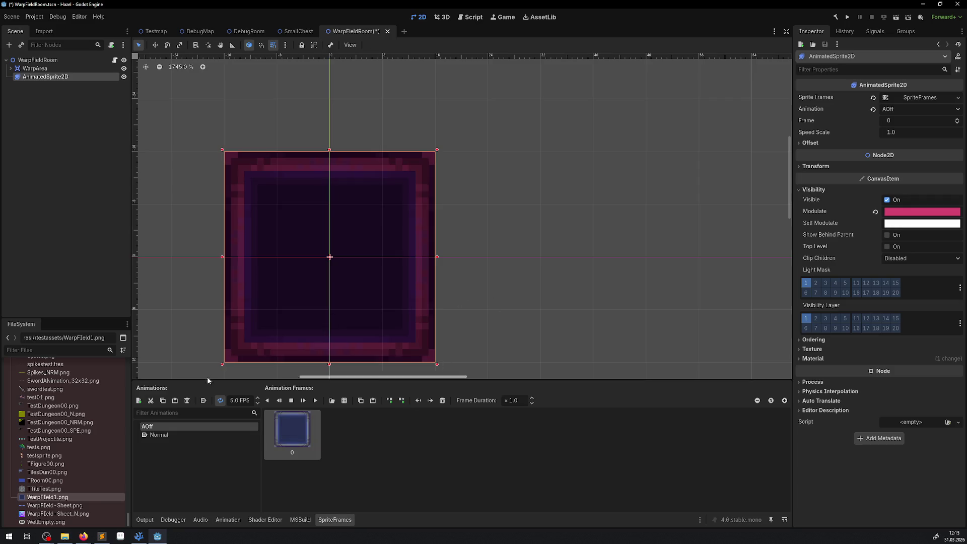
Rename Normal to AOn, save the scene, and enable looping on AOff.
click(168, 435)
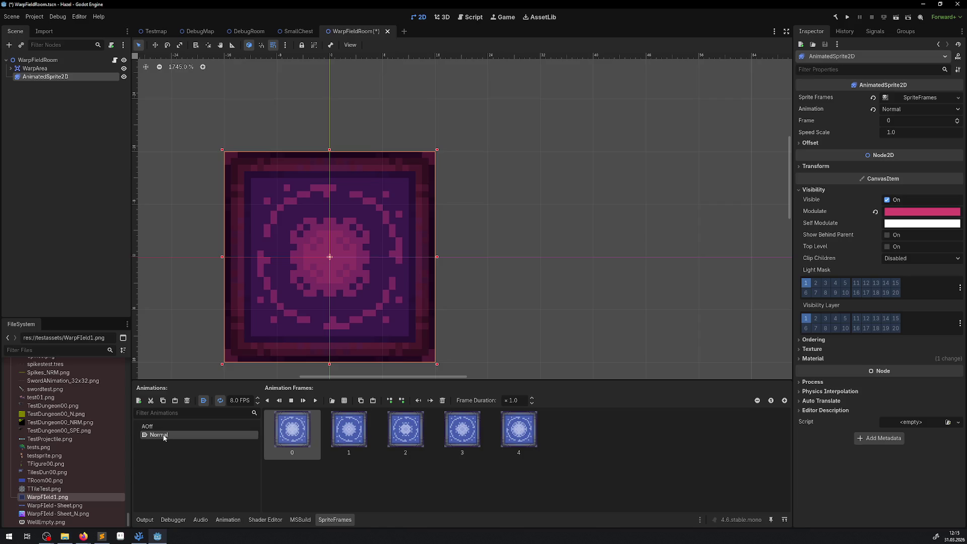
click(175, 434)
text(AOn)
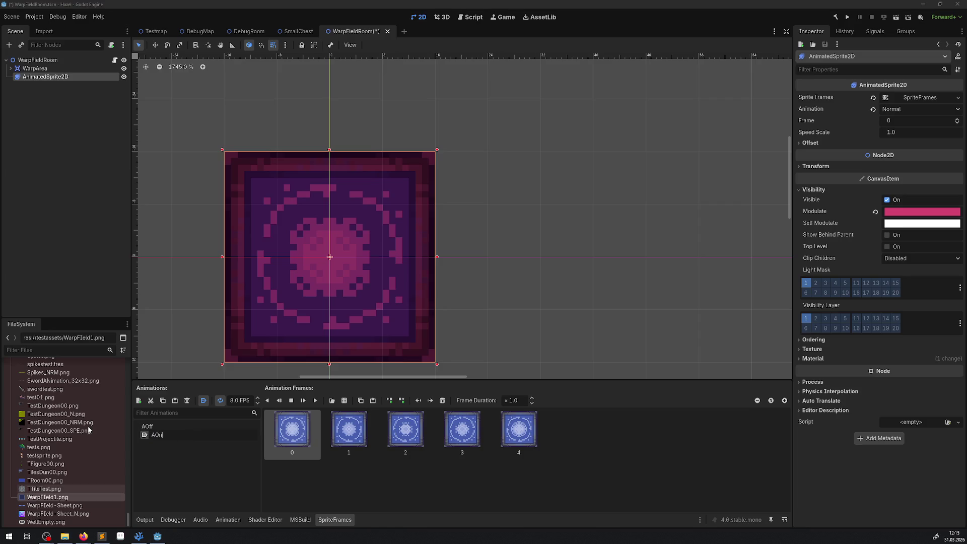
key(Return)
key(ctrl+s)
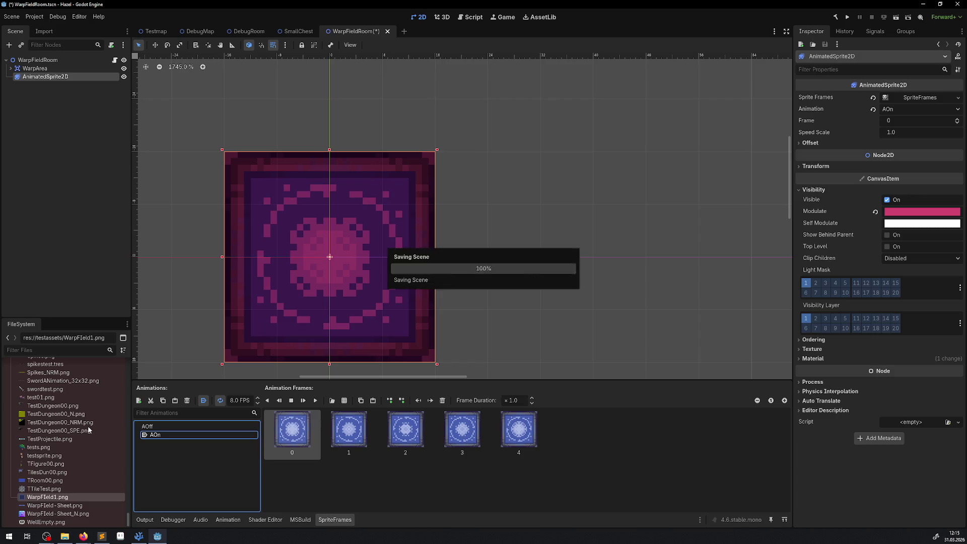
click(169, 427)
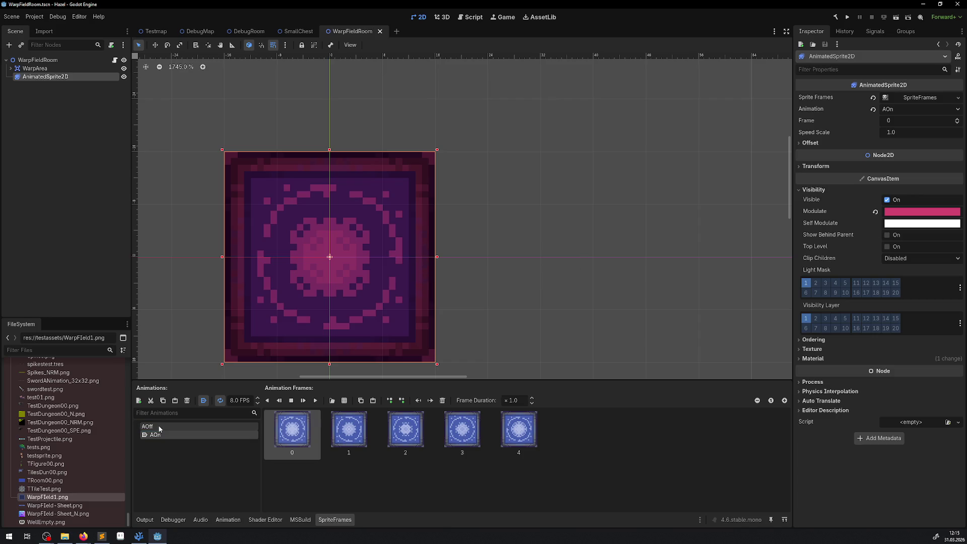
click(220, 403)
key(alt+Tab)
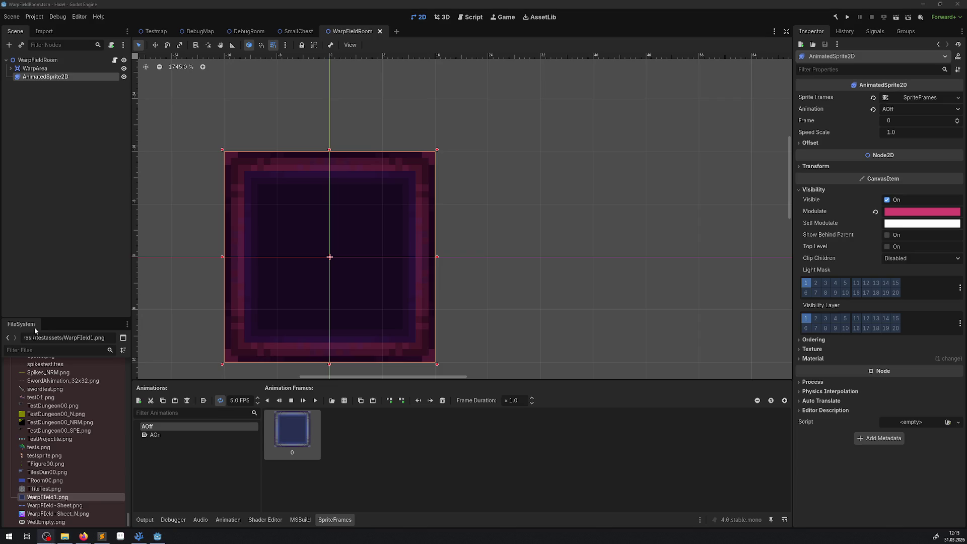
click(139, 535)
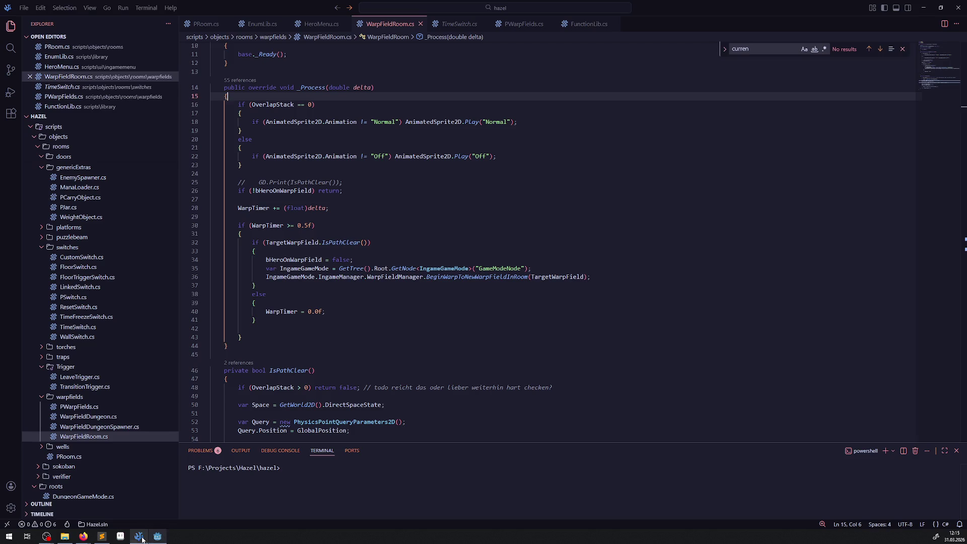
Replace both "Normal" strings on line 18 with "AOn" and save.
double_click(384, 121)
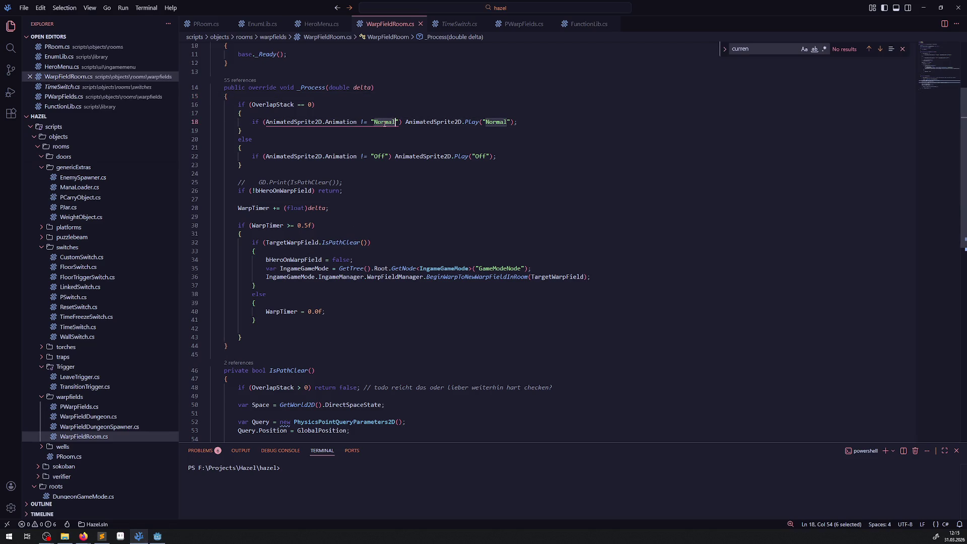
text(AOn)
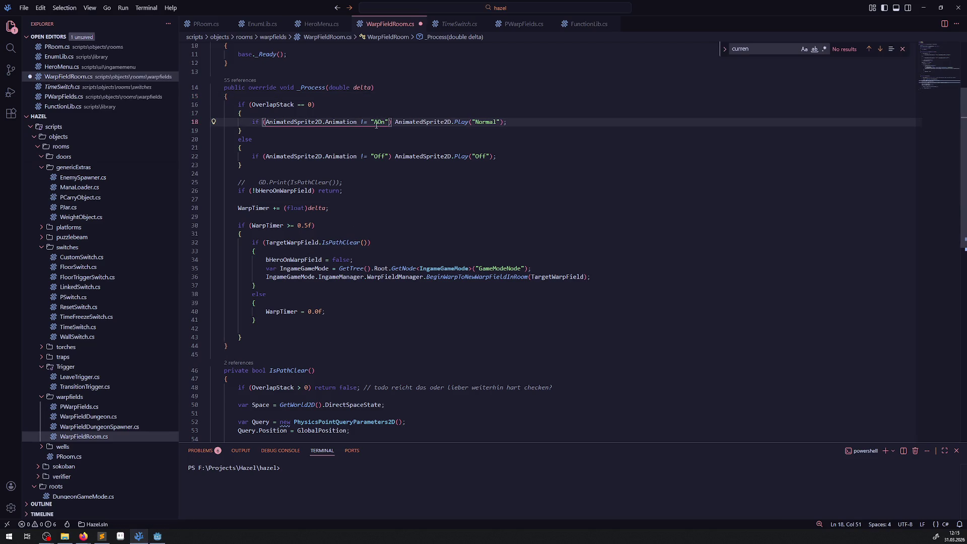
double_click(377, 123)
key(ctrl+c)
double_click(485, 121)
key(ctrl+v)
key(ctrl+s)
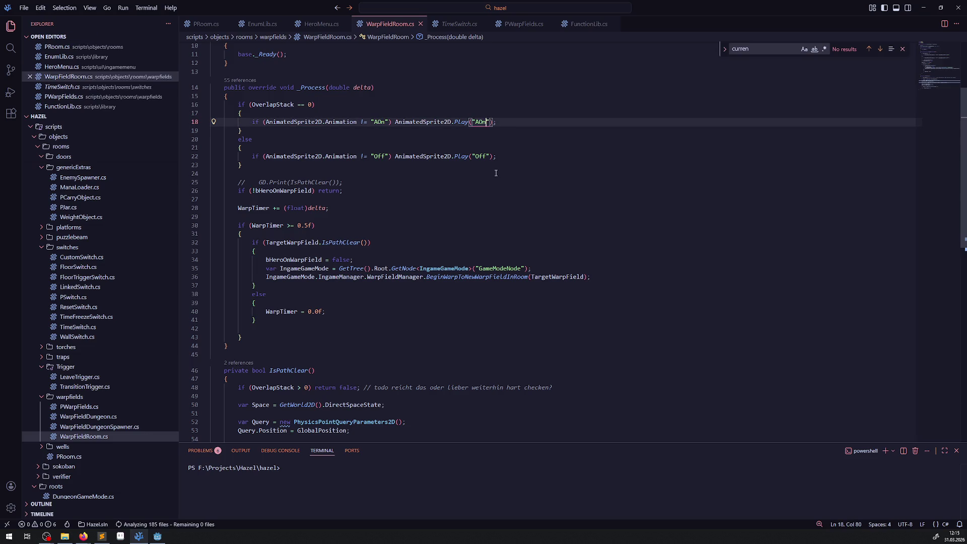
Change both "Off" strings on line 22 to "AOff" and save.
click(374, 156)
text(A)
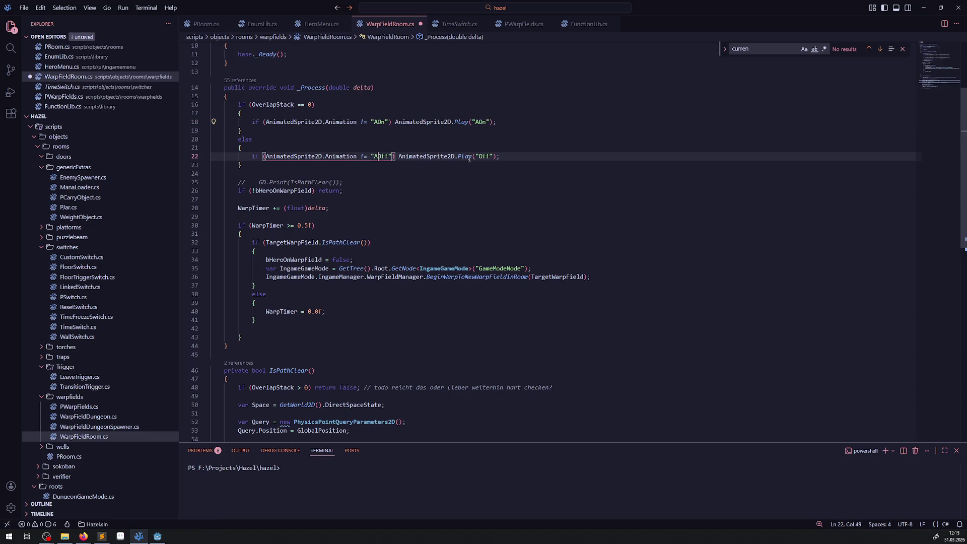
click(478, 156)
text(A)
click(410, 202)
key(ctrl+s)
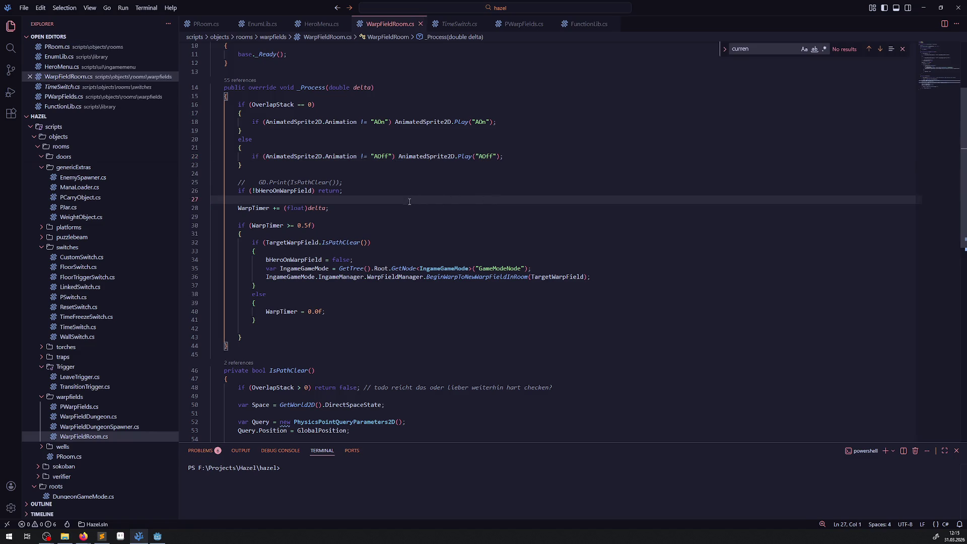
key(alt+Tab)
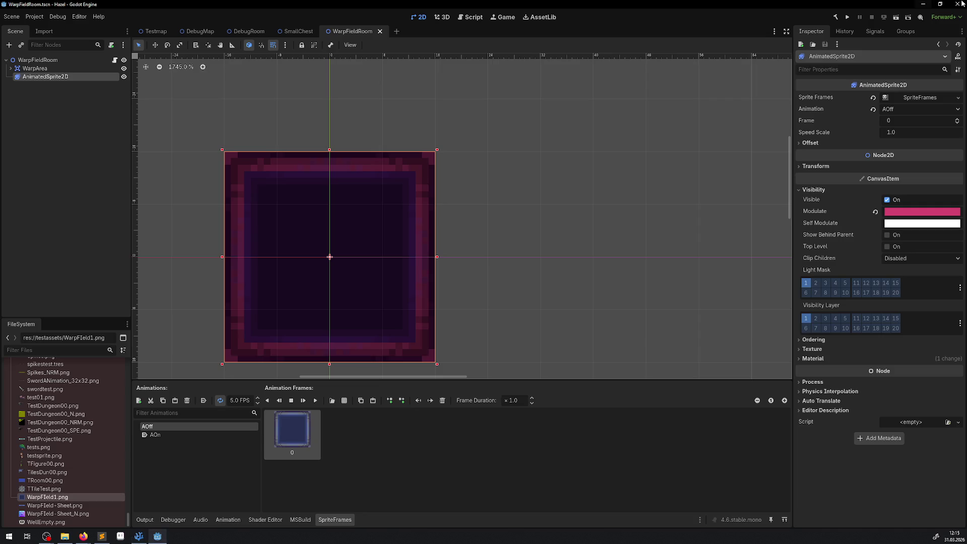
Build the .NET project from Godot's top-right toolbar.
click(835, 18)
Test-run the DebugRoom scene briefly, stop it, and return to WarpFieldRoom.cs in VS Code.
click(243, 32)
scroll(704, 183, up, 5)
scroll(703, 183, right, 5)
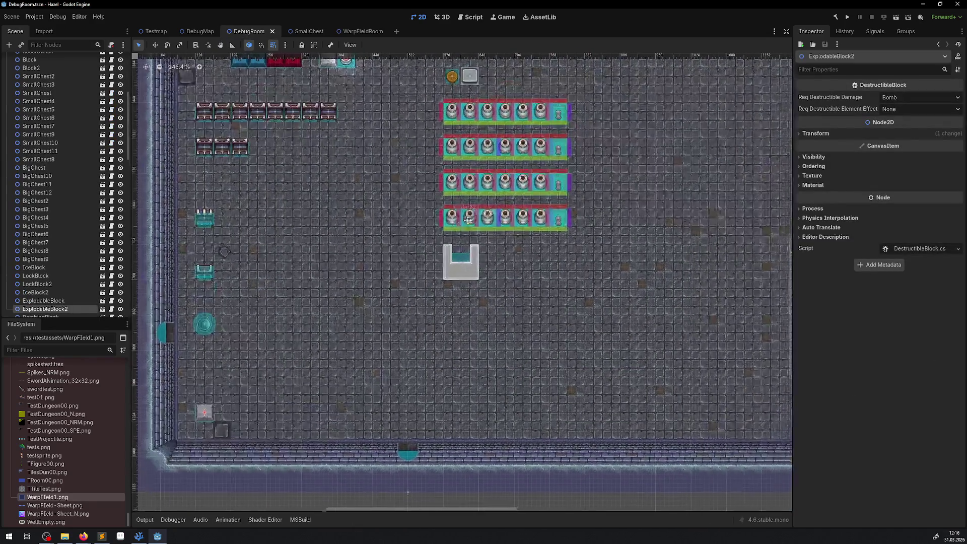
click(846, 17)
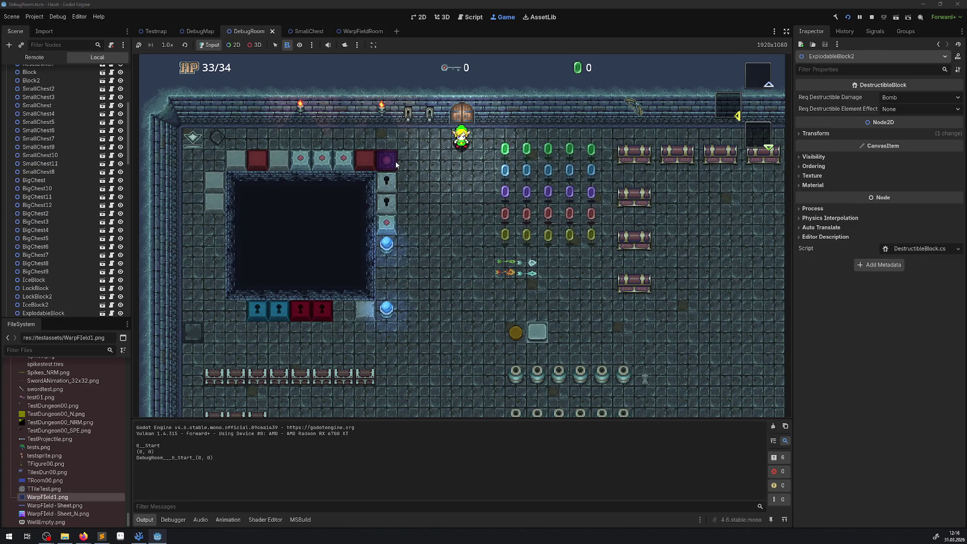
click(872, 17)
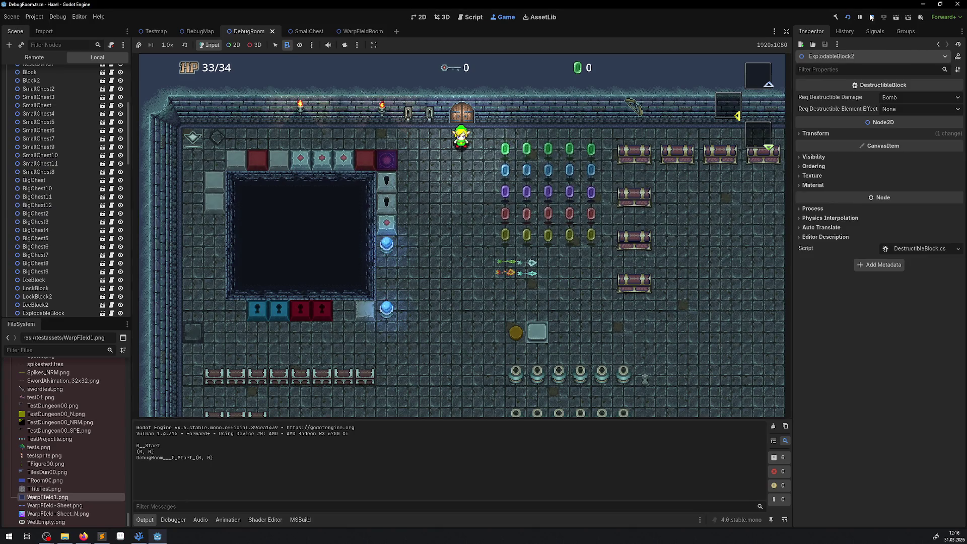
click(139, 531)
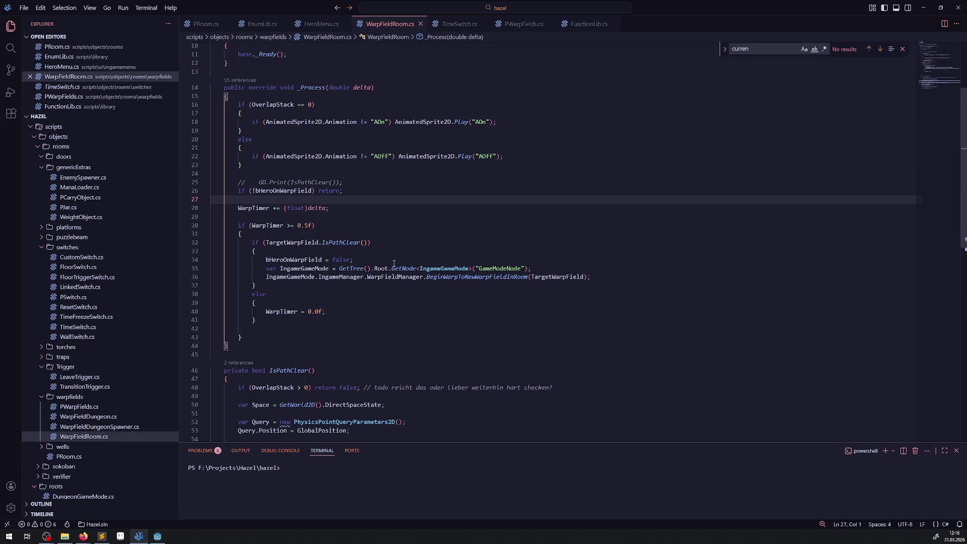
Duplicate the IsPathClear method header as a new empty method with closing brace, and save.
double_click(270, 104)
scroll(288, 305, down, 3)
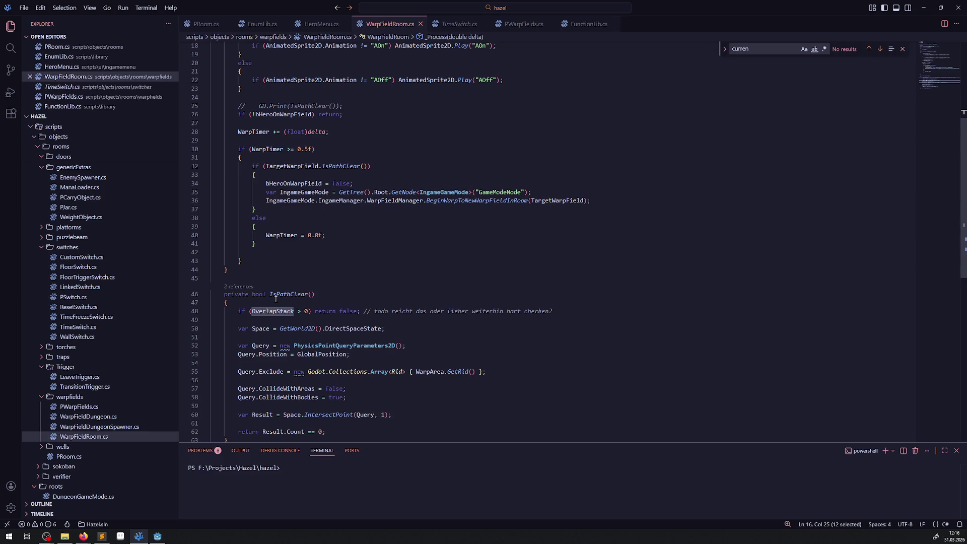
scroll(312, 339, up, 5)
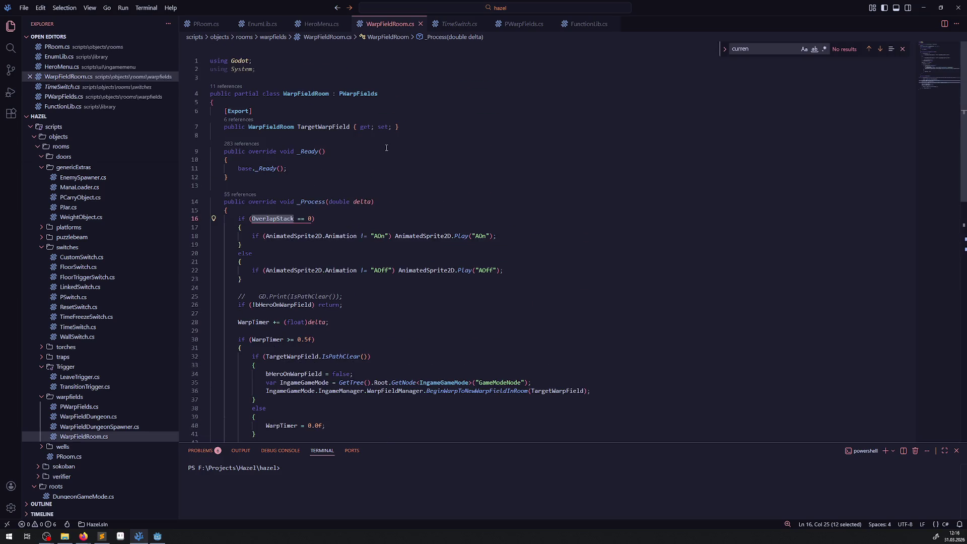
scroll(294, 141, down, 6)
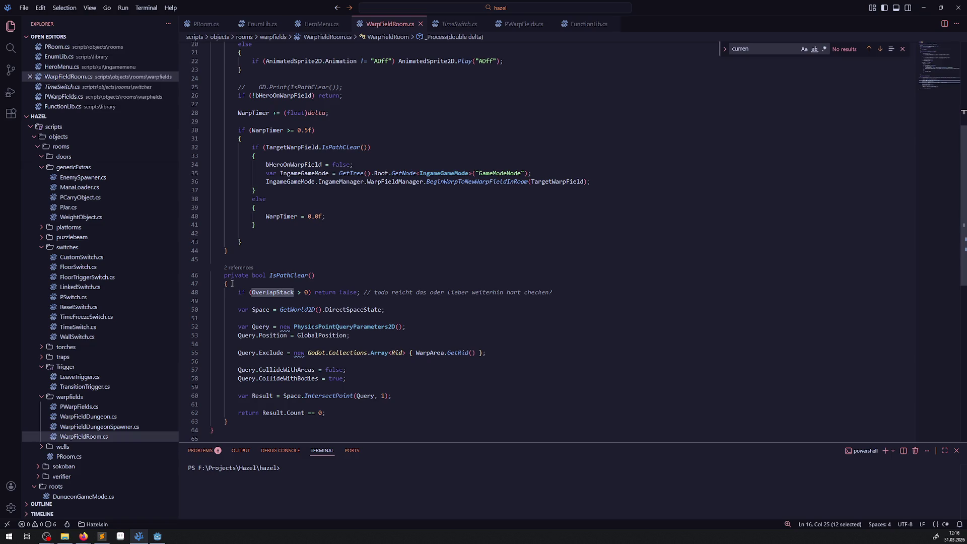
drag(232, 283, 245, 270)
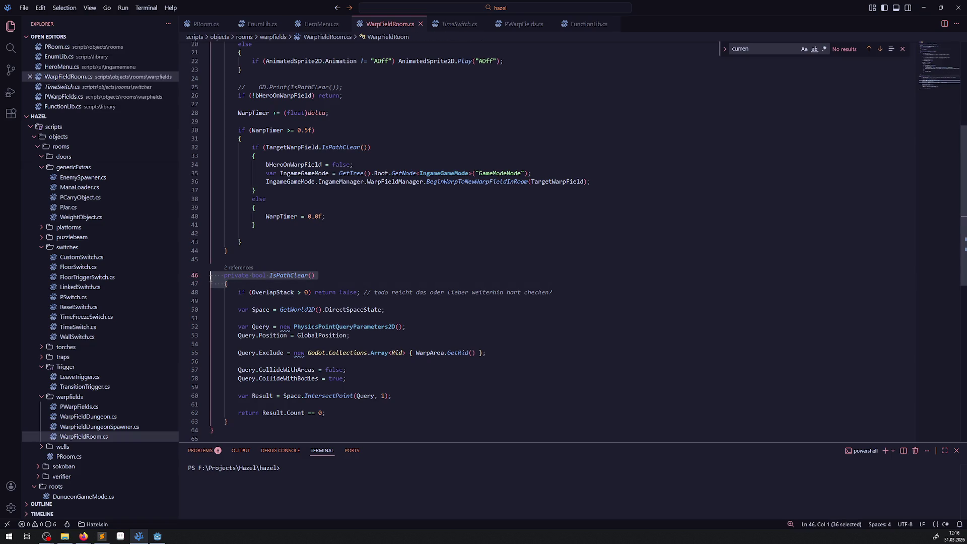
click(249, 257)
key(Return)
key(ctrl+v)
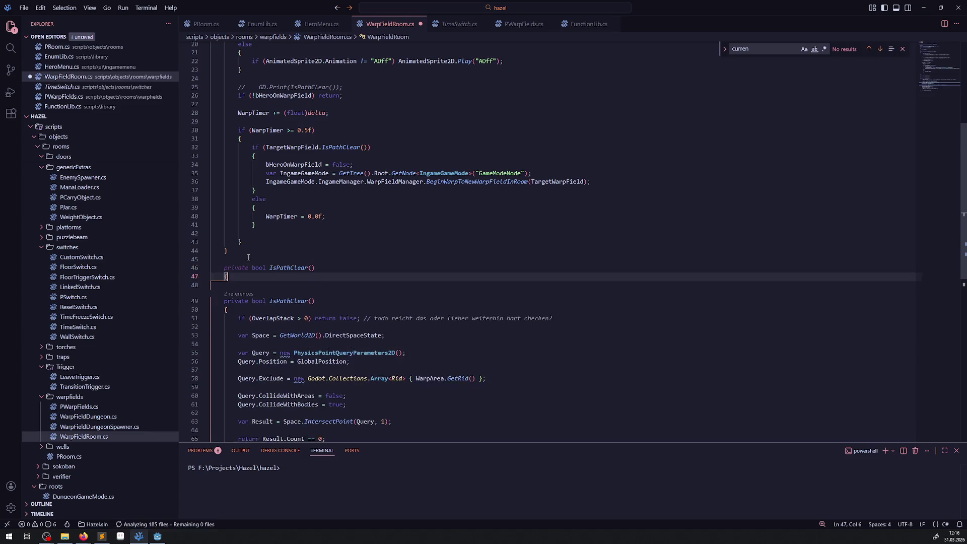
key(Return)
text(})
key(ctrl+s)
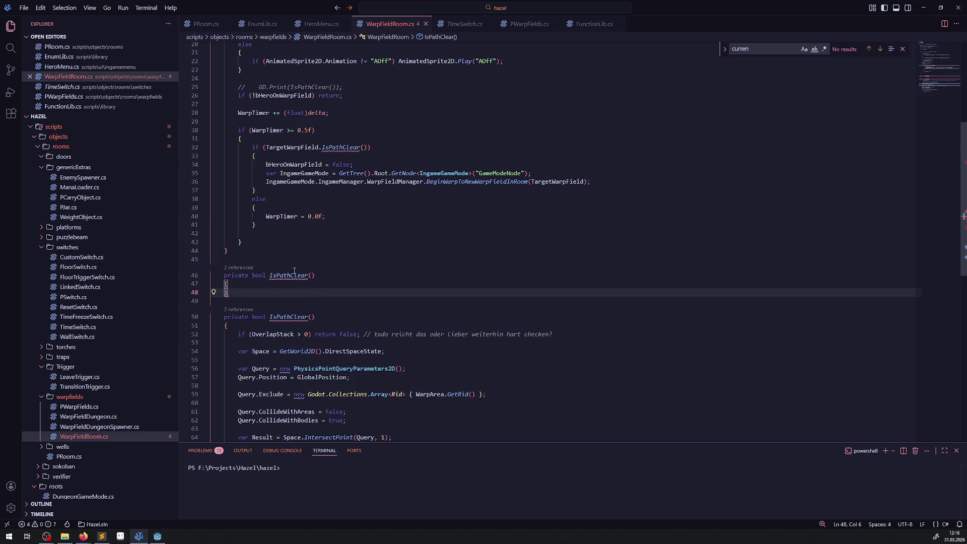
Rename the duplicated method to IsTargetClear.
double_click(295, 276)
text(ISTarget)
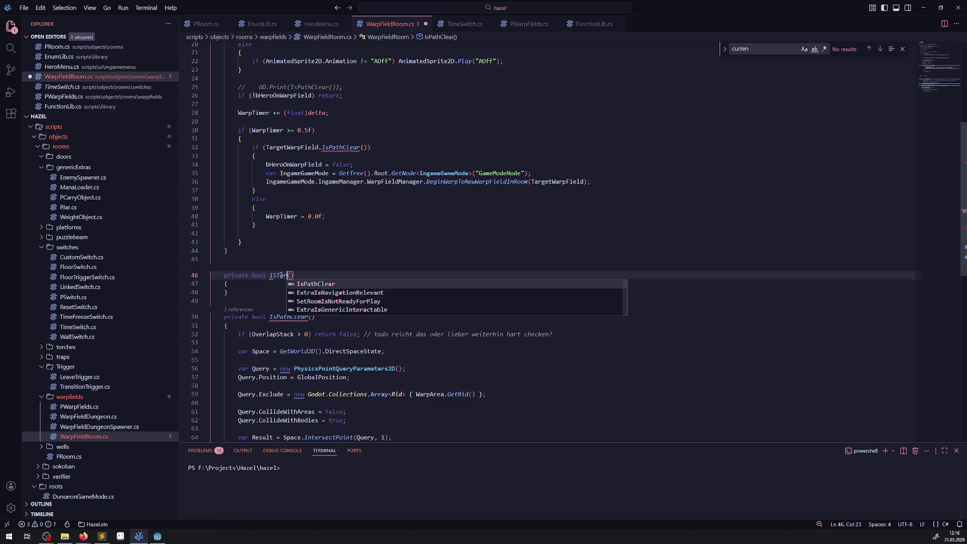
key(BackSpace)
key(BackSpace)
key(BackSpace)
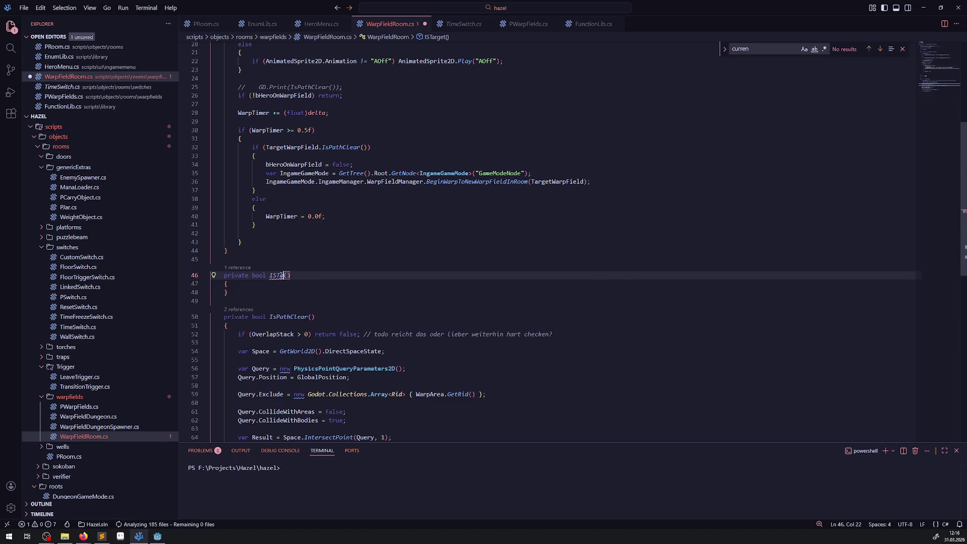
text(IsTargetClear)
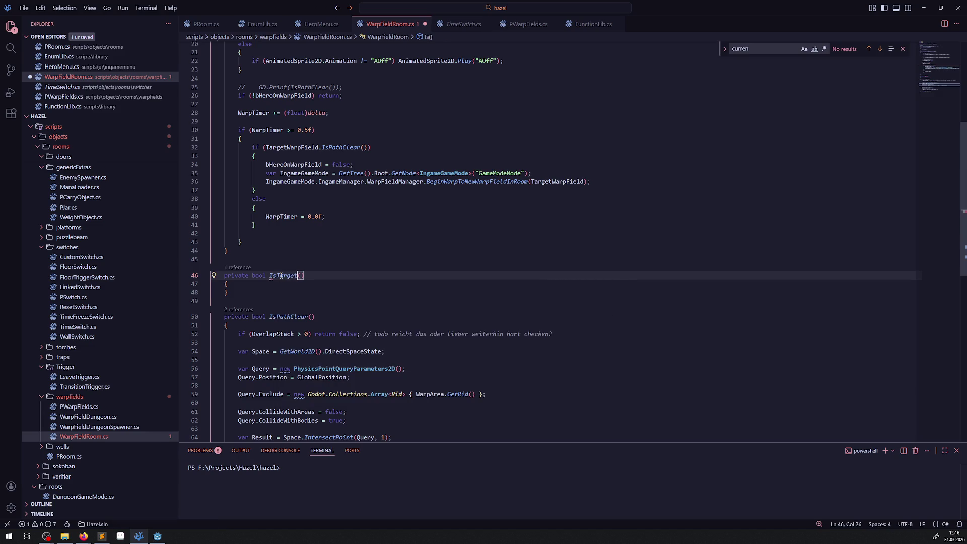
Add 'if (TargetWarpField is null) return false;' to the IsTargetClear body and save.
scroll(289, 274, up, 6)
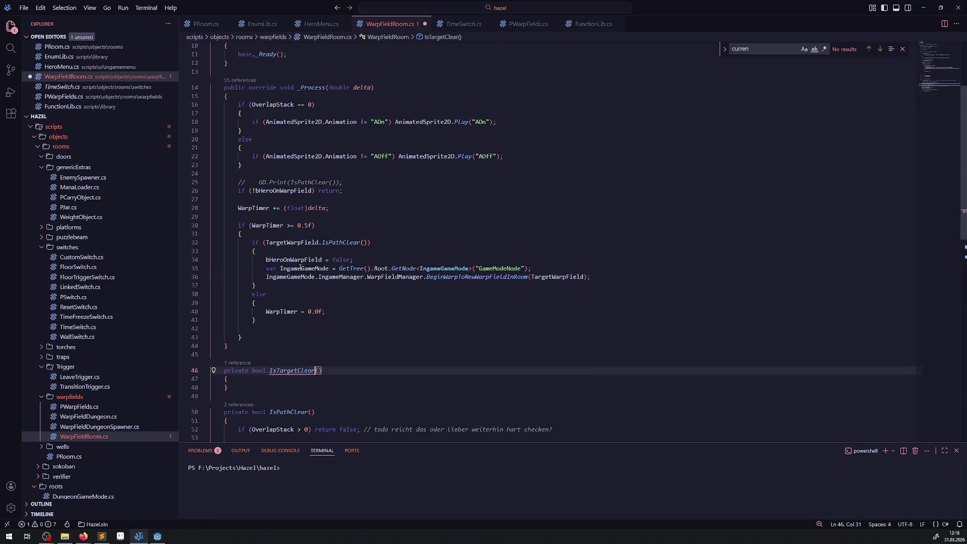
click(311, 128)
double_click(311, 128)
key(ctrl+c)
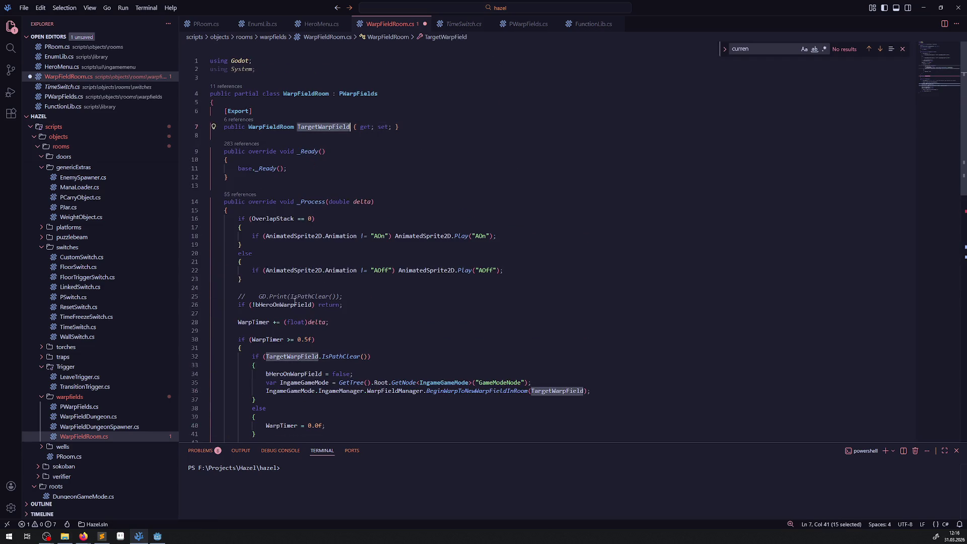
scroll(260, 269, down, 10)
click(253, 173)
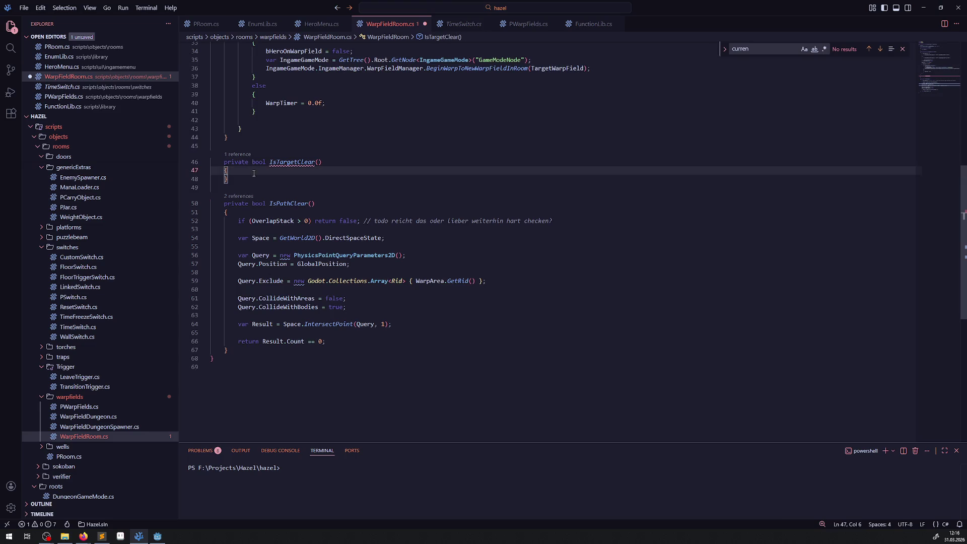
key(Return)
text(if())
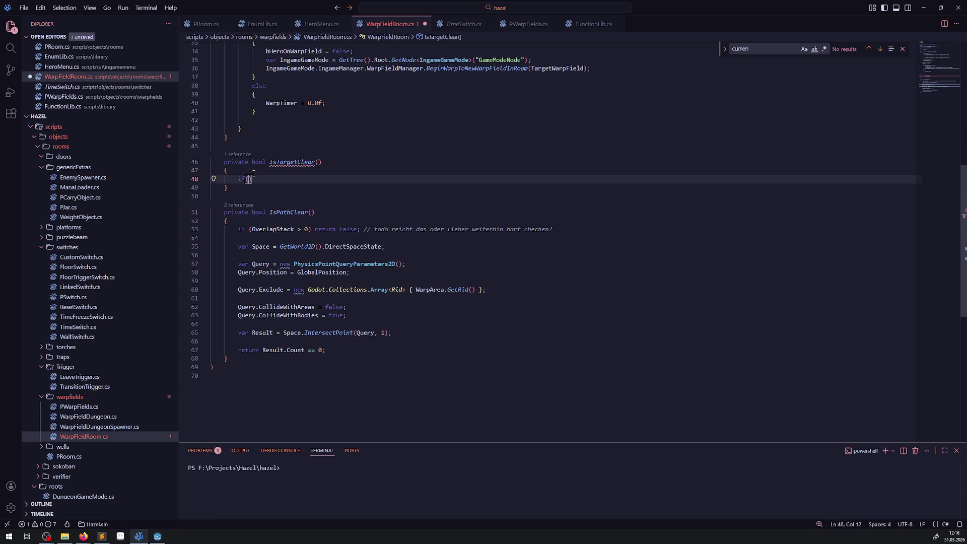
key(ctrl+v)
text(is nu)
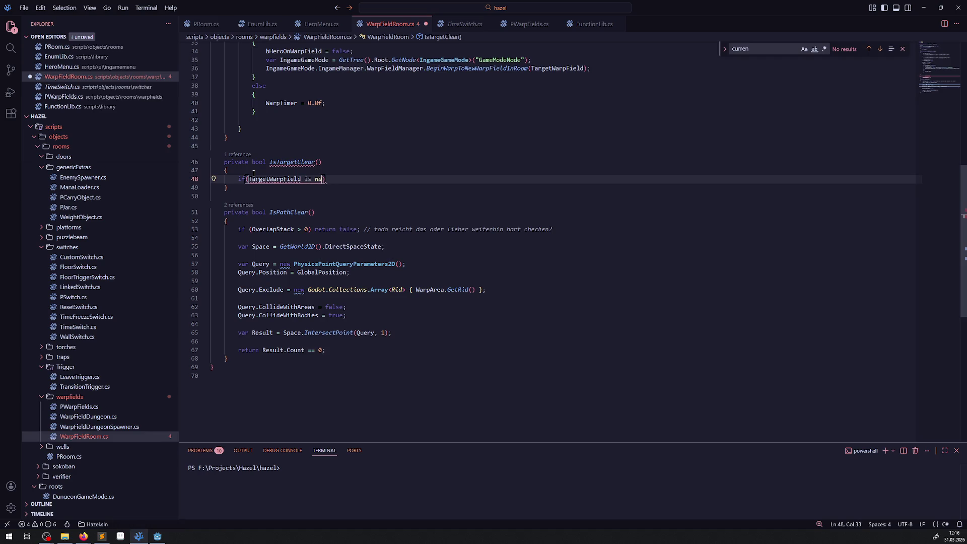
text(ll) re)
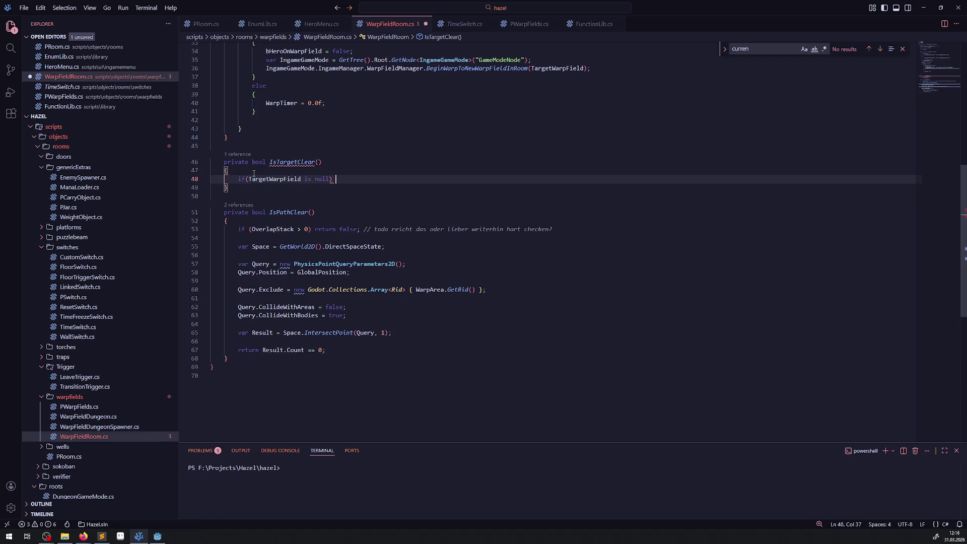
text(turn false;)
key(ctrl+s)
Finish IsTargetClear with 'return true;' and save the script.
scroll(346, 302, up, 4)
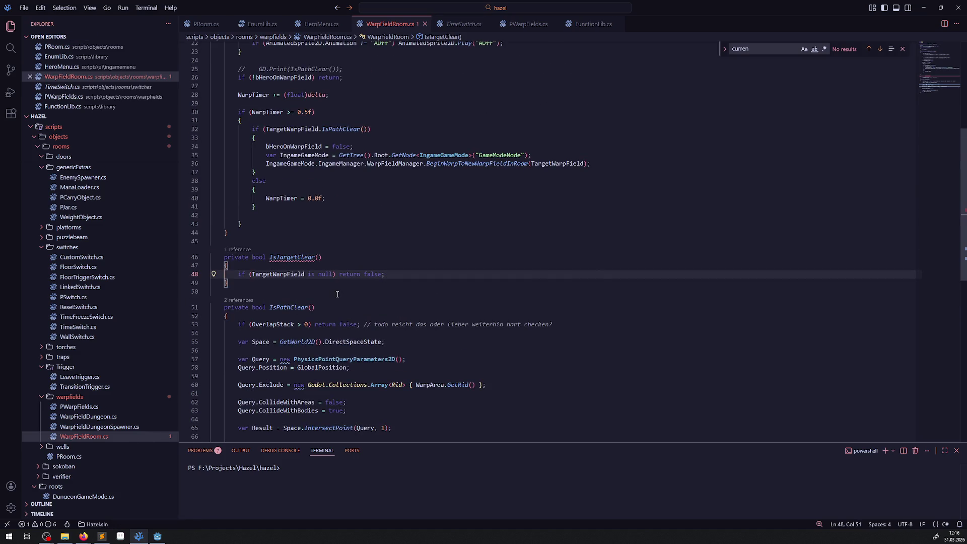
key(Return)
key(Return)
text(return true;)
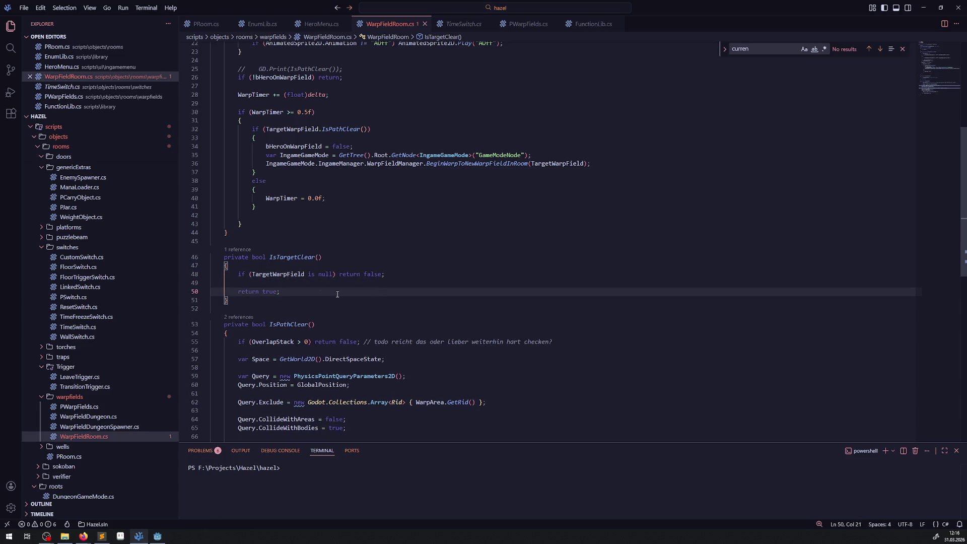
key(ctrl+s)
scroll(299, 313, up, 4)
scroll(296, 310, up, 5)
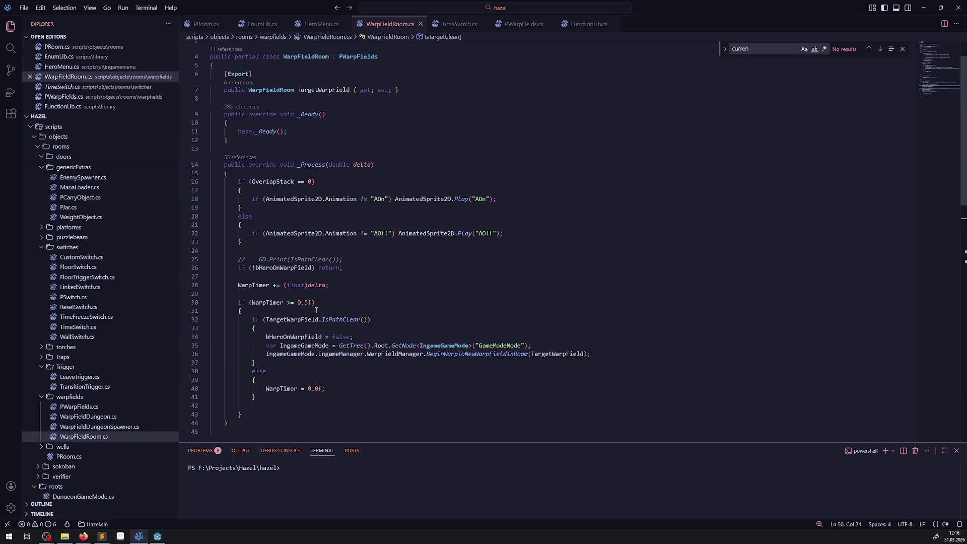
Make IsTargetClear return TargetWarpField.OverlapStack == 0 instead of true, and save.
scroll(297, 260, down, 1)
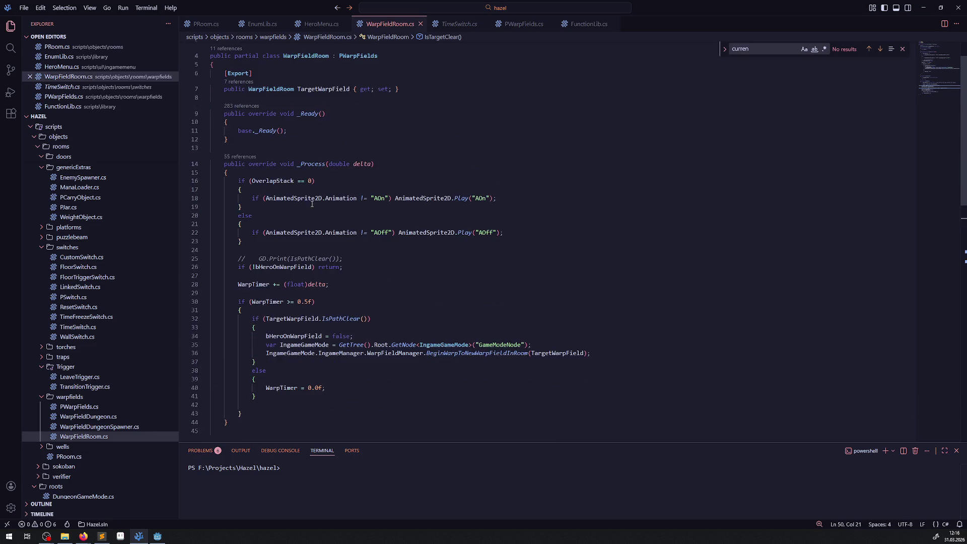
double_click(252, 179)
scroll(262, 291, down, 10)
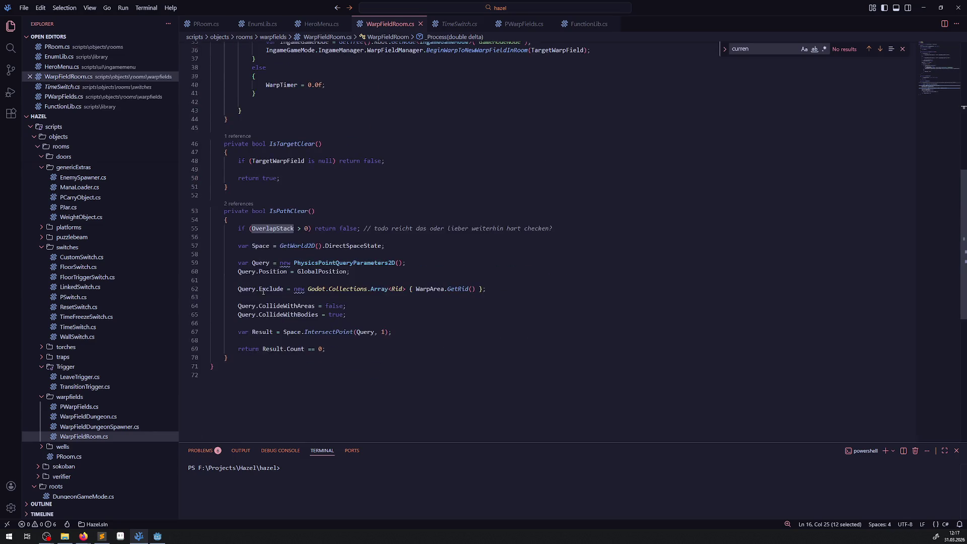
double_click(276, 177)
text(I)
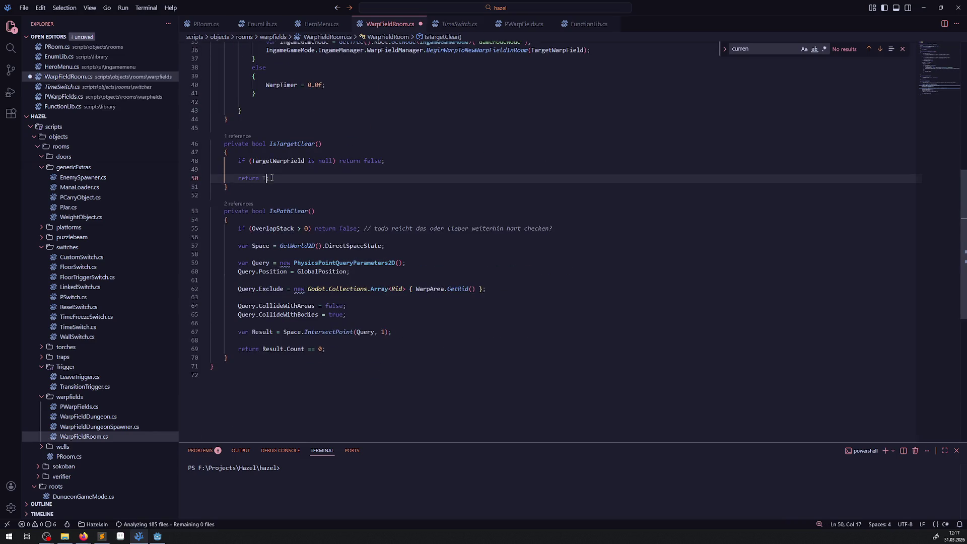
text(Target)
key(Tab)
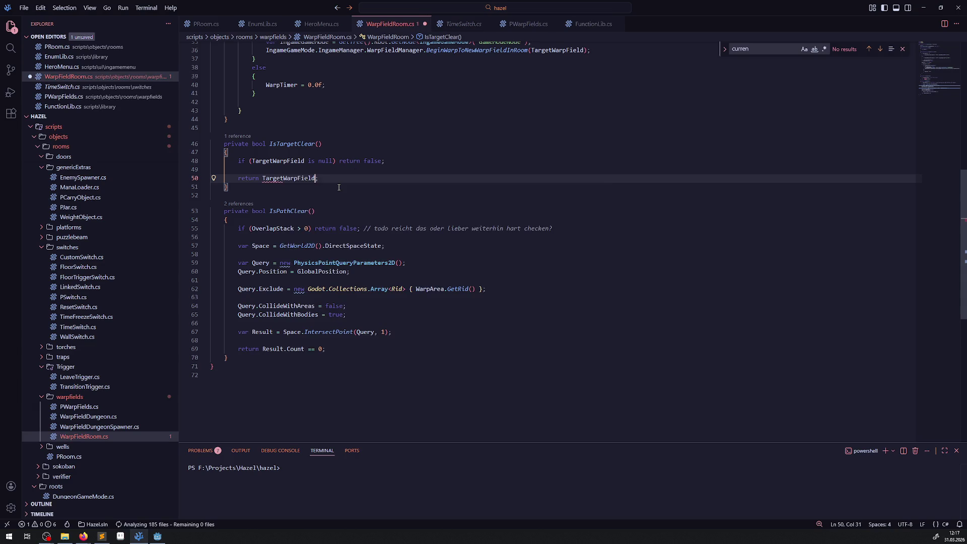
text(.OverlapStack >)
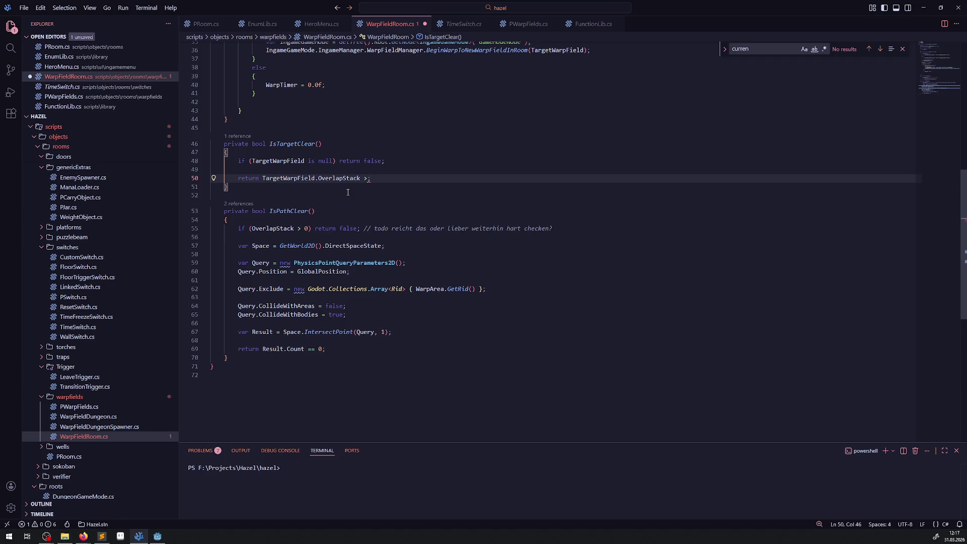
key(BackSpace)
text(== 0)
key(ctrl+s)
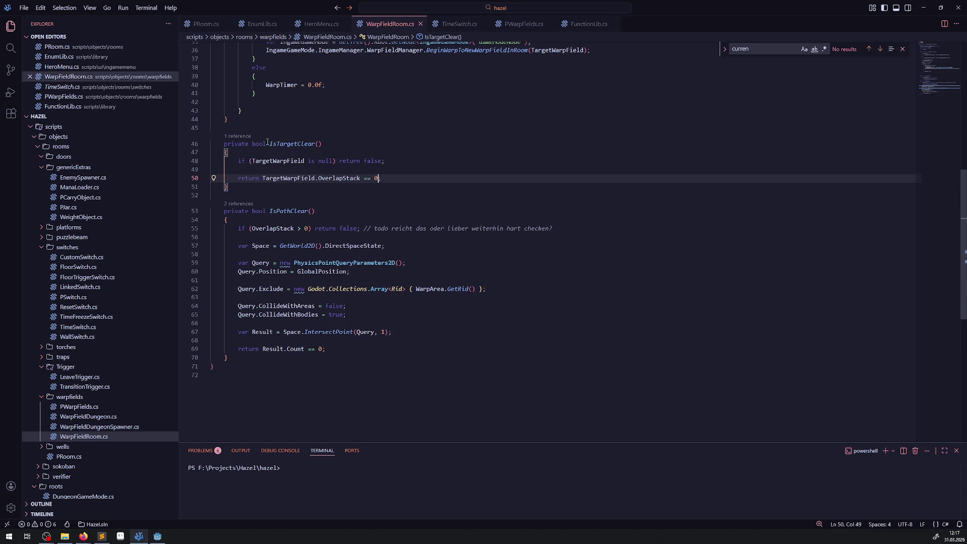
Replace the OverlapStack > 0 condition on line 55 with !IsTargetClear() and save.
drag(267, 144, 338, 144)
key(ctrl+c)
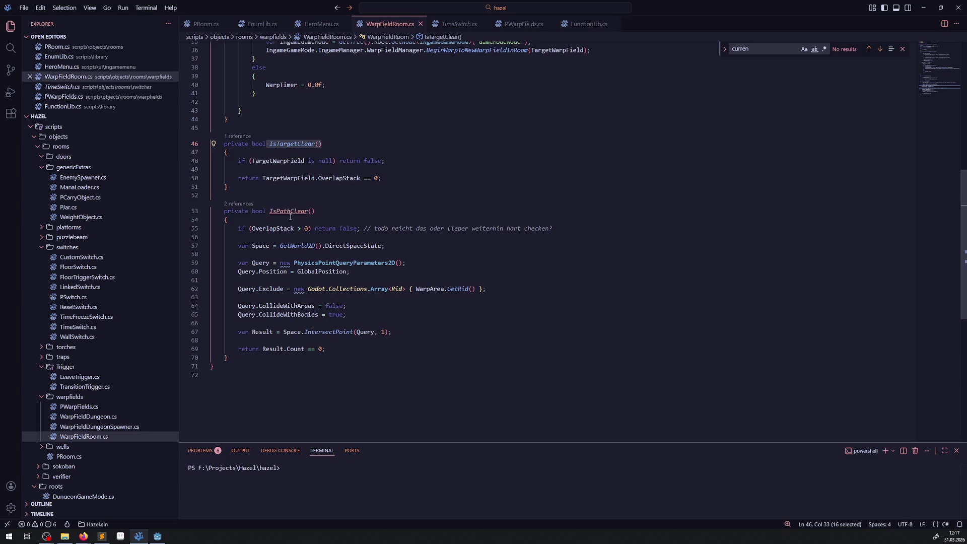
drag(252, 228, 308, 228)
key(ctrl+v)
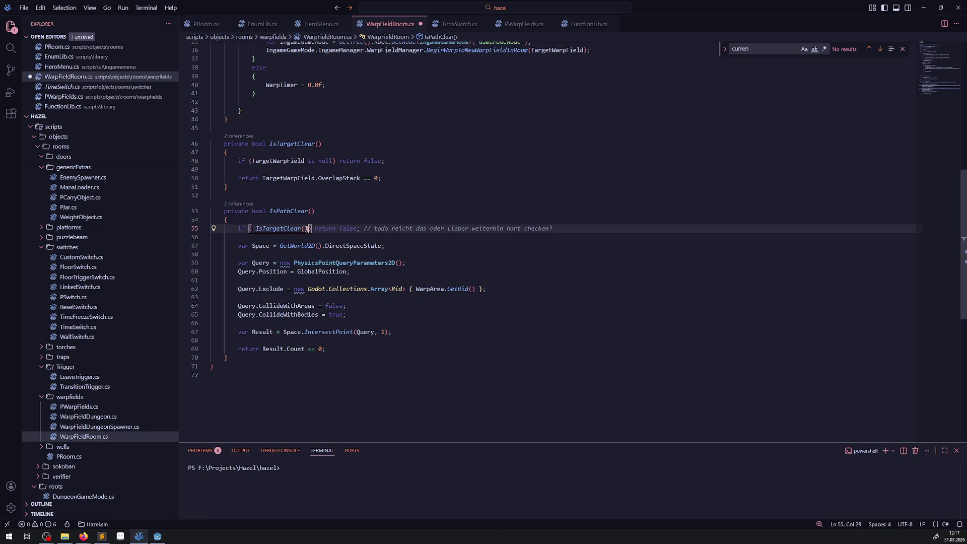
click(253, 228)
key(BackSpace)
key(ctrl+s)
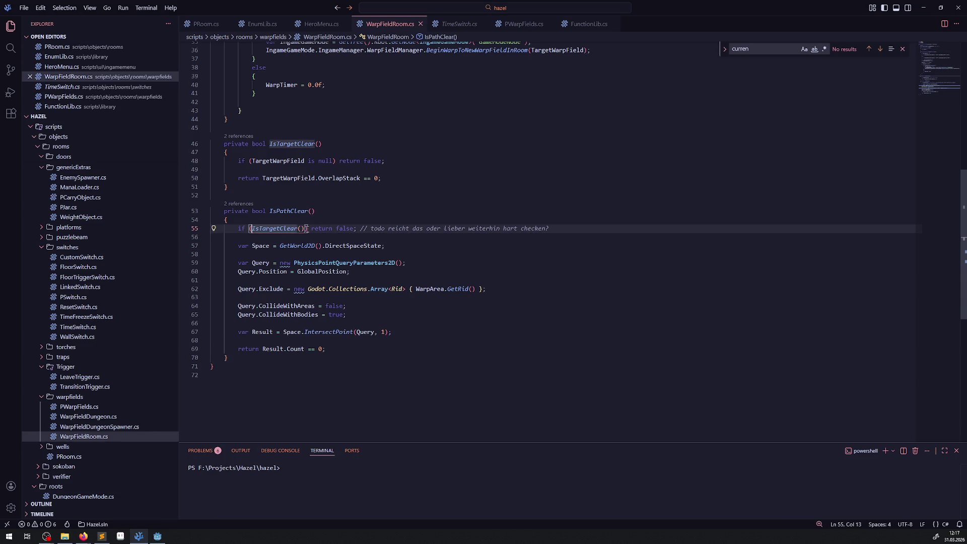
text(!)
key(ctrl+s)
Replace the OverlapStack == 0 condition on line 16 with !IsTargetClear(), save, and rebuild in Godot.
scroll(363, 209, up, 4)
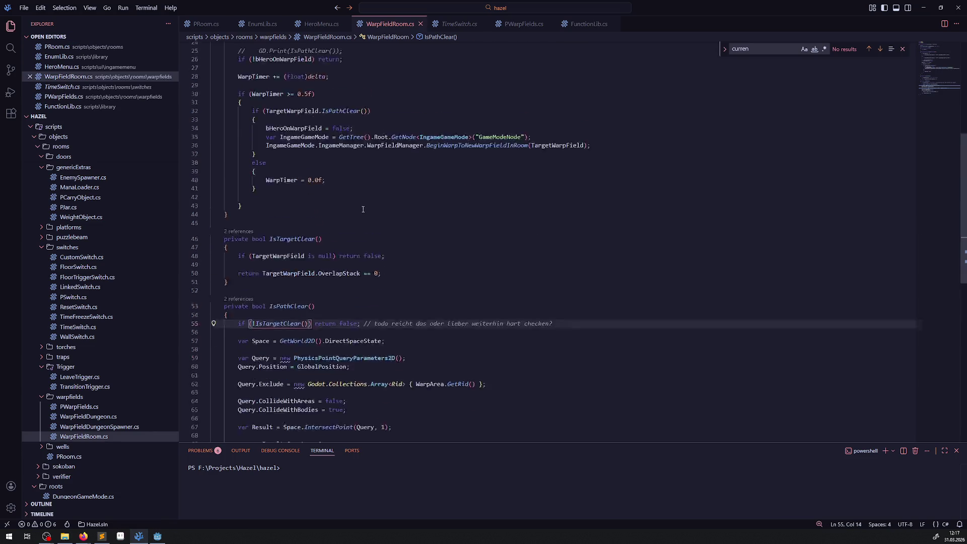
scroll(362, 209, up, 7)
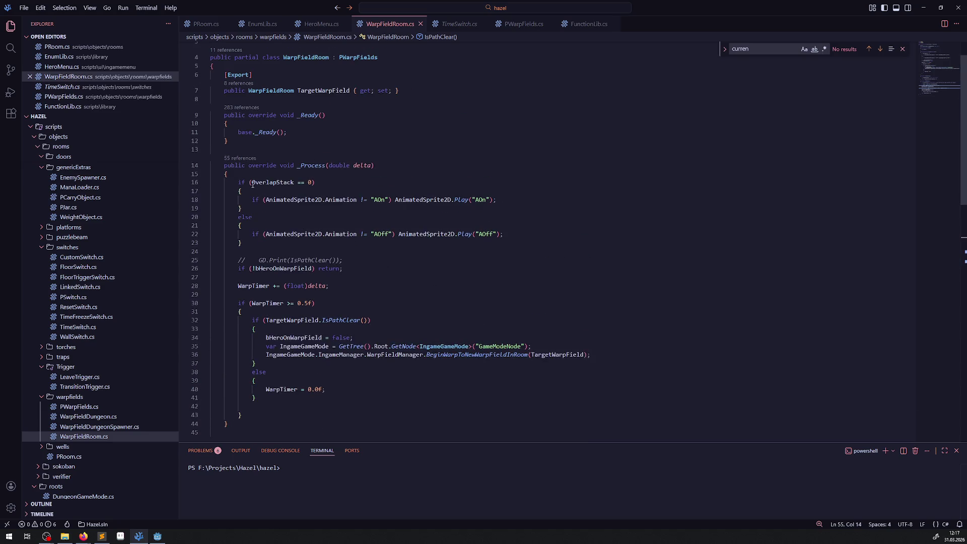
drag(252, 182, 312, 182)
text(!IsTargetClear())
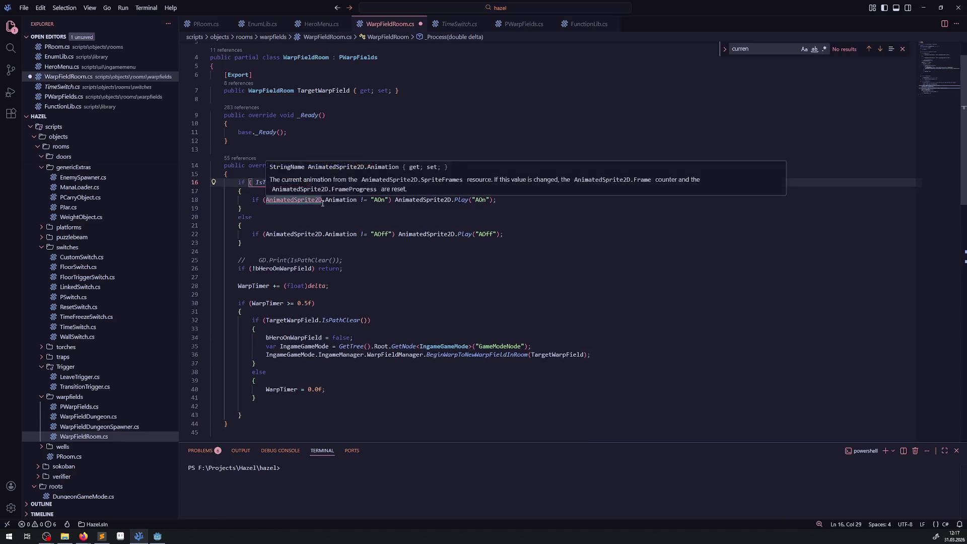
key(ctrl+s)
click(350, 217)
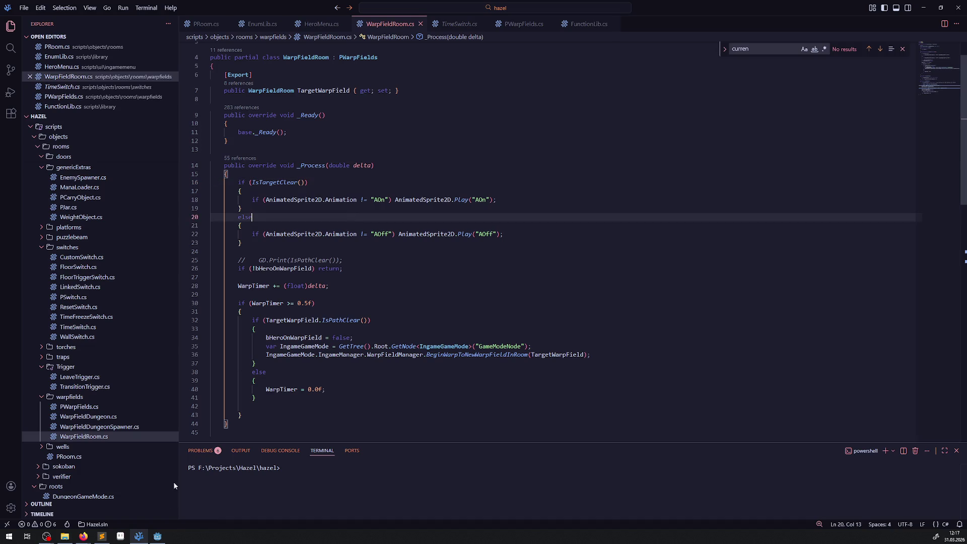
key(alt+Tab)
click(835, 18)
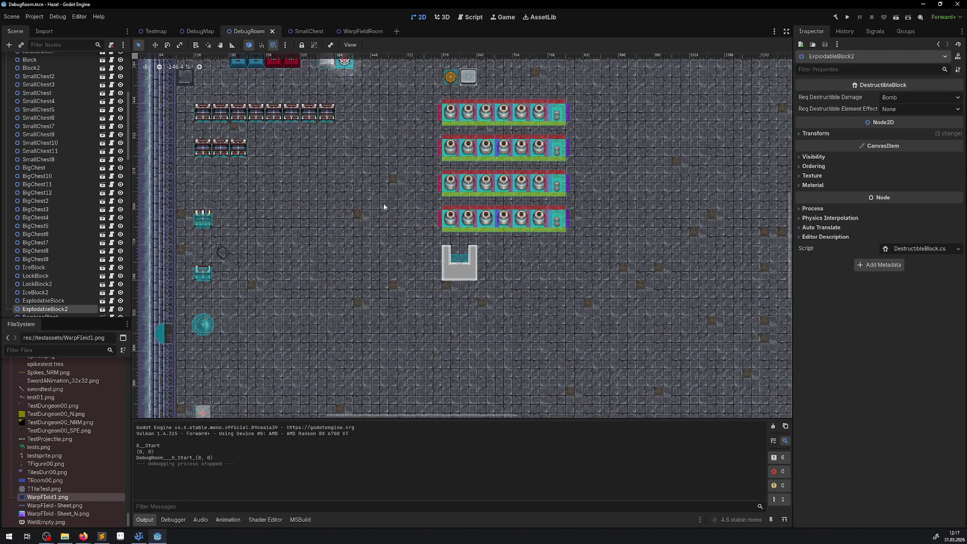
Move ExplodableBlock2 to (336, 368) and WarpFieldRoom2 to the room's lower-left corner at (144, 1008).
scroll(212, 403, down, 3)
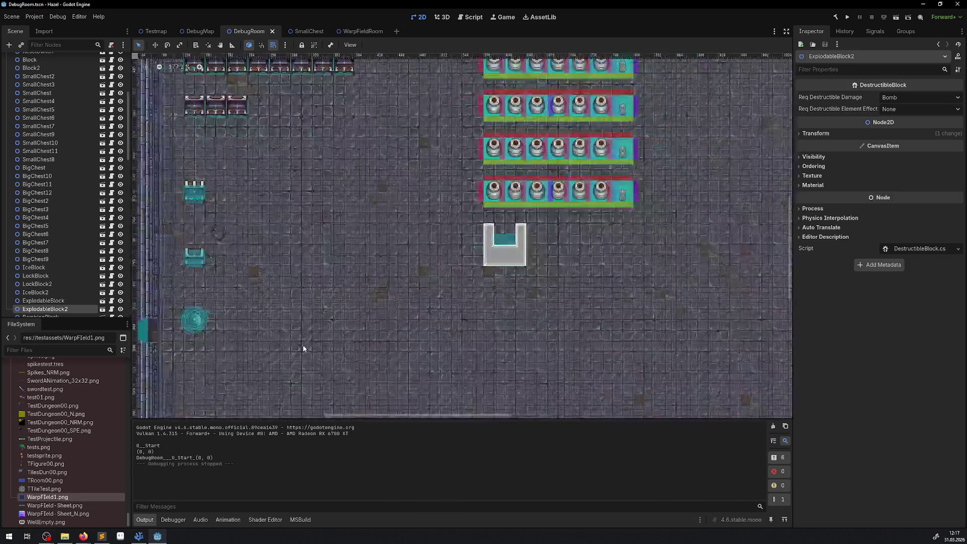
click(219, 398)
mouse_move(219, 398)
mouse_down()
mouse_move(319, 113)
mouse_move(282, 132)
mouse_move(275, 319)
mouse_up()
click(220, 399)
drag(220, 399, 299, 131)
click(278, 315)
mouse_move(280, 315)
mouse_down()
mouse_move(322, 264)
mouse_move(247, 336)
mouse_up()
Place the SokobanBlock onto WarpFieldRoom2 at (144, 1008) and run the project.
scroll(352, 190, up, 5)
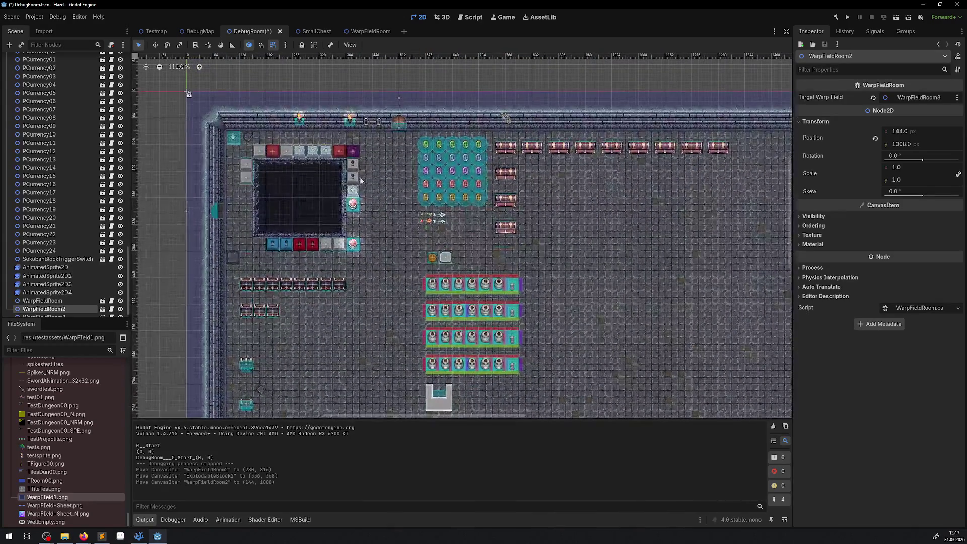
click(288, 153)
mouse_move(302, 154)
mouse_down()
mouse_move(300, 411)
mouse_move(380, 229)
mouse_move(237, 377)
mouse_up()
scroll(301, 412, down, 4)
scroll(380, 230, up, 3)
scroll(380, 229, up, 3)
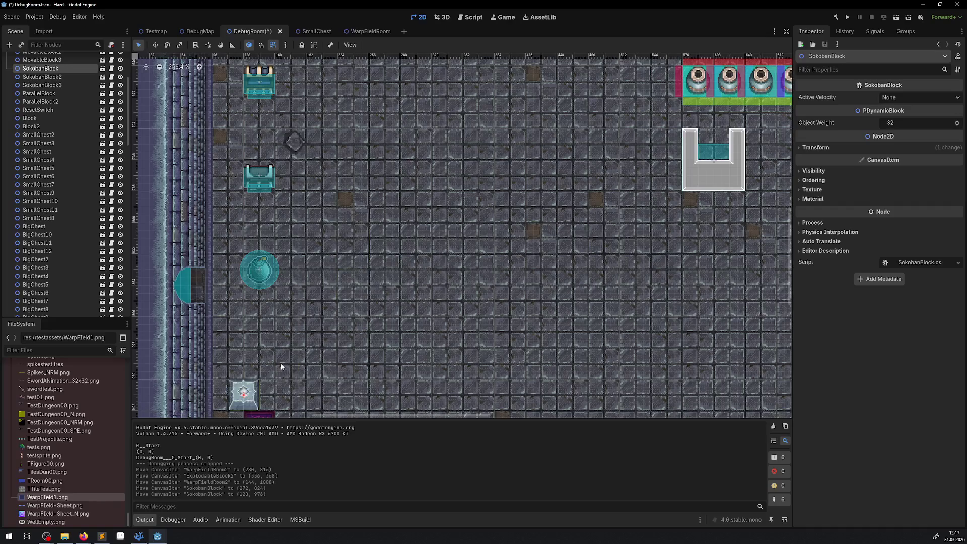
scroll(237, 377, down, 5)
drag(297, 245, 297, 262)
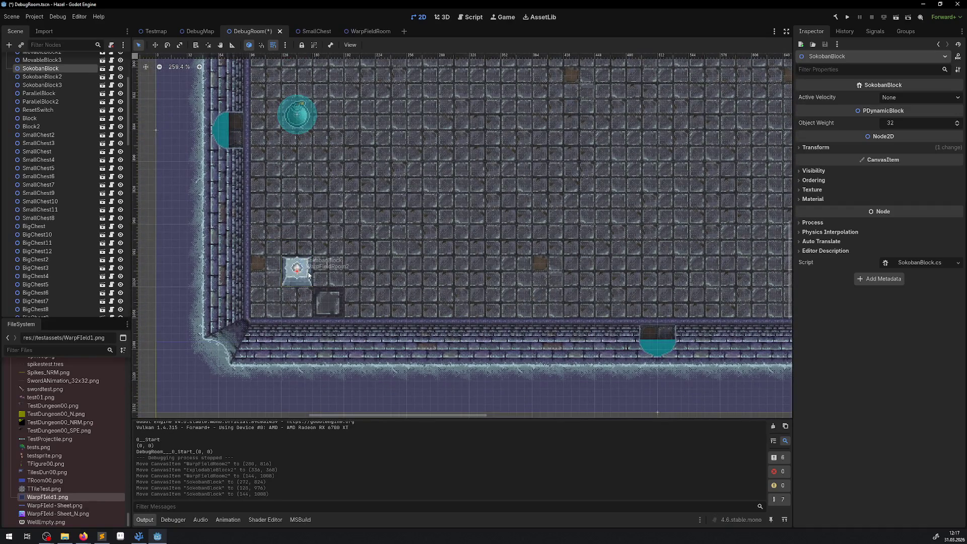
click(847, 17)
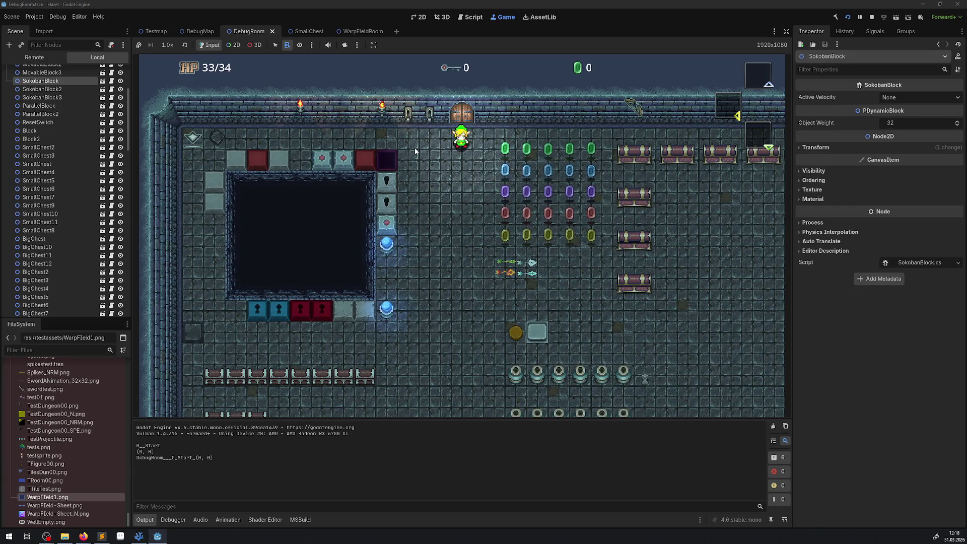
Walk the player down and left from the door toward the bottom-left warp field.
key(Down)
key(Left)
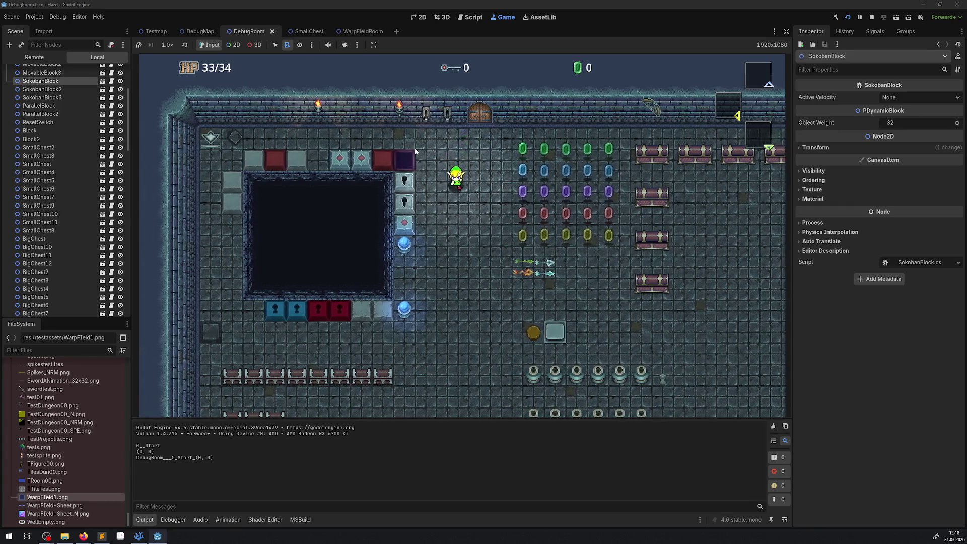
key(Down)
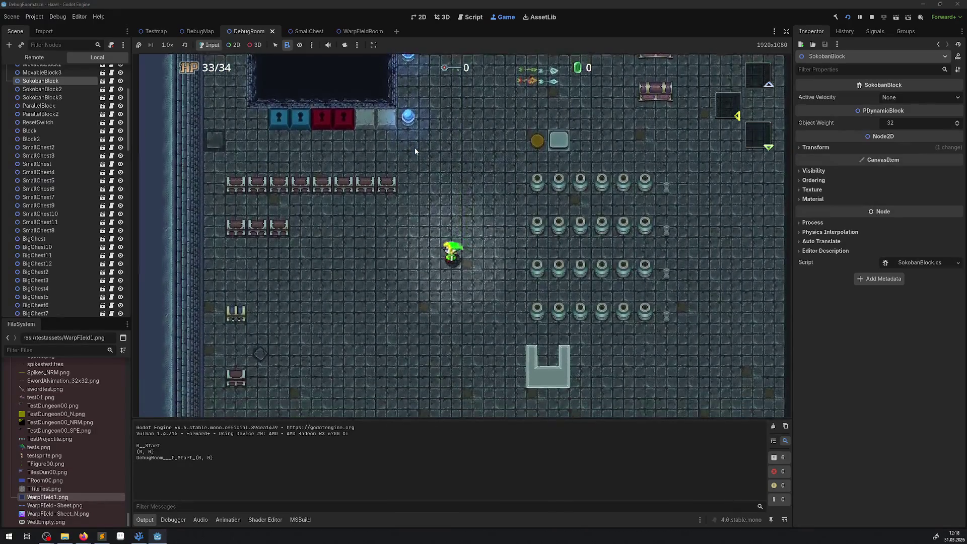
key(Down)
key(Left)
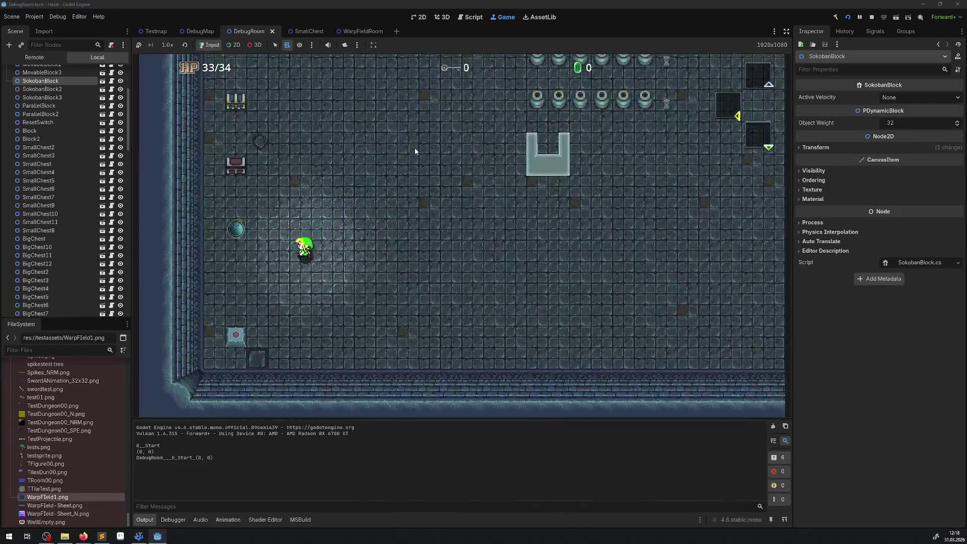
key(Down)
key(Left)
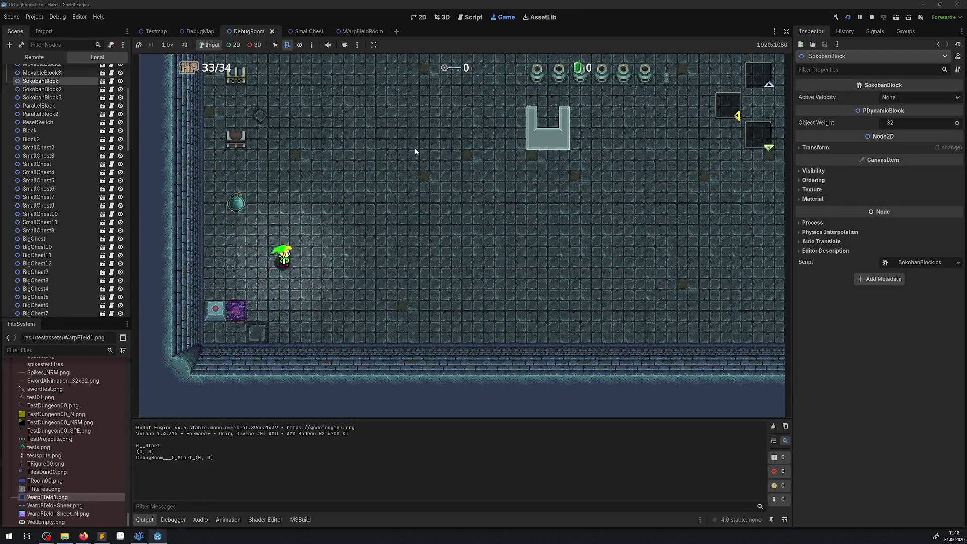
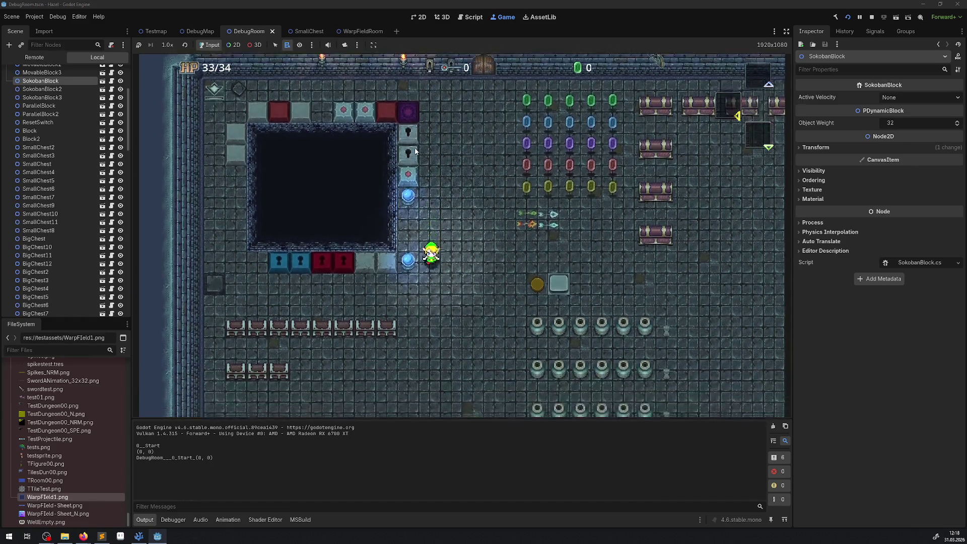
Walk the hero down, then up and left around the running DebugRoom test.
key(Down)
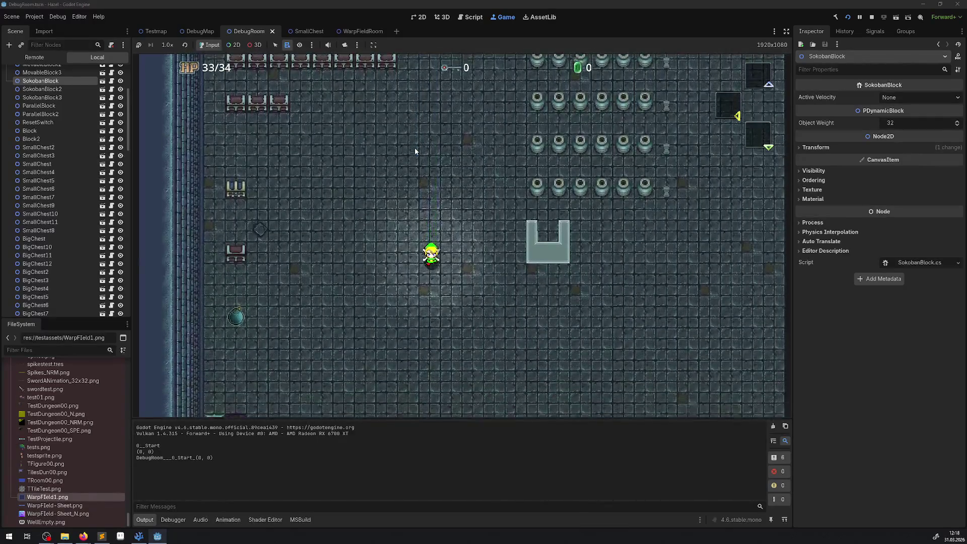
key(Up)
key(Left)
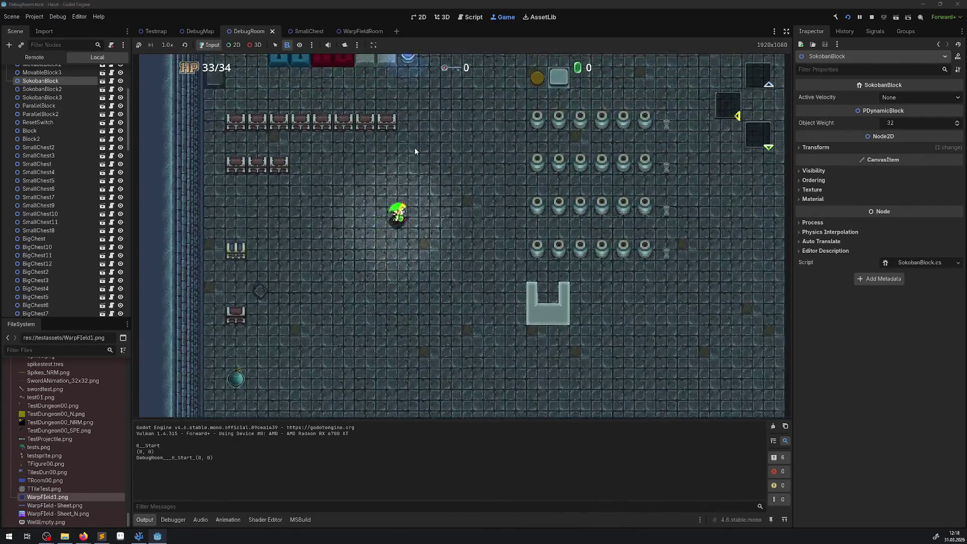
key(Up)
key(Left)
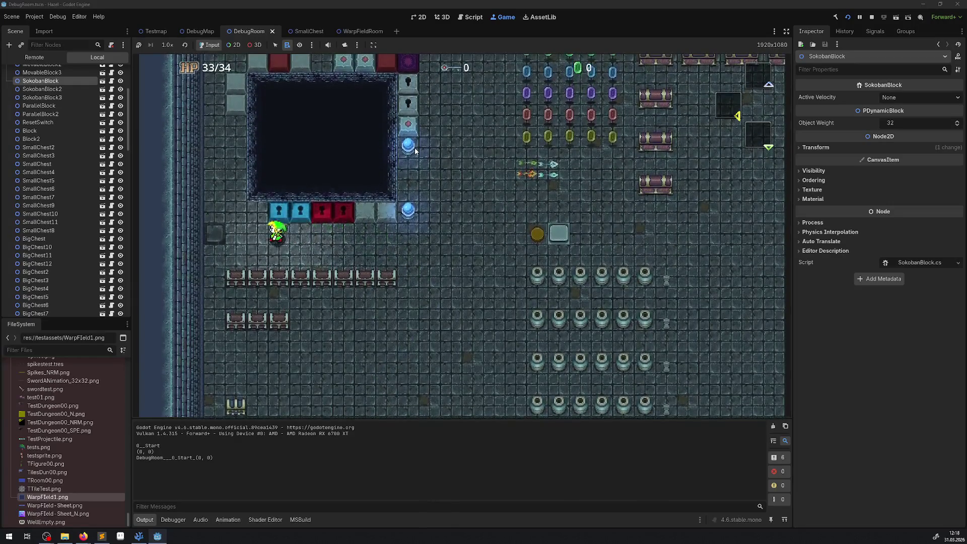
key(Left)
key(Up)
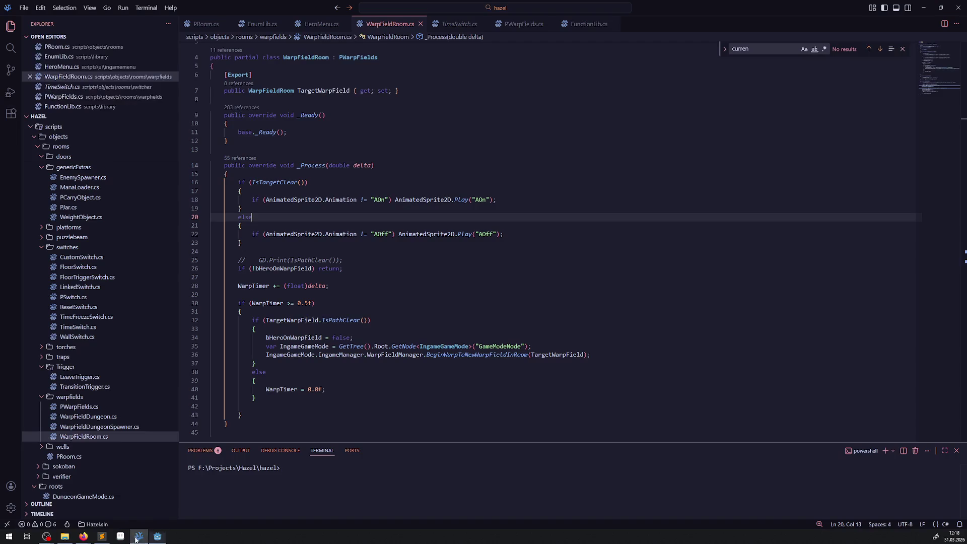
In PWarpFields.cs, add the comment 'pickup, ausrüstung etc.' under the OnBodyEntered todo and save.
click(139, 536)
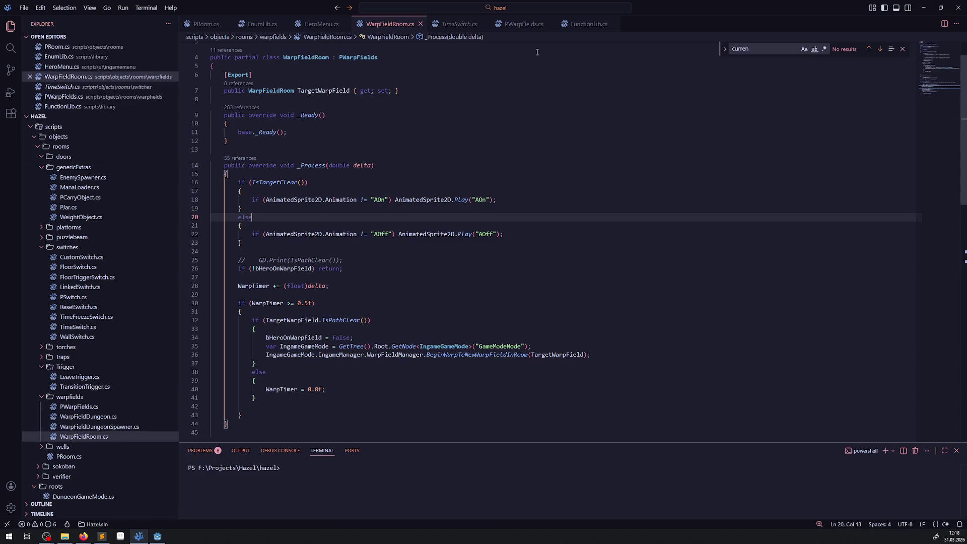
click(521, 23)
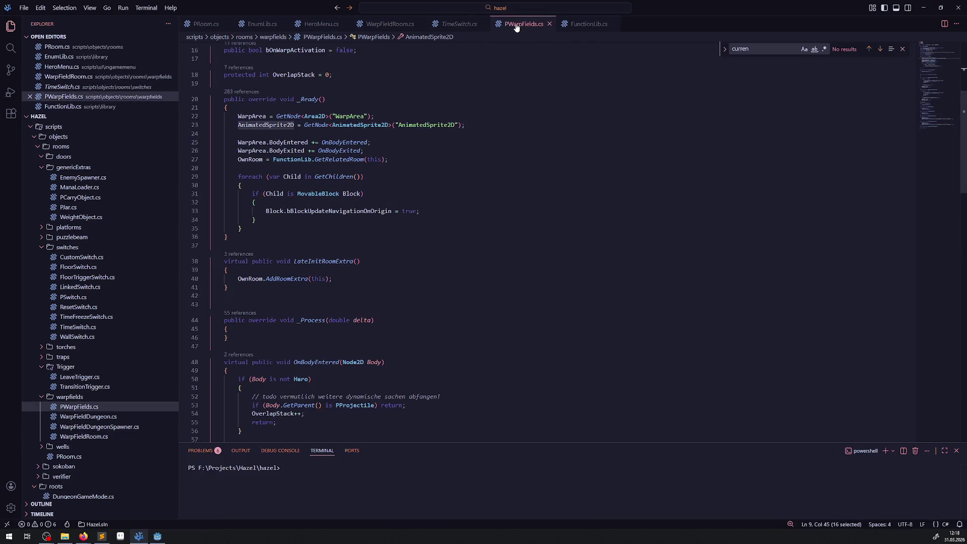
scroll(414, 335, down, 3)
click(467, 301)
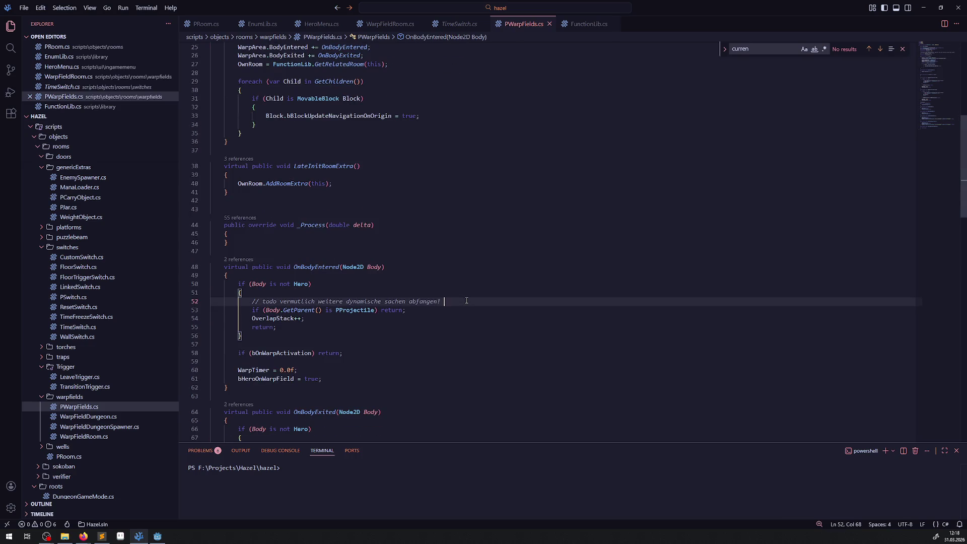
key(Return)
text(pick)
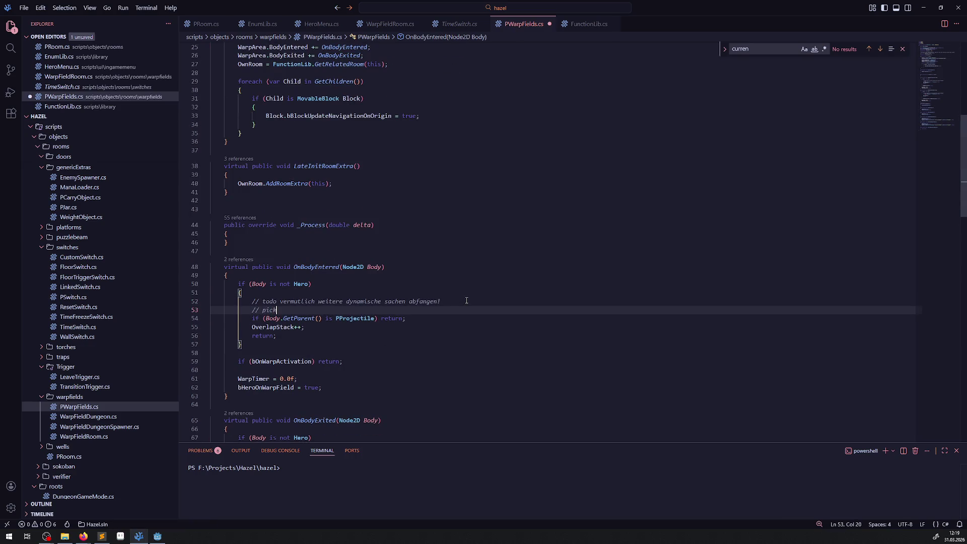
text(up, ausrüstung e)
text(tc.)
key(ctrl+s)
Copy that comment under the OnBodyExited todo and extend it with a note to check "ist in Gruppe".
scroll(421, 280, down, 2)
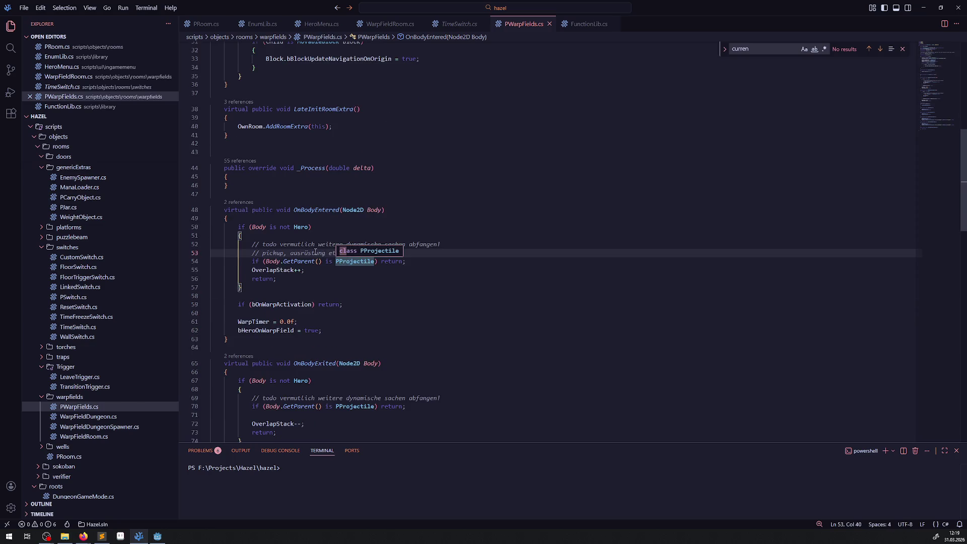
click(344, 227)
drag(345, 253, 213, 252)
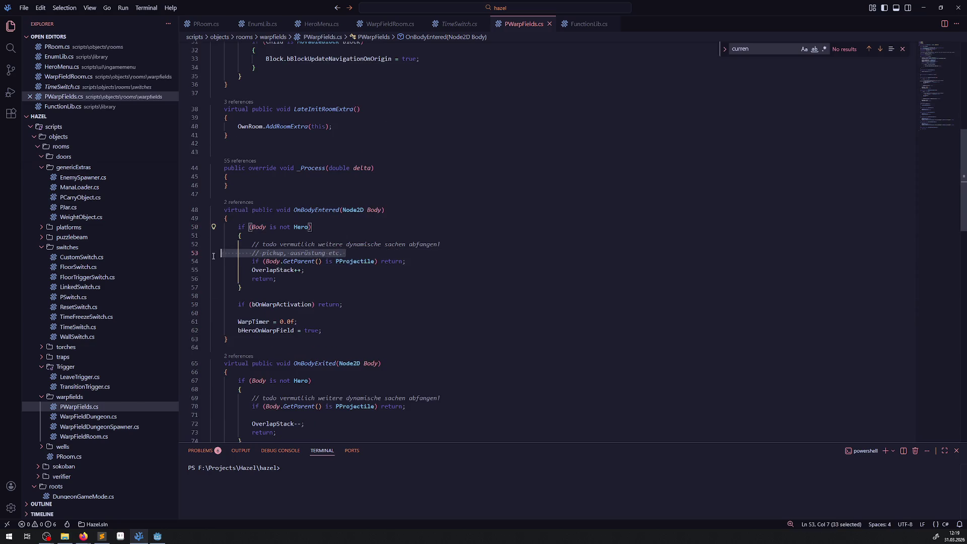
key(ctrl+c)
click(459, 401)
key(Return)
key(ctrl+v)
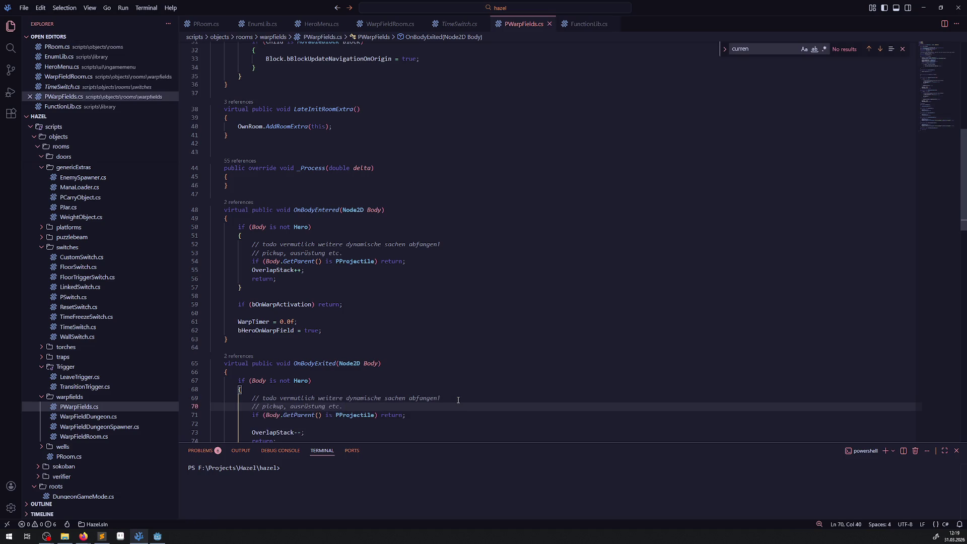
scroll(257, 292, down, 3)
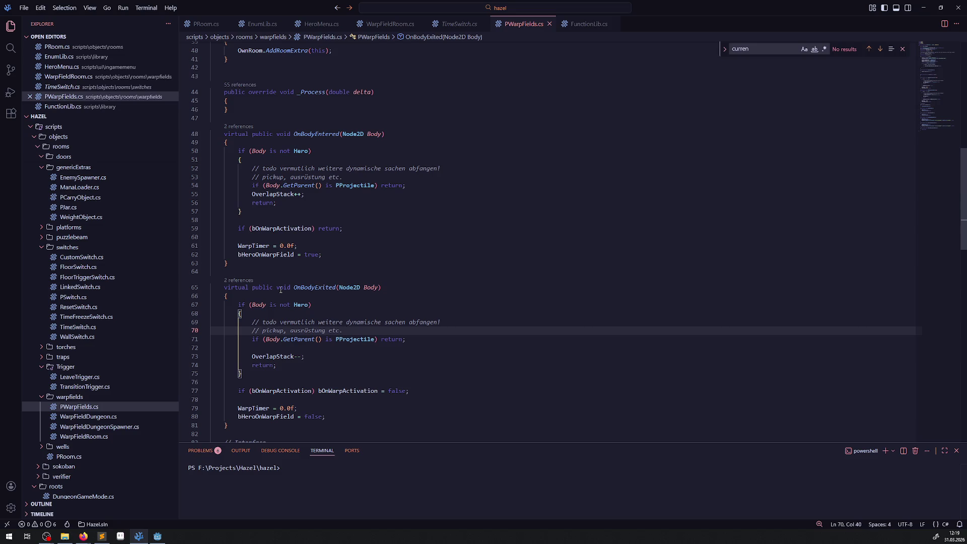
text(! d)
key(BackSpace)
key(BackSpace)
key(BackSpace)
text(m besten )
text(is)
key(BackSpace)
key(BackSpace)
key(BackSpace)
text(t schaue hier nach "ist in hruppe")
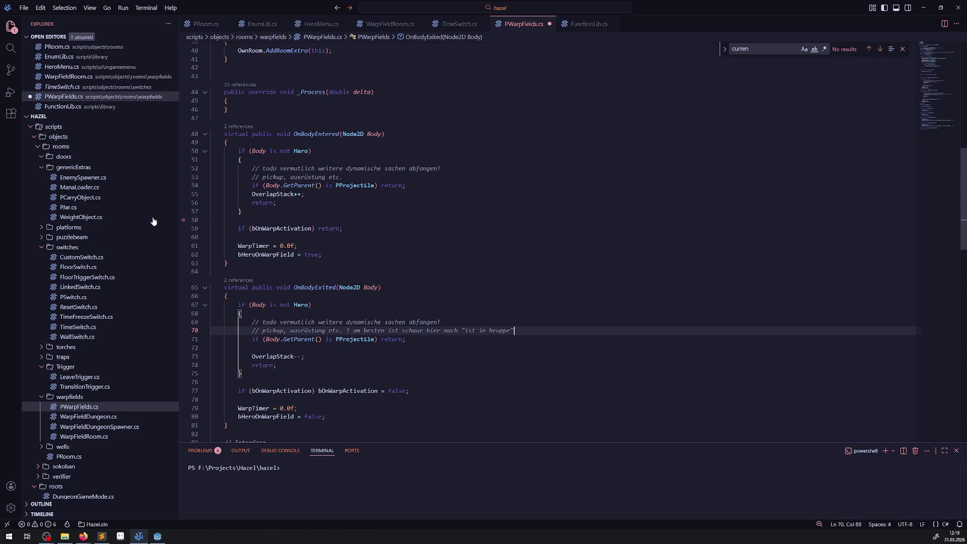
scroll(351, 290, up, 13)
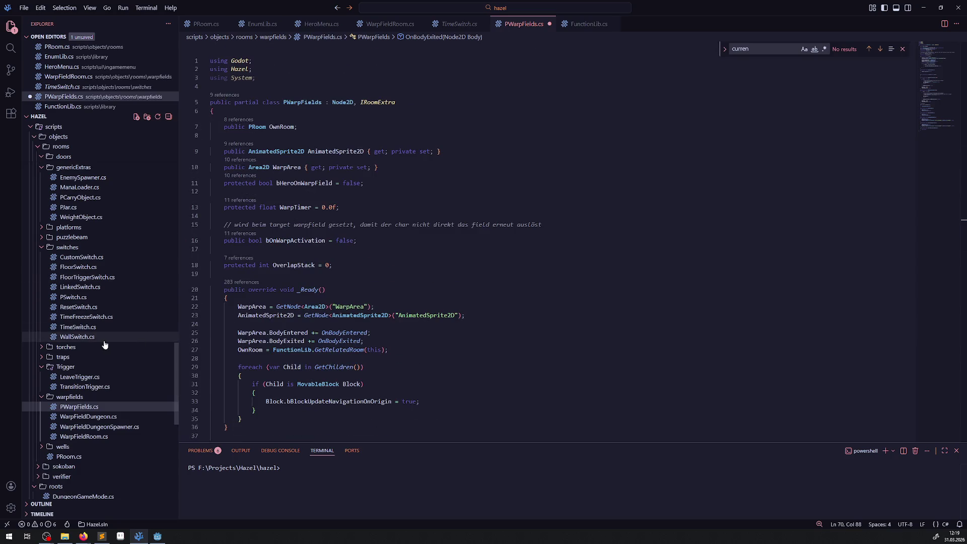
Scroll through TimeSwitch.cs, then close its tab.
scroll(99, 302, down, 3)
scroll(108, 343, down, 10)
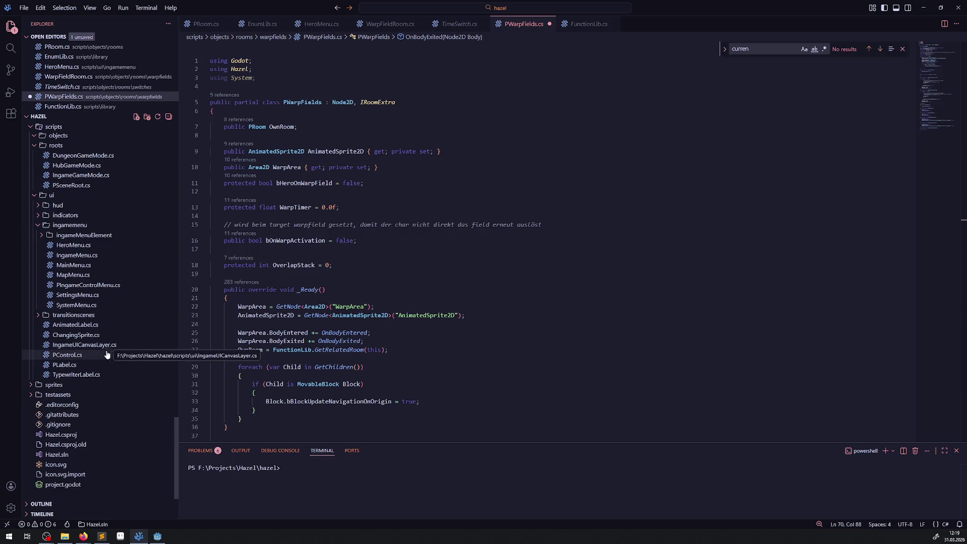
scroll(86, 312, up, 4)
scroll(86, 313, up, 3)
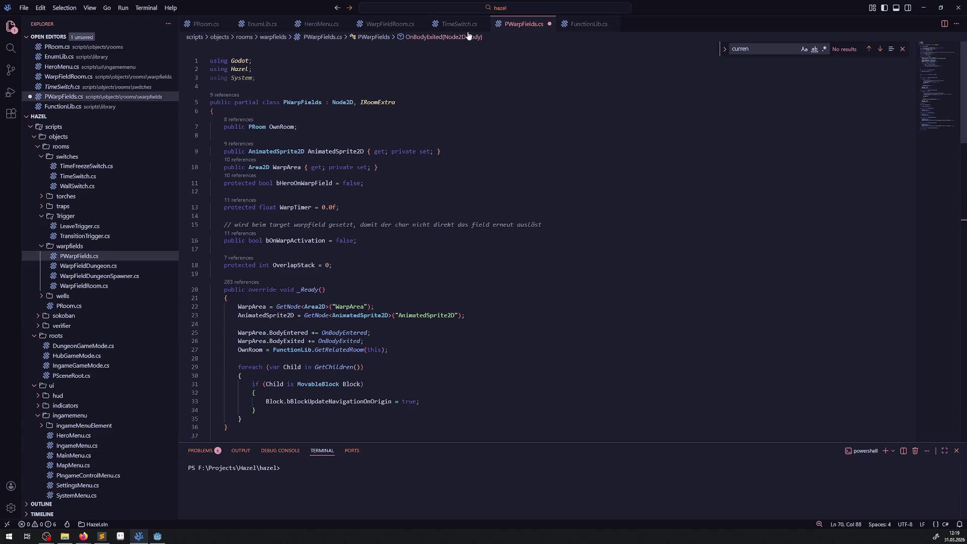
click(483, 24)
Look through PProjectile.cs and Arrow.cs, ending on PPickup.cs.
scroll(101, 422, up, 4)
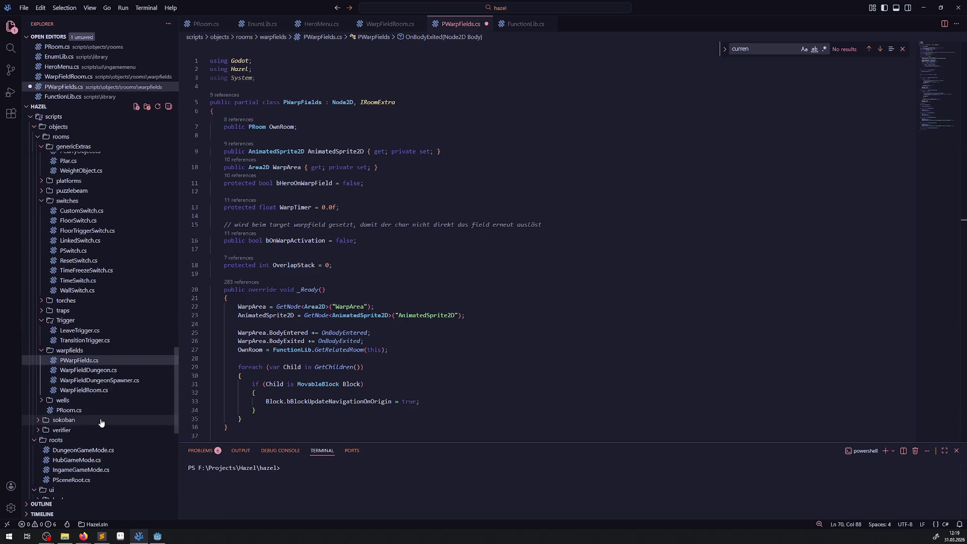
scroll(101, 422, up, 9)
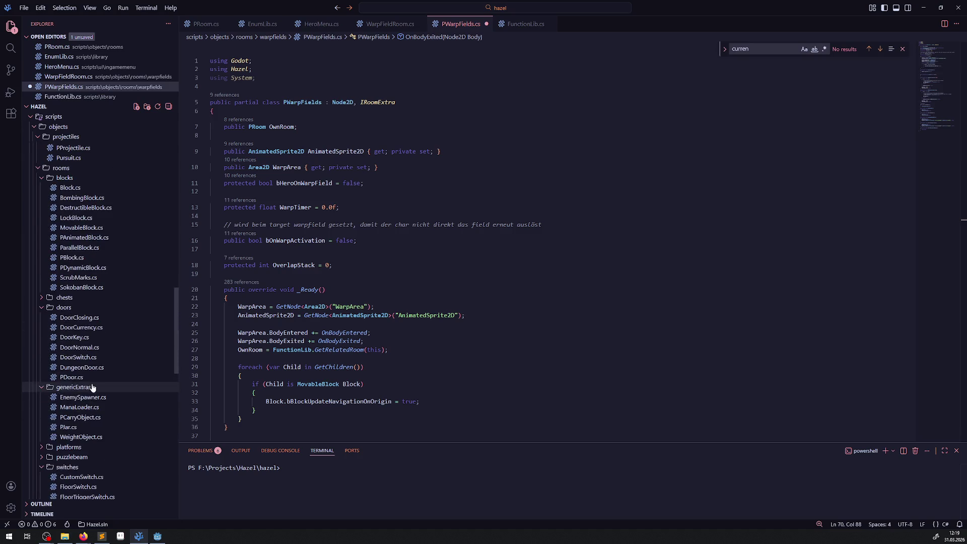
scroll(92, 387, up, 3)
click(78, 224)
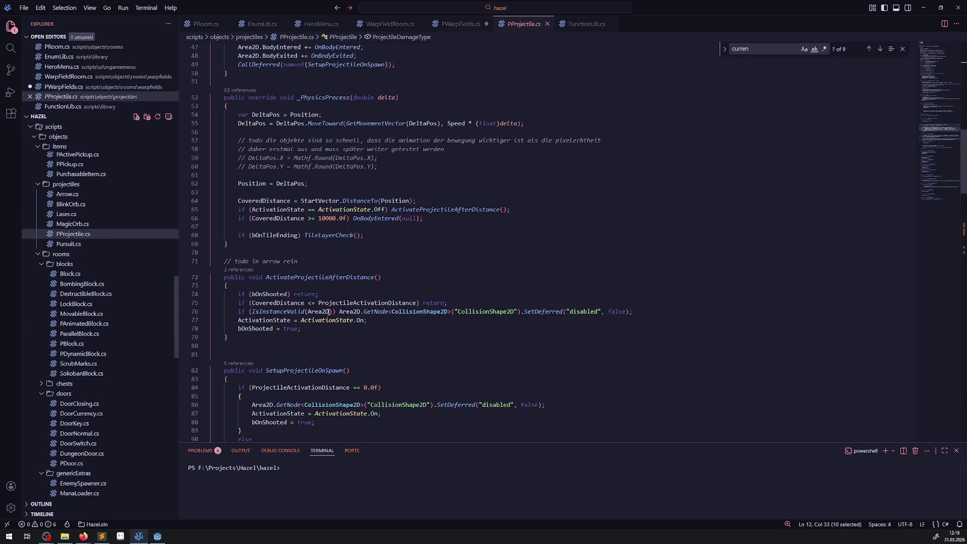
scroll(329, 311, up, 10)
scroll(318, 310, down, 5)
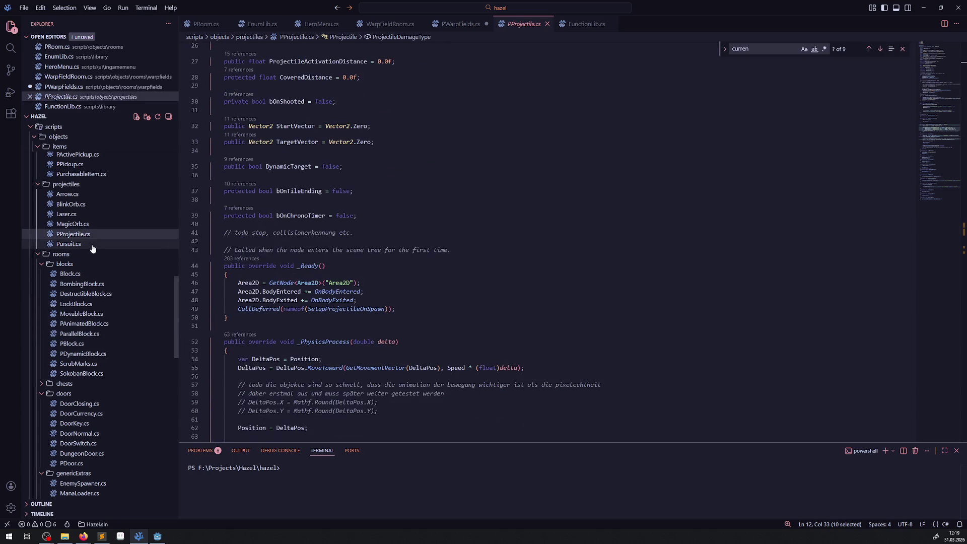
click(67, 194)
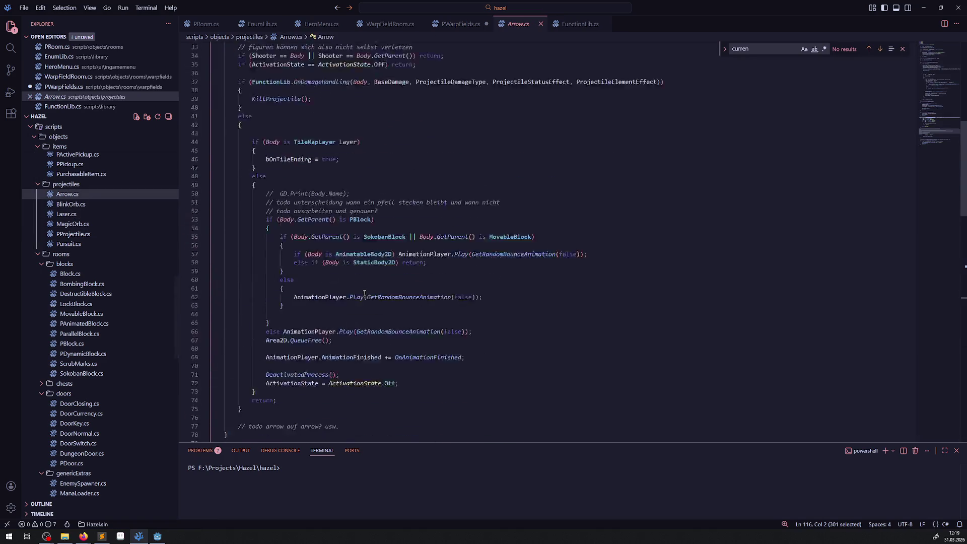
scroll(365, 293, up, 10)
scroll(91, 331, up, 1)
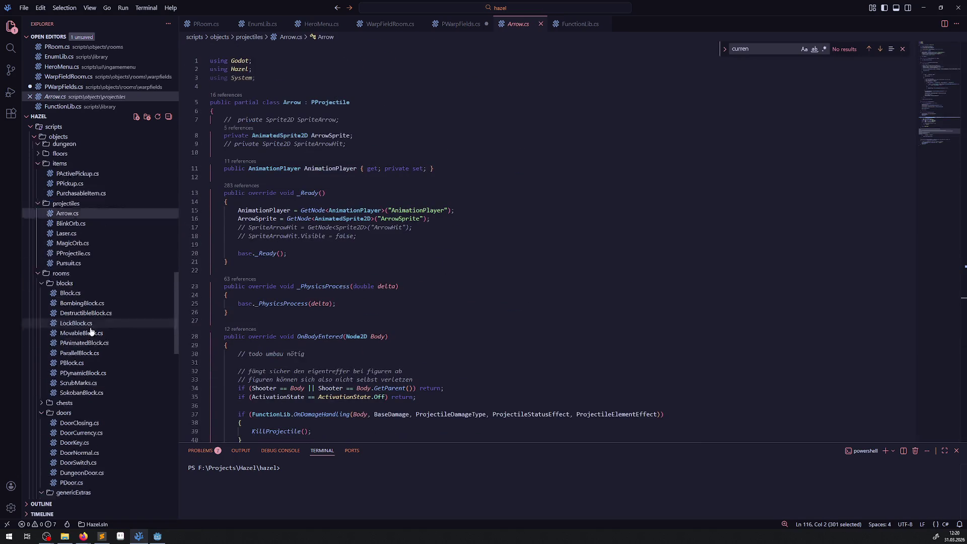
scroll(91, 330, up, 4)
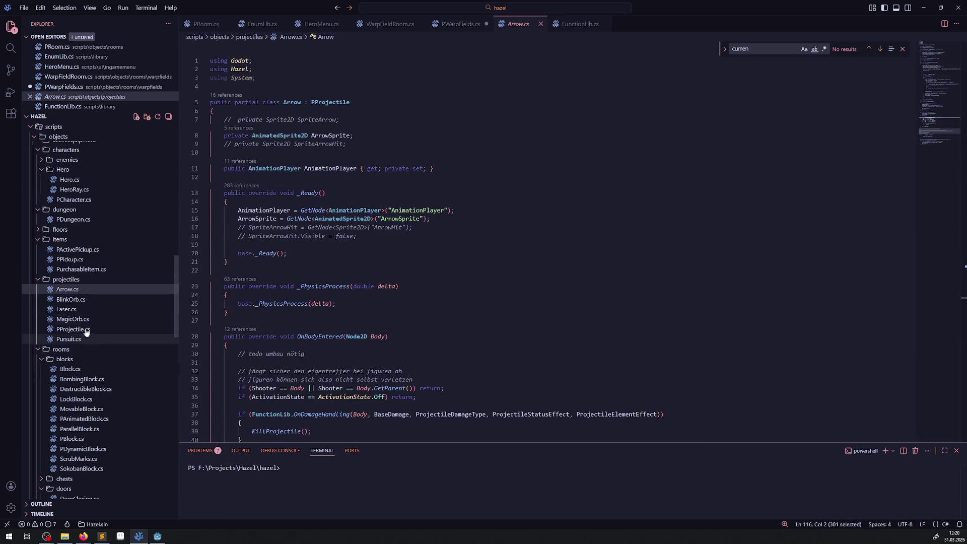
click(76, 261)
scroll(313, 314, up, 8)
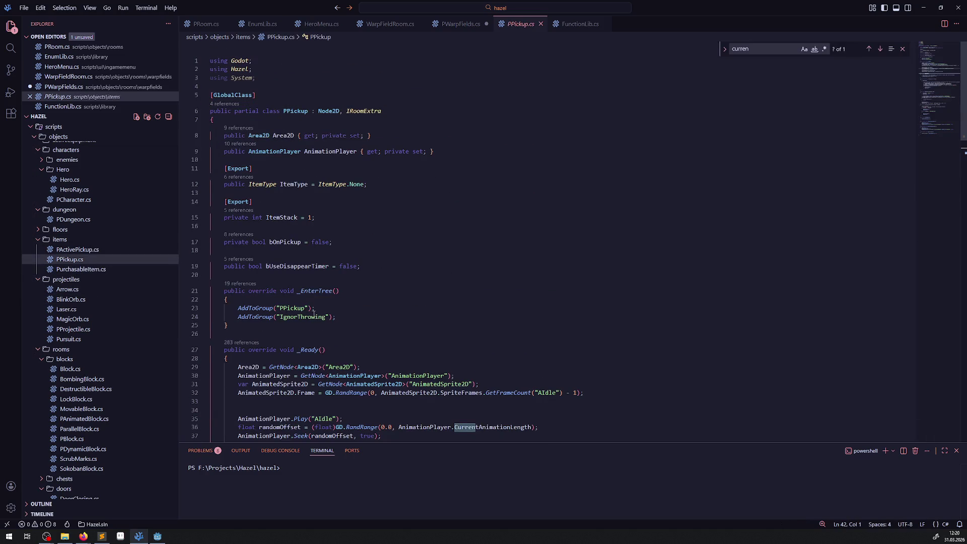
In PPickup.cs, duplicate the IgnorThrowing group line as IgnorWarpfield and copy the _EnterTree method.
click(305, 317)
key(shift+alt+Down)
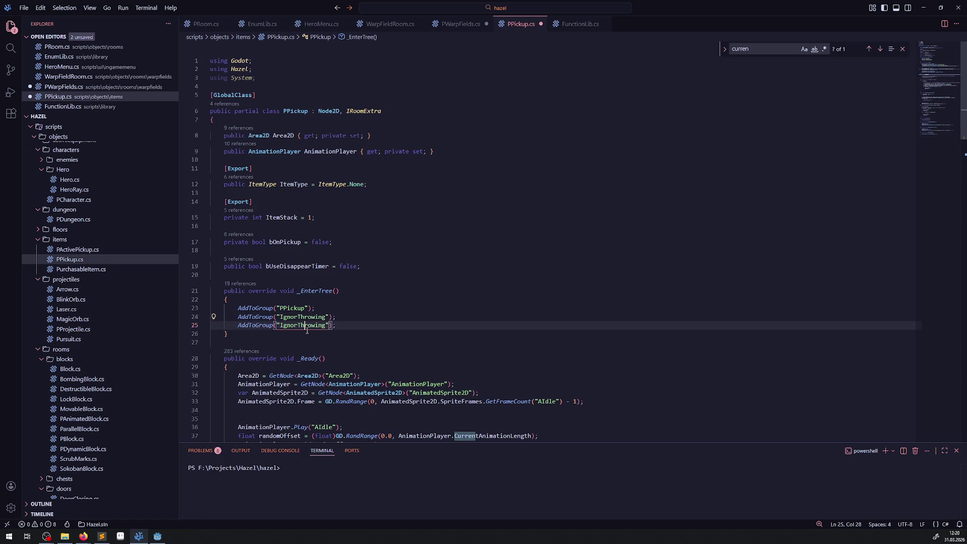
drag(297, 325, 327, 325)
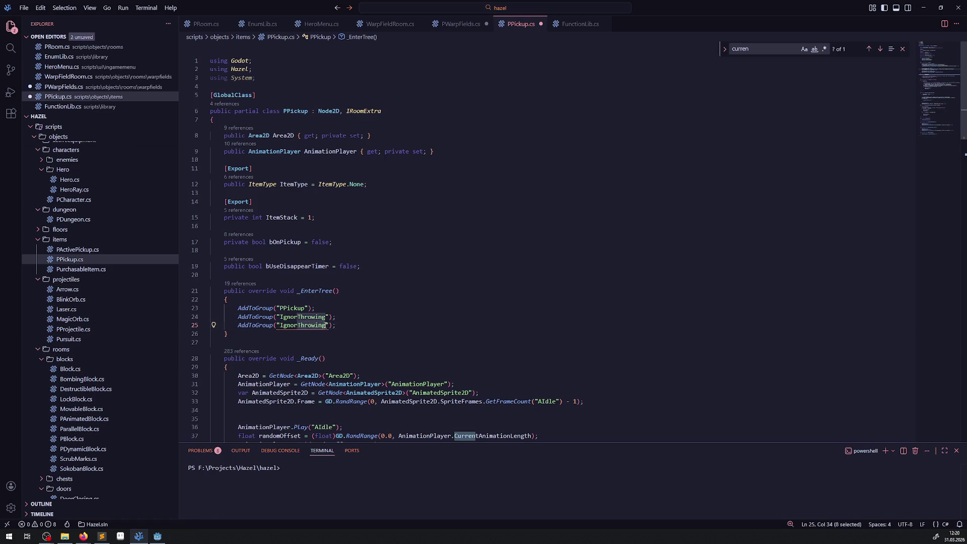
text(Warp)
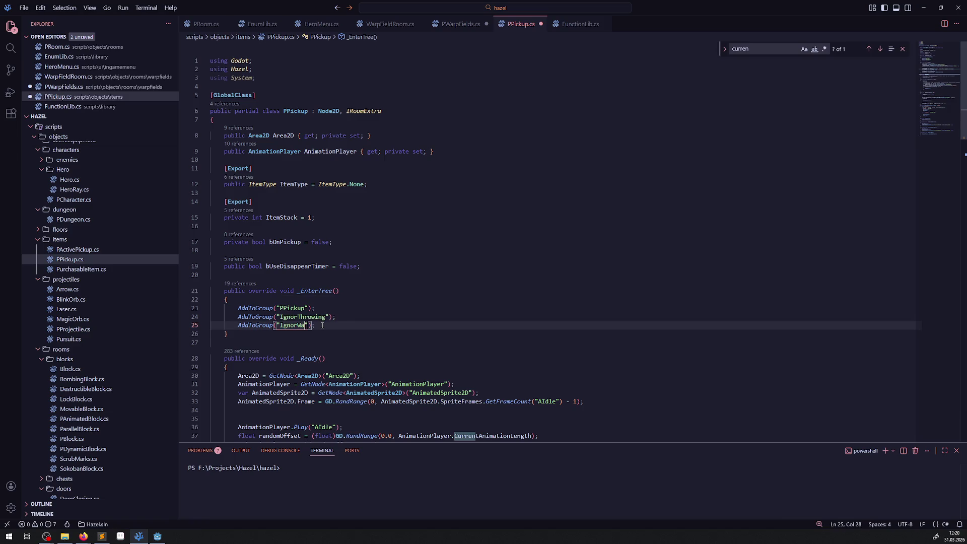
text(field)
key(shift+alt+Right)
key(shift+alt+Right)
key(shift+alt+Right)
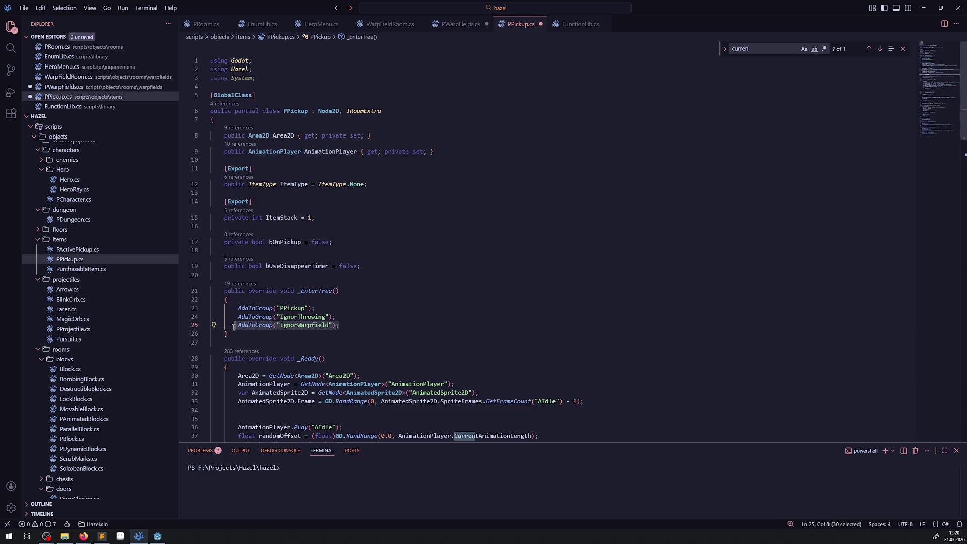
key(ctrl+s)
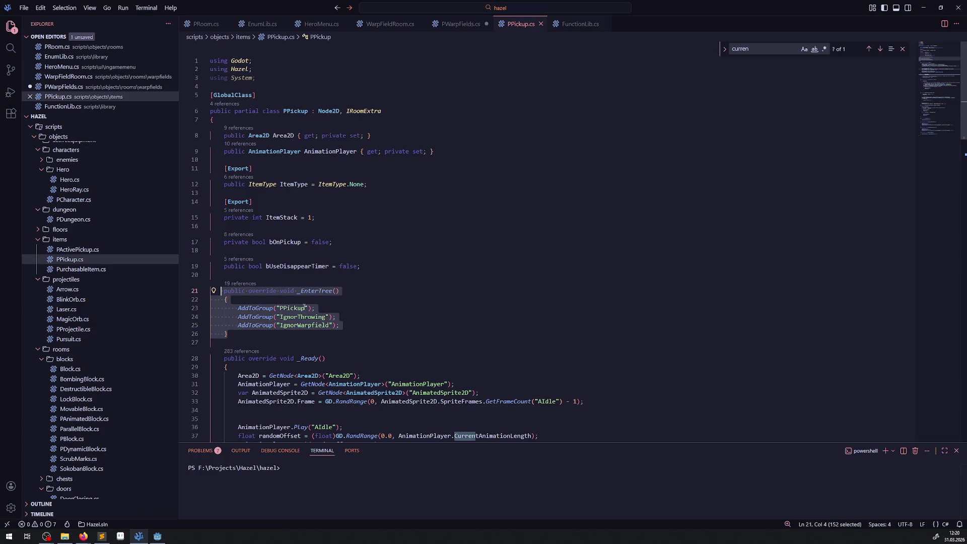
key(shift+Home)
key(shift+Home)
key(ctrl+c)
Paste it into PActivePickup.cs and move its IgnorWarpfield line into the original _EnterTree, then save.
click(78, 250)
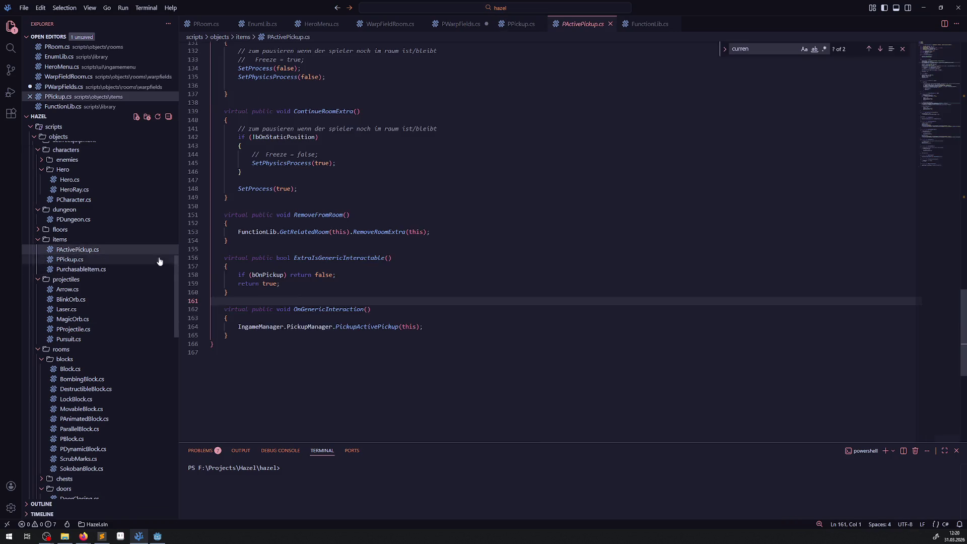
scroll(279, 288, up, 20)
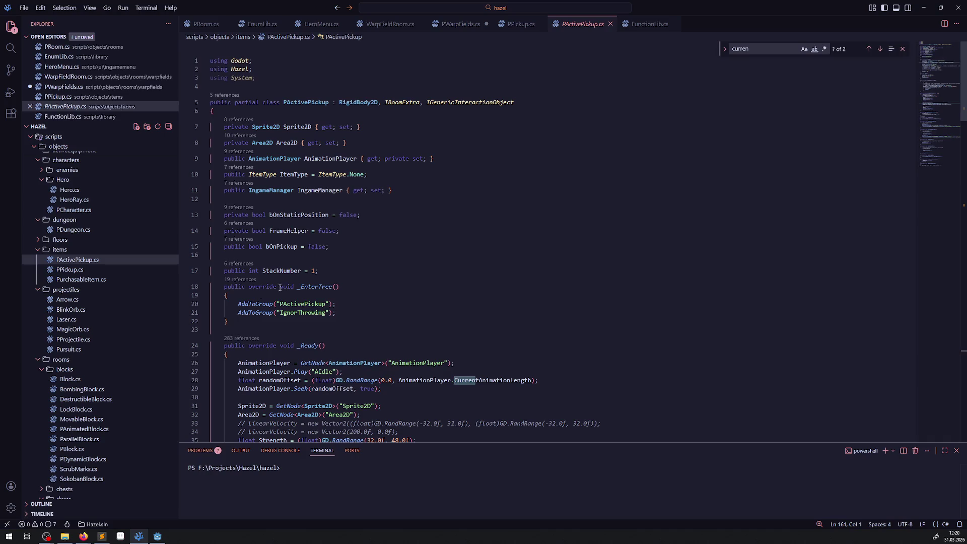
click(245, 323)
key(ctrl+v)
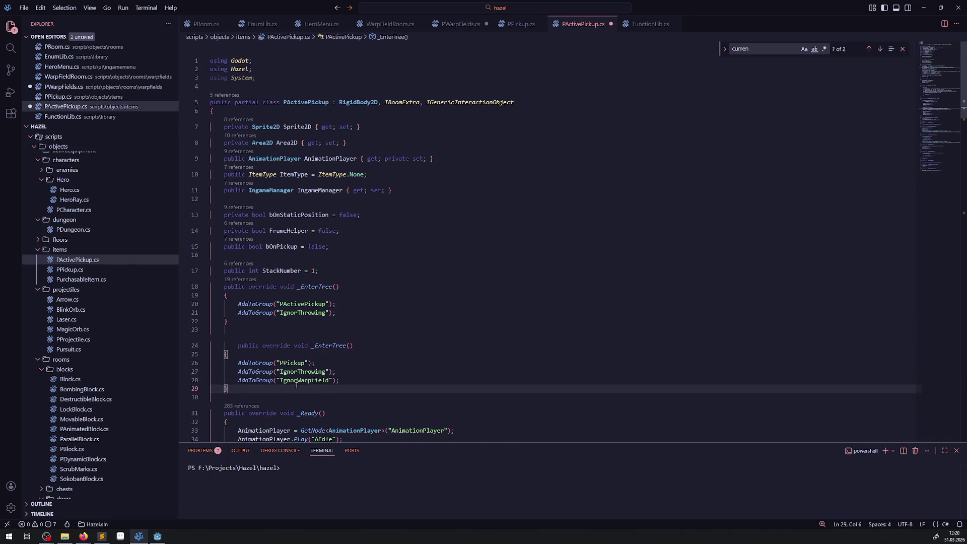
drag(355, 379, 231, 380)
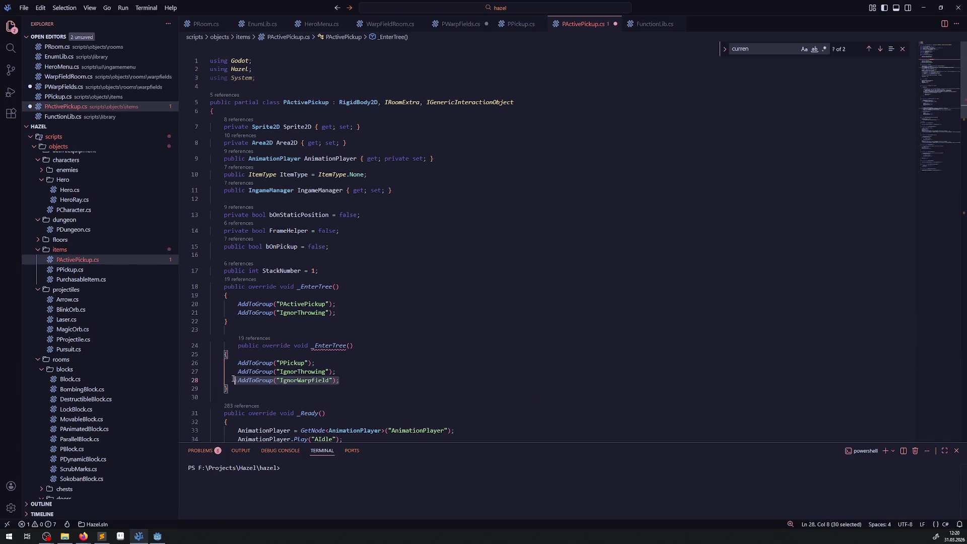
key(ctrl+c)
click(341, 312)
key(Return)
key(ctrl+v)
key(ctrl+s)
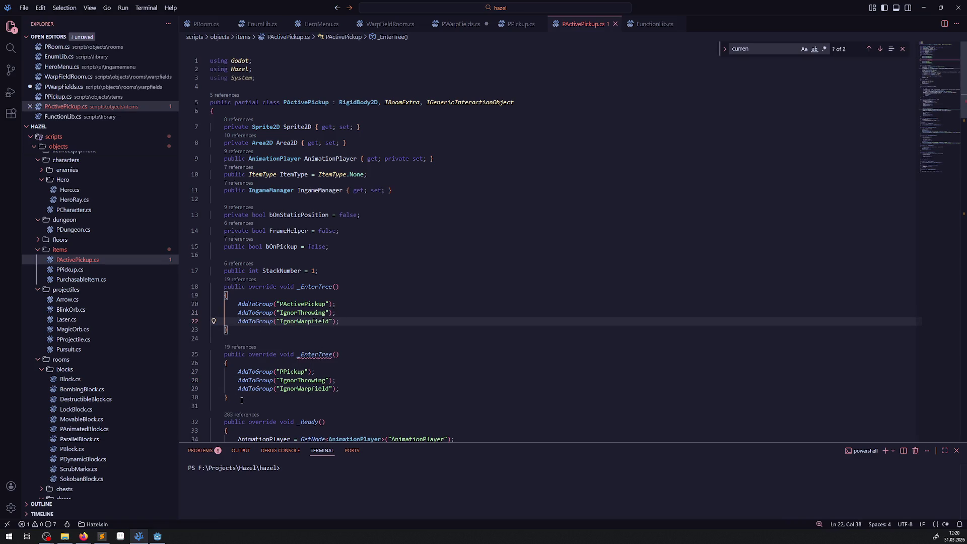
Delete the duplicate _EnterTree method and leftover blank lines, then open PurchasableItem.cs.
drag(242, 400, 220, 355)
key(Delete)
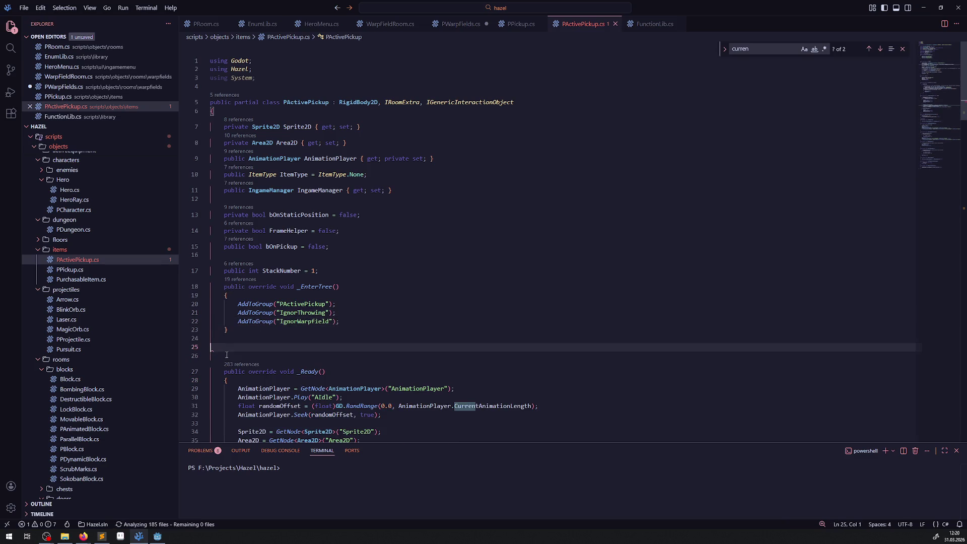
key(BackSpace)
key(BackSpace)
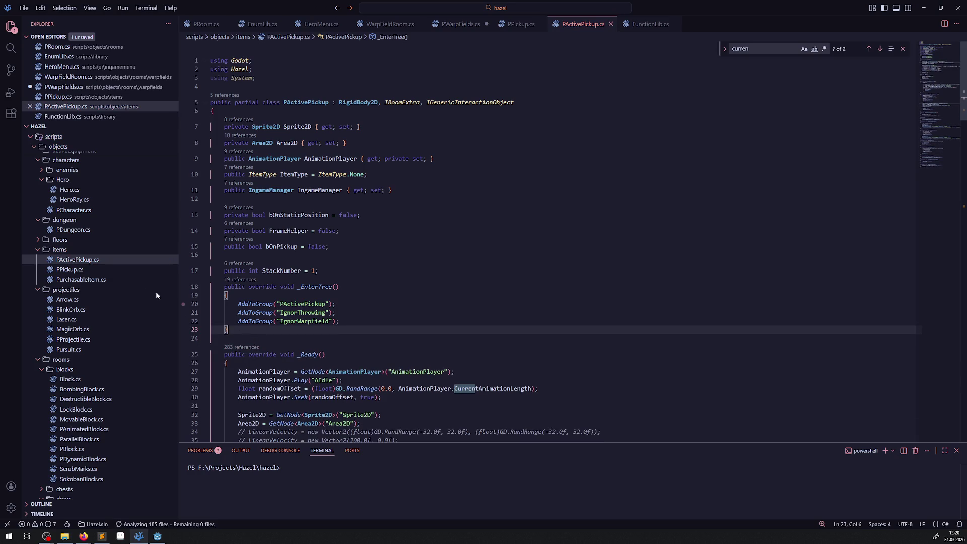
click(81, 280)
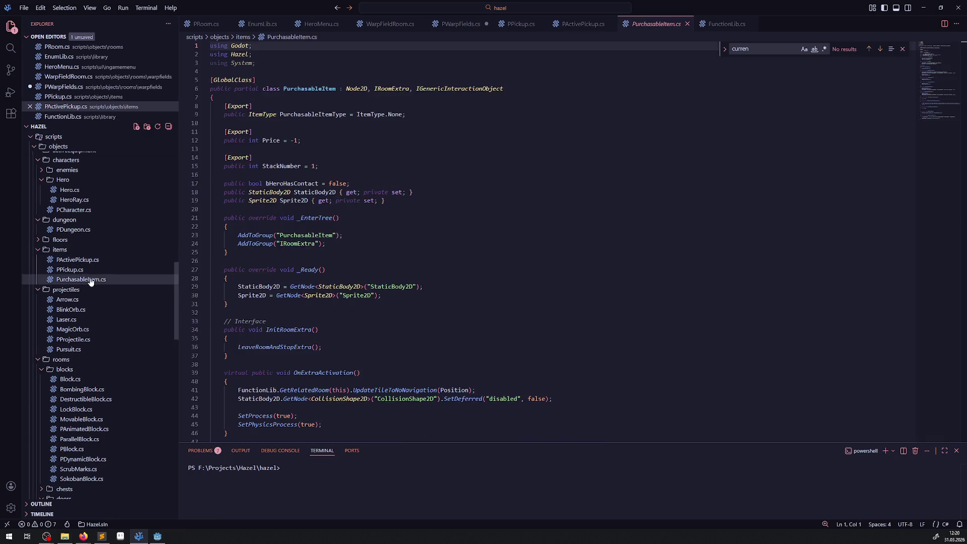
Paste the copied _EnterTree method after PActiveEquipment.cs's fields and save the file.
scroll(60, 232, down, 2)
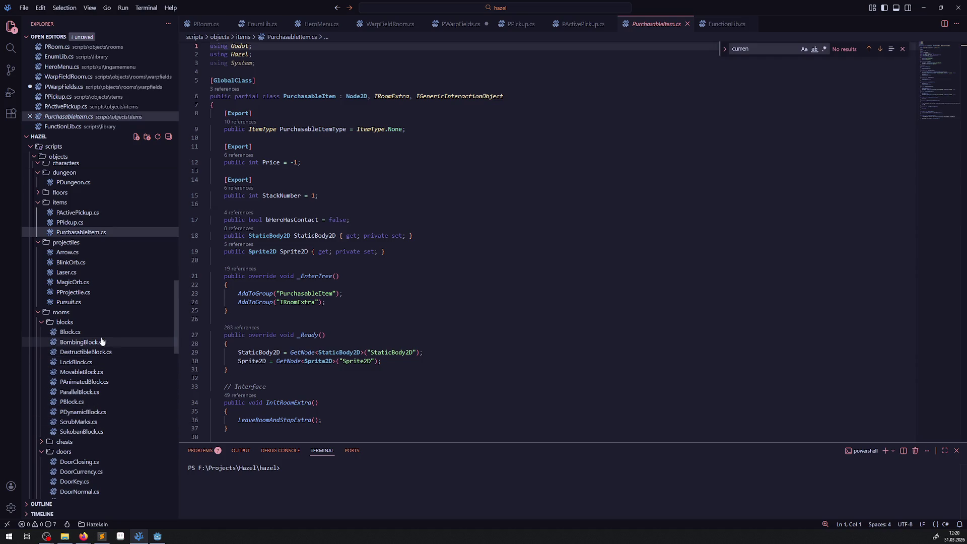
scroll(98, 390, up, 4)
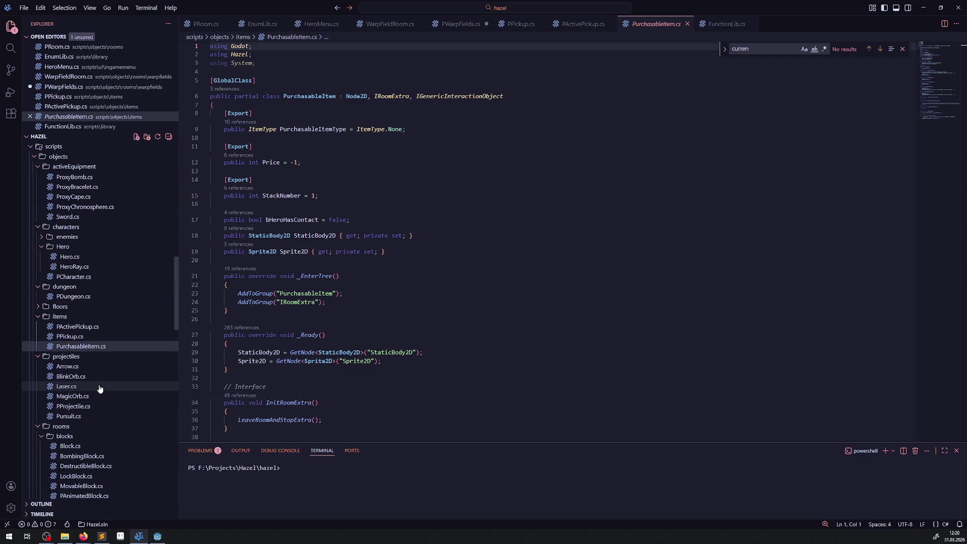
scroll(92, 361, up, 6)
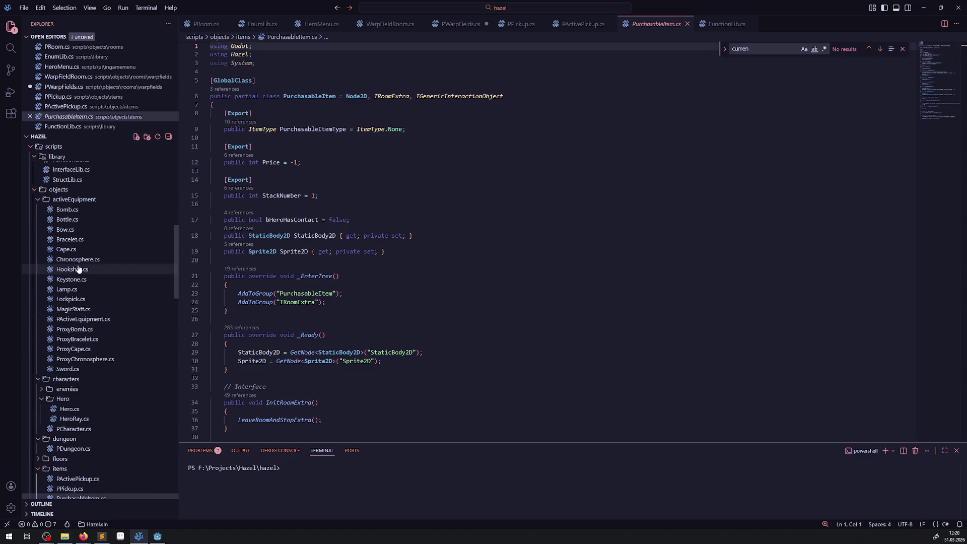
click(83, 318)
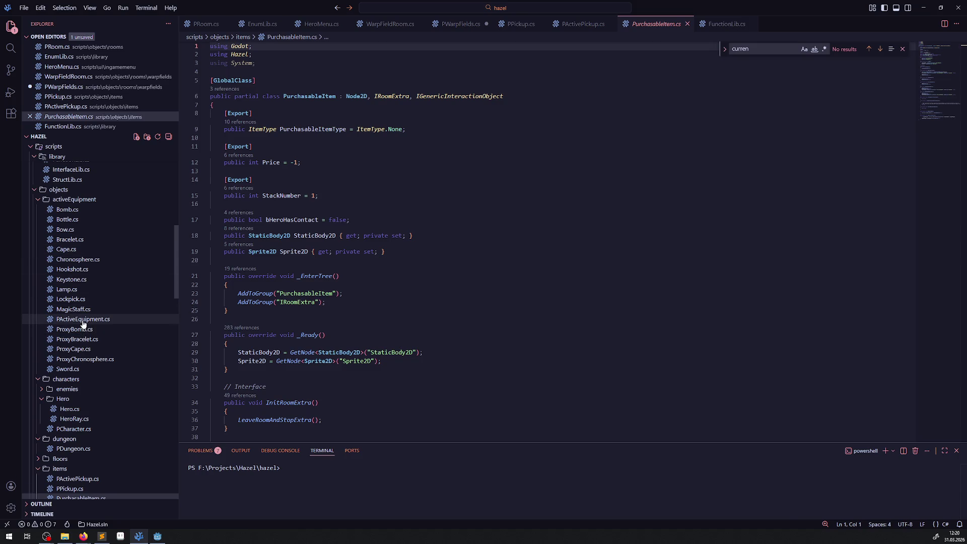
scroll(278, 322, down, 5)
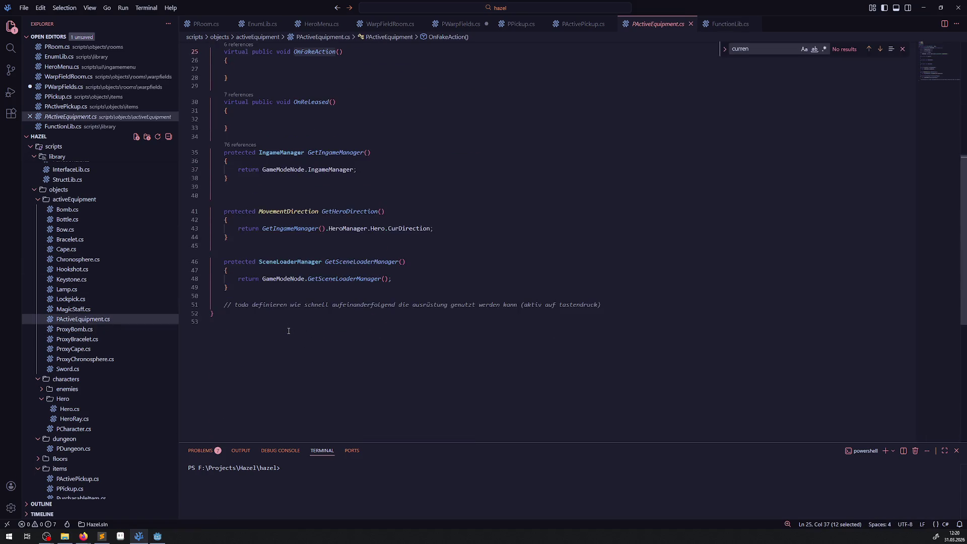
scroll(238, 310, up, 5)
click(350, 203)
key(Return)
key(Return)
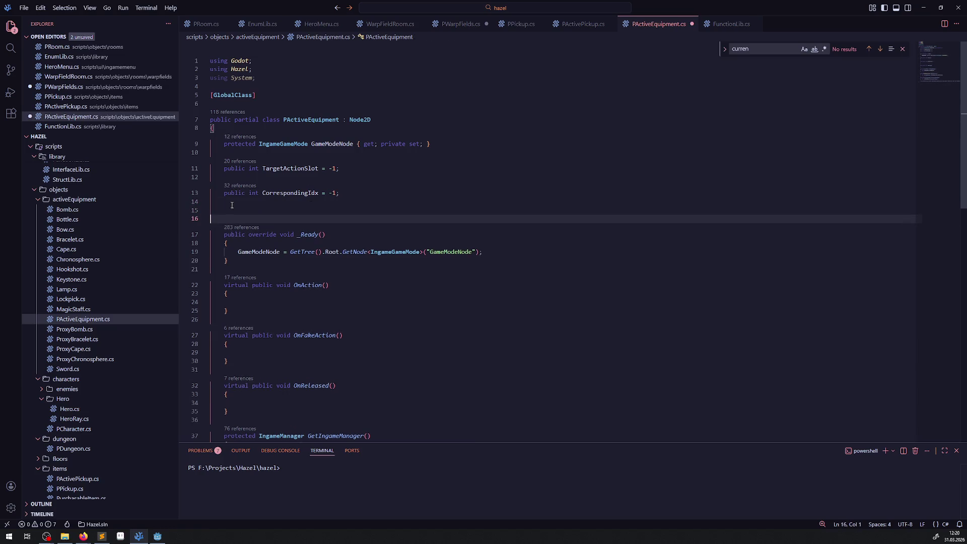
key(ctrl+v)
key(ctrl+s)
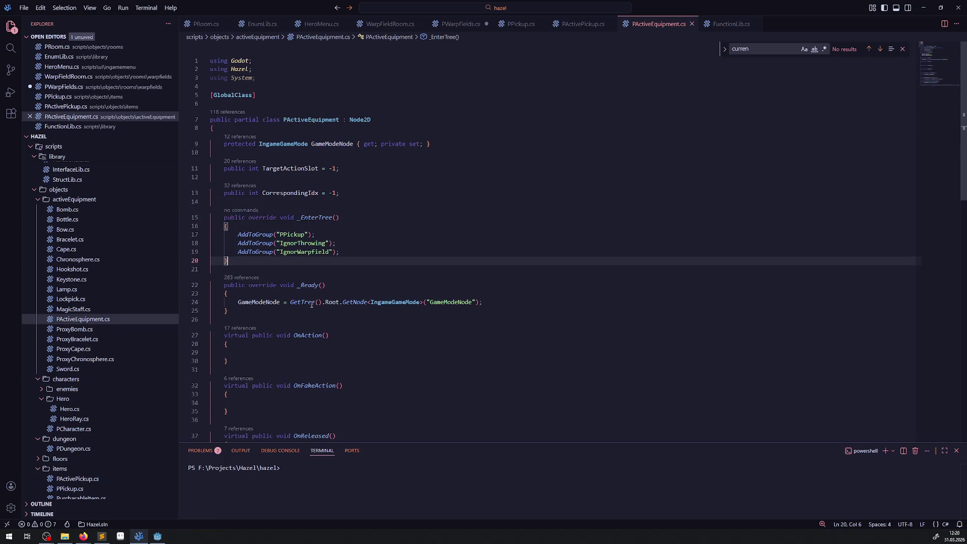
Rename the PPickup group string to "ActiveEquipment" in PActiveEquipment.cs and save.
double_click(299, 123)
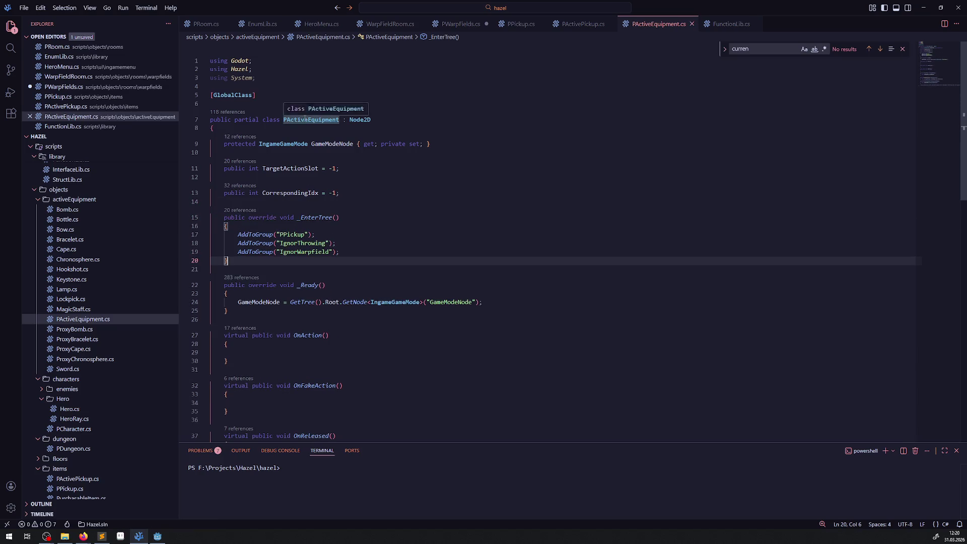
double_click(287, 235)
key(ctrl+v)
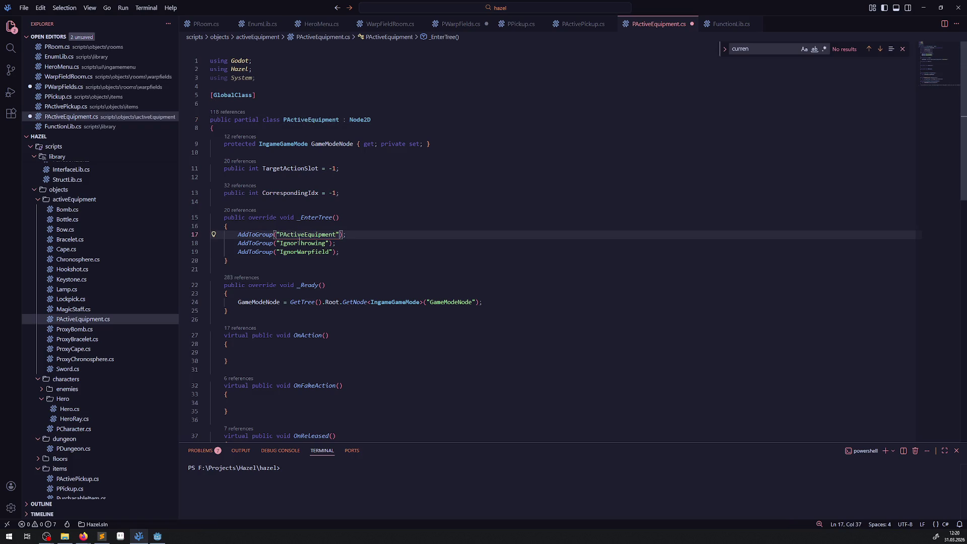
click(280, 235)
key(BackSpace)
text(")
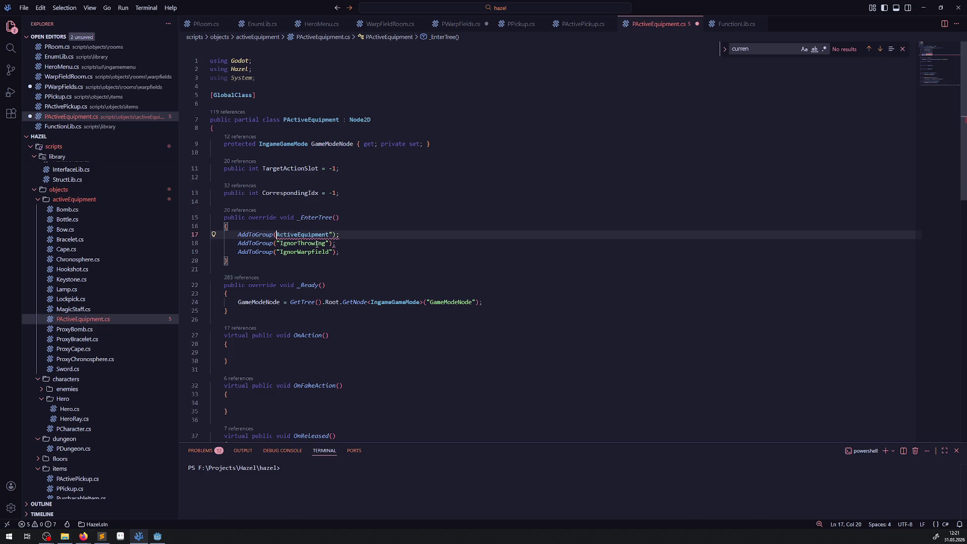
key(Delete)
key(ctrl+s)
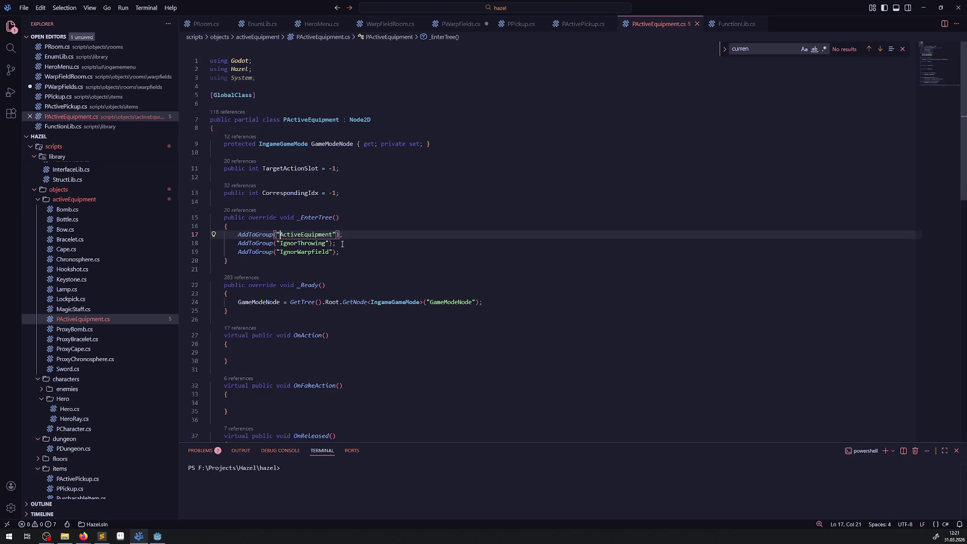
Delete the IgnorThrowing AddToGroup line and save again.
drag(336, 243, 206, 242)
key(BackSpace)
key(BackSpace)
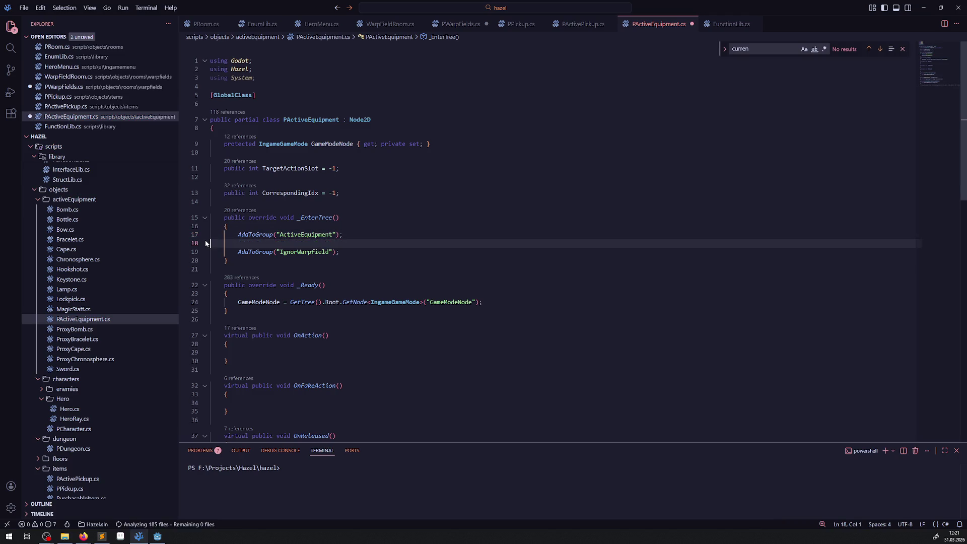
key(ctrl+s)
double_click(305, 243)
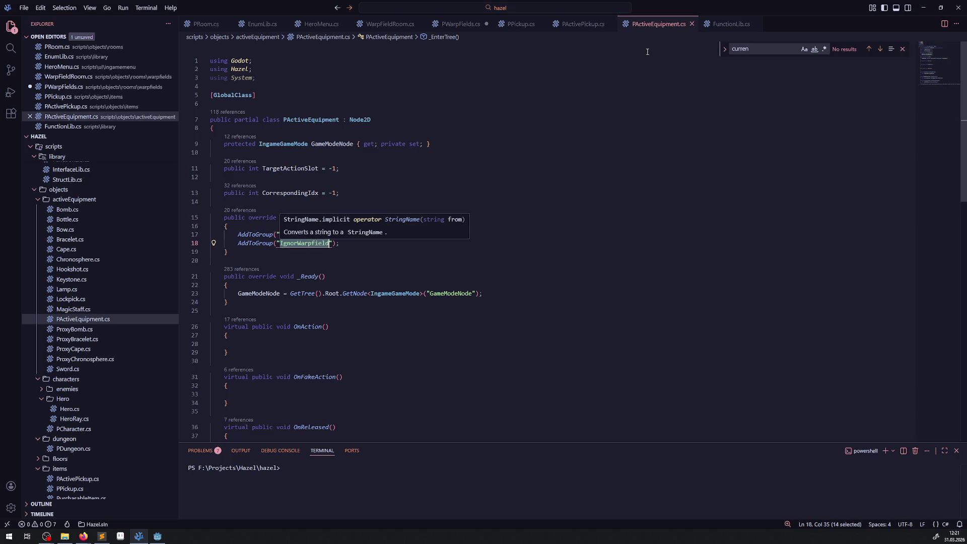
click(461, 24)
In OnBodyEntered, replace the PProjectile type check with .IsInGroup("IgnorWarpfield") and save.
click(424, 249)
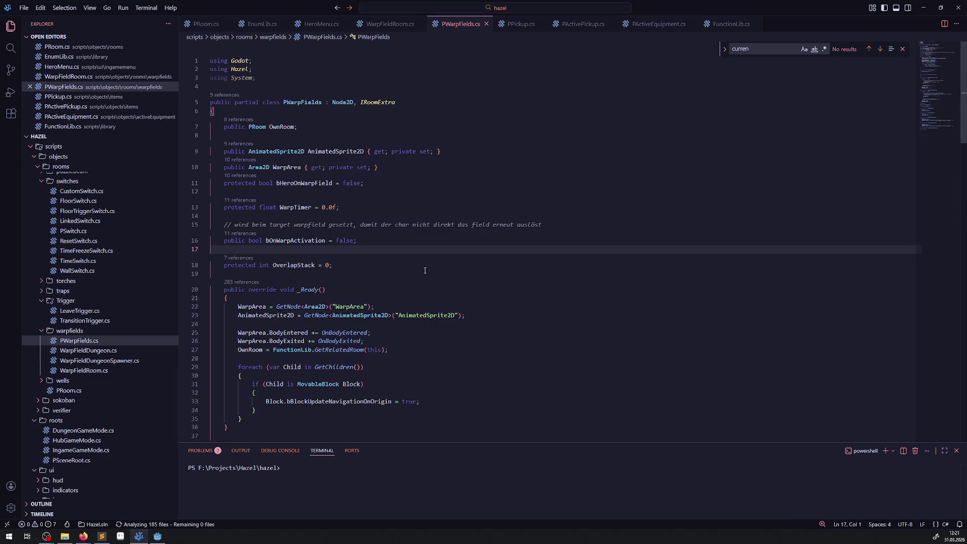
scroll(424, 270, down, 4)
scroll(409, 274, down, 12)
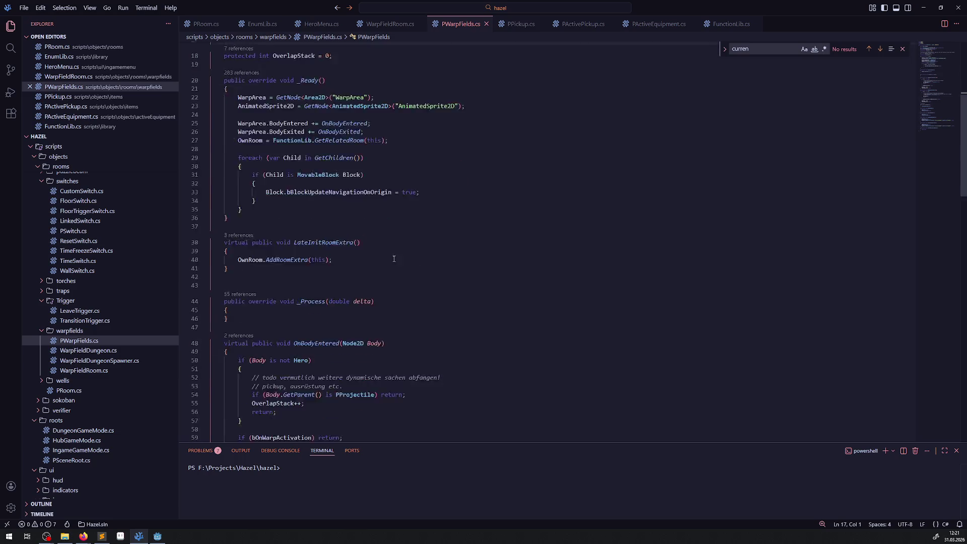
scroll(383, 272, up, 4)
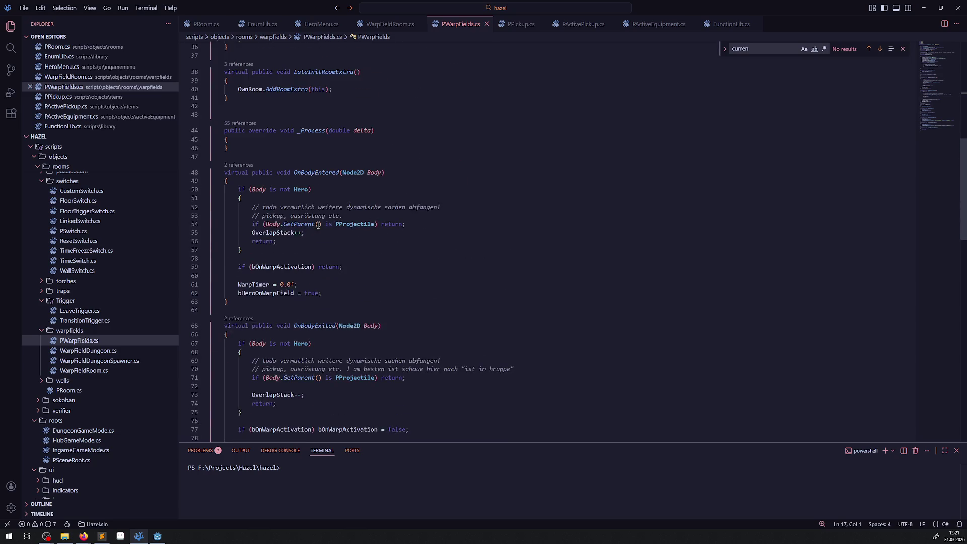
mouse_move(271, 224)
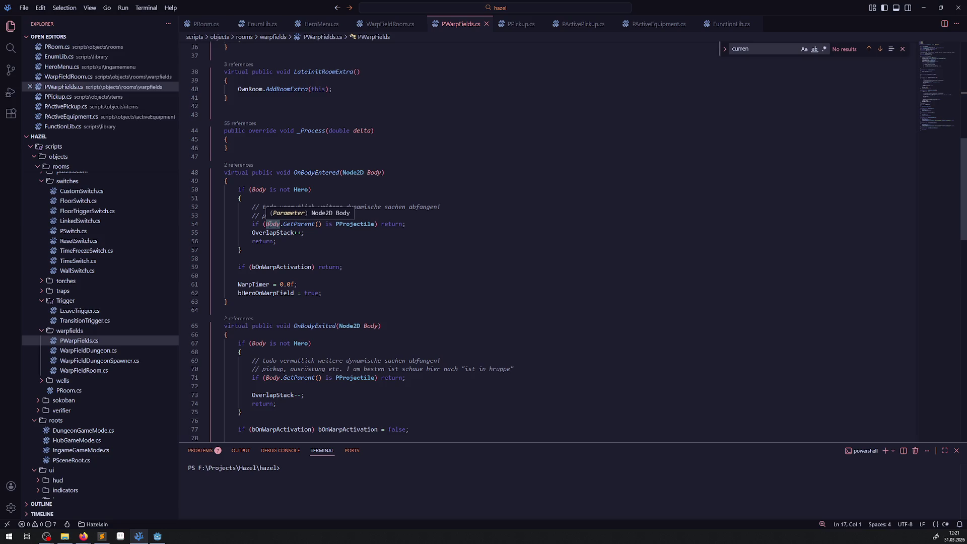
click(280, 241)
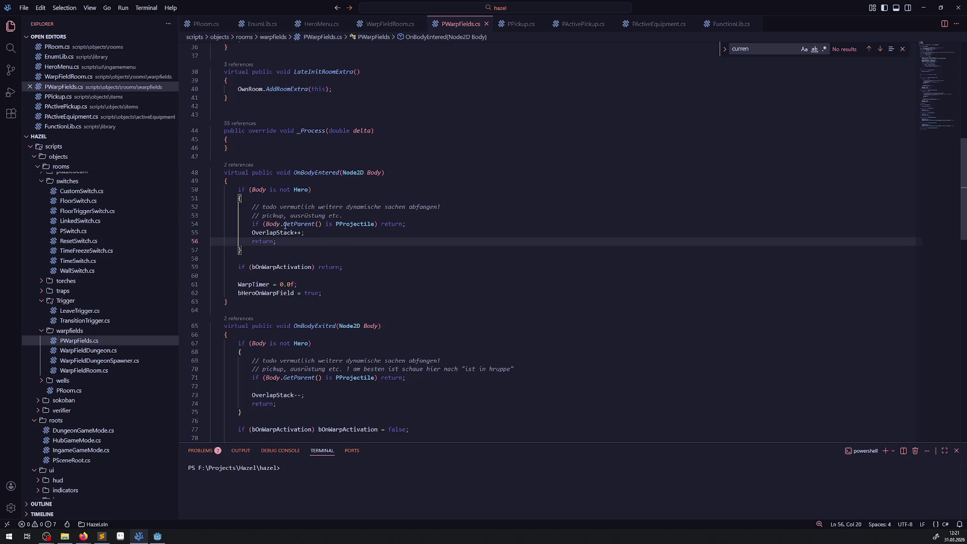
drag(320, 225, 374, 223)
key(BackSpace)
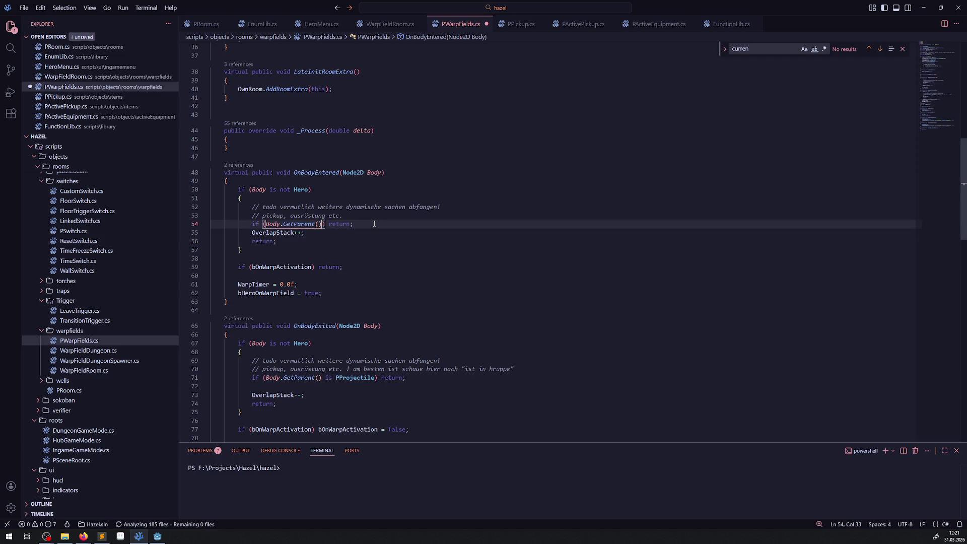
text(.IsInGroup)
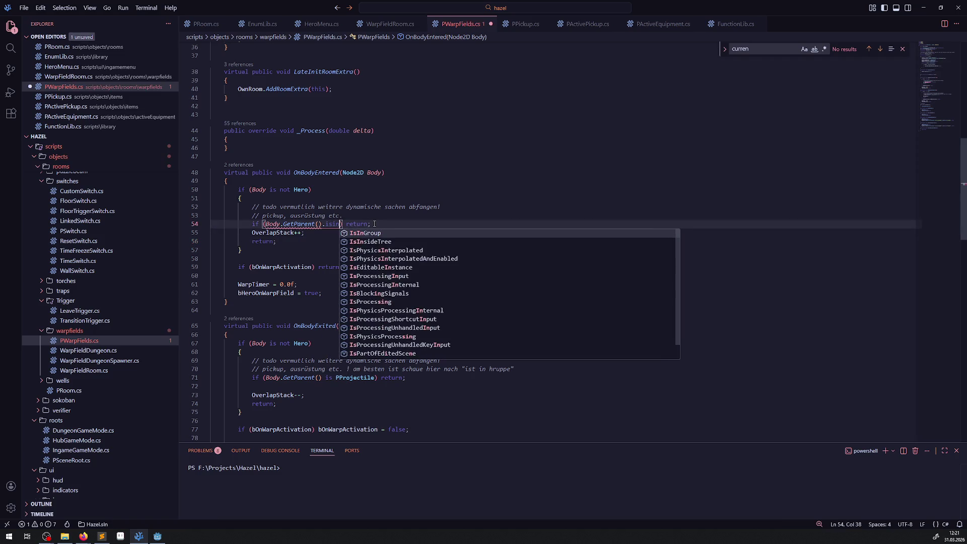
text(("IgnorWarpfield)
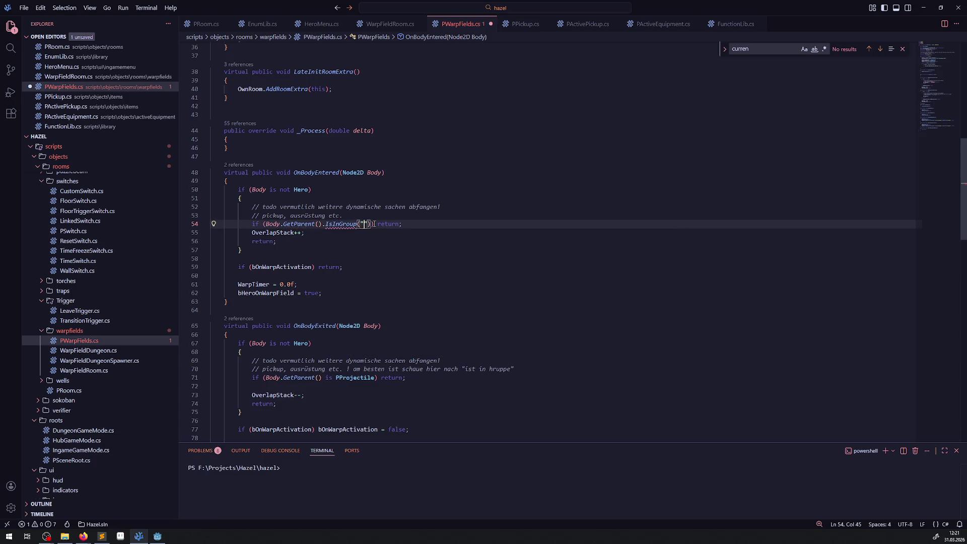
key(ctrl+s)
key(Down)
key(Down)
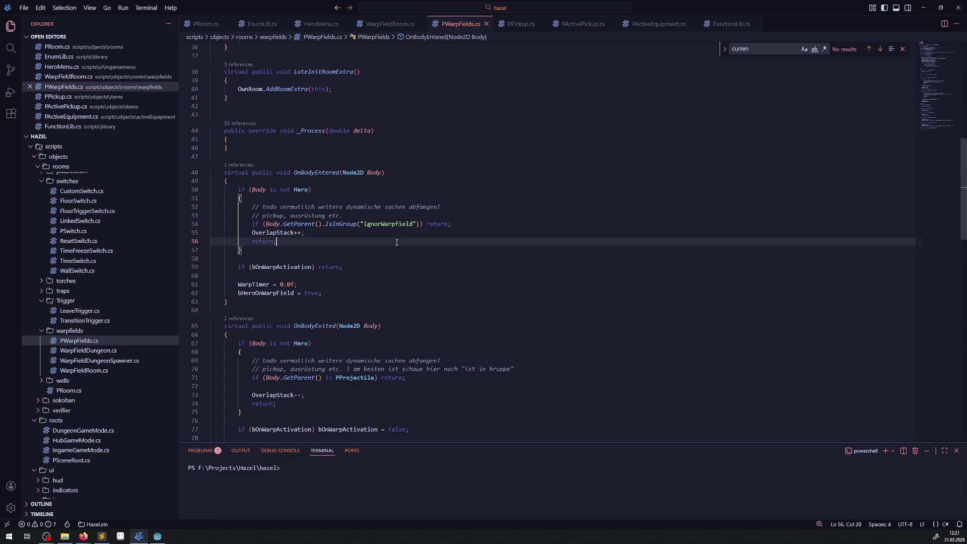
Remove both handlers' comment lines, use the IgnorWarpfield check in OnBodyExited too, and save.
drag(345, 214, 213, 207)
key(BackSpace)
key(BackSpace)
drag(457, 207, 208, 205)
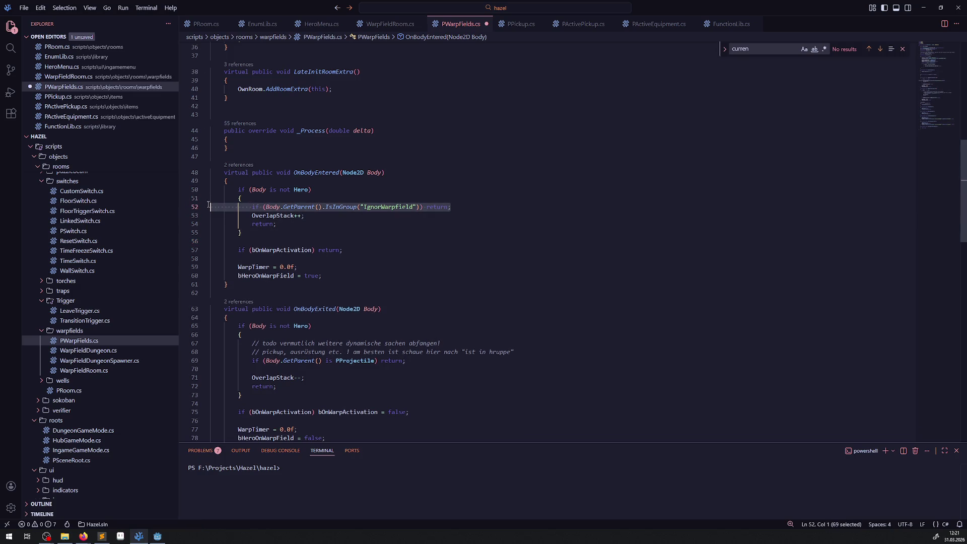
key(ctrl+c)
drag(421, 358, 210, 360)
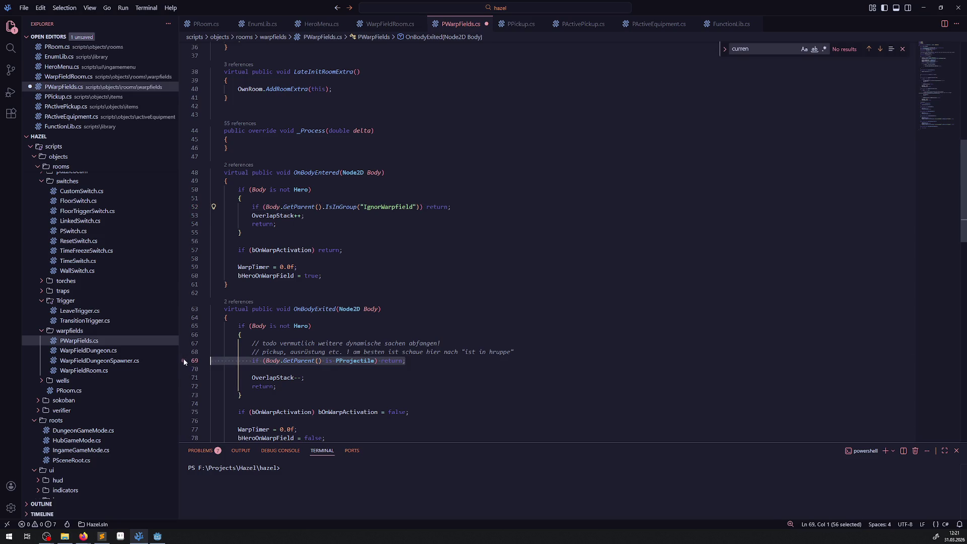
key(ctrl+v)
drag(515, 351, 212, 341)
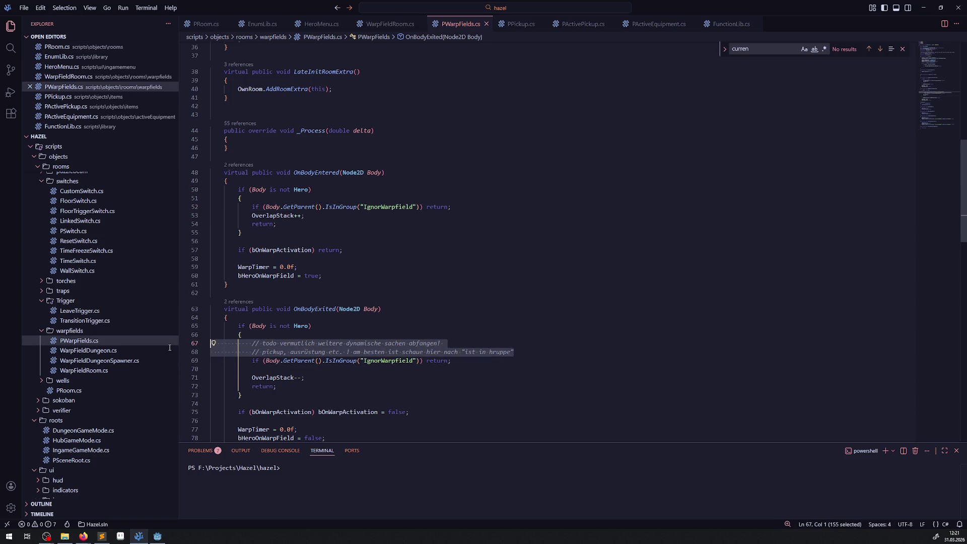
key(BackSpace)
key(BackSpace)
click(470, 310)
key(ctrl+s)
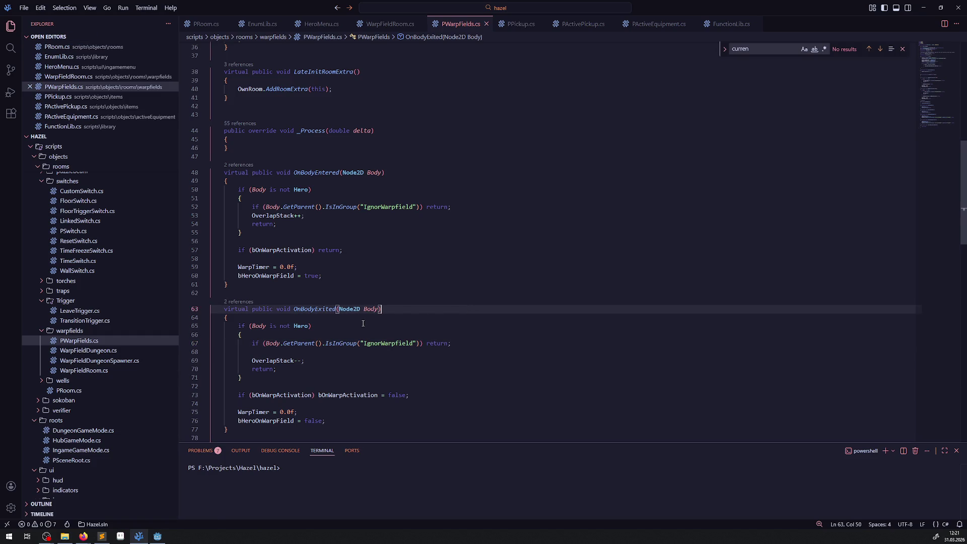
Highlight IgnorWarpfield to review its other occurrences in the file.
mouse_move(353, 305)
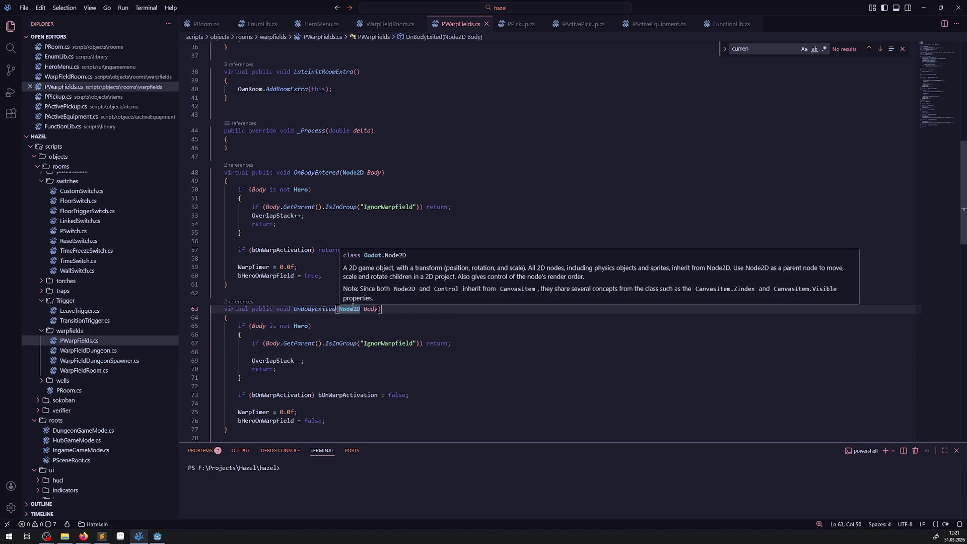
click(431, 316)
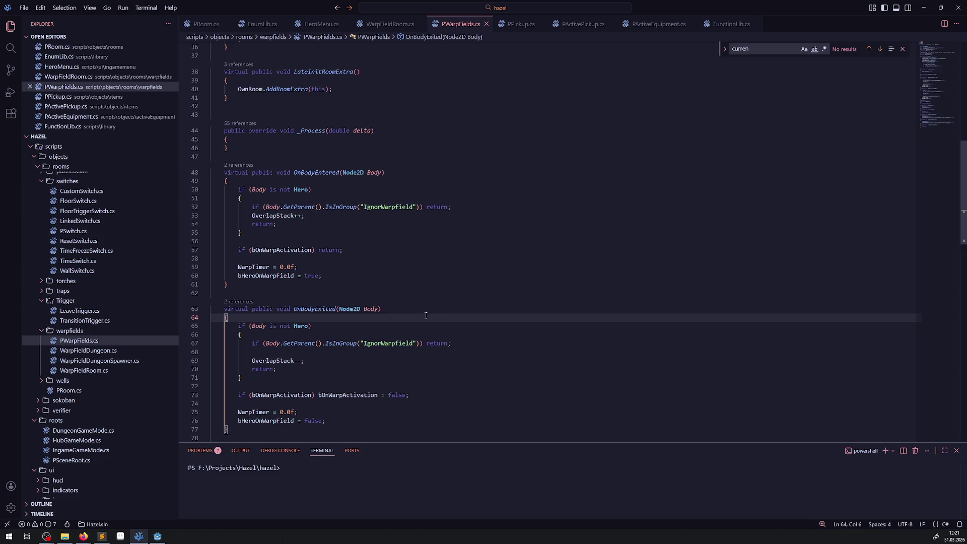
scroll(393, 305, down, 2)
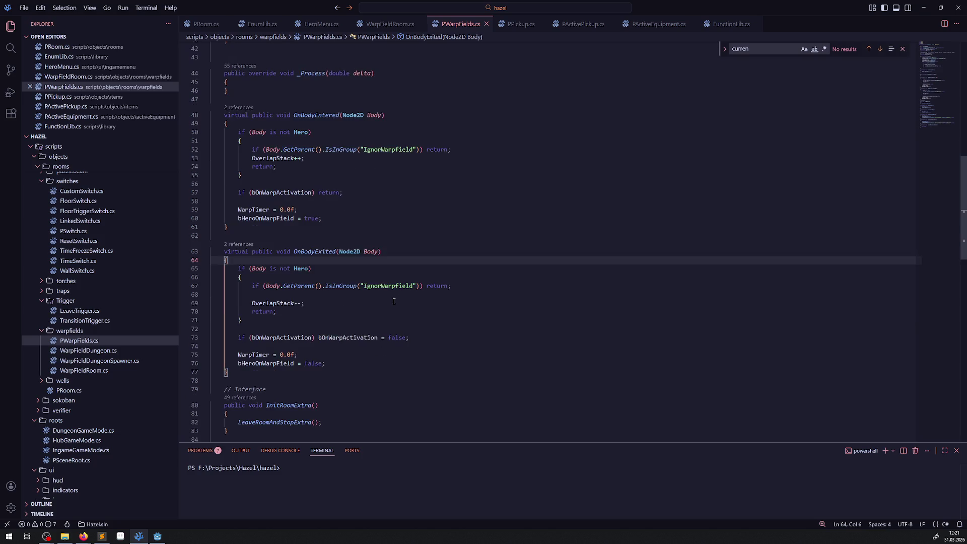
double_click(388, 285)
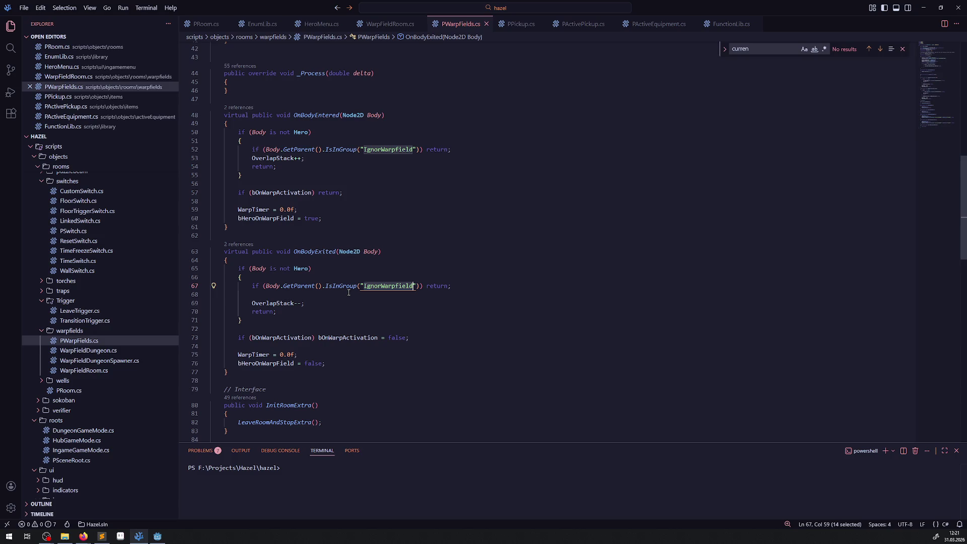
mouse_move(347, 286)
click(468, 235)
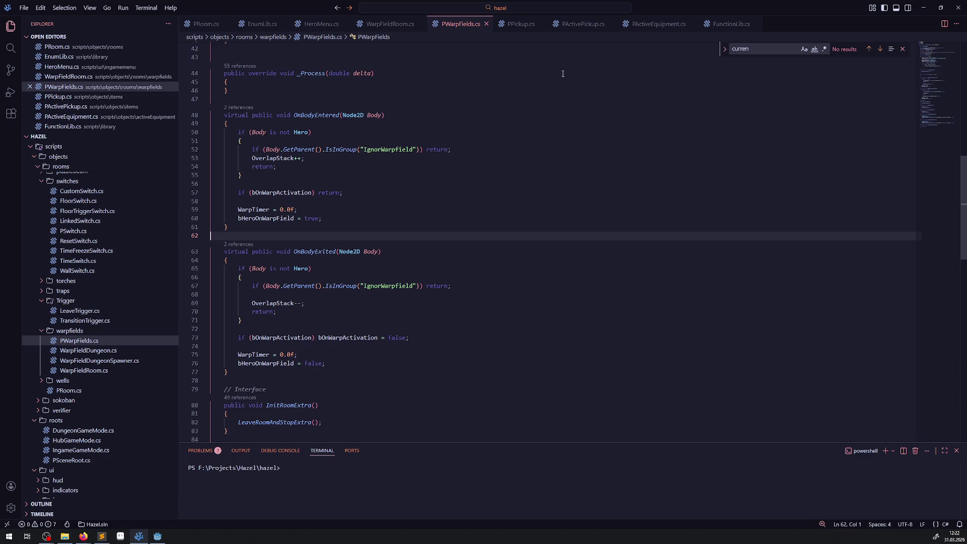
Close FunctionLib.cs and return to PActiveEquipment.cs before heading to Godot.
click(729, 24)
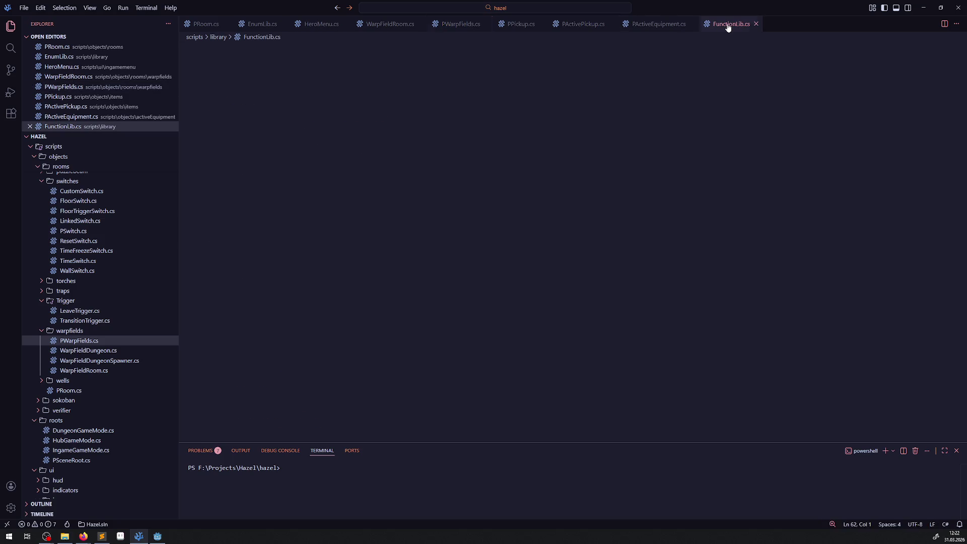
click(755, 24)
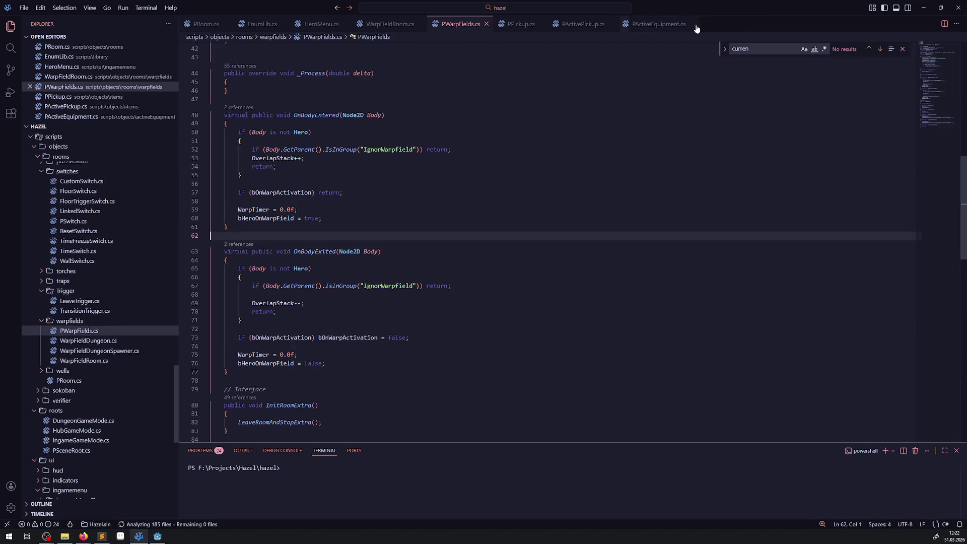
click(659, 24)
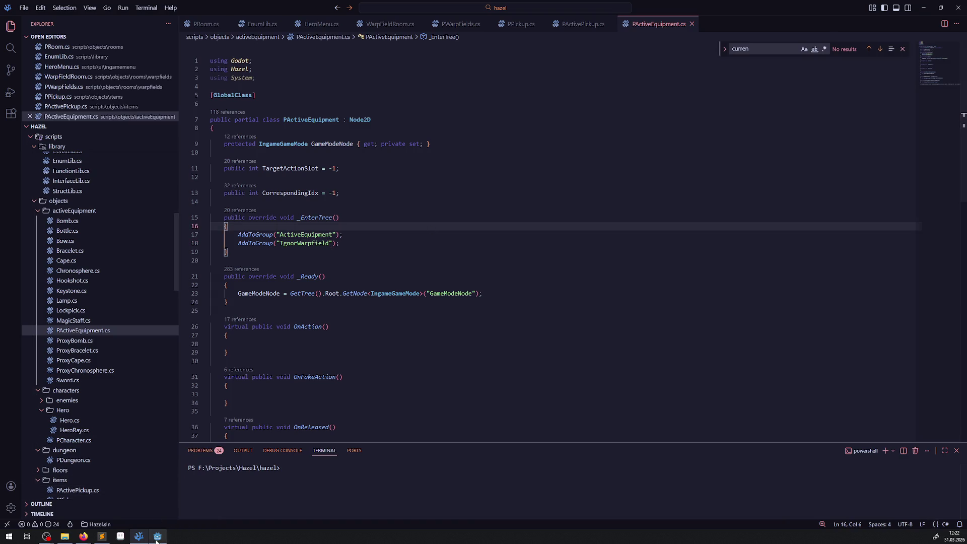
click(156, 536)
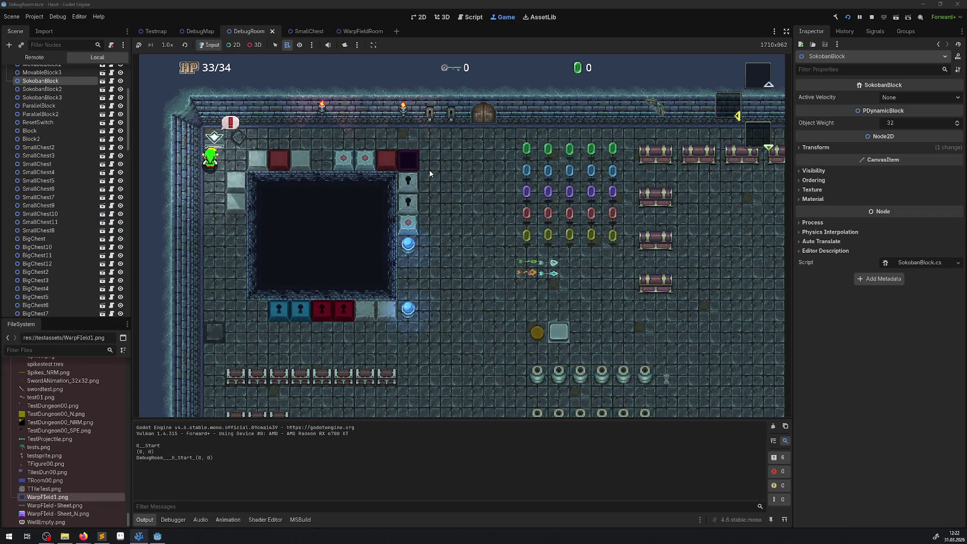
Walk the hero right along the top row and face down, then return to VS Code.
key(Right)
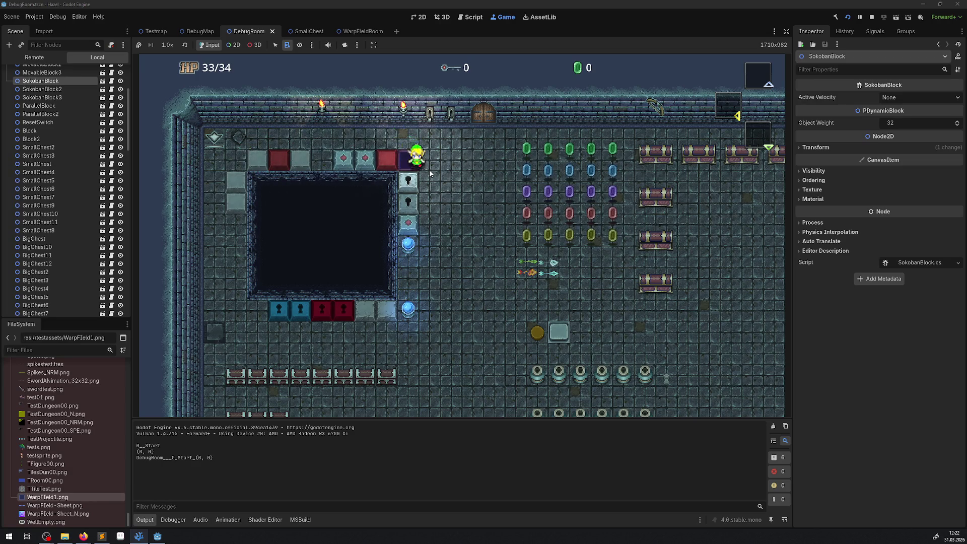
key(Down)
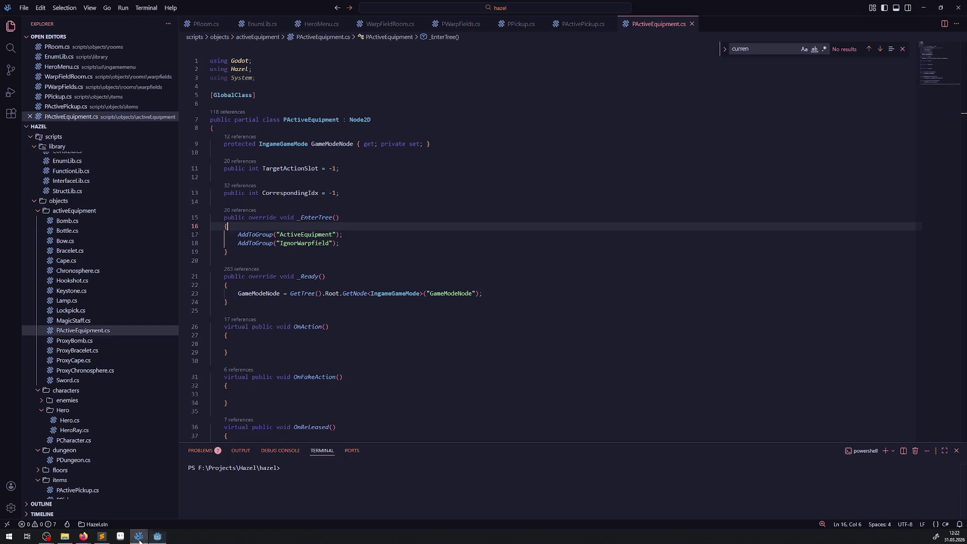
click(138, 535)
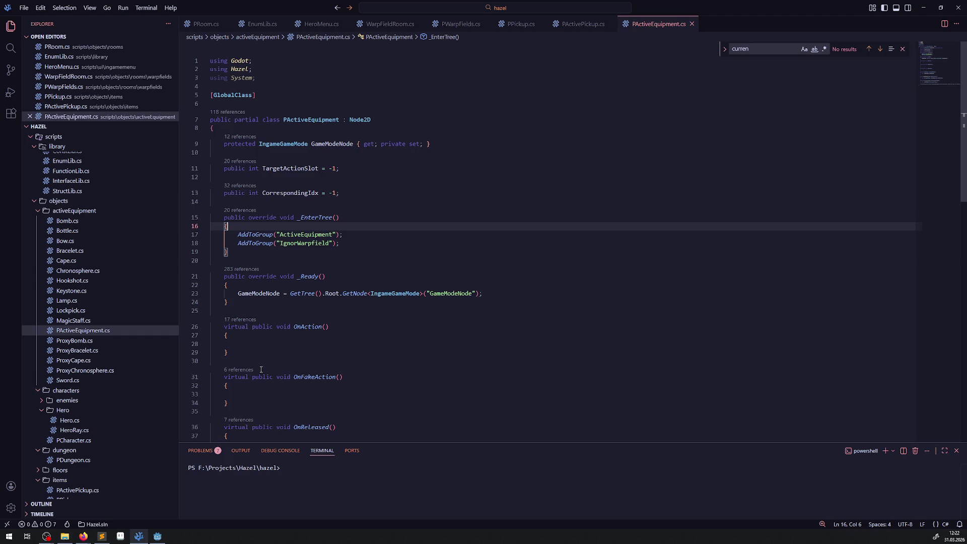
Inspect _Ready and GetHeroDirection in PActiveEquipment.cs, then bring the running Godot game forward.
mouse_move(256, 279)
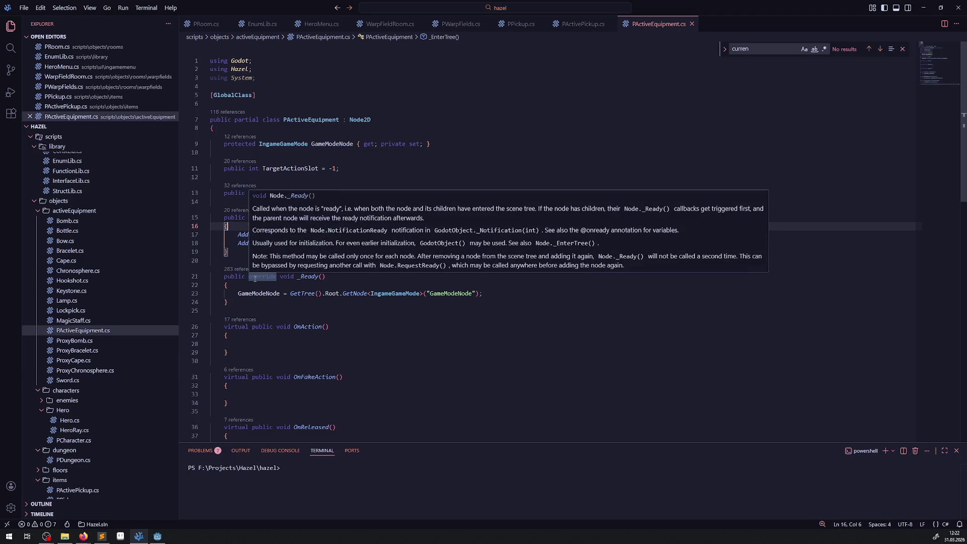
scroll(430, 329, down, 5)
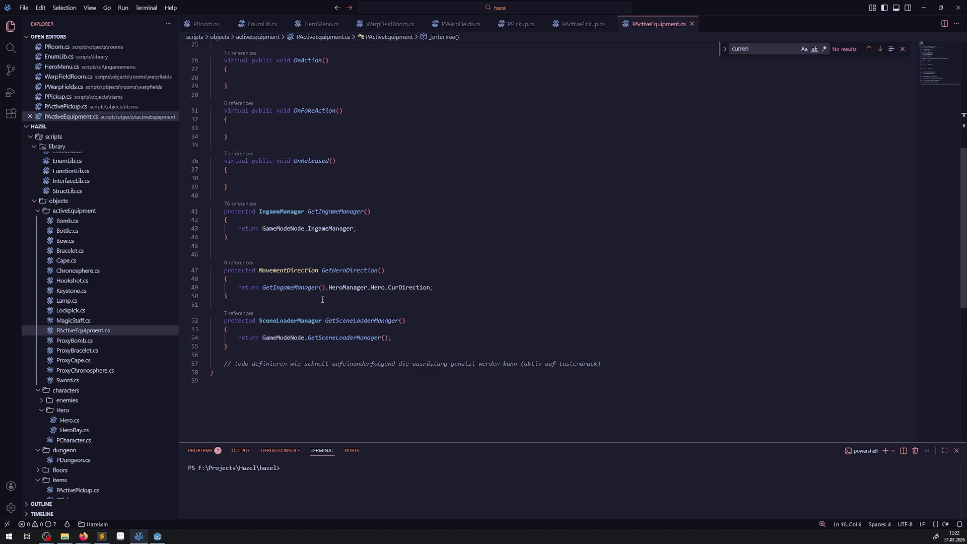
mouse_move(324, 266)
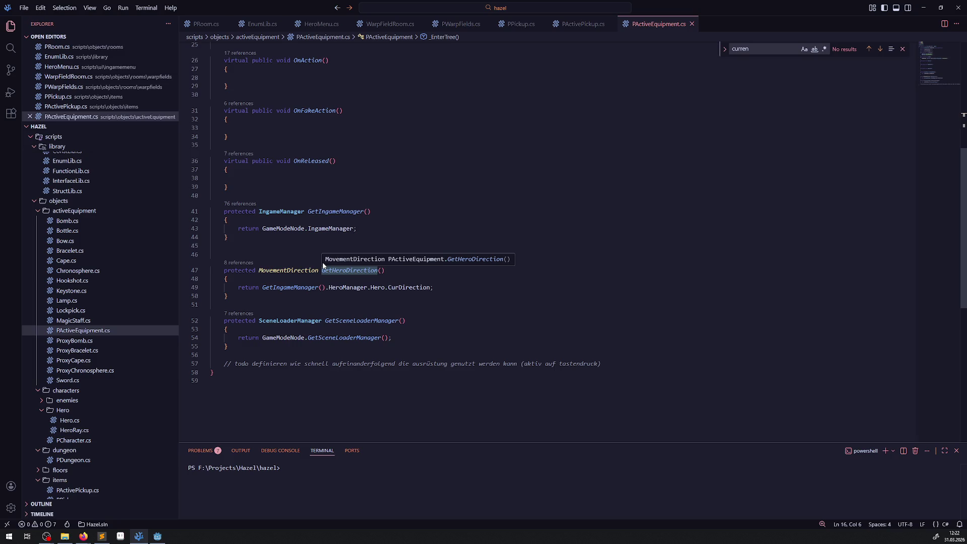
scroll(393, 272, up, 5)
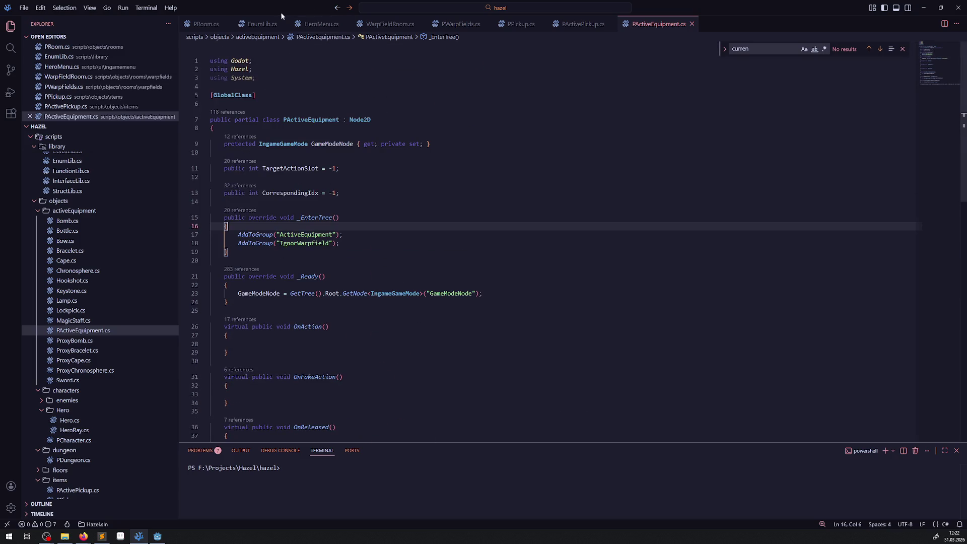
click(158, 537)
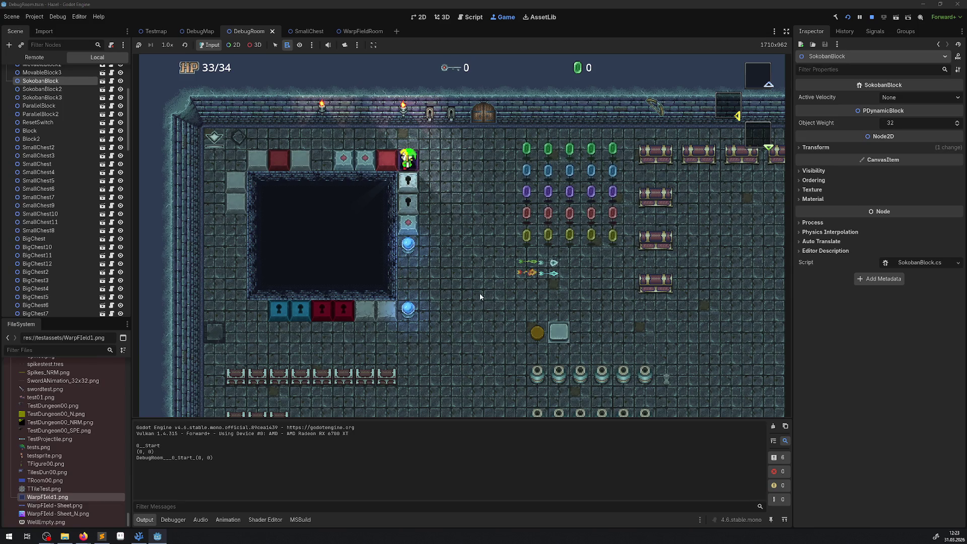
Stop the game, make WarpFieldRoom's AOff animation autoplay on load, then save and test-run.
click(871, 18)
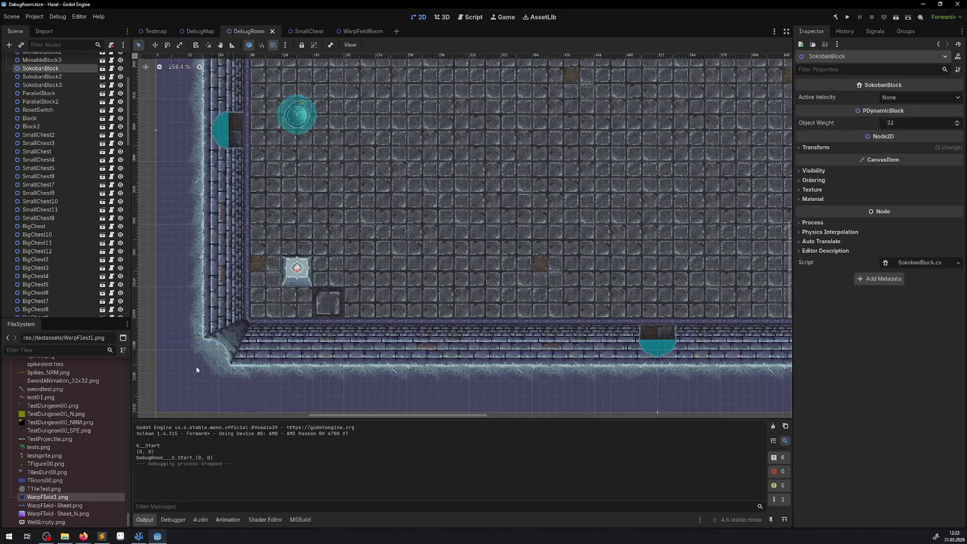
click(362, 31)
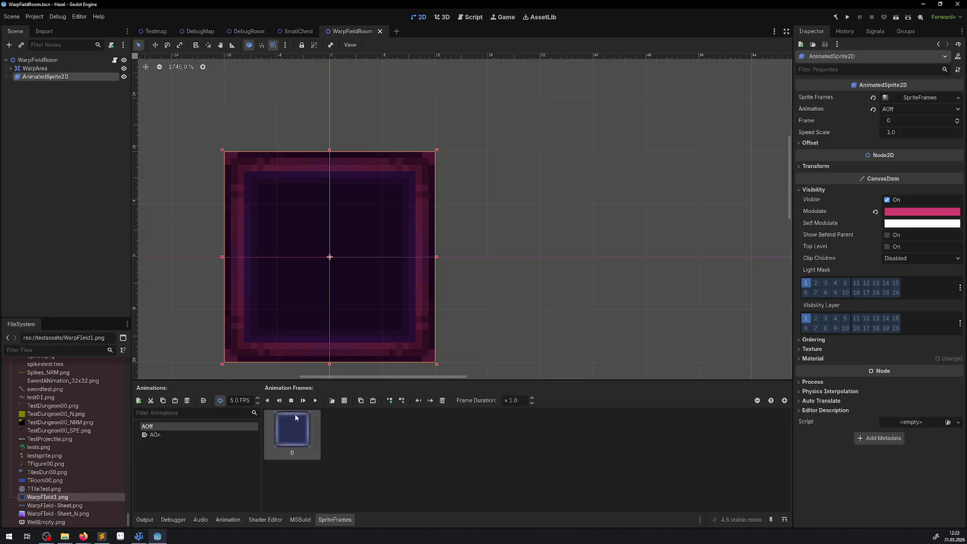
click(205, 401)
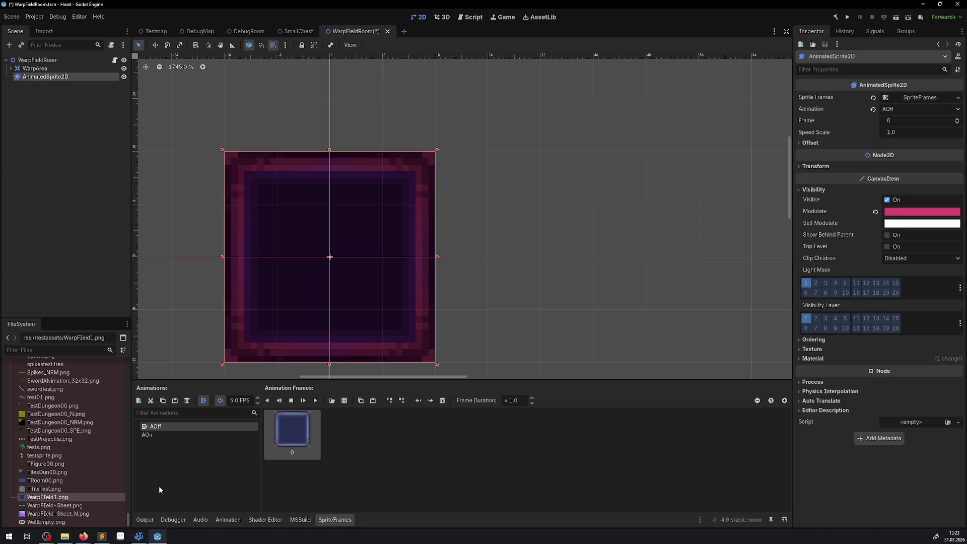
click(846, 18)
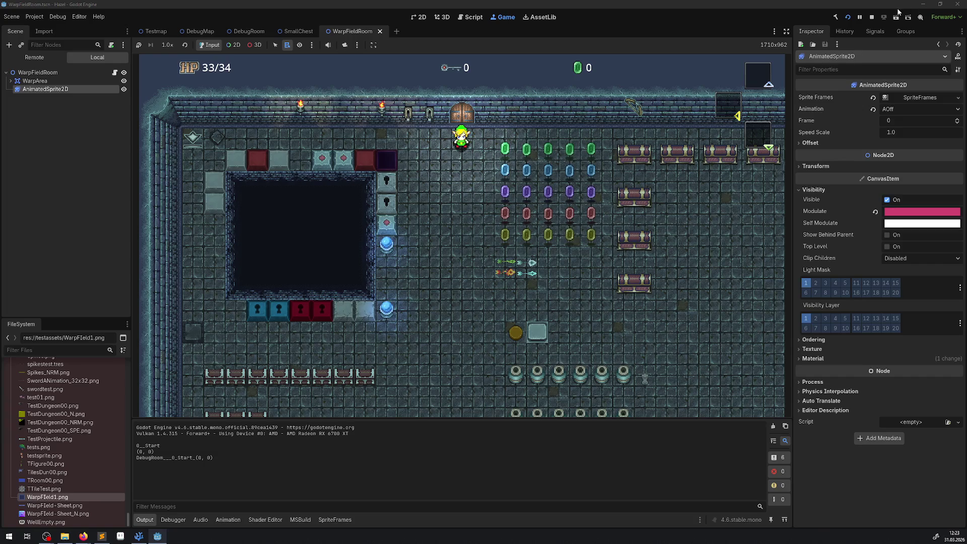
click(872, 20)
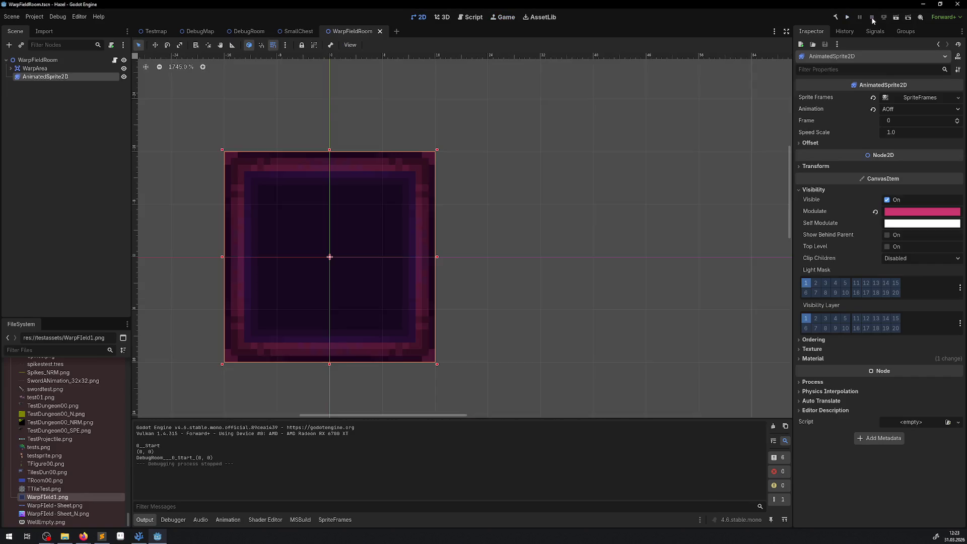
click(139, 535)
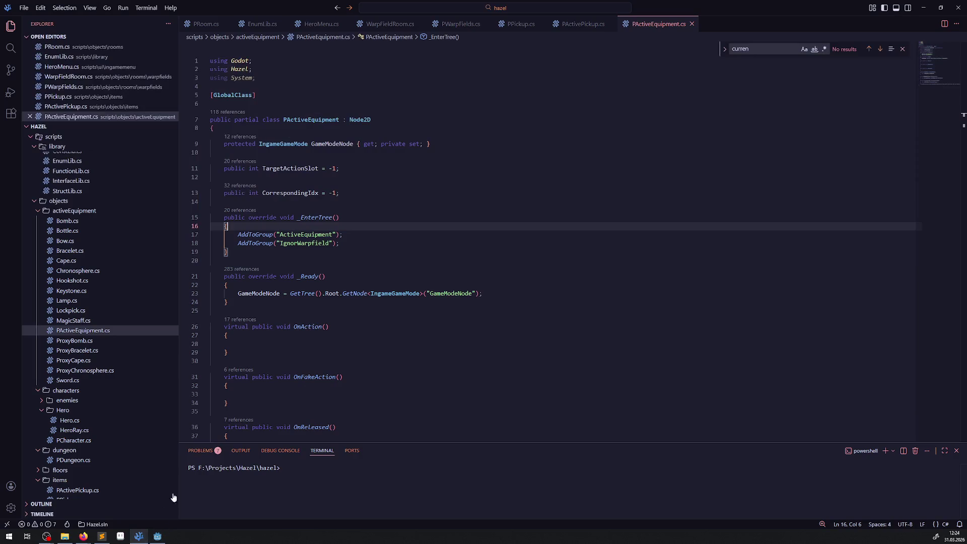
Browse PWarpFields.cs, TimeFreezeSwitch.cs and LinkedSwitch.cs, then collapse the activeEquipment folder.
scroll(412, 252, down, 8)
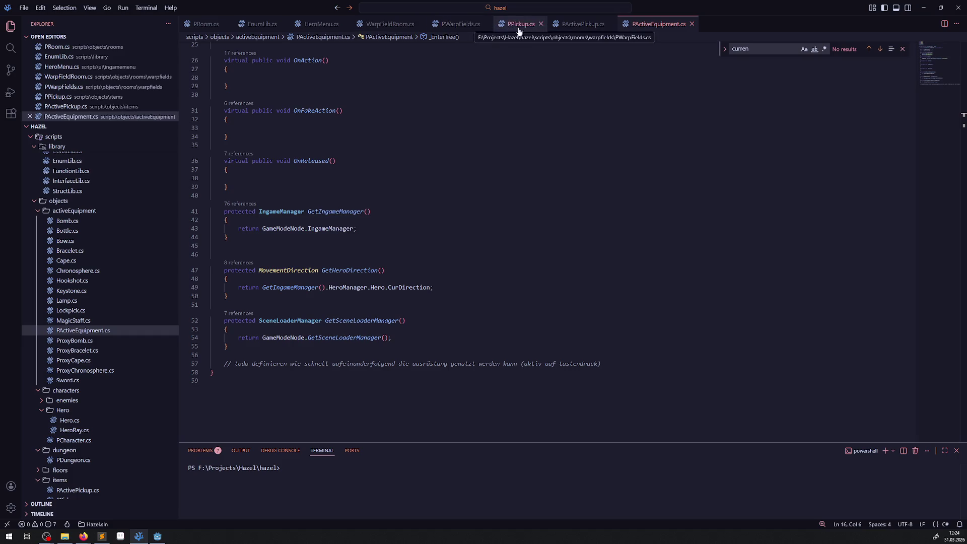
click(466, 26)
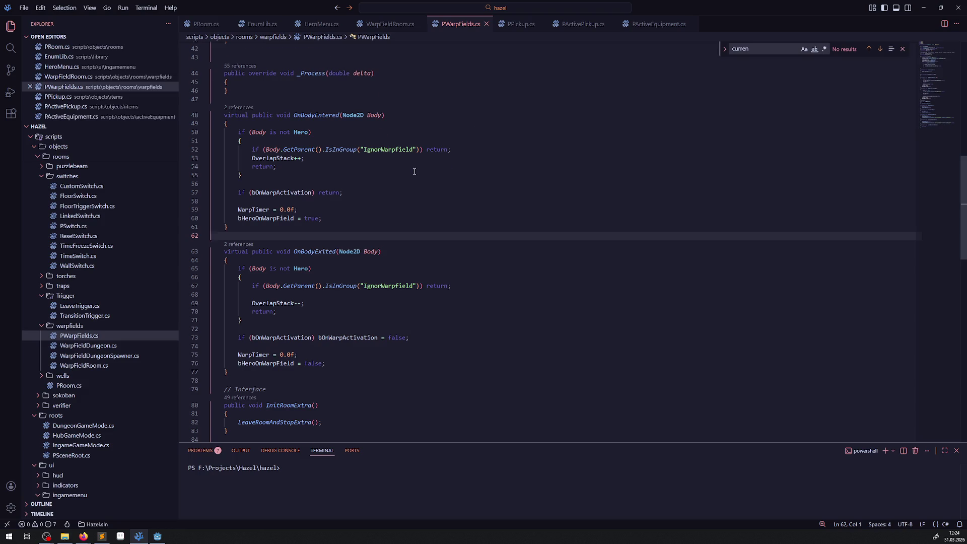
scroll(414, 171, up, 10)
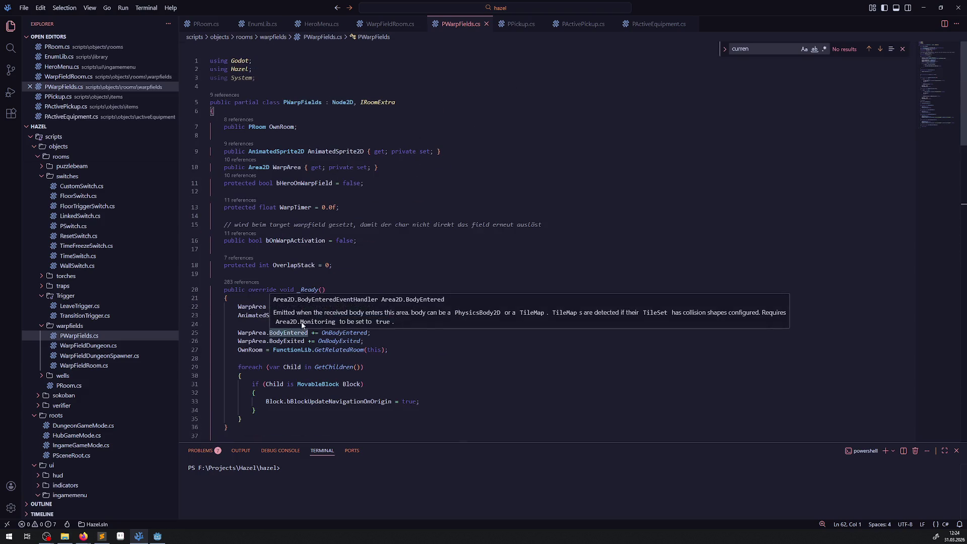
scroll(82, 324, up, 3)
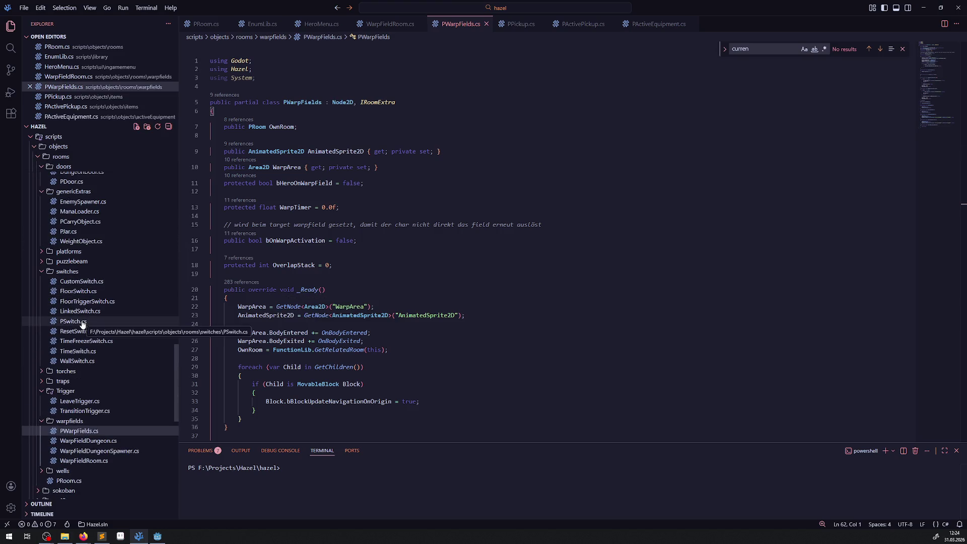
click(80, 341)
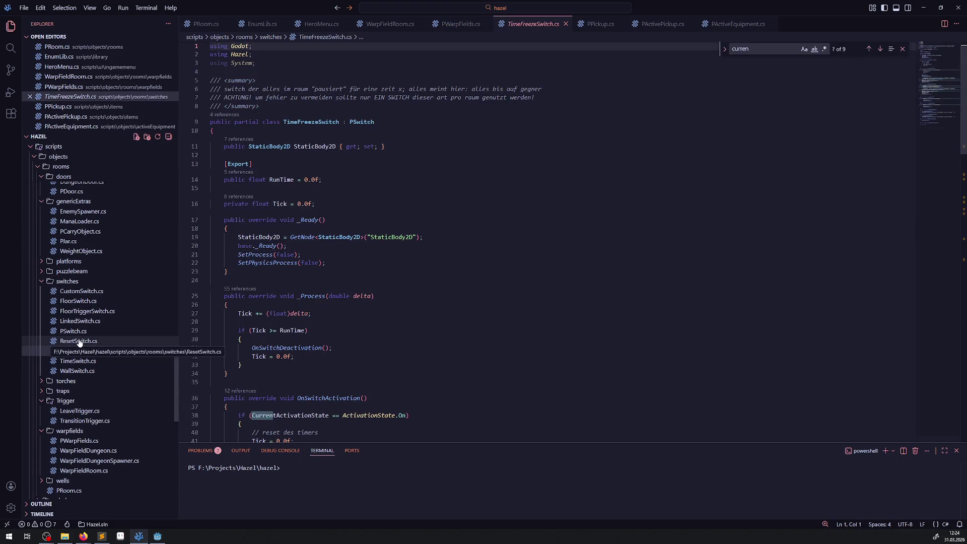
click(76, 320)
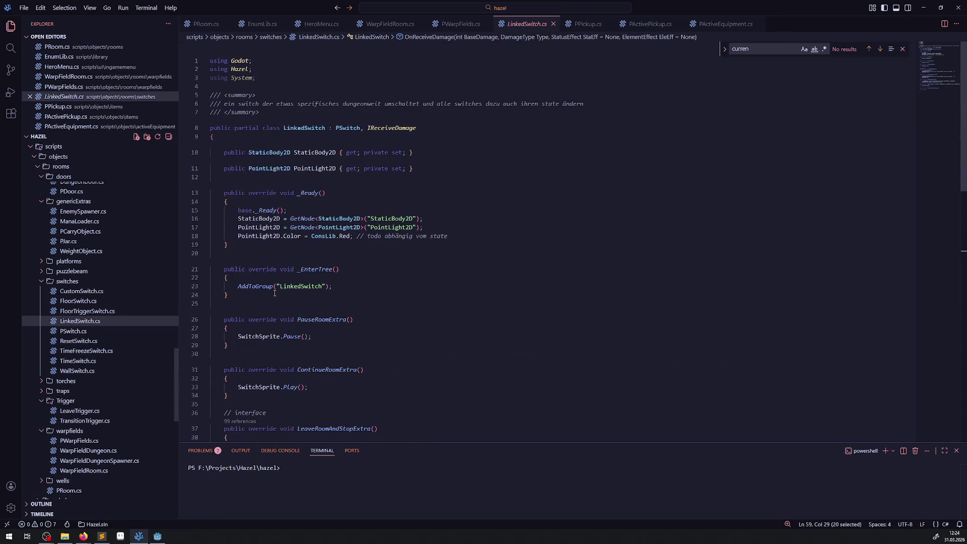
scroll(91, 323, up, 3)
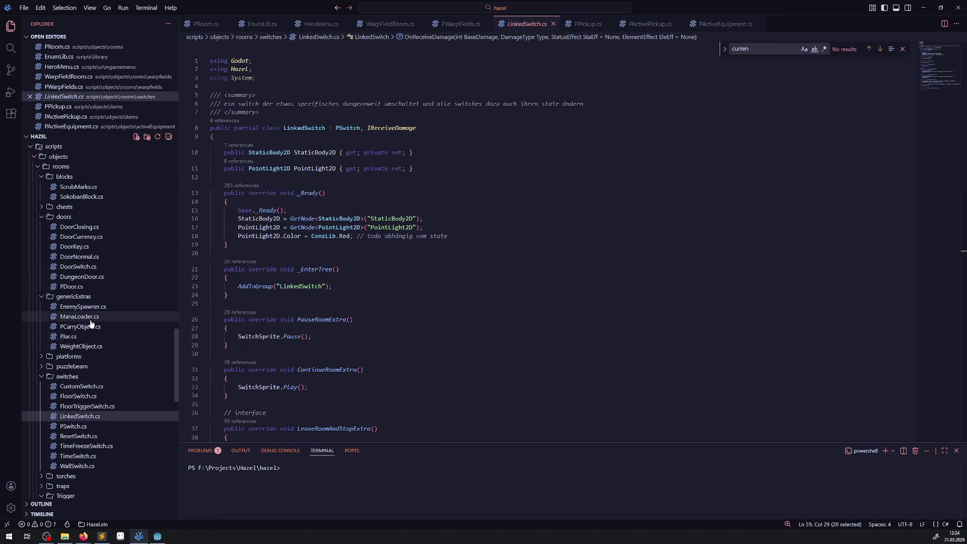
scroll(92, 322, up, 3)
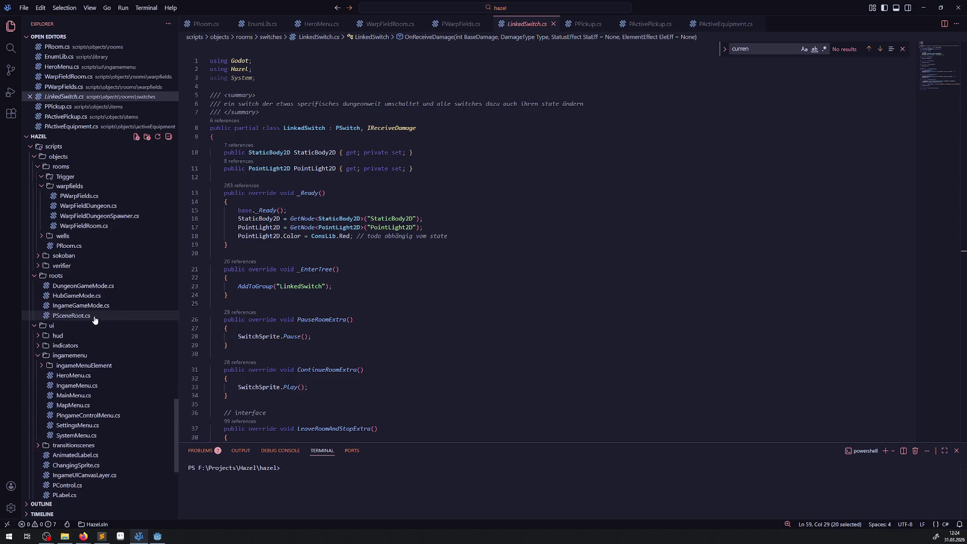
scroll(91, 313, up, 10)
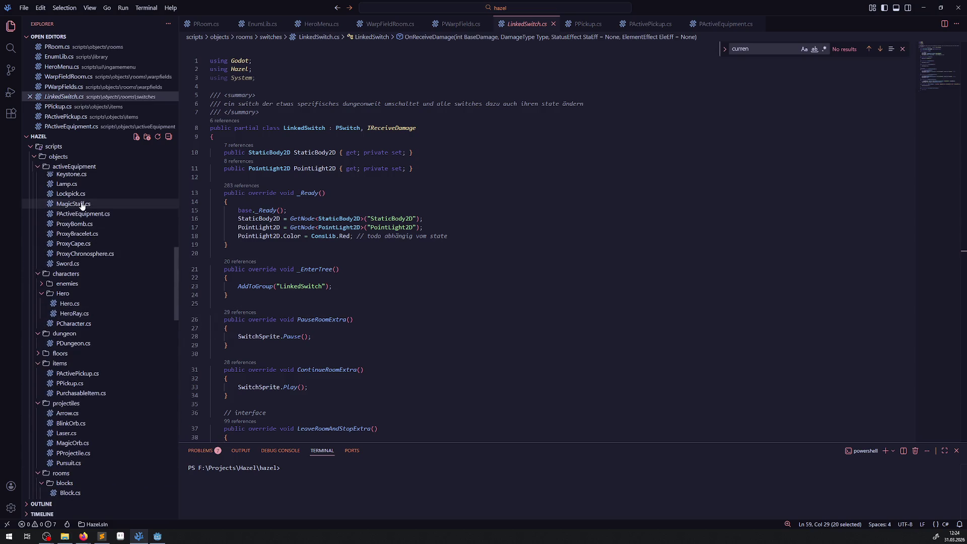
scroll(51, 212, up, 3)
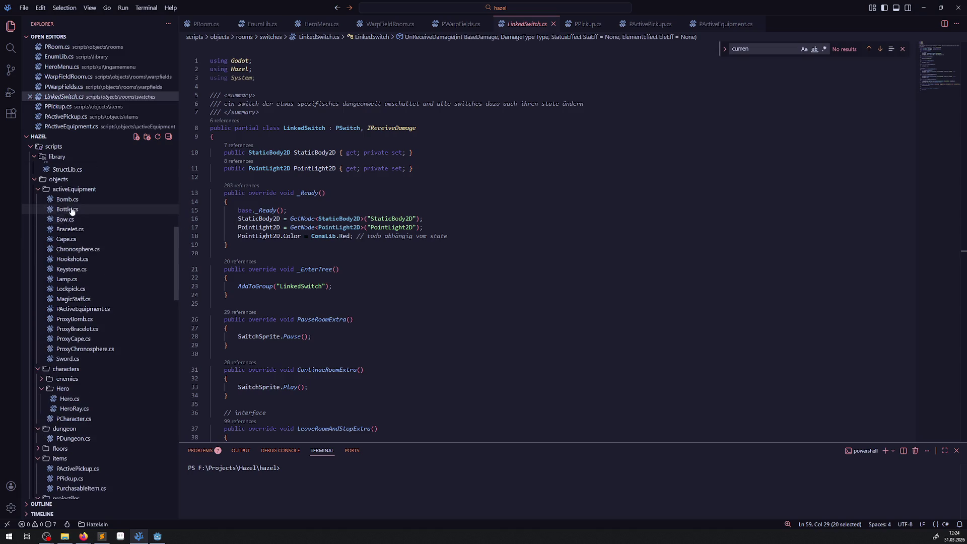
click(41, 192)
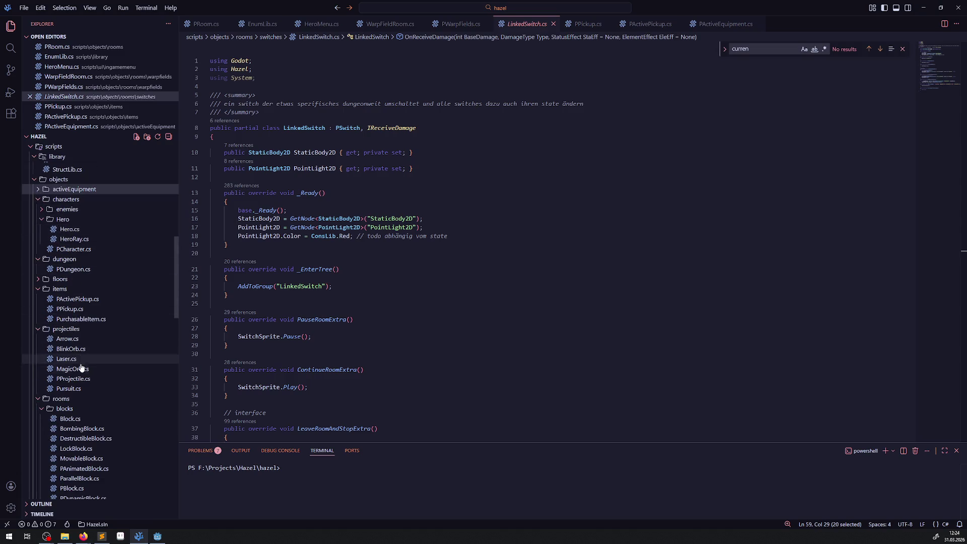
Copy _PhysicsProcess from Arrow.cs over _Process in WarpFieldRoom.cs, then bring Godot forward.
click(67, 338)
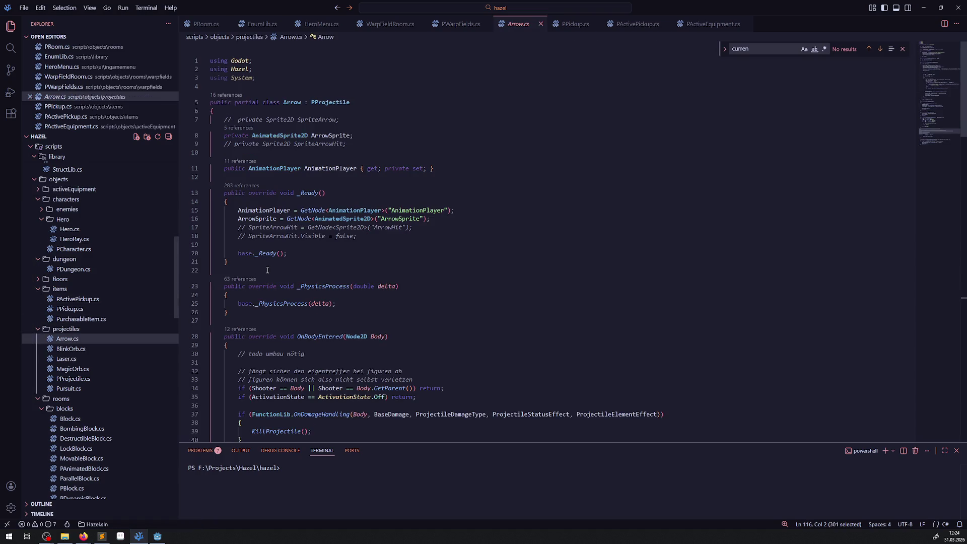
click(308, 283)
double_click(310, 285)
key(ctrl+c)
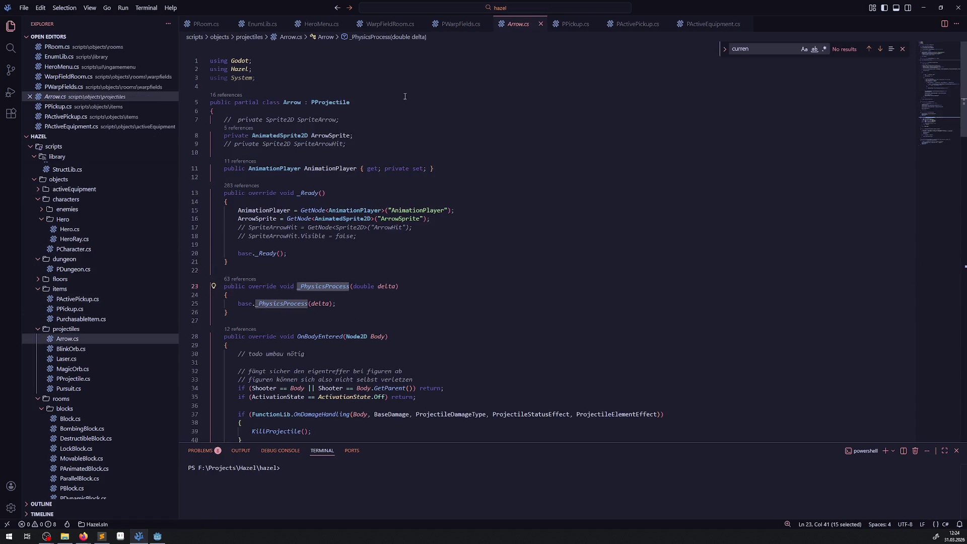
click(390, 24)
click(312, 165)
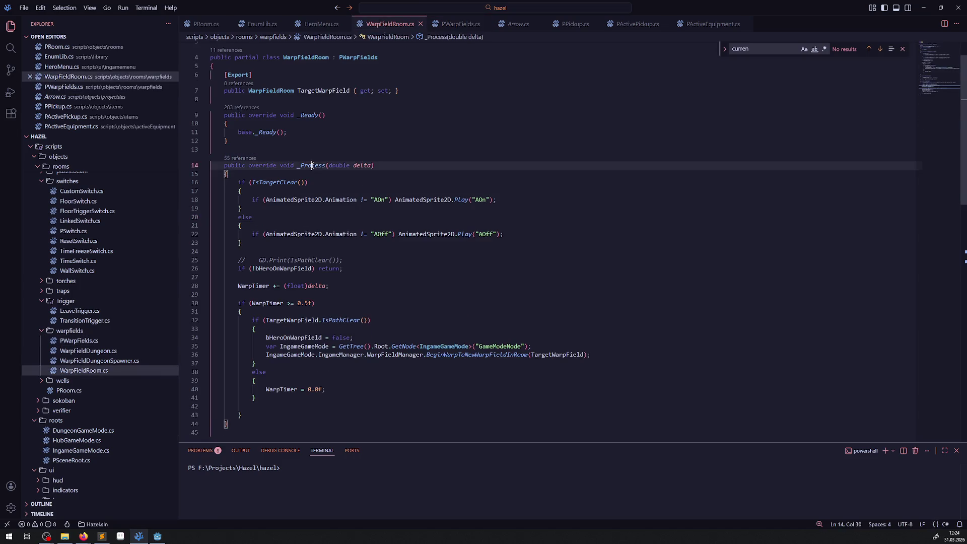
double_click(312, 165)
key(ctrl+v)
key(End)
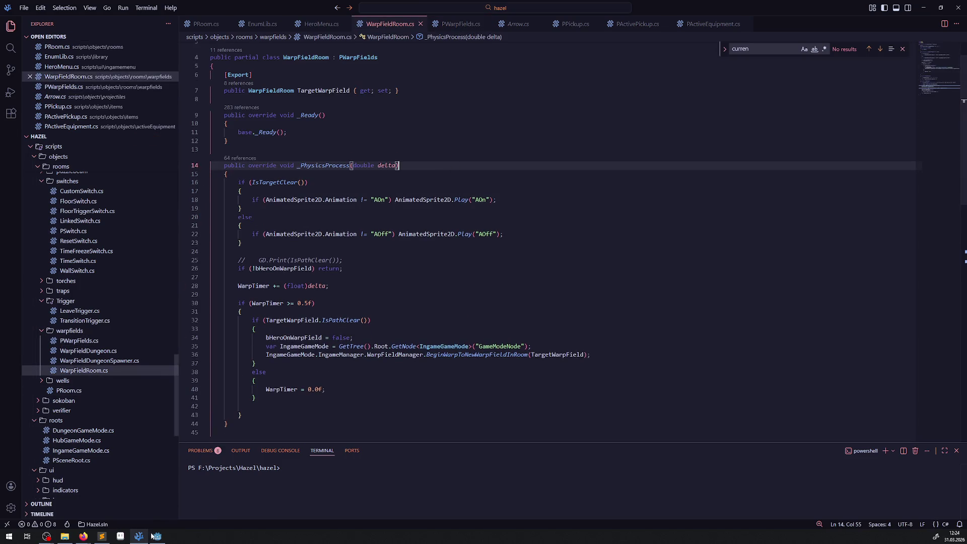
click(151, 536)
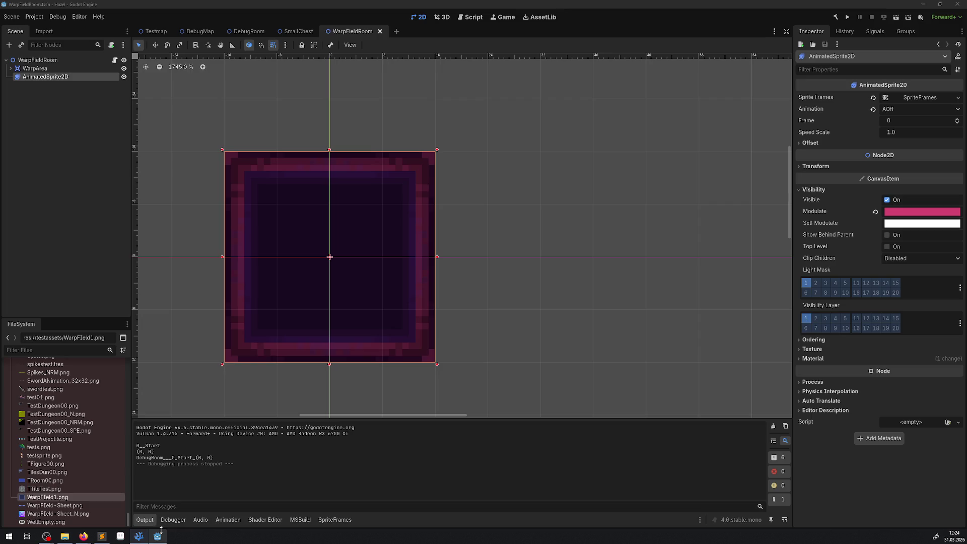
click(847, 18)
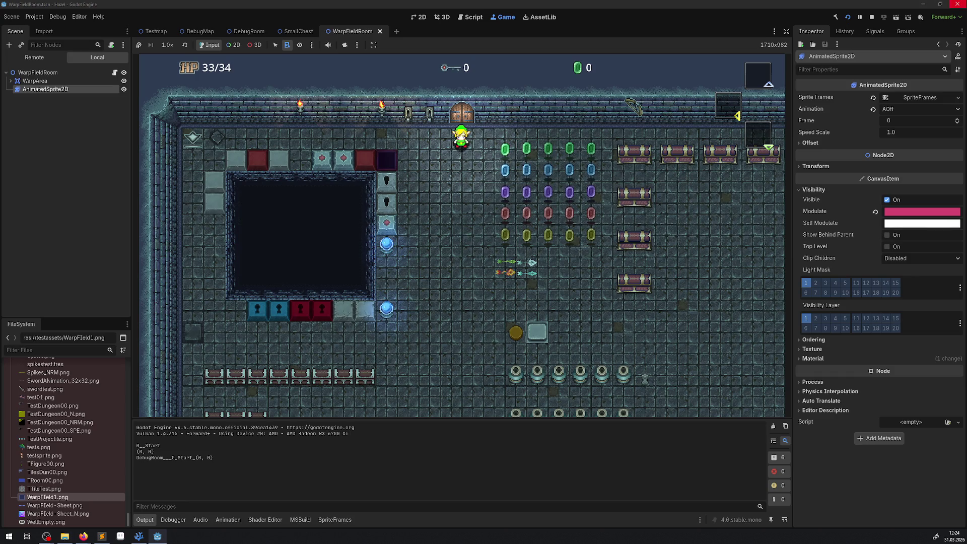
click(871, 18)
click(848, 18)
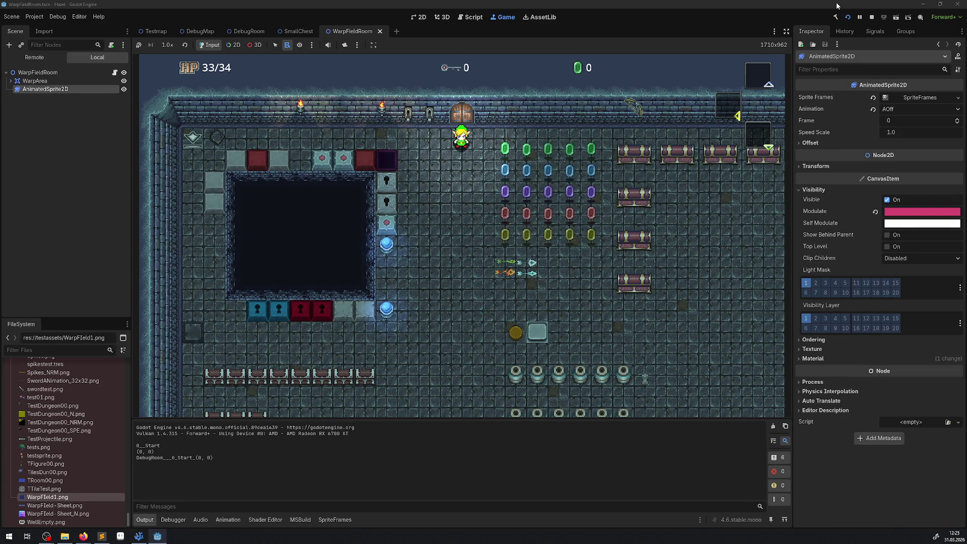
key(F8)
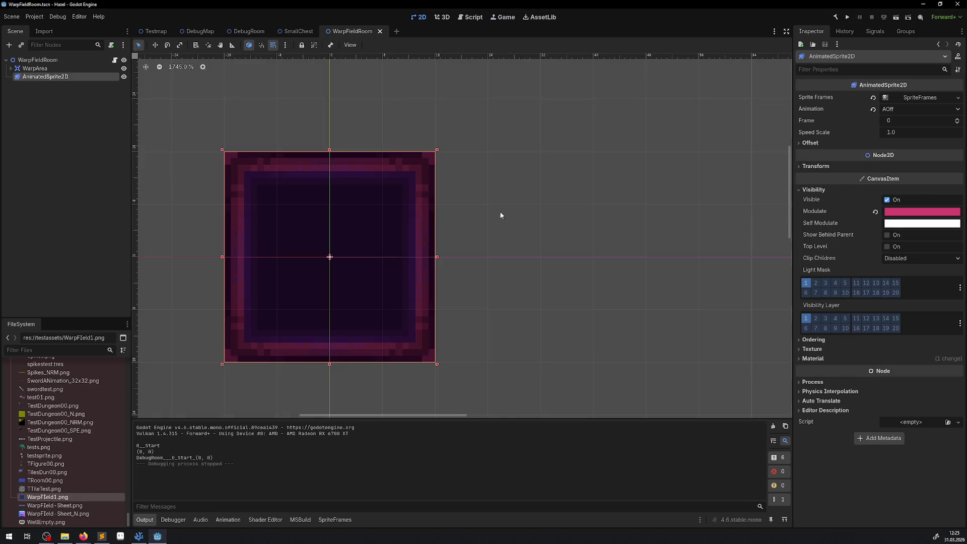
In DebugRoom, move WarpFieldRoom2 beside the blocks above the pit, shift SokobanBlock3 right, and run.
click(199, 31)
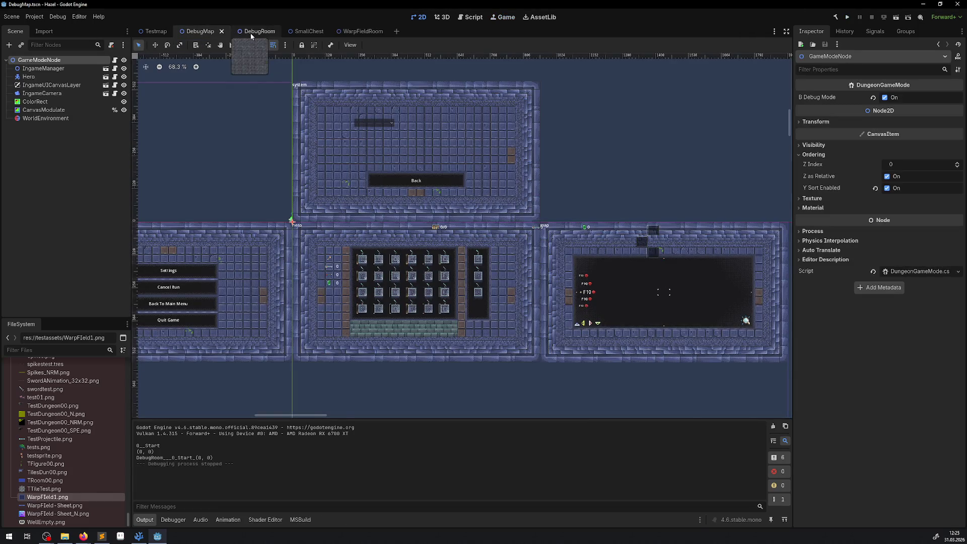
click(249, 31)
mouse_move(323, 227)
mouse_down()
mouse_move(355, 217)
mouse_move(412, 89)
mouse_move(436, 81)
mouse_up()
scroll(436, 81, up, 5)
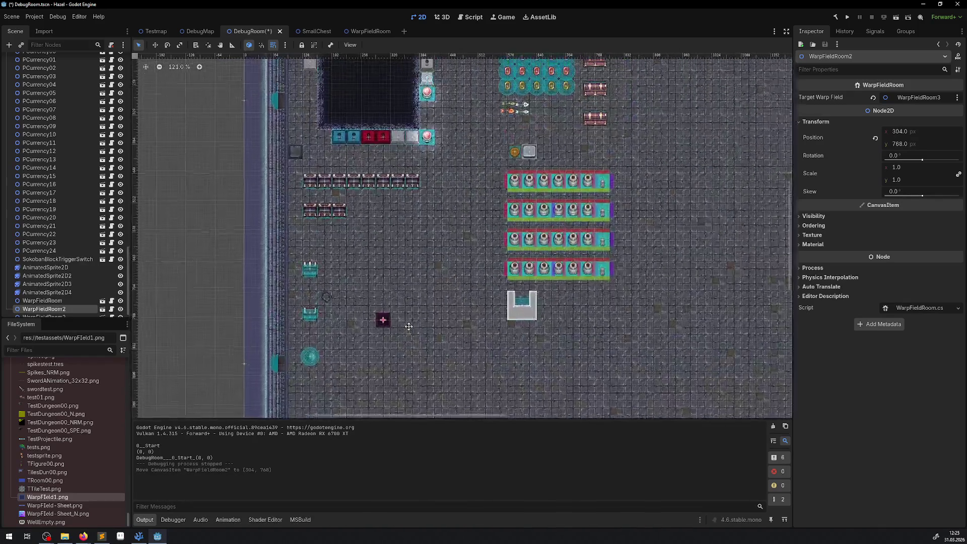
drag(383, 322, 450, 86)
scroll(450, 86, up, 5)
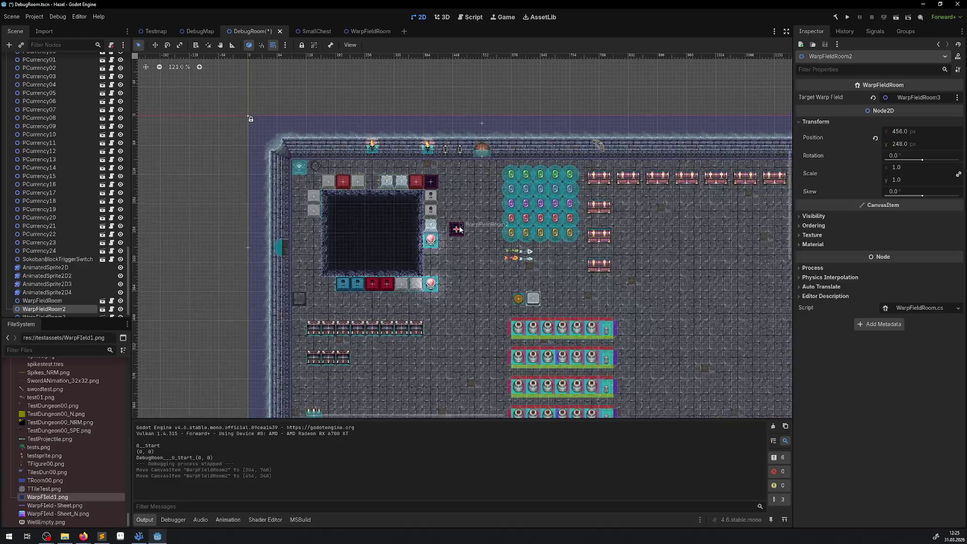
drag(427, 229, 450, 191)
scroll(450, 192, up, 5)
drag(390, 177, 540, 198)
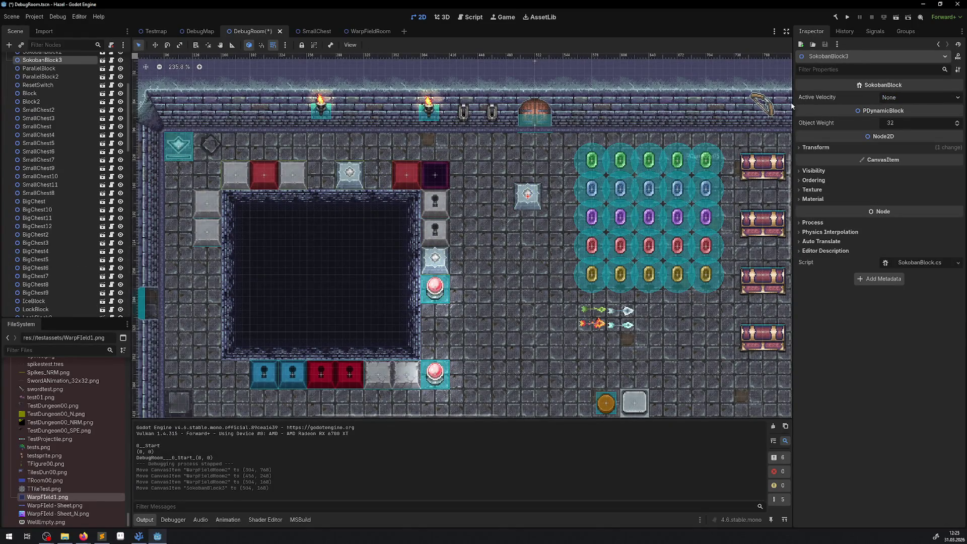
click(848, 16)
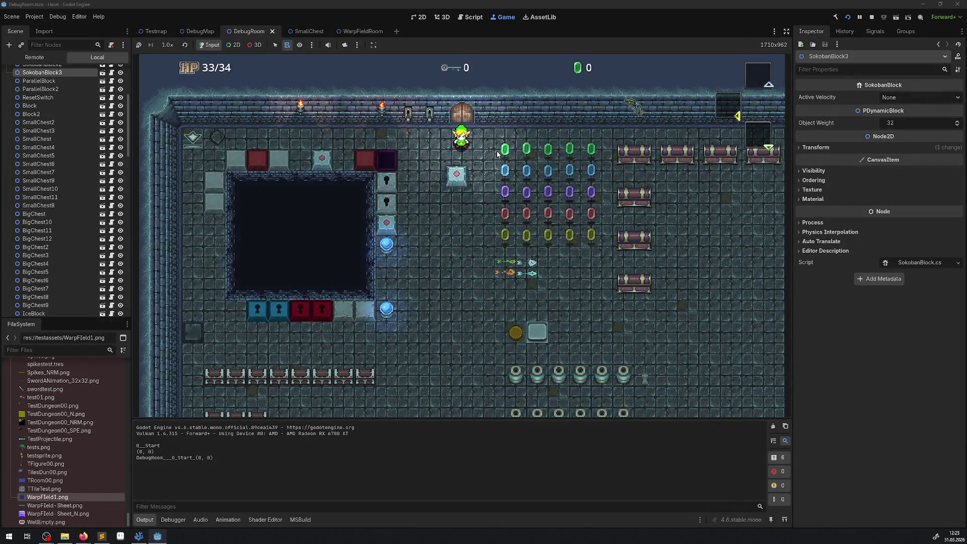
Restart the game to retest the DebugRoom layout, then stop it.
click(871, 18)
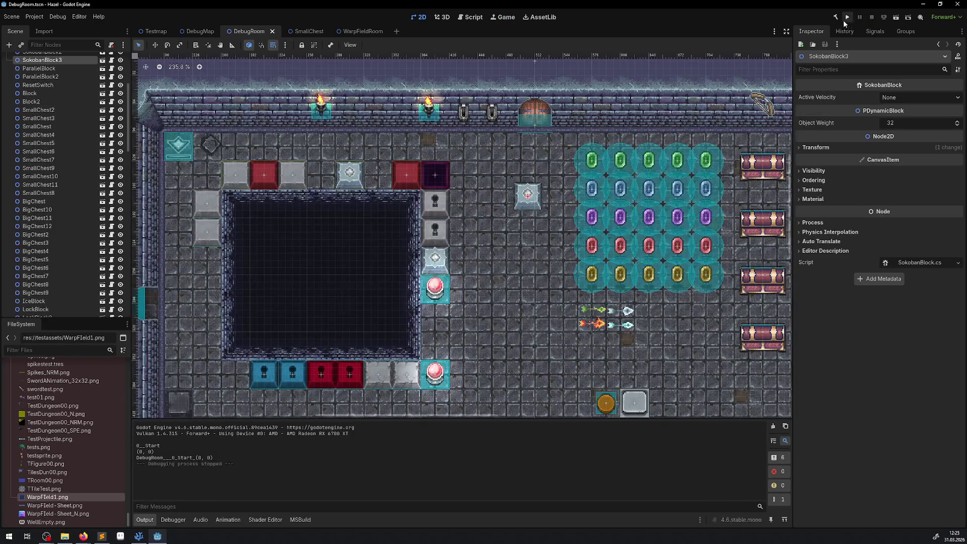
click(848, 18)
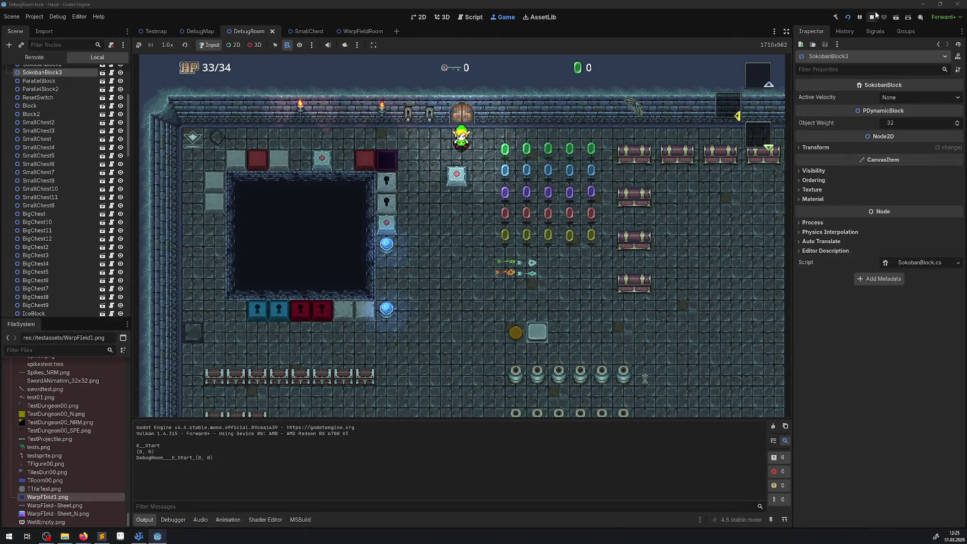
click(872, 17)
Move SokobanBlock3 left and WarpFieldRoom2 to (144, 1008) on the lower-left pad, then save.
mouse_move(597, 200)
mouse_down()
mouse_move(359, 180)
mouse_move(418, 174)
mouse_move(492, 335)
mouse_up()
mouse_move(527, 197)
mouse_down()
mouse_move(406, 195)
mouse_move(401, 176)
mouse_up()
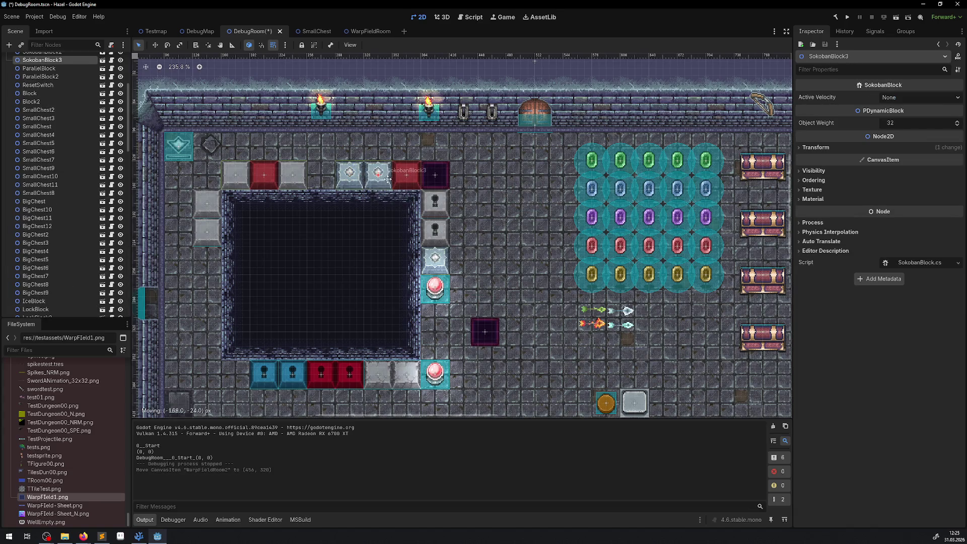
scroll(453, 302, down, 3)
scroll(482, 137, up, 2)
drag(482, 137, 327, 392)
scroll(327, 391, down, 5)
mouse_move(408, 145)
mouse_down()
mouse_move(386, 276)
mouse_move(388, 268)
mouse_move(362, 267)
mouse_up()
scroll(373, 286, up, 3)
scroll(472, 288, up, 5)
key(ctrl+s)
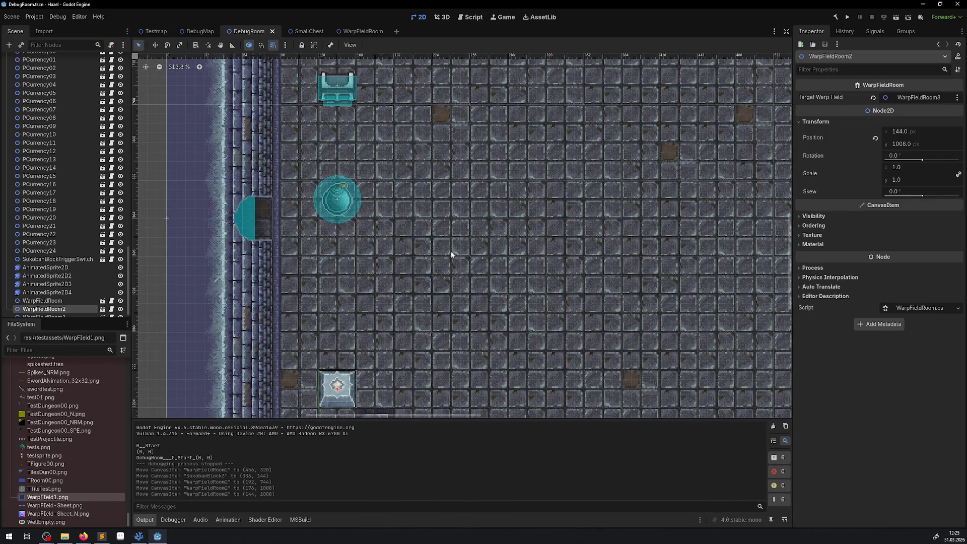
scroll(451, 255, up, 5)
scroll(462, 206, down, 3)
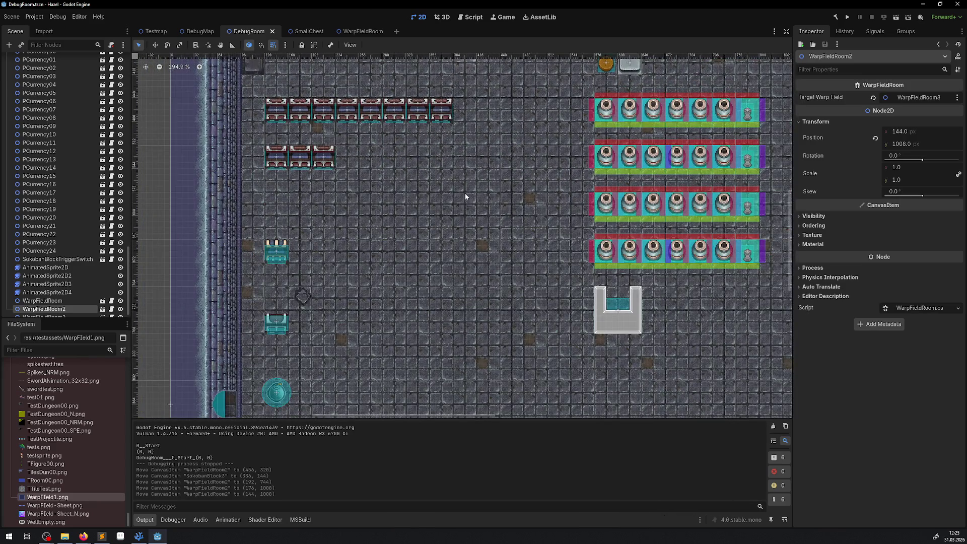
scroll(466, 196, up, 5)
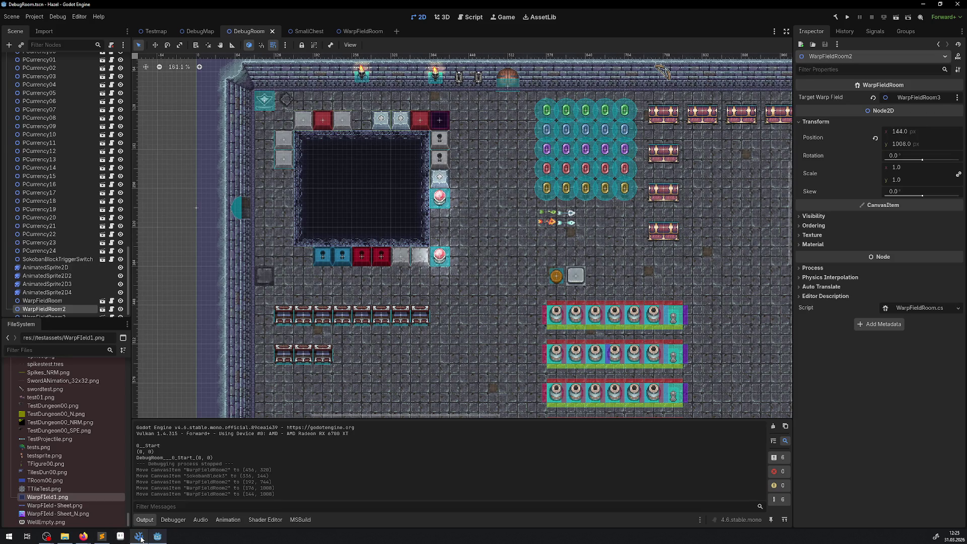
Delete the // GD.Print(IsPathClear()); line from WarpFieldRoom.cs's _PhysicsProcess and save the file.
mouse_move(140, 537)
scroll(457, 280, down, 5)
scroll(457, 280, left, 3)
click(135, 538)
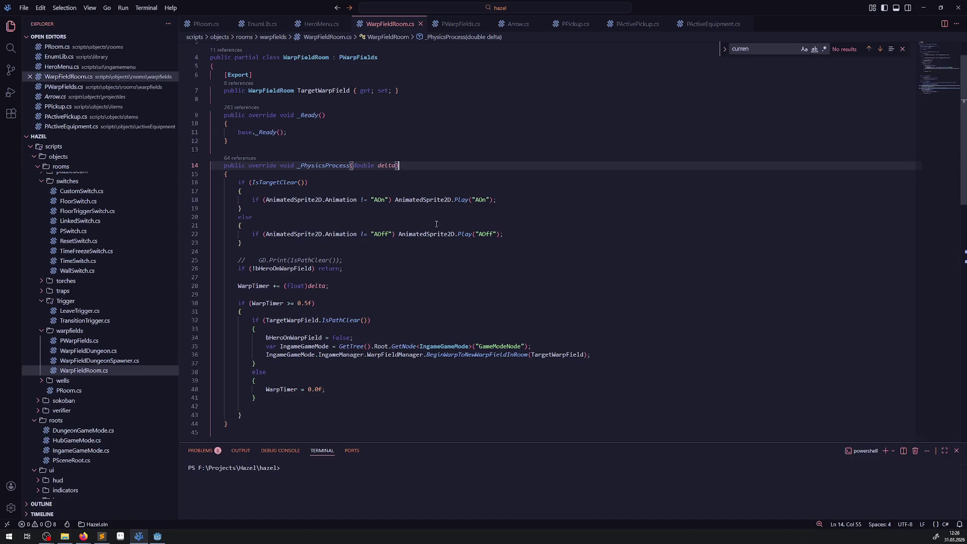
drag(348, 260, 196, 260)
key(BackSpace)
key(BackSpace)
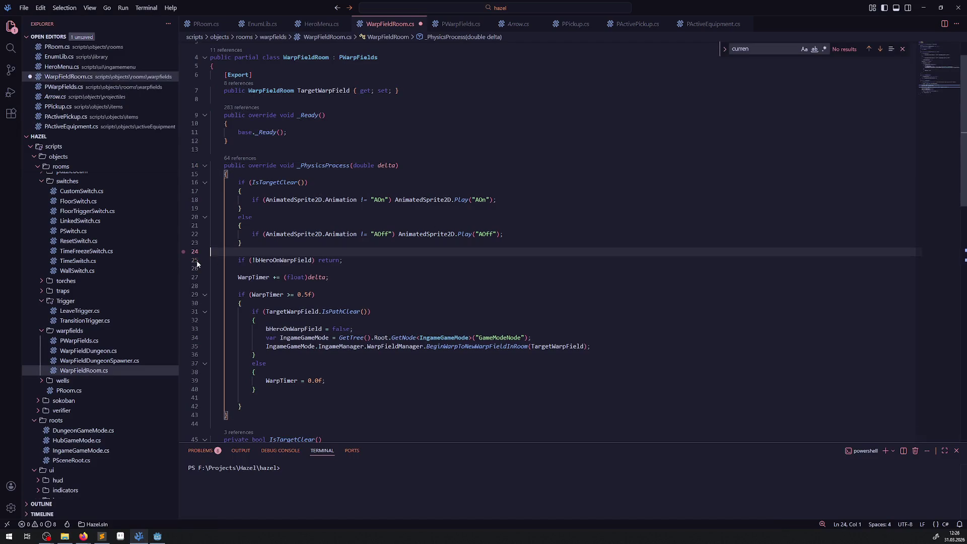
click(437, 289)
key(ctrl+s)
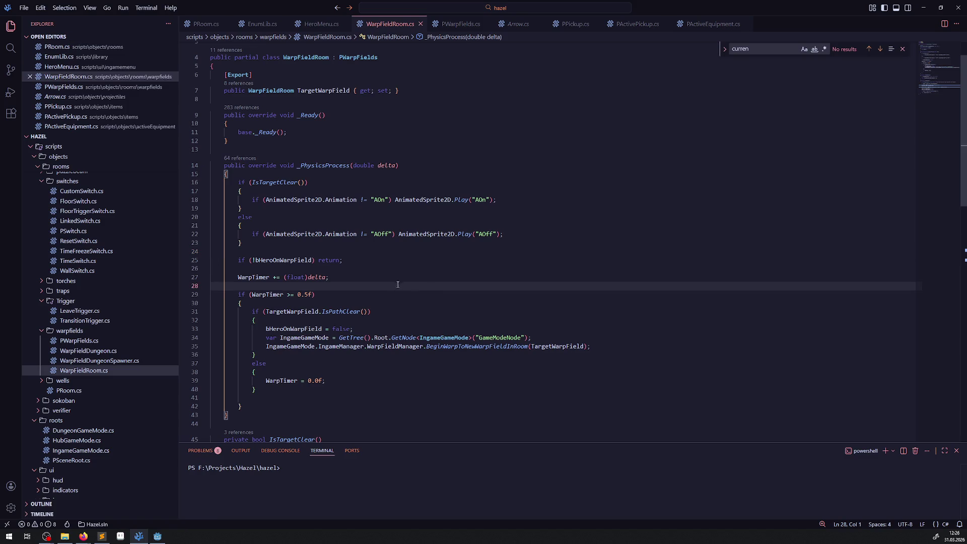
scroll(397, 264, down, 9)
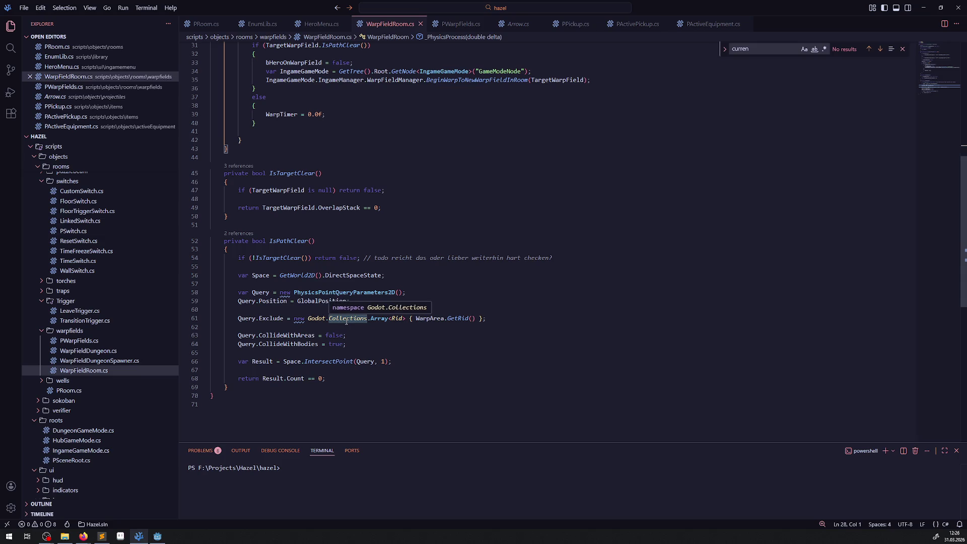
scroll(483, 367, up, 3)
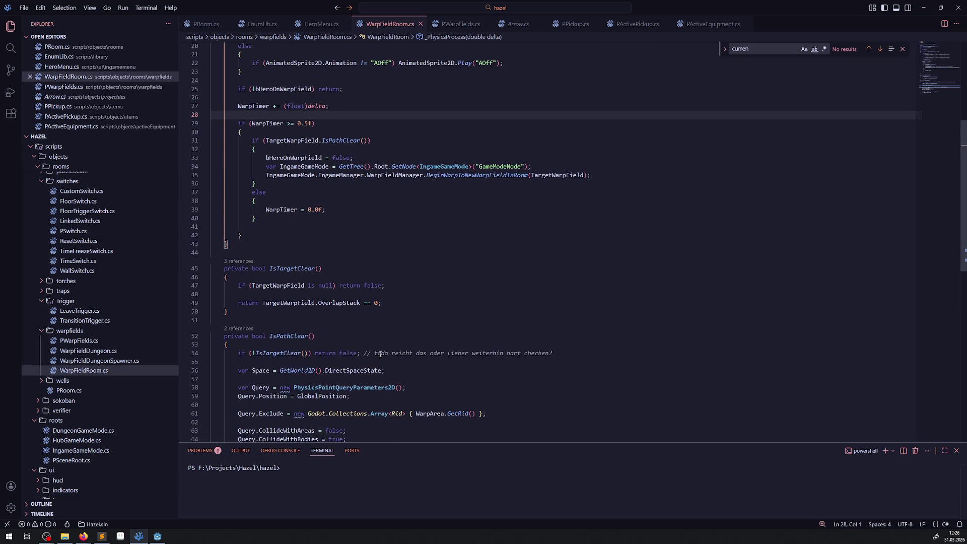
scroll(380, 354, up, 5)
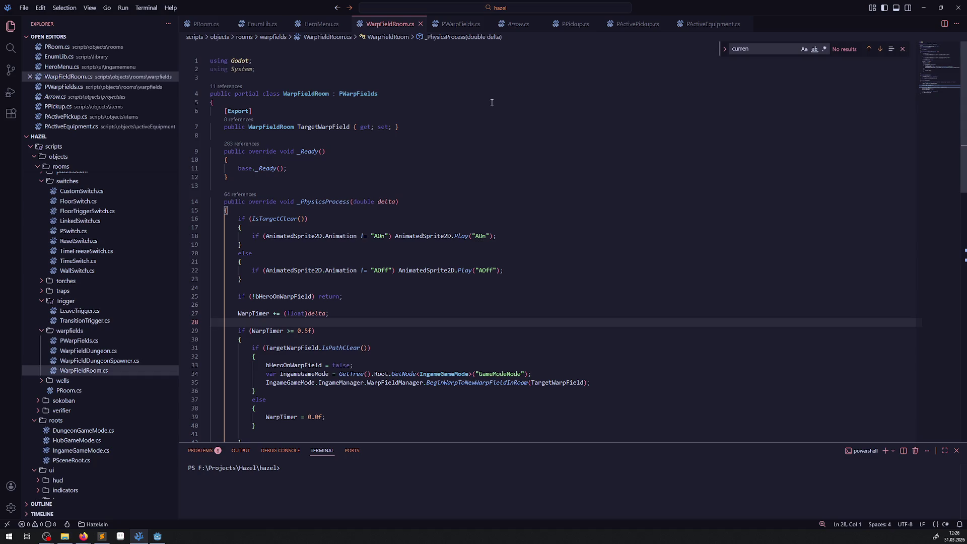
Read through PWarpFields.cs's room enter/leave hooks, then switch to the Godot editor.
click(459, 24)
scroll(429, 293, down, 2)
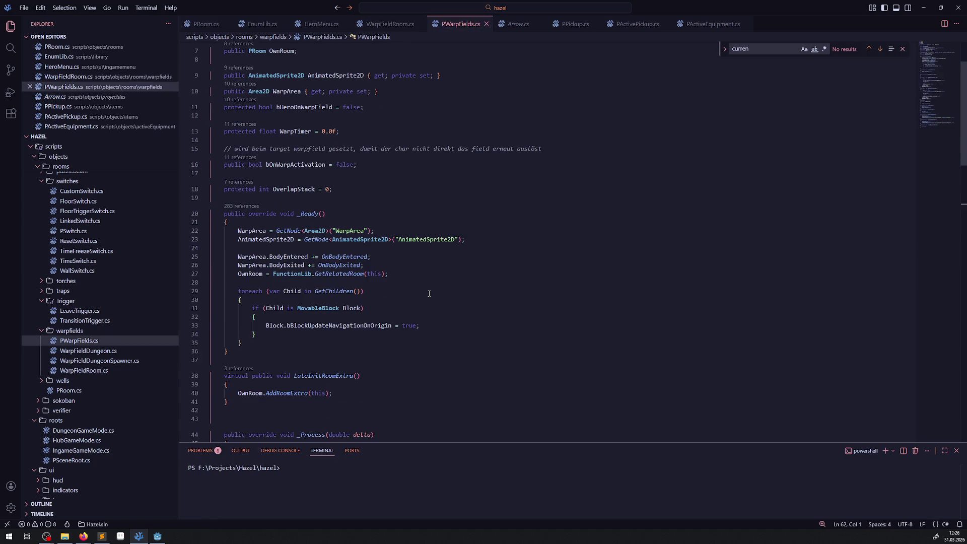
scroll(429, 293, down, 8)
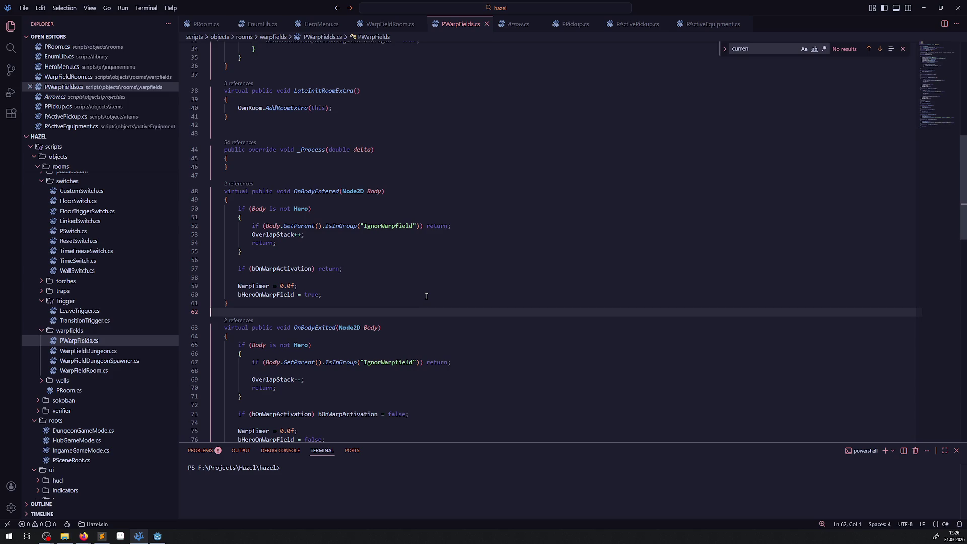
scroll(397, 273, down, 3)
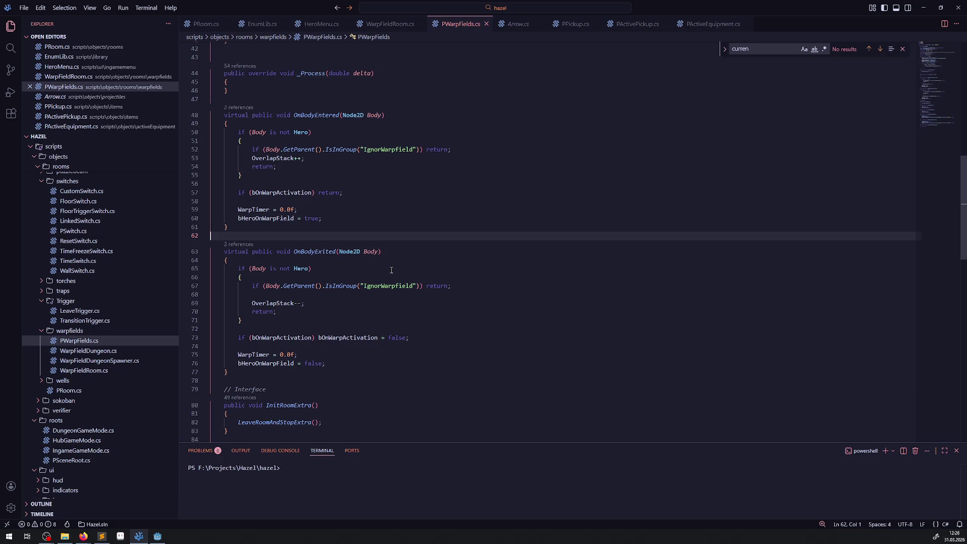
mouse_move(269, 133)
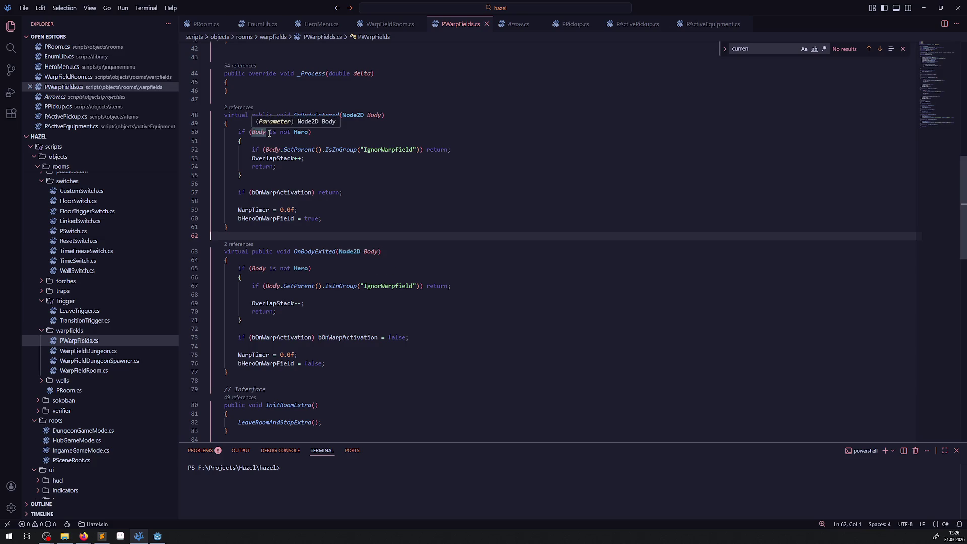
scroll(450, 351, down, 10)
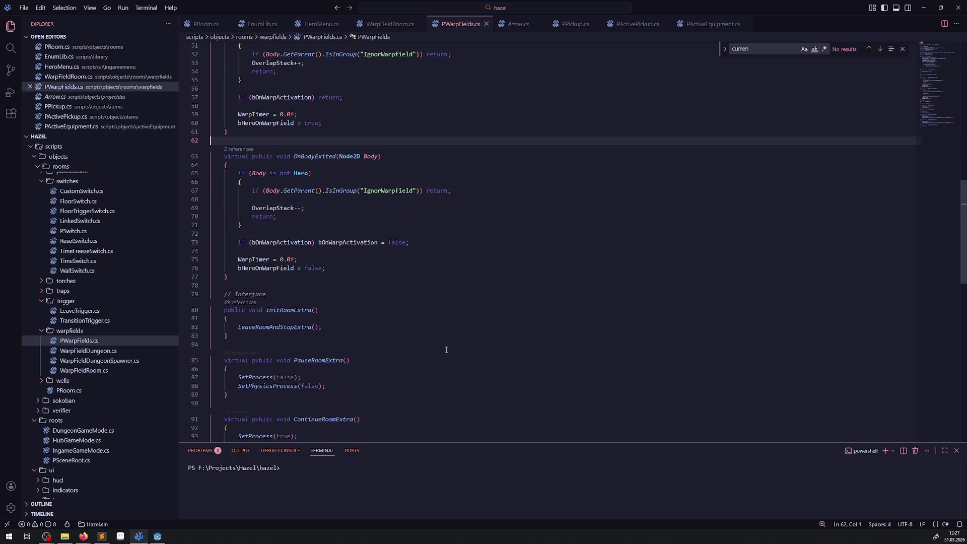
scroll(450, 351, down, 4)
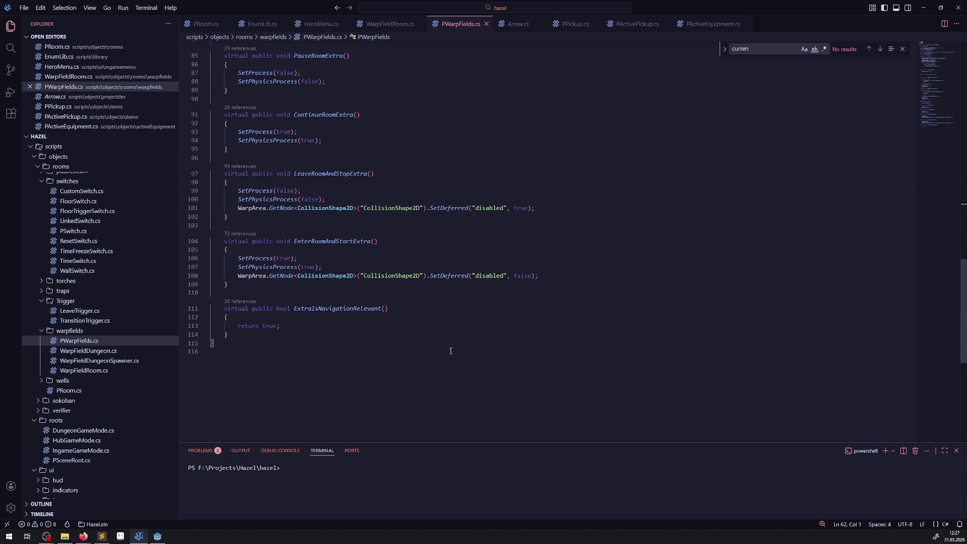
scroll(111, 317, up, 9)
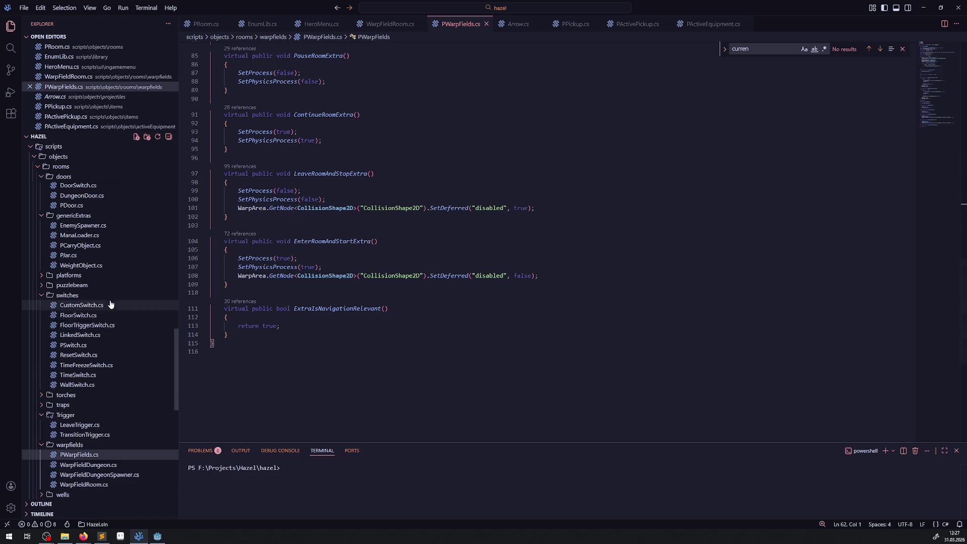
scroll(110, 303, up, 3)
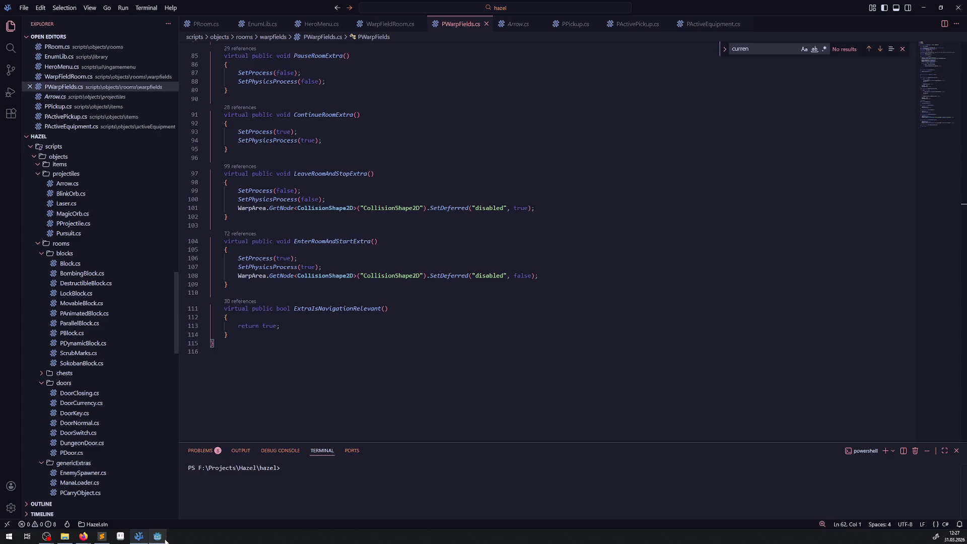
key(alt+Tab)
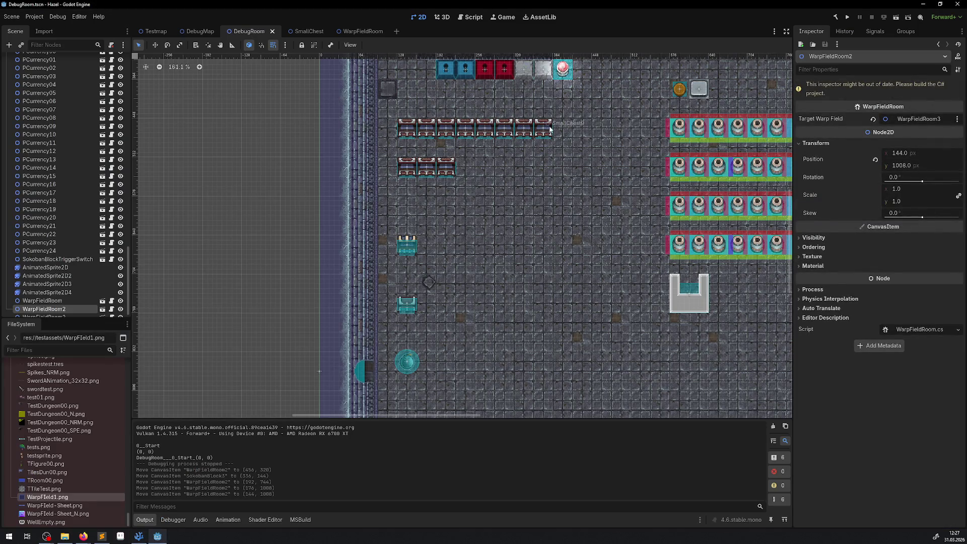
click(354, 245)
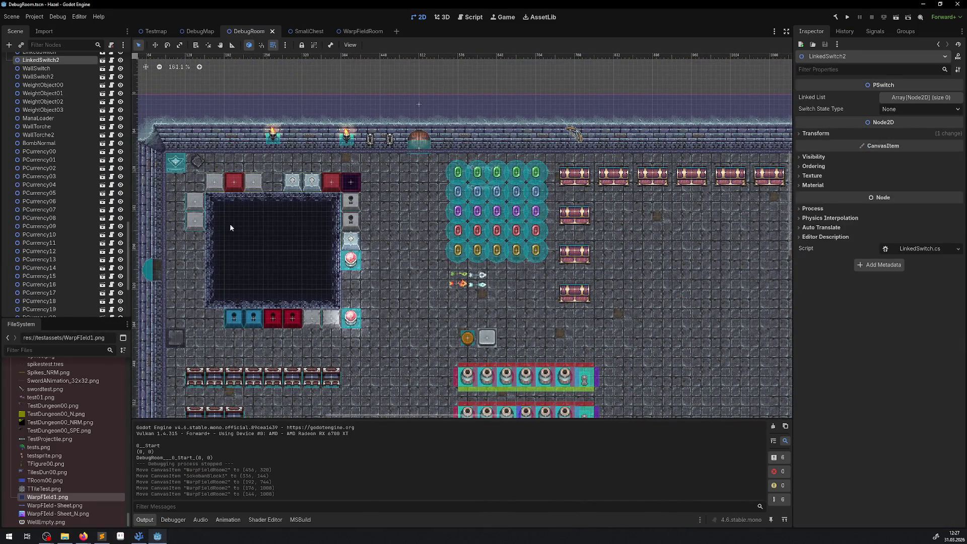
click(103, 60)
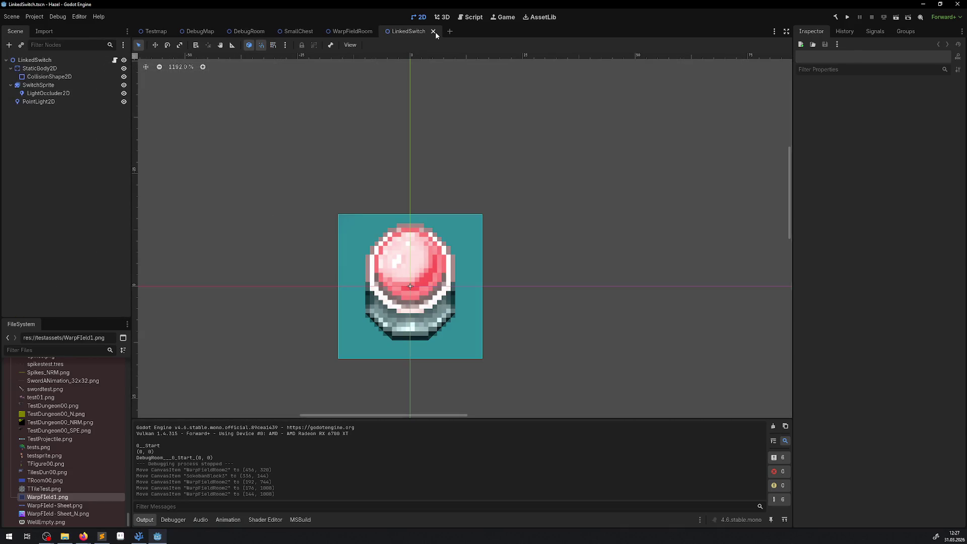
click(433, 31)
click(200, 31)
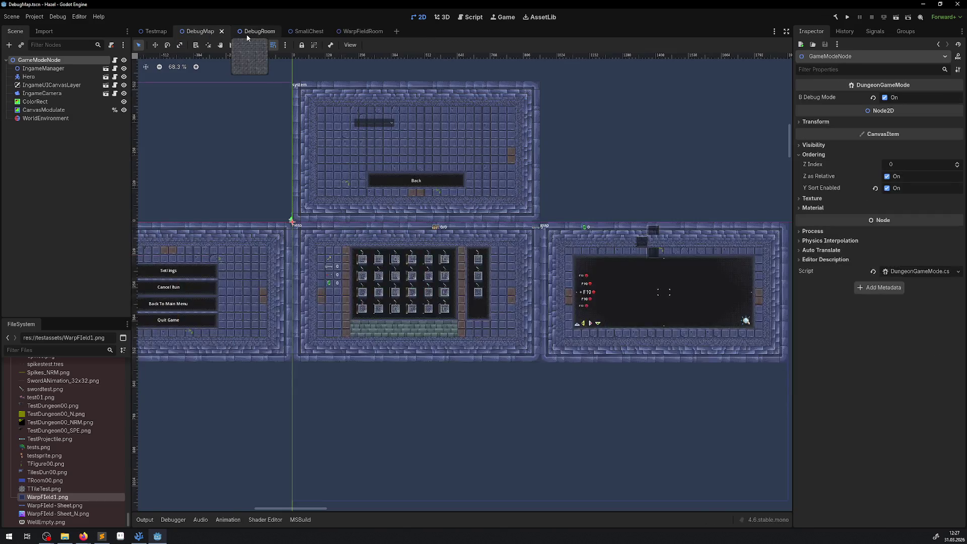
click(246, 31)
click(296, 184)
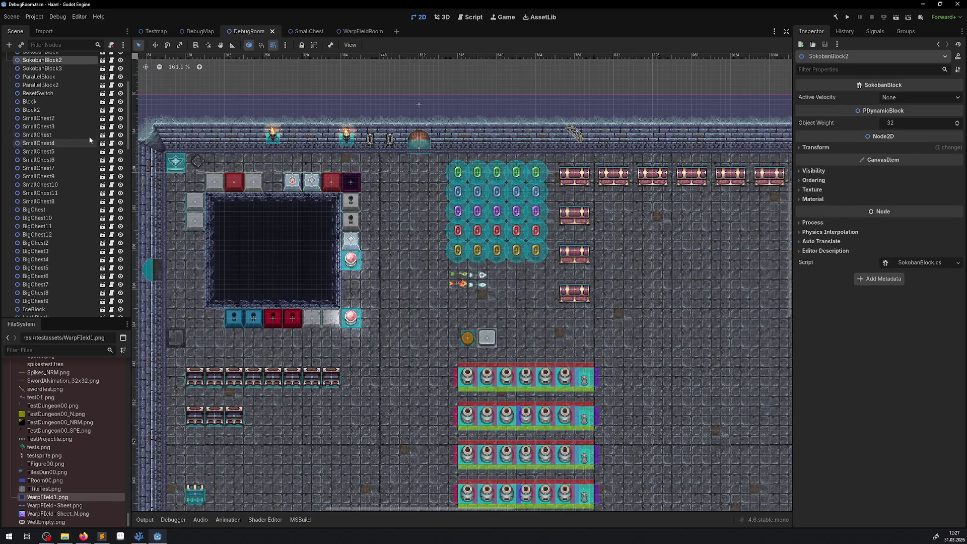
click(102, 60)
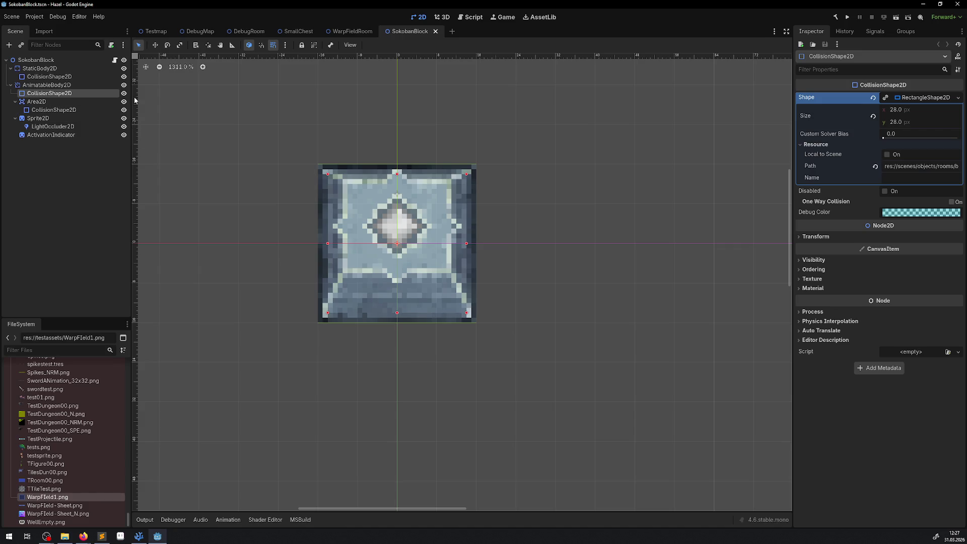
In the SokobanBlock scene, expand the Area2D CollisionShape2D's Visibility properties, then return to DebugRoom.
click(125, 111)
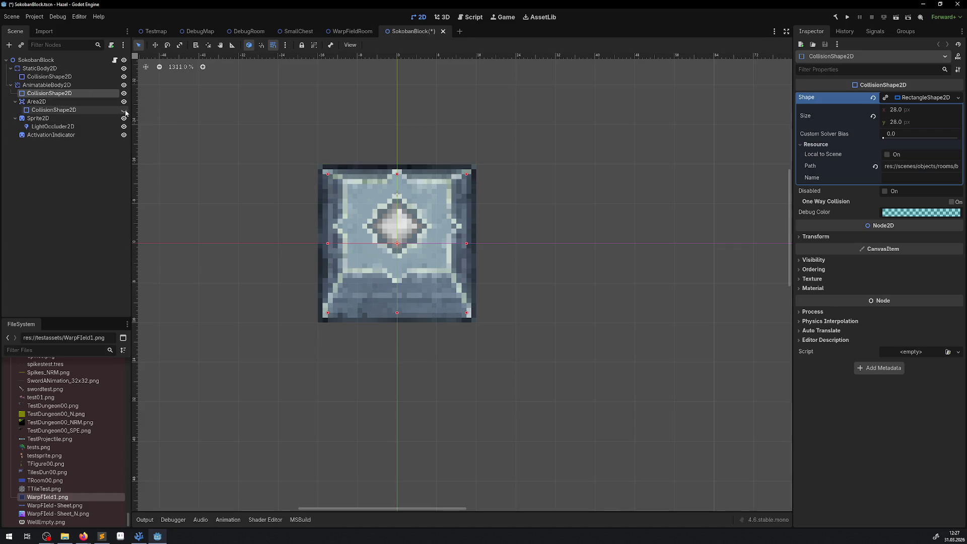
key(f)
click(44, 109)
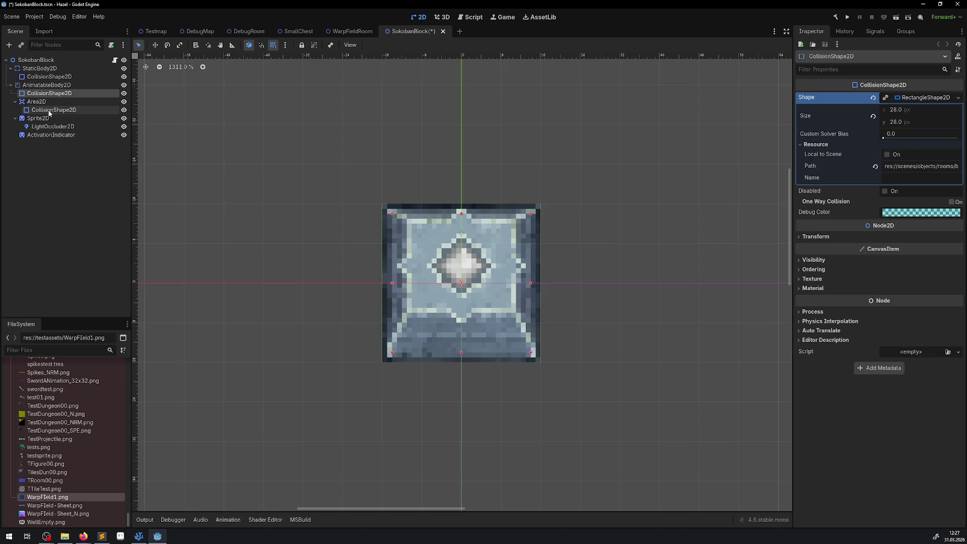
click(812, 178)
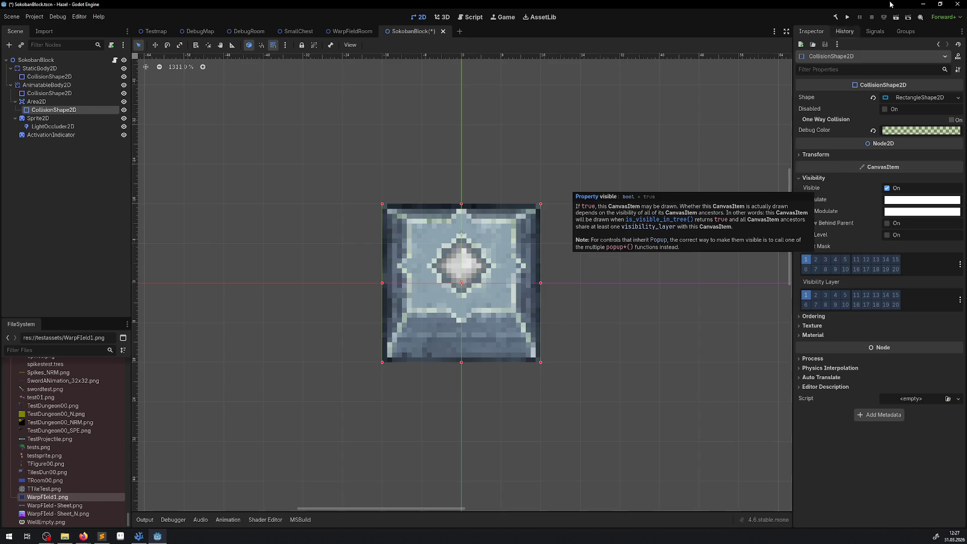
click(248, 33)
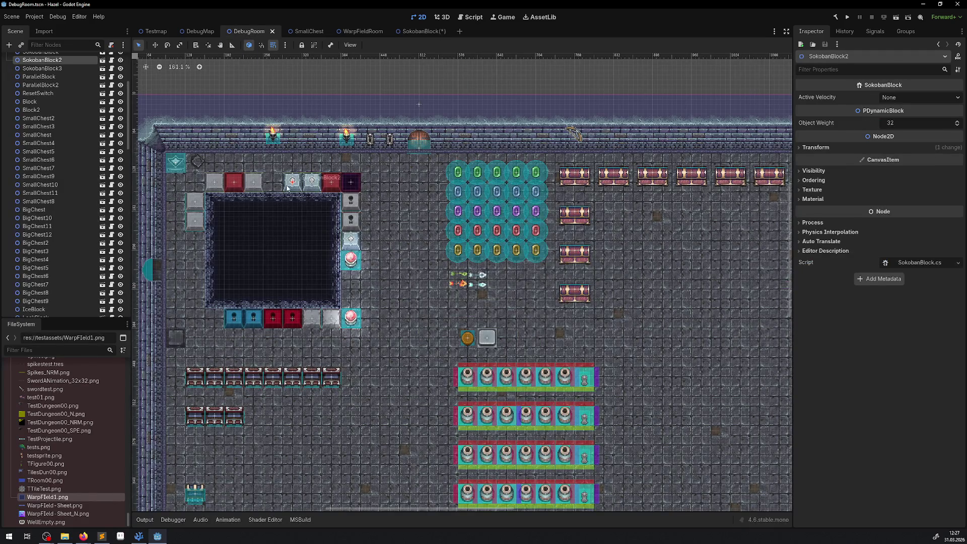
Move SokobanBlock2 rightwards out of the top row, run the game, and pick the block's LightOccluder2D.
drag(295, 183, 421, 192)
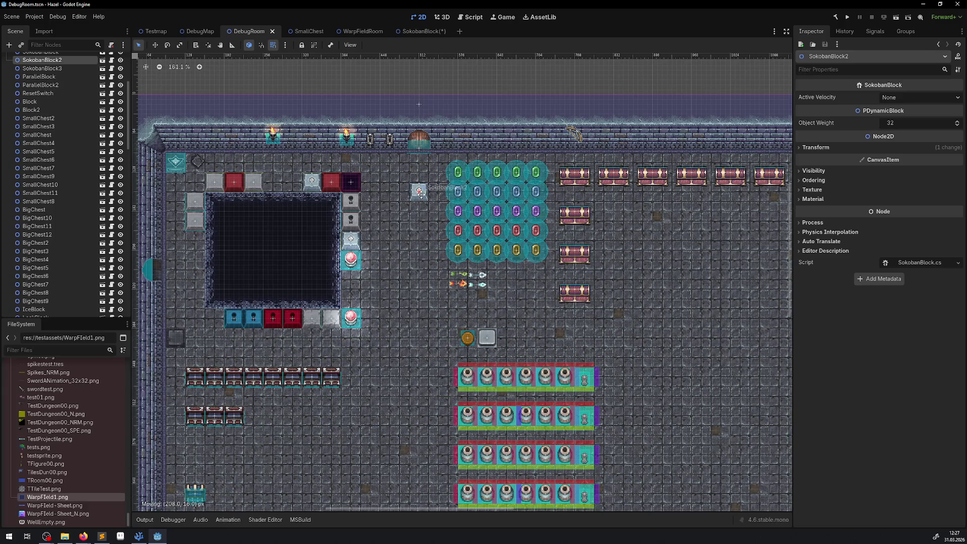
click(846, 20)
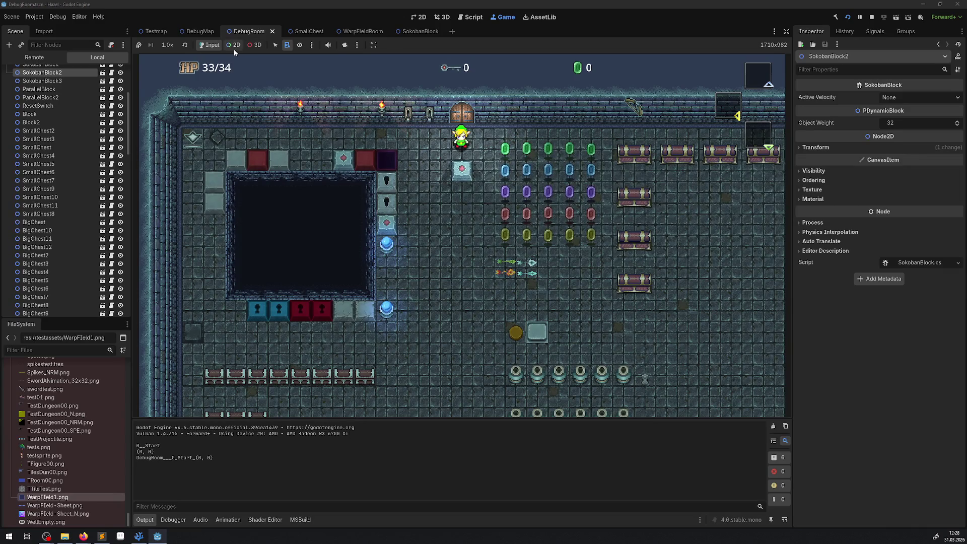
click(233, 45)
right_click(462, 170)
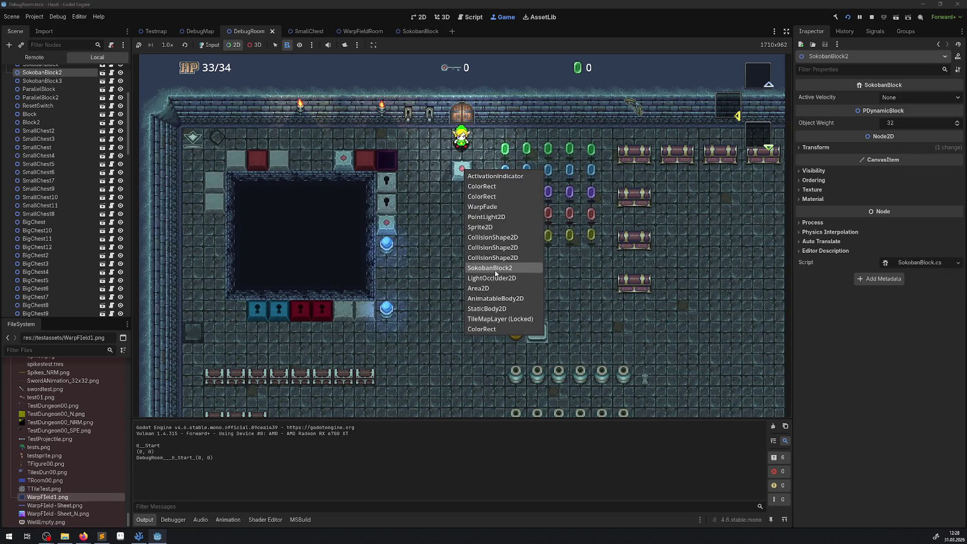
click(494, 268)
Hide the block's sprite in the remote tree, stop the game, view SokobanBlock, and minimize Godot.
click(32, 59)
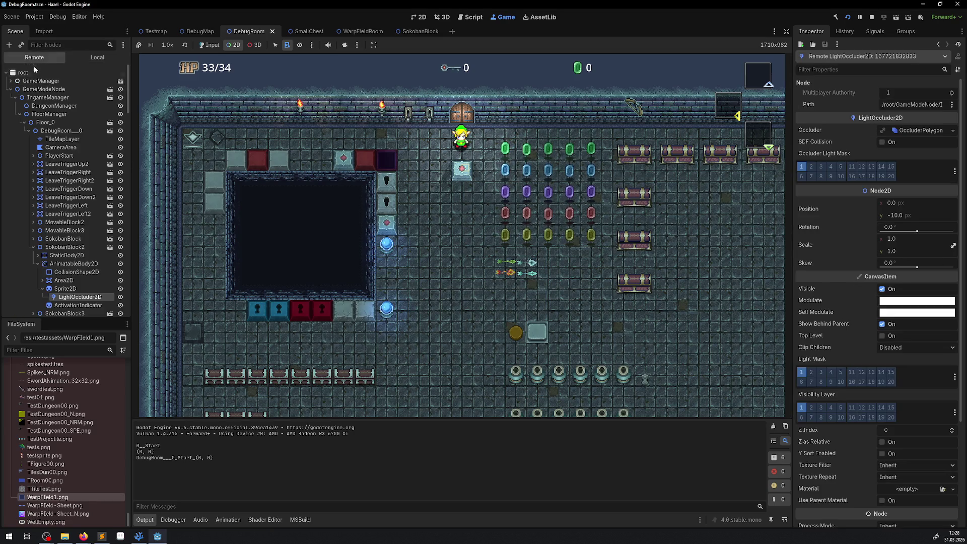
click(121, 289)
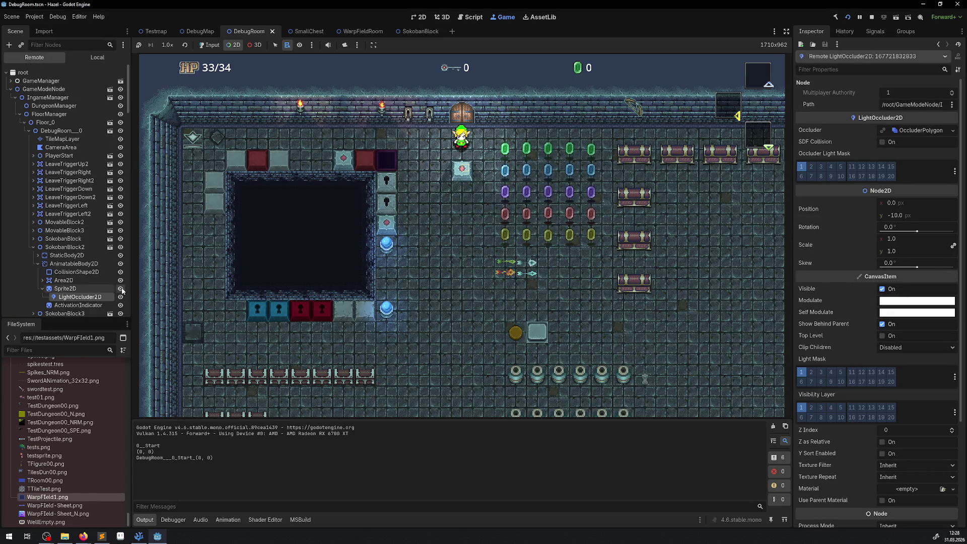
click(866, 19)
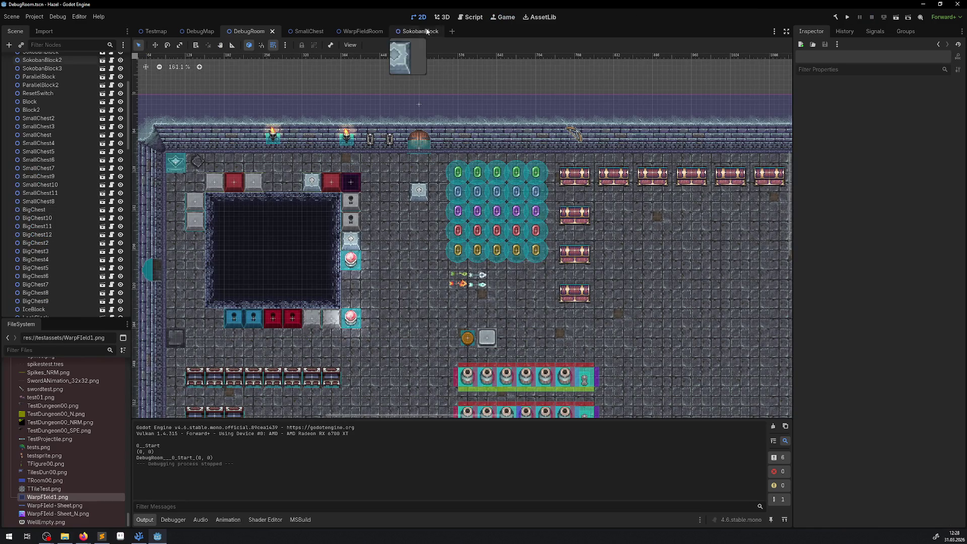
click(410, 31)
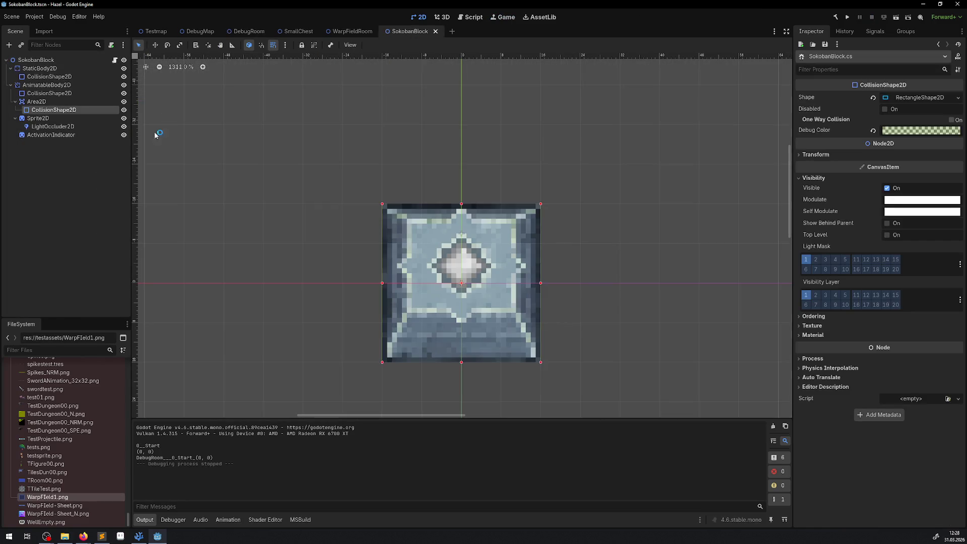
click(154, 538)
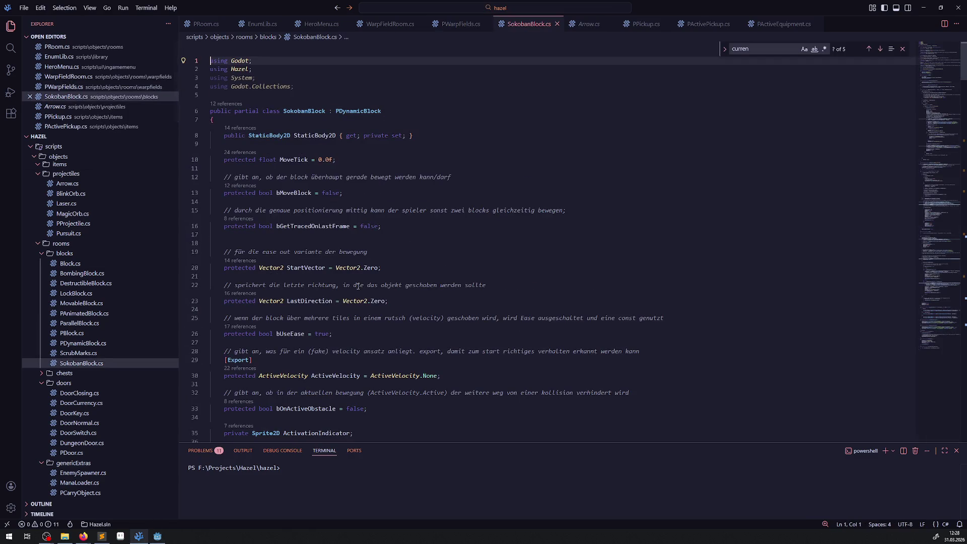
Peek PDynamicBlock's definition, open PBlock.cs, and select its LightOccluder2D property.
right_click(362, 111)
click(385, 119)
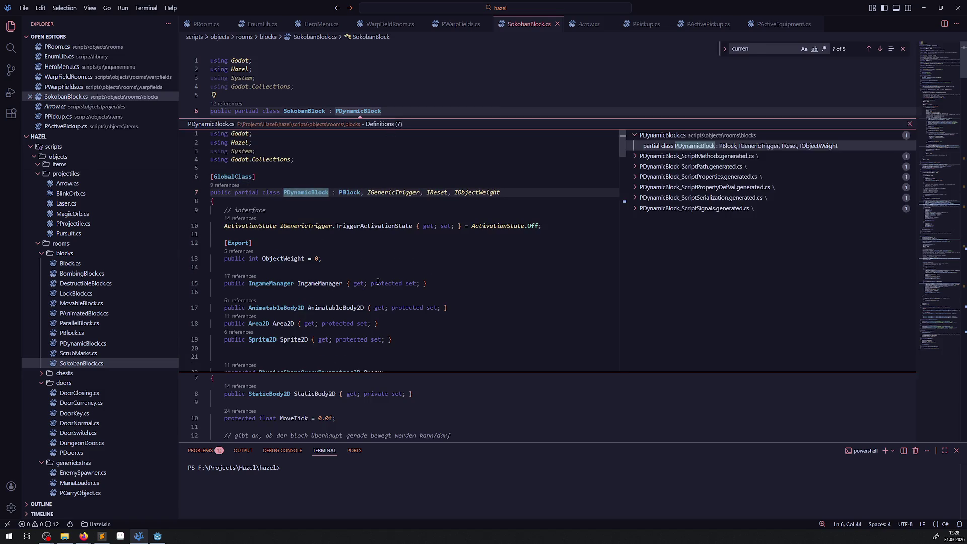
right_click(352, 192)
click(362, 199)
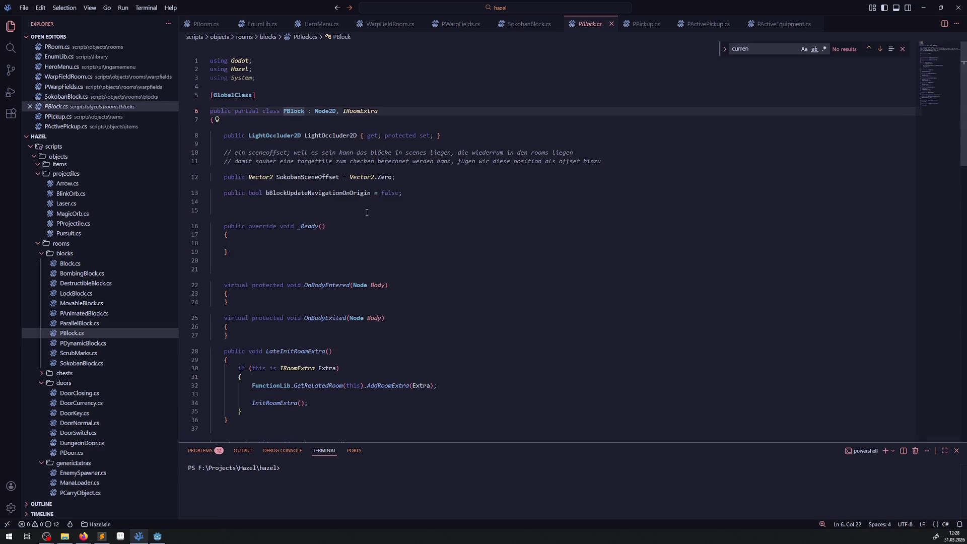
double_click(318, 135)
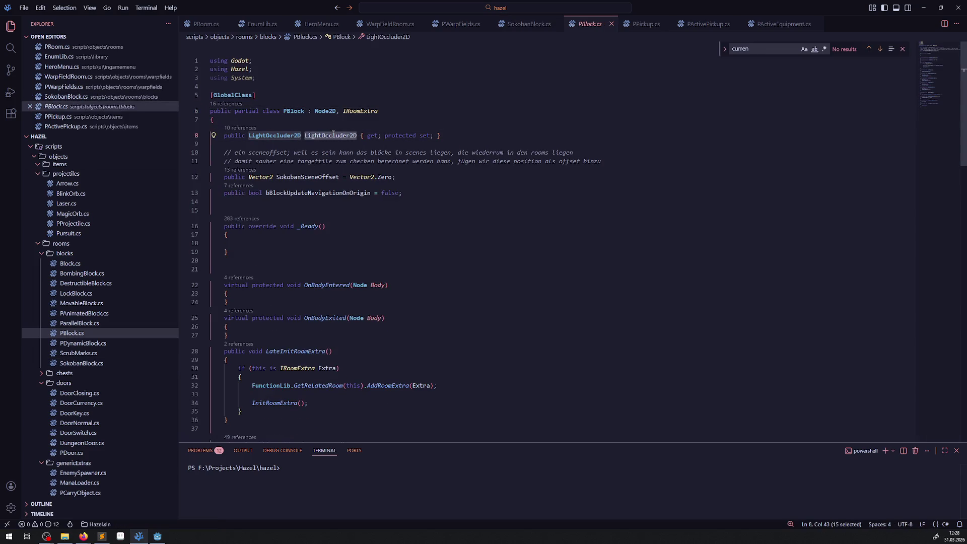
scroll(398, 239, down, 10)
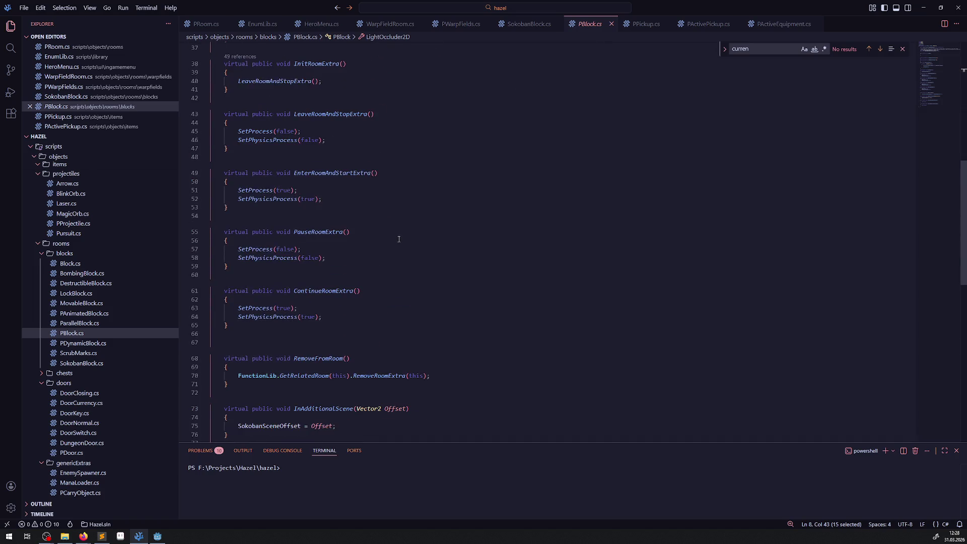
scroll(398, 239, up, 10)
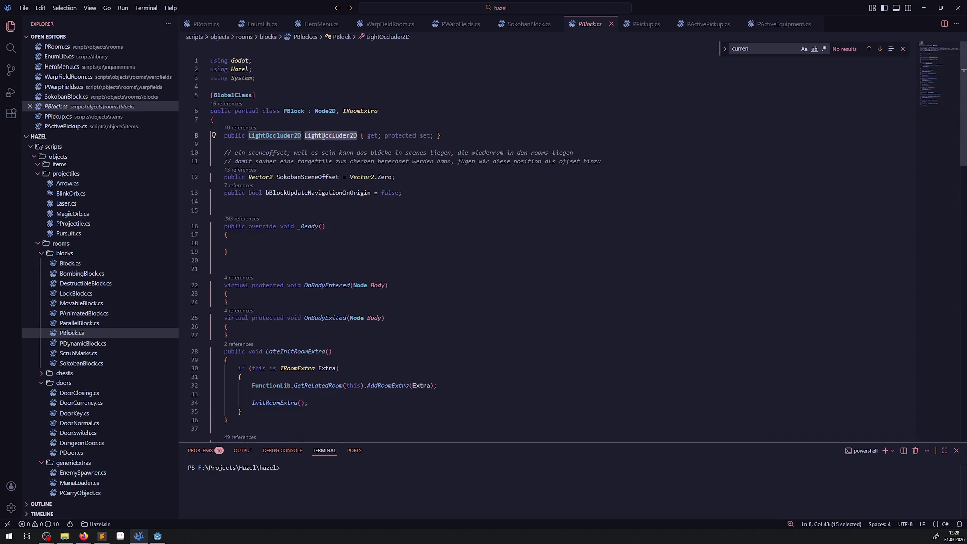
scroll(386, 274, down, 7)
scroll(386, 274, down, 8)
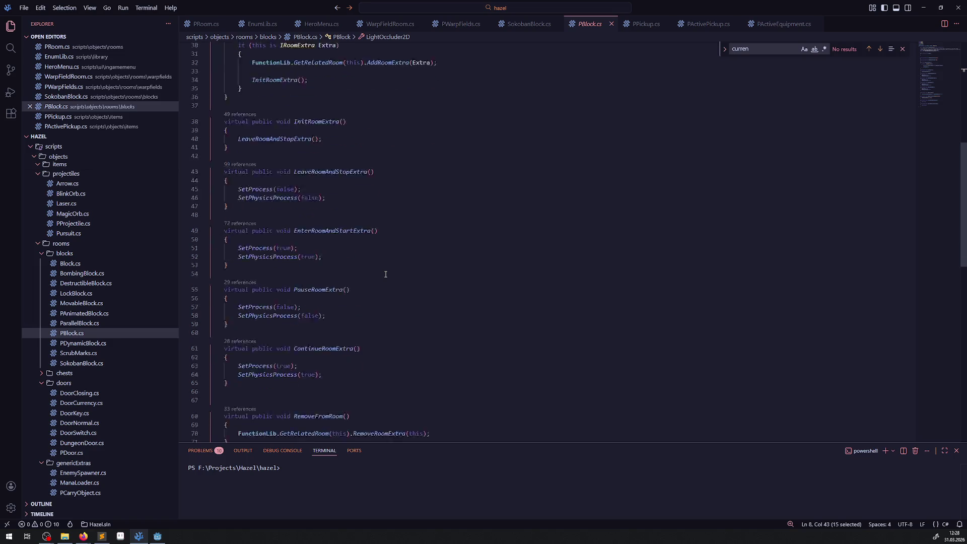
scroll(386, 274, up, 10)
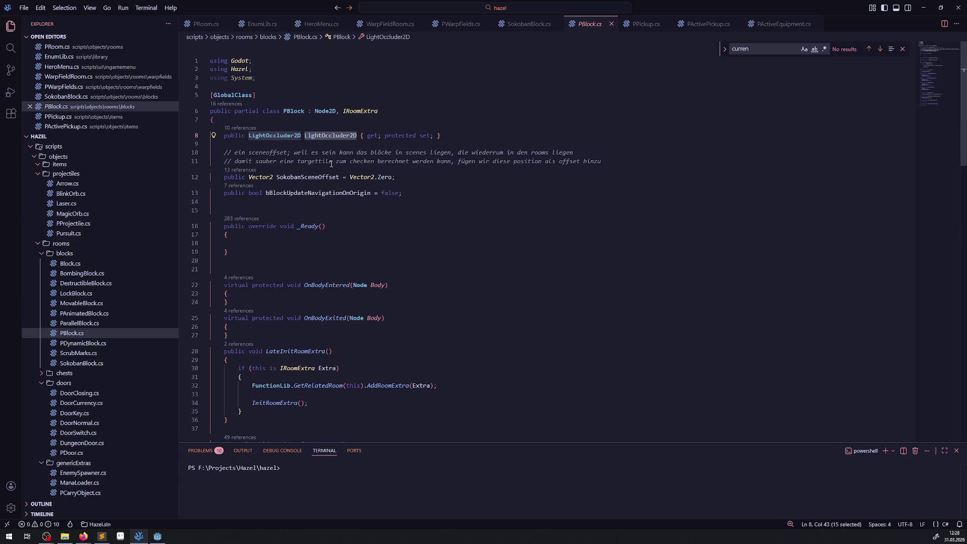
List all 10 LightOccluder2D references and jump to line 211 in PDynamicBlock.cs.
click(240, 128)
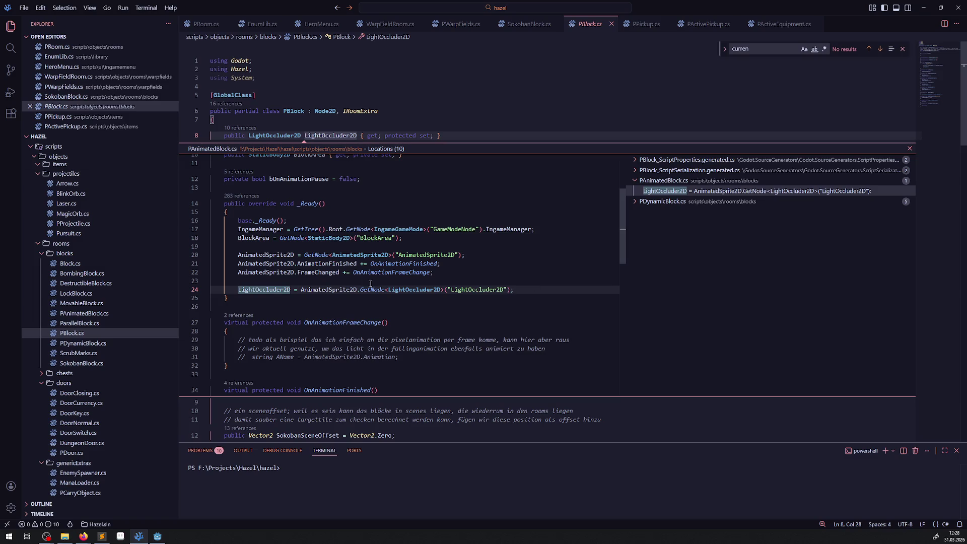
click(670, 202)
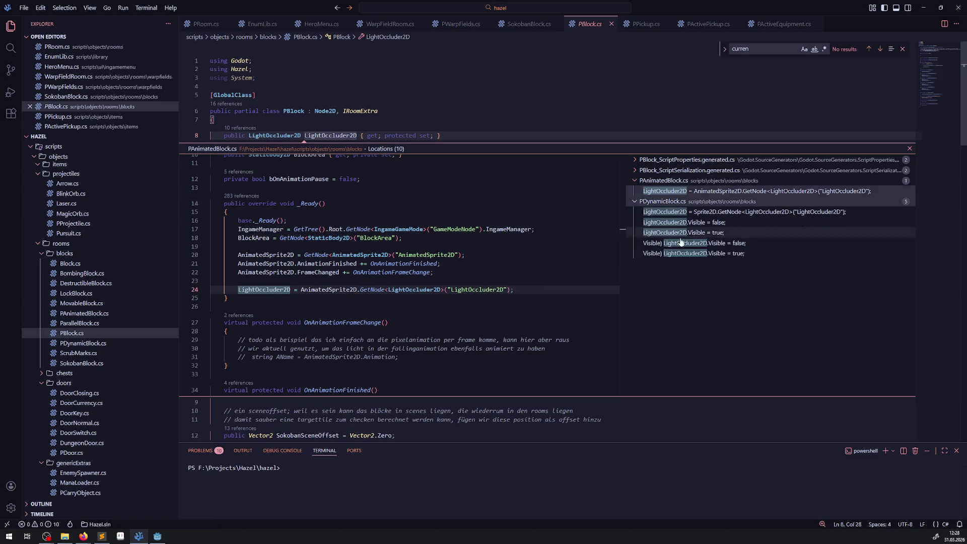
click(702, 258)
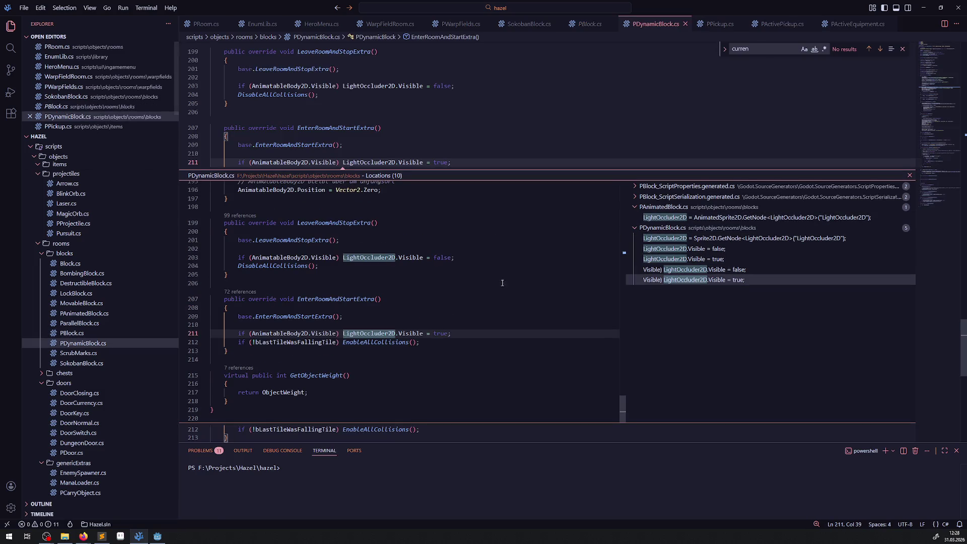
Comment out PDynamicBlock.cs line 211's LightOccluder2D visibility line and search for other matches.
key(Escape)
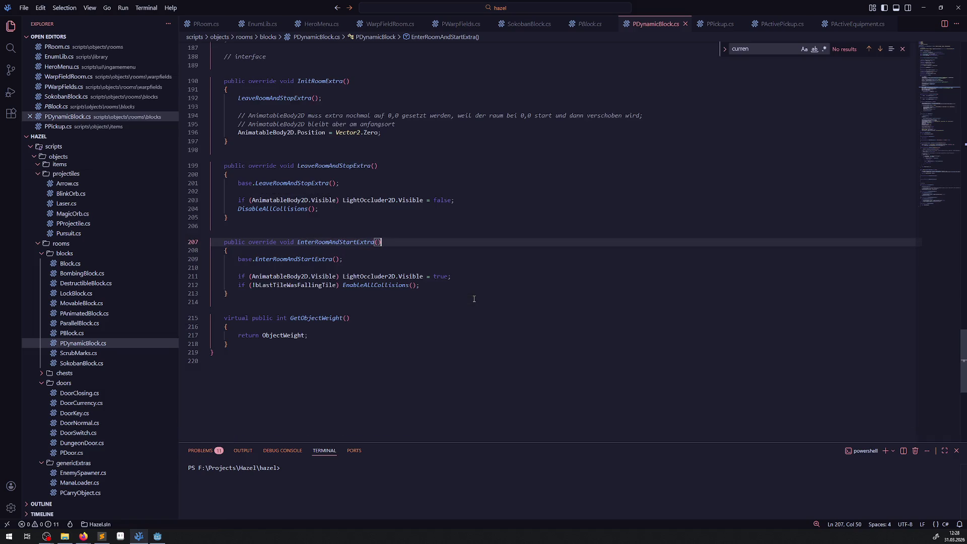
mouse_move(395, 276)
mouse_move(328, 276)
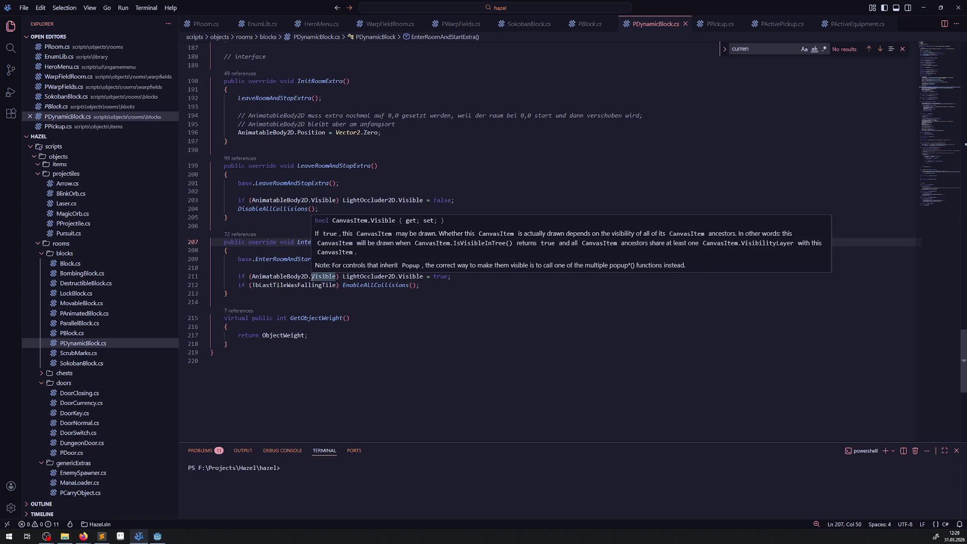
mouse_move(291, 278)
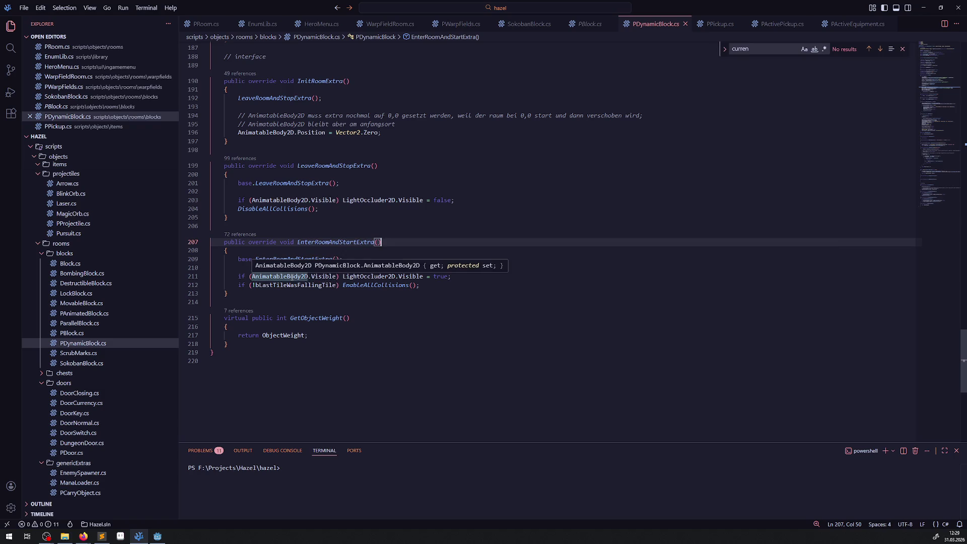
click(234, 277)
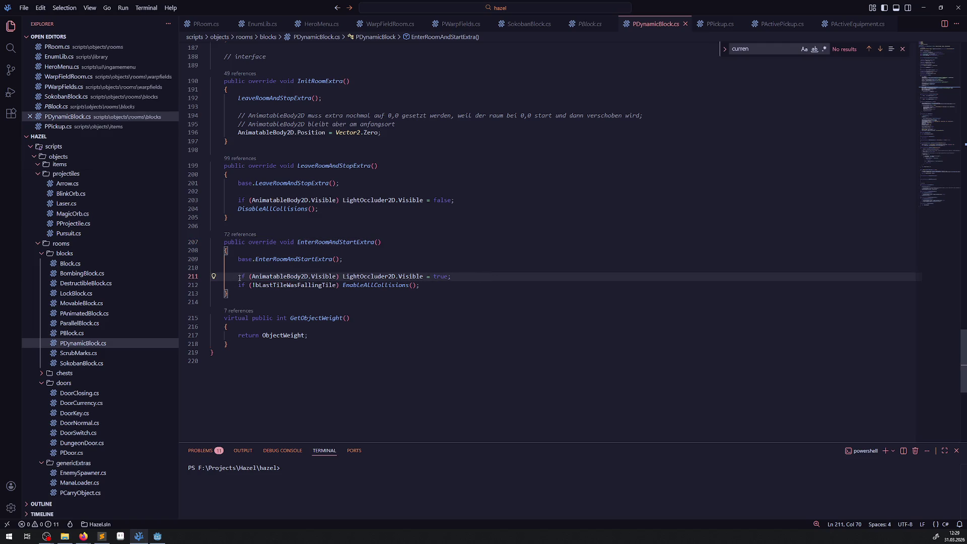
key(ctrl+slash)
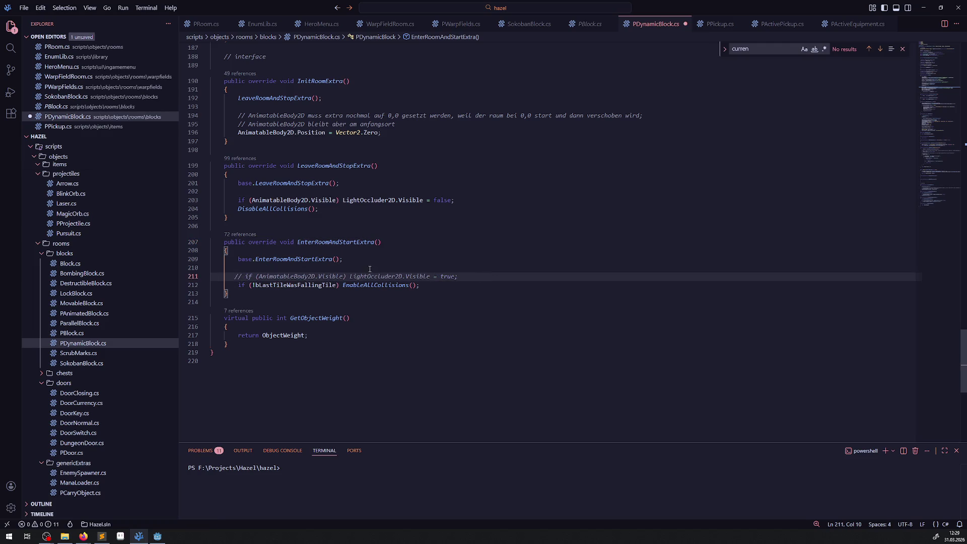
double_click(370, 277)
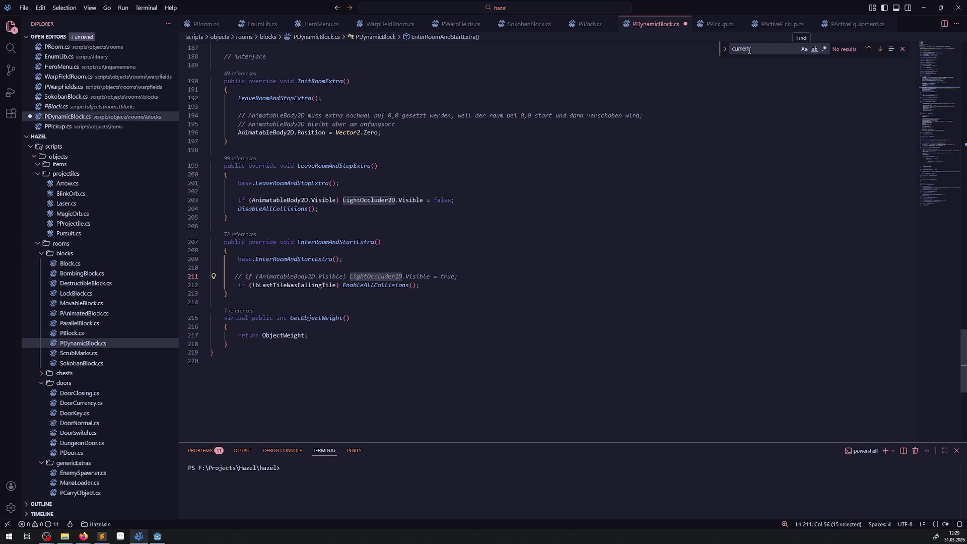
key(ctrl+f)
key(Return)
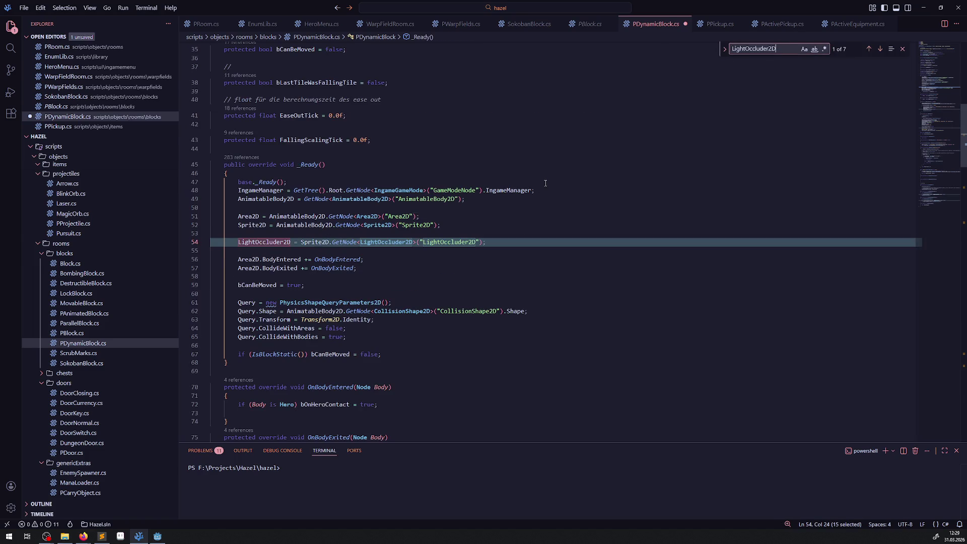
key(Return)
key(Return)
key(Return)
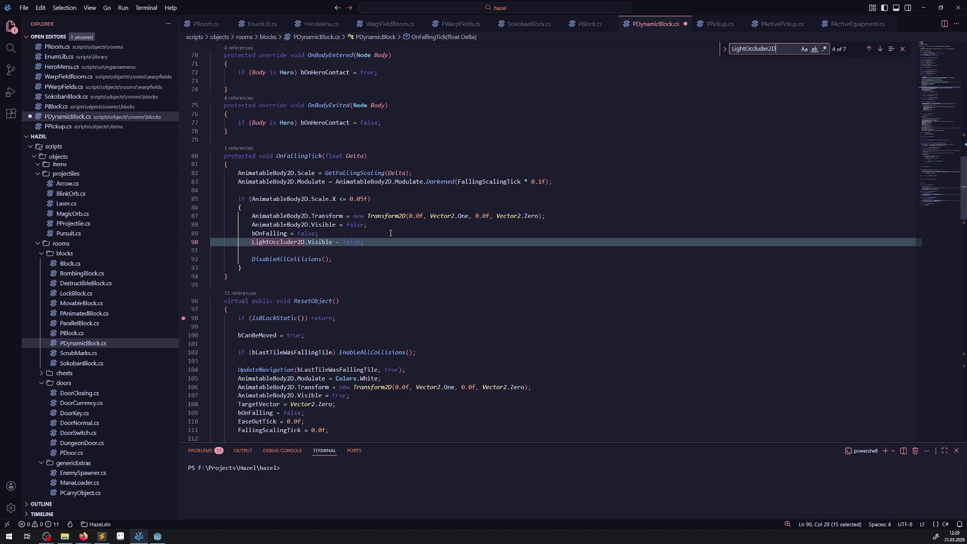
scroll(555, 201, up, 20)
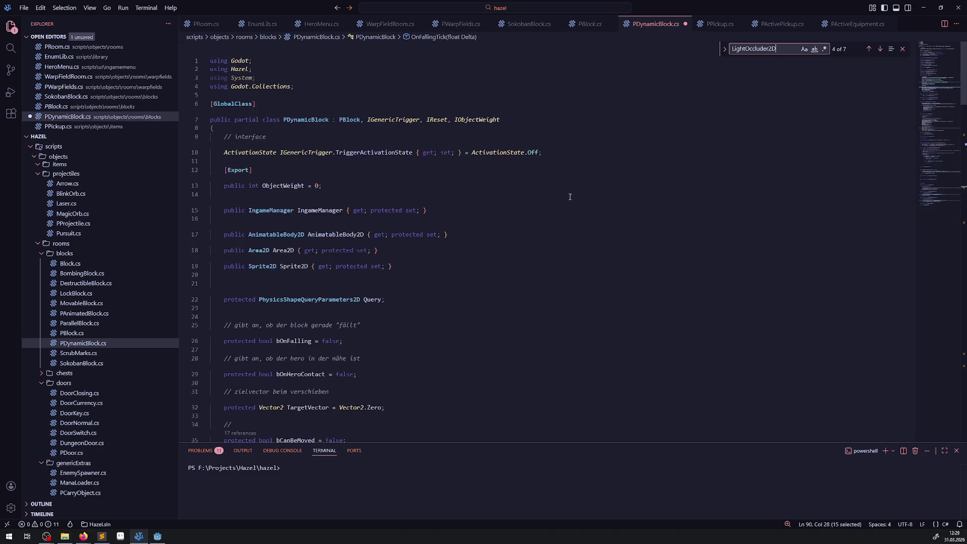
Comment out the LightOccluder2D property declaration in PBlock.cs.
click(589, 24)
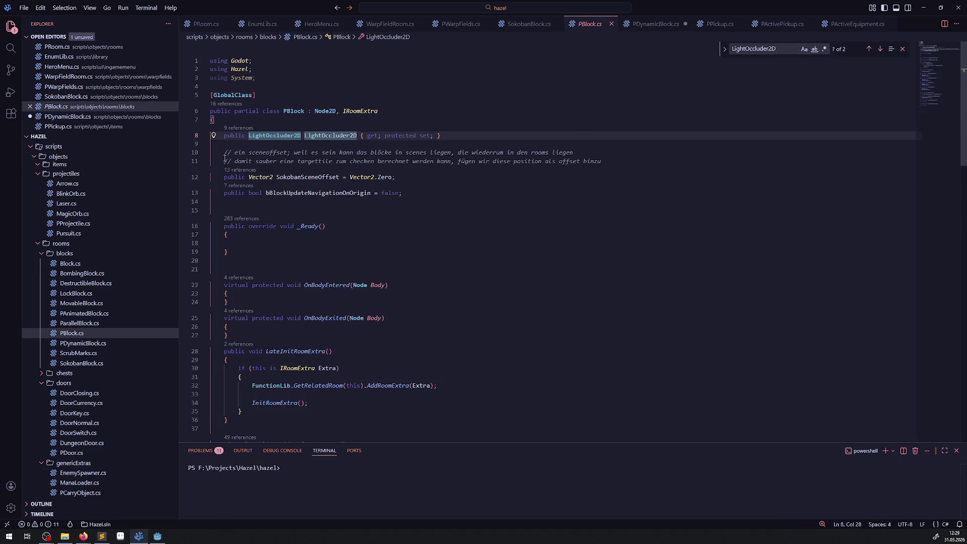
click(222, 136)
text(//)
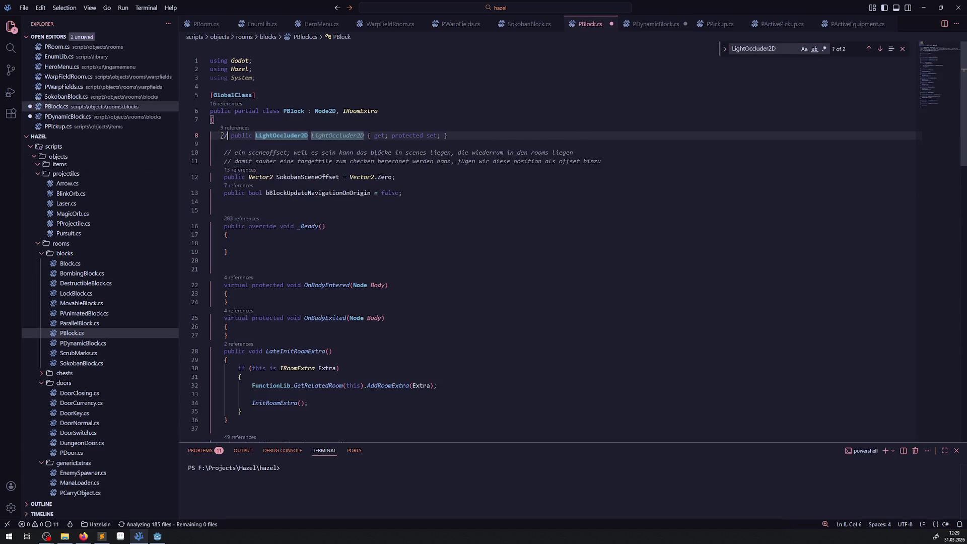
key(ctrl+slash)
Comment out the LightOccluder2D visibility lines 90 and 115 in PDynamicBlock.cs and save.
click(656, 25)
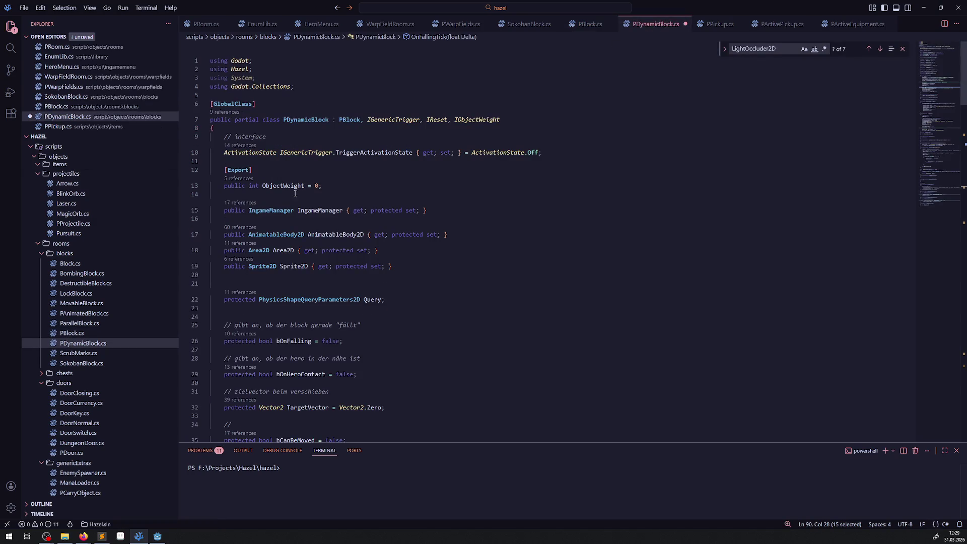
scroll(266, 328, down, 20)
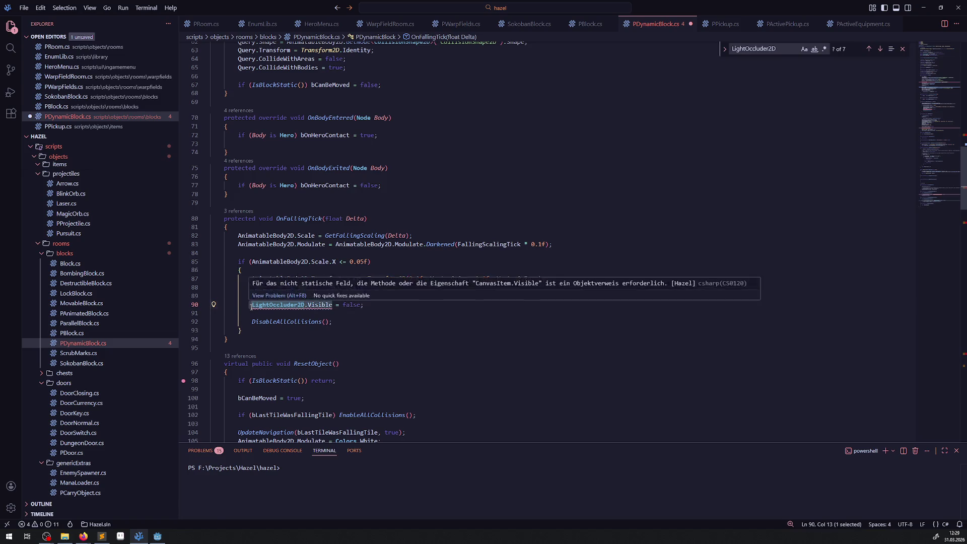
key(ctrl+slash)
scroll(254, 286, down, 10)
click(255, 280)
key(ctrl+slash)
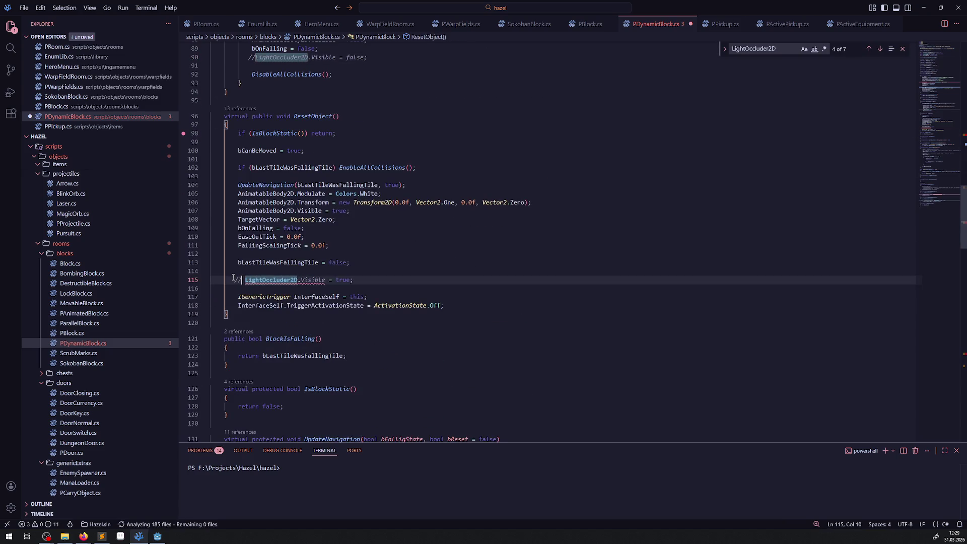
scroll(271, 297, down, 6)
scroll(278, 307, down, 10)
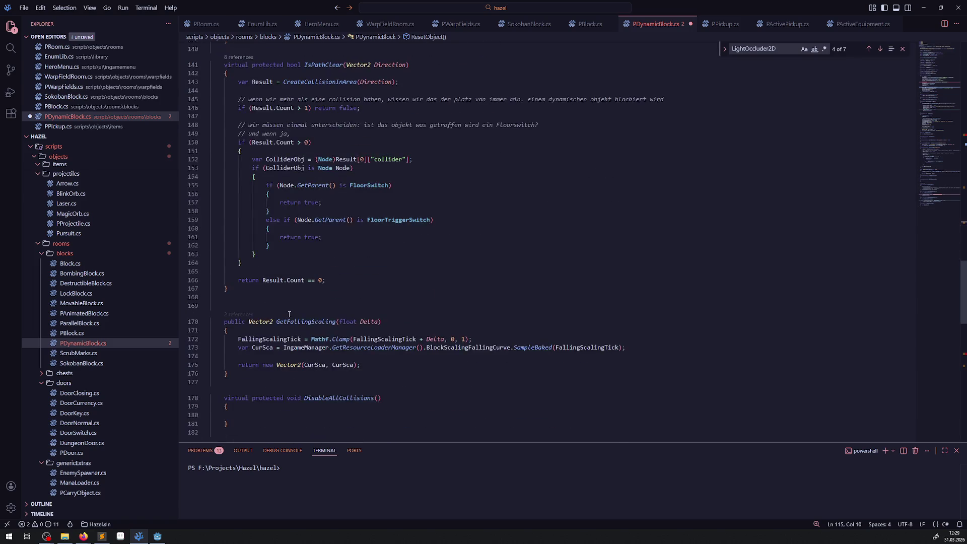
scroll(292, 306, down, 15)
key(ctrl+s)
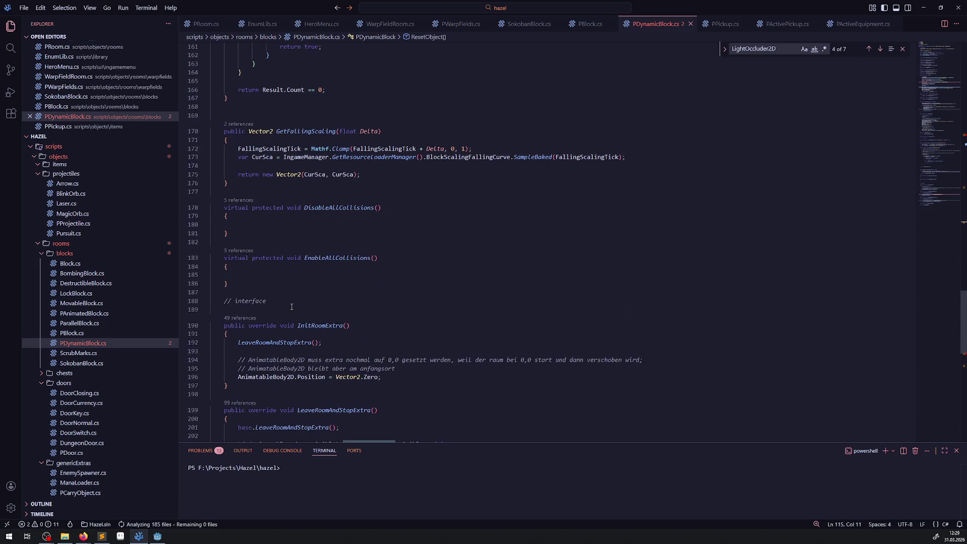
Comment out another LightOccluder2D visibility line and the LightOccluder2D lookup in _Ready, saving PDynamicBlock.cs.
scroll(235, 165, up, 2)
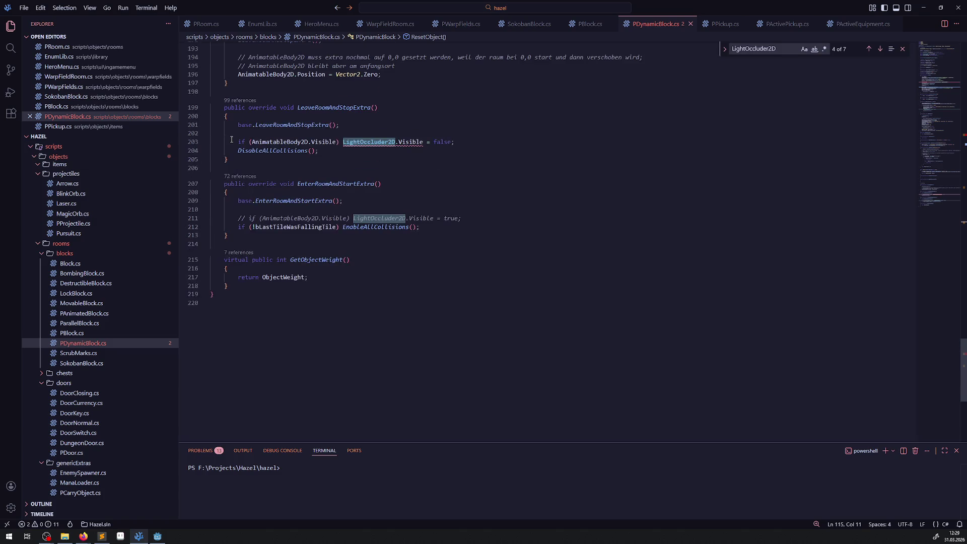
click(231, 145)
text(//)
key(ctrl+s)
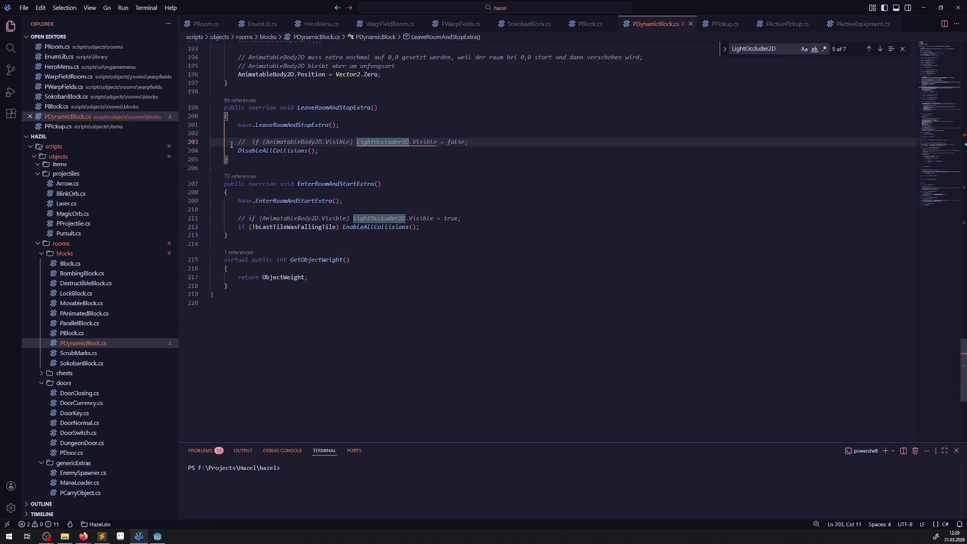
scroll(376, 260, up, 10)
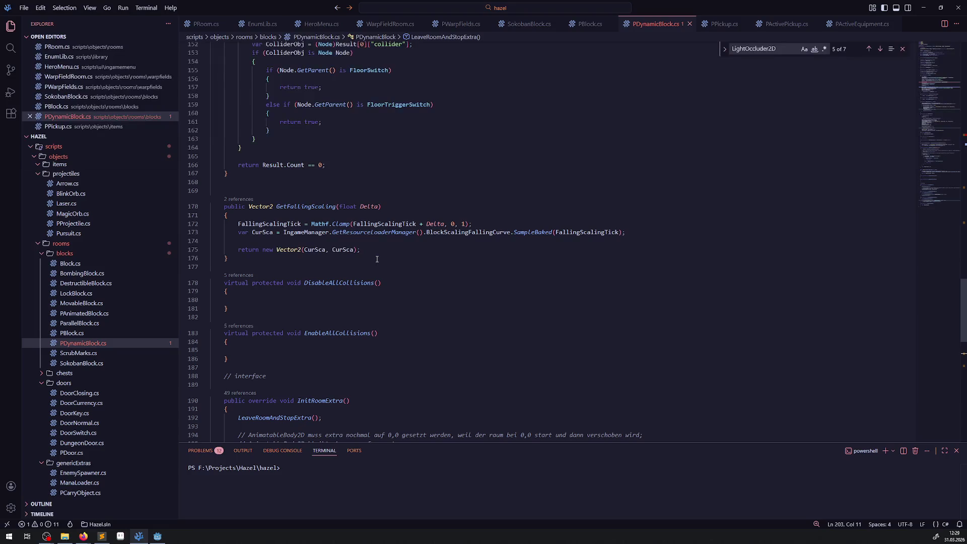
scroll(376, 259, up, 15)
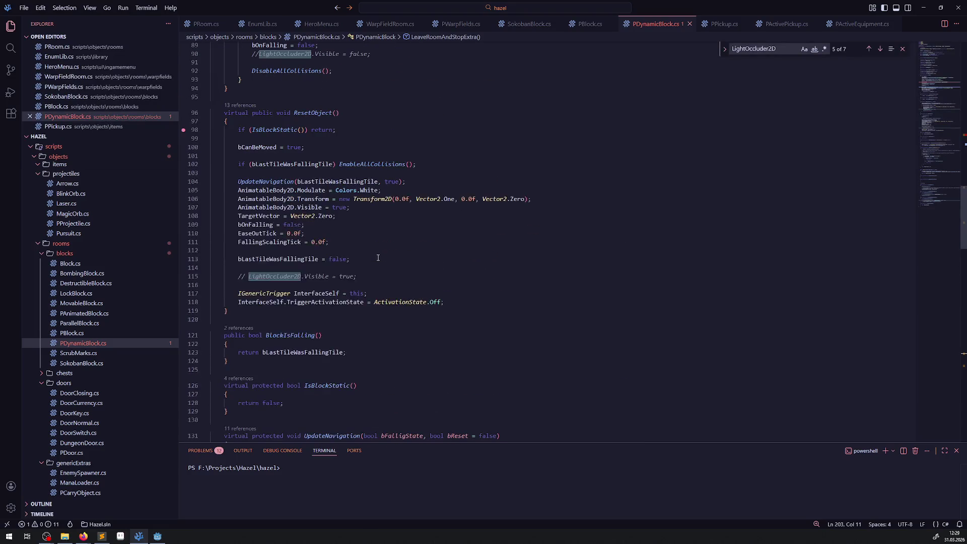
scroll(378, 258, up, 12)
click(236, 177)
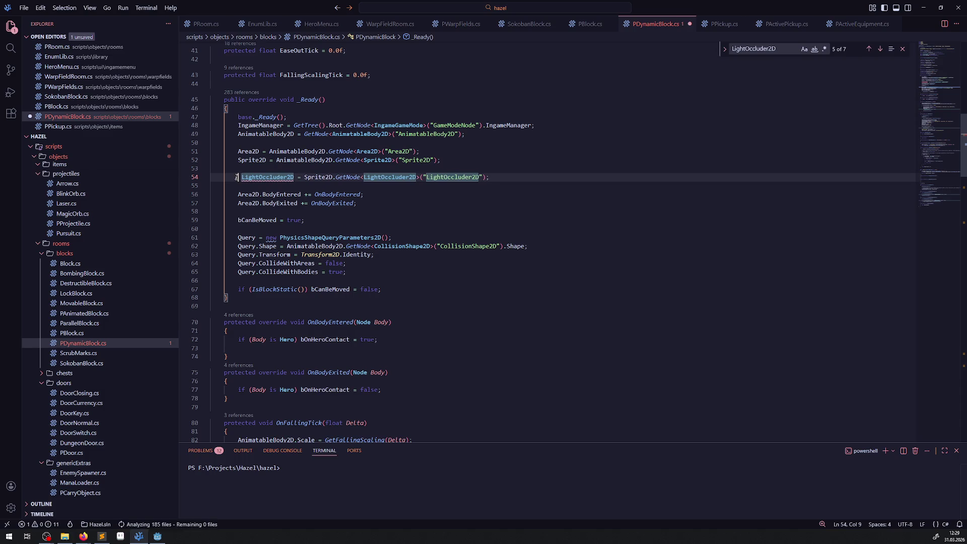
key(ctrl+slash)
click(613, 215)
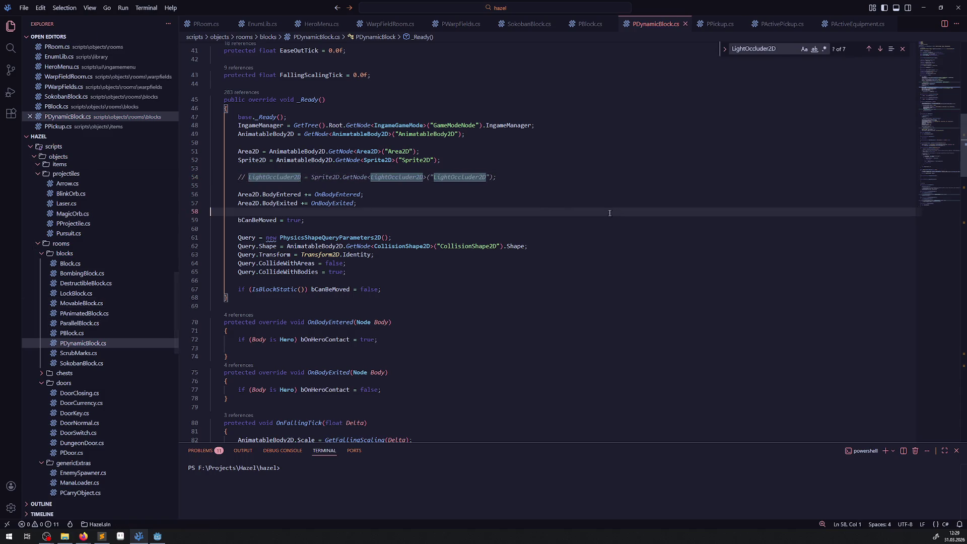
Comment out PAnimatedBlock.cs's LightOccluder2D assignment on line 24, save, and open Block.cs.
click(98, 316)
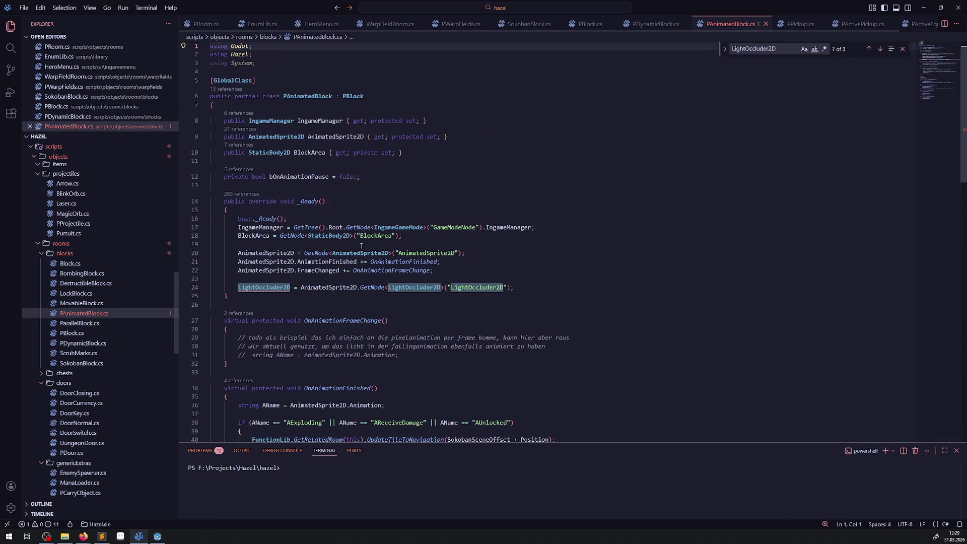
click(232, 287)
key(ctrl+slash)
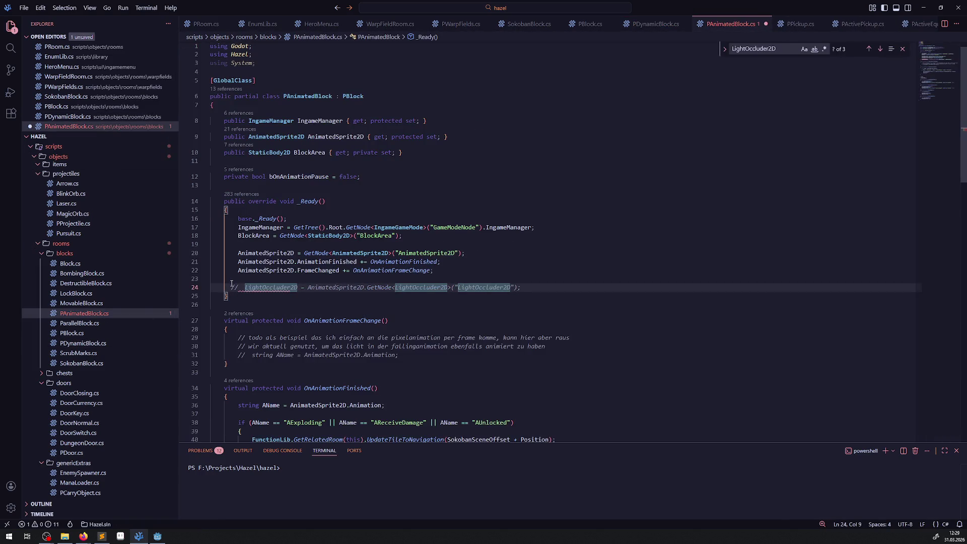
key(ctrl+s)
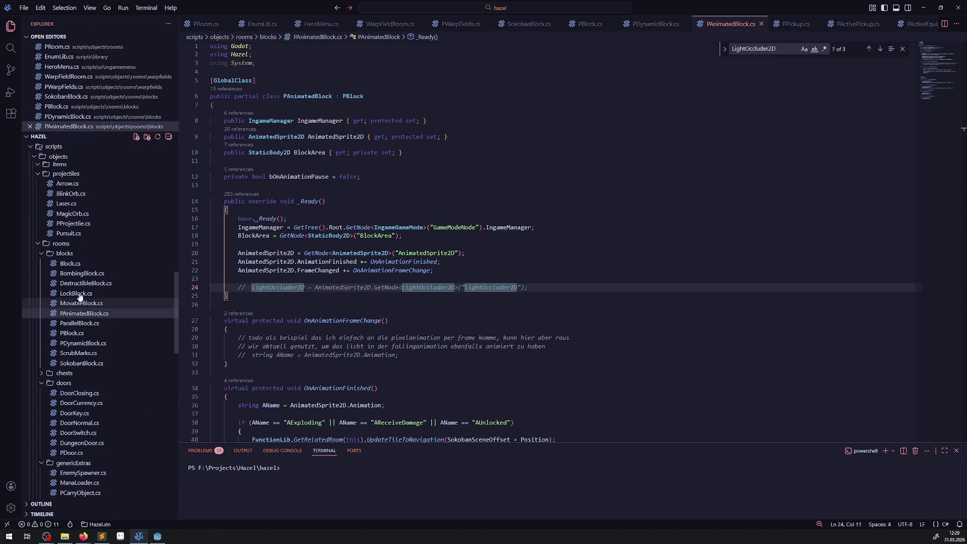
click(71, 264)
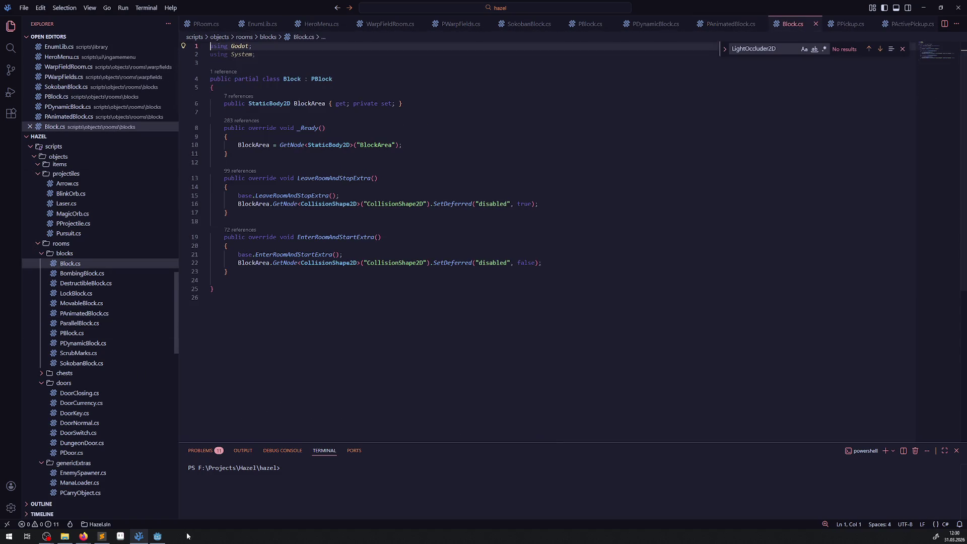
click(165, 532)
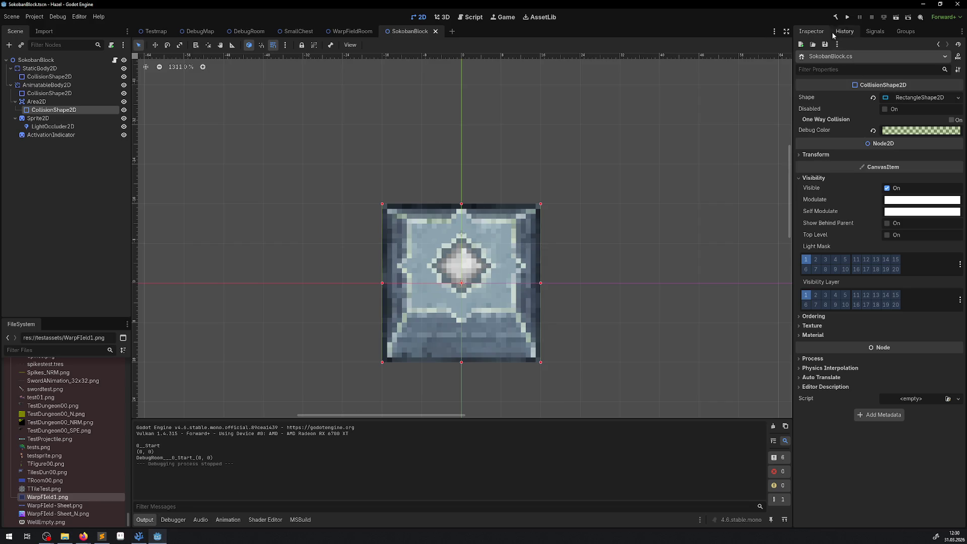
Return to the DebugRoom scene, build the .NET project and run the game.
click(199, 31)
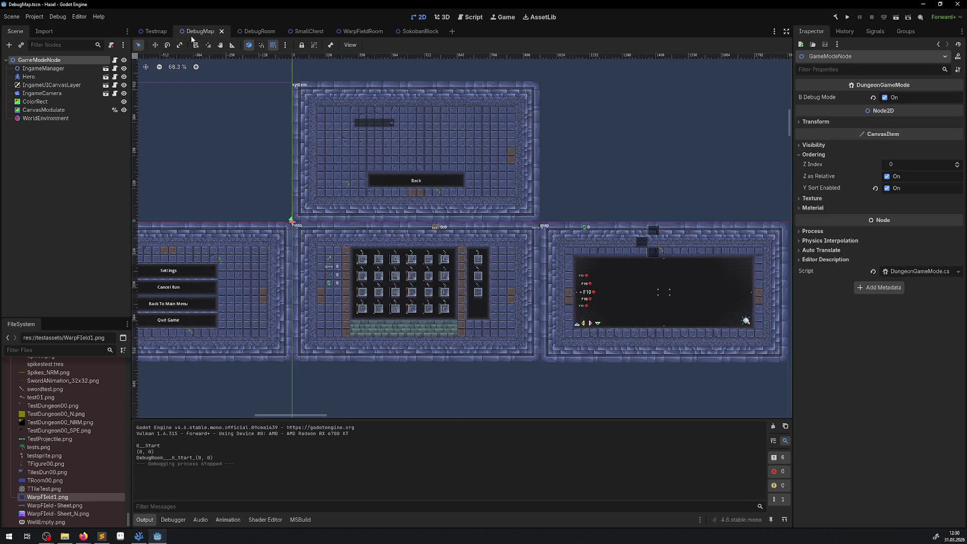
click(243, 32)
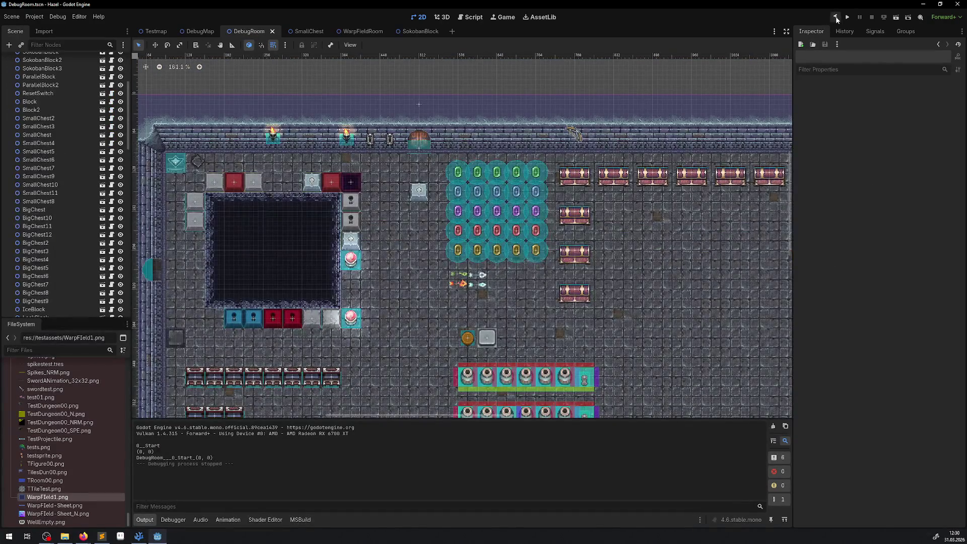
click(837, 19)
click(848, 20)
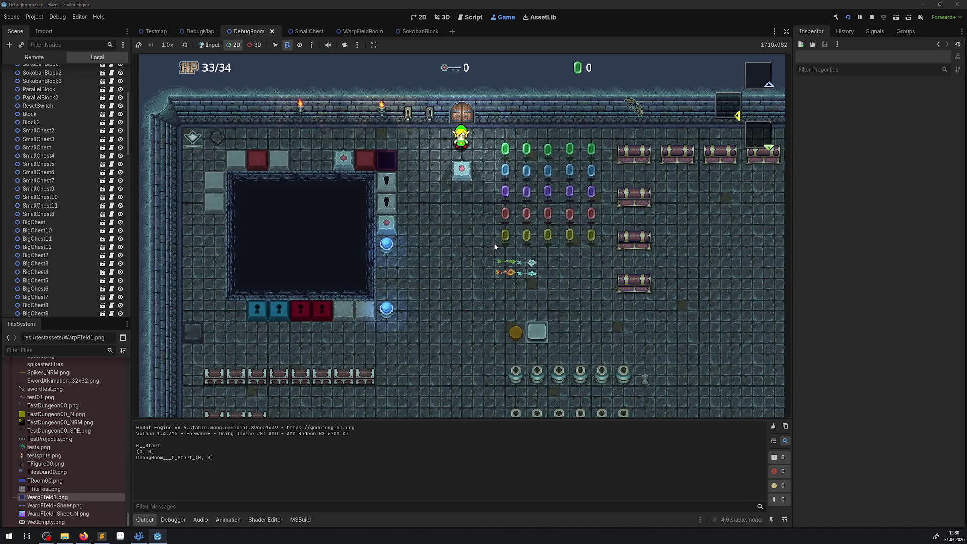
With game input enabled, walk the hero onto a block and push it three tiles down.
click(209, 46)
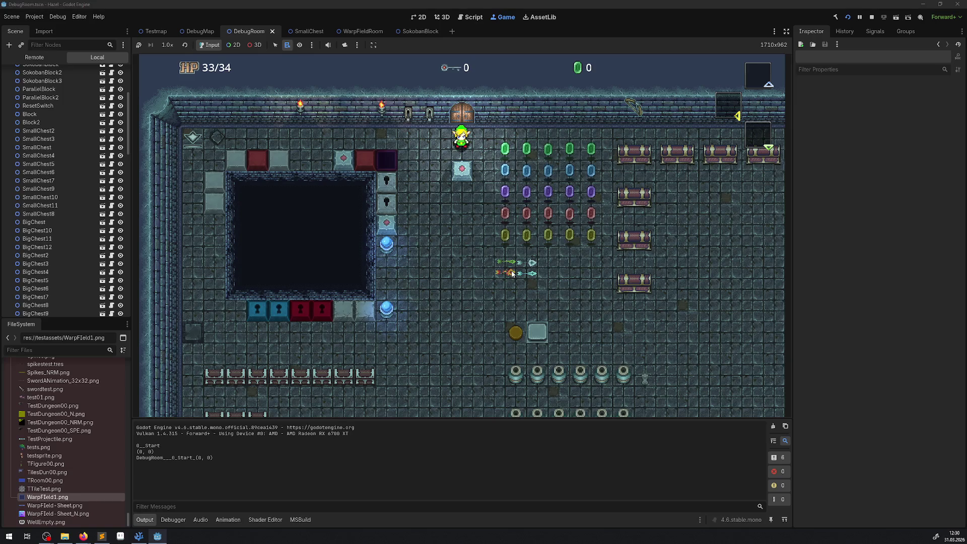
key(Right)
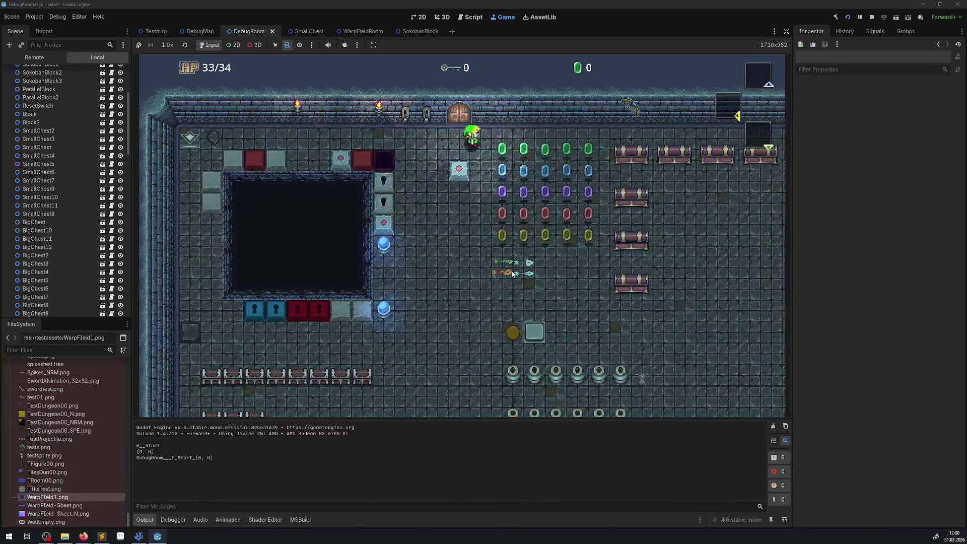
key(Left)
key(Down)
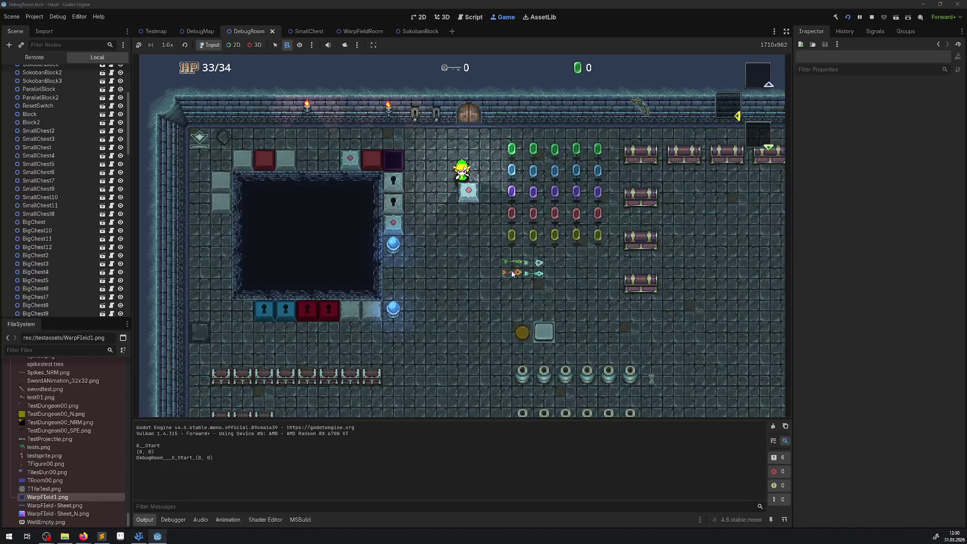
key(Down)
key(Down)
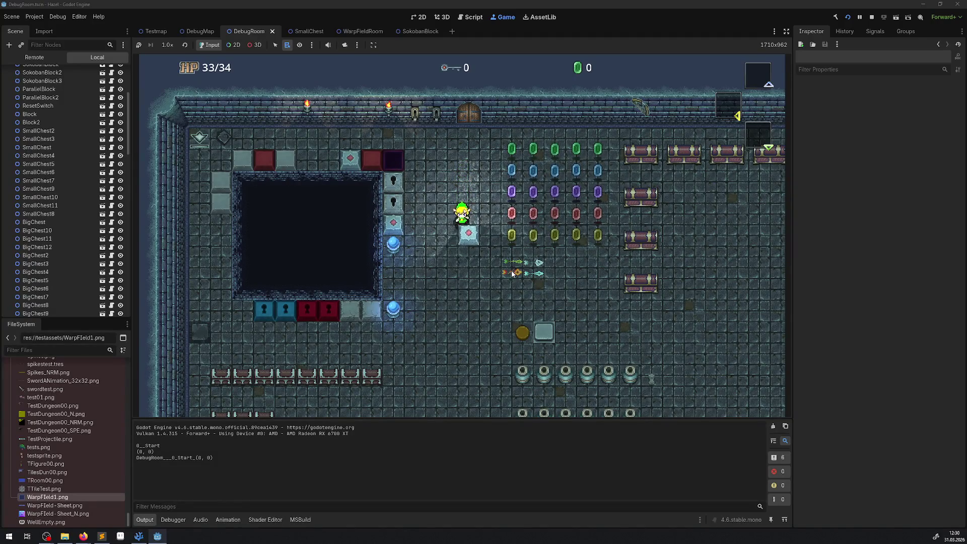
key(Down)
Push the block three tiles left to the pit's edge, walk back up, and stop the game.
key(Right)
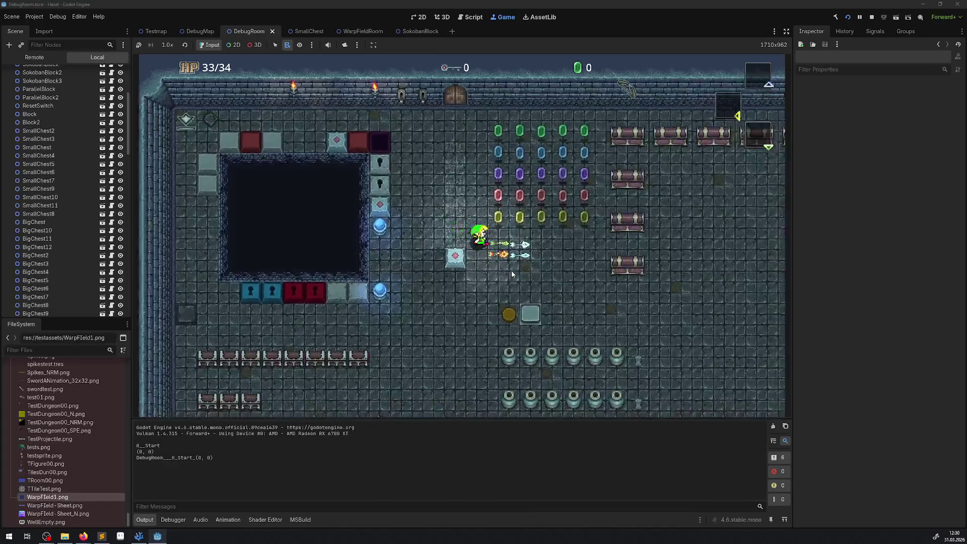
key(Down)
key(Left)
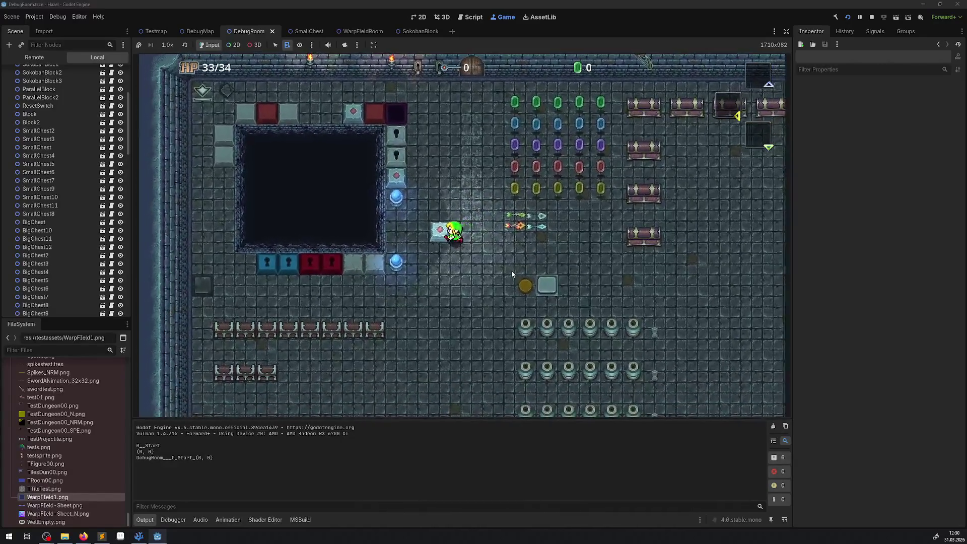
key(Left)
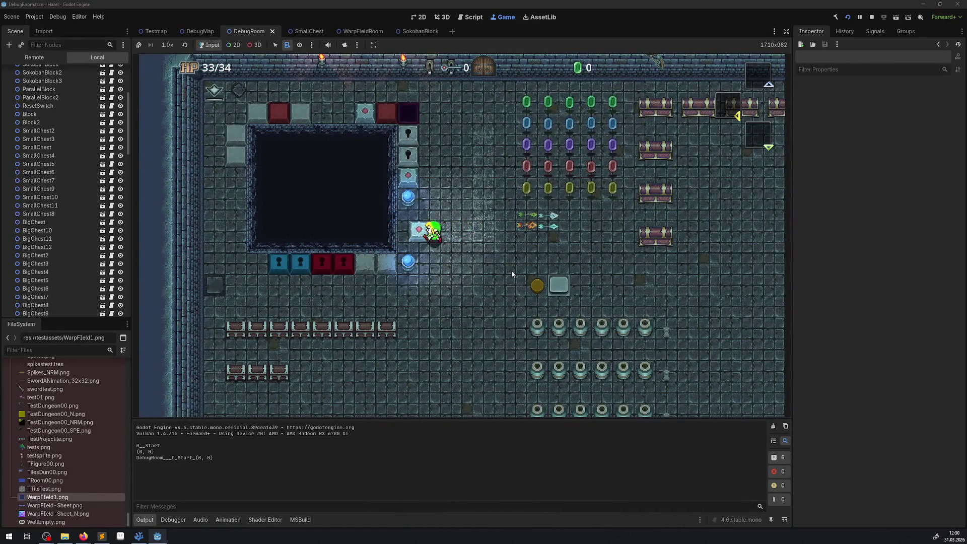
key(Left)
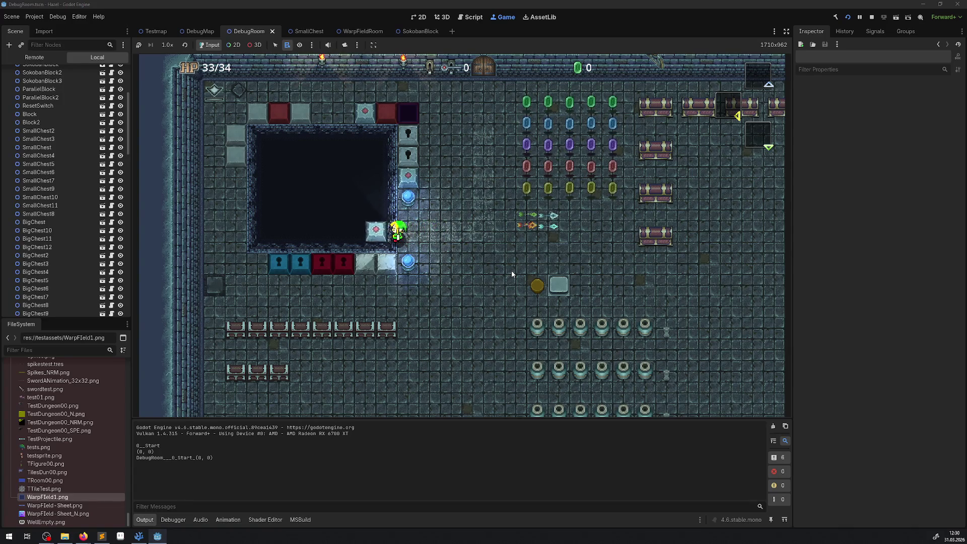
key(Right)
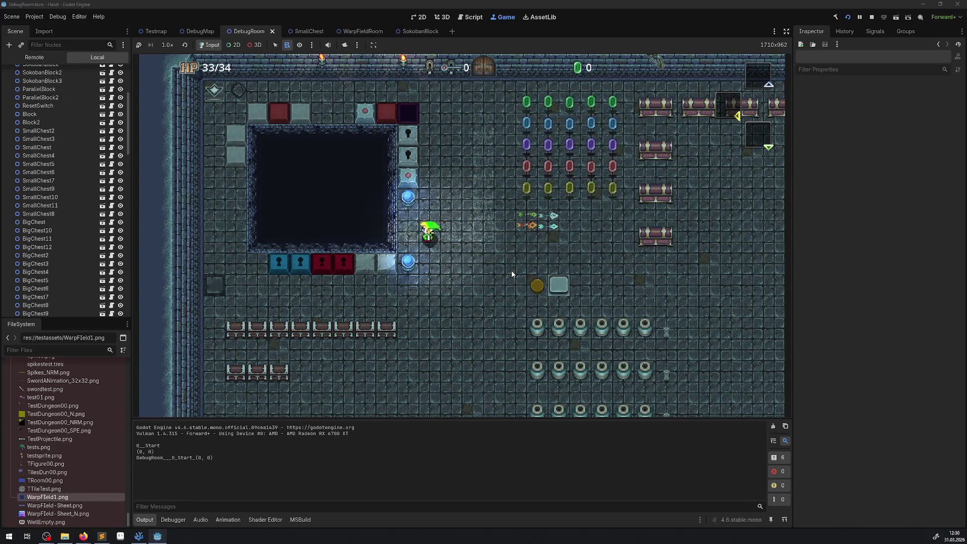
key(Up)
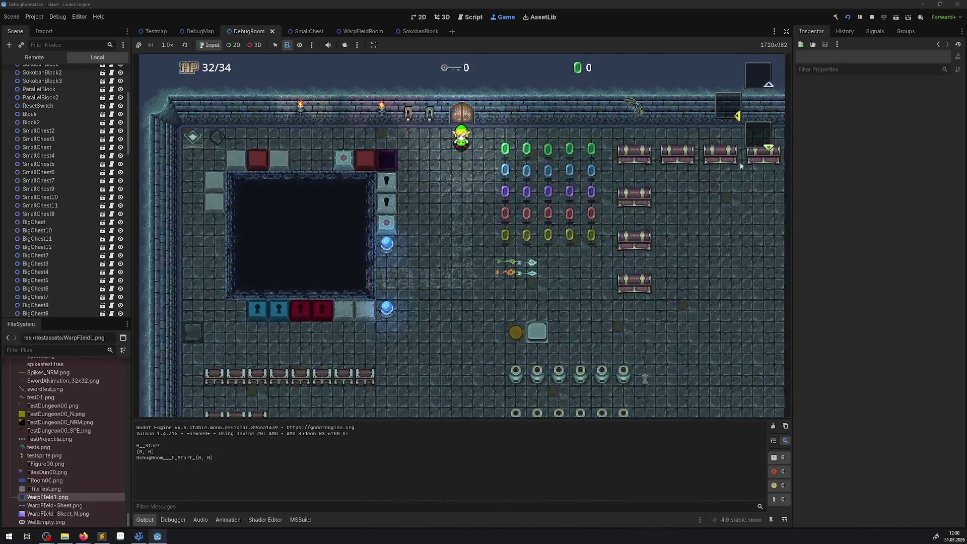
key(F8)
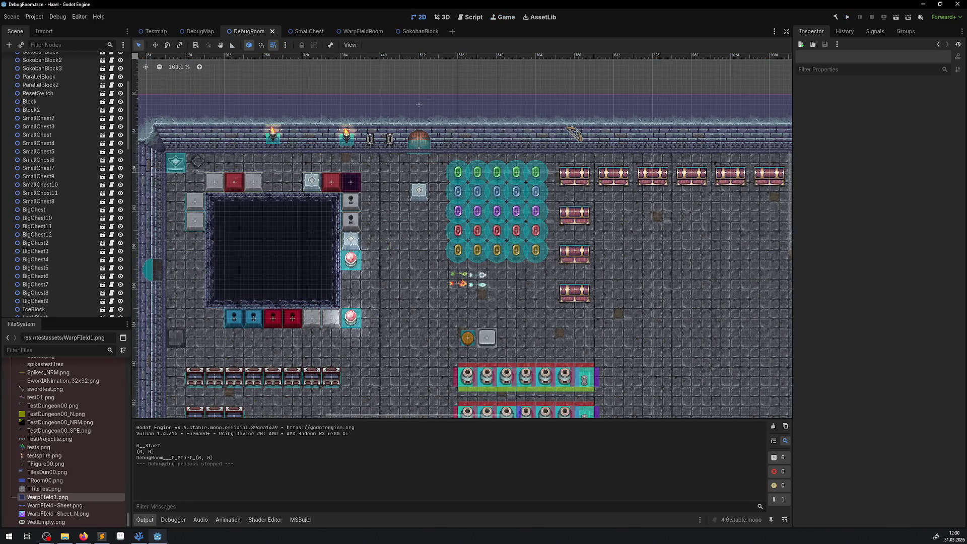
Back in VS Code, delete the commented LightOccluder2D line from PAnimatedBlock.cs's _Ready.
click(138, 535)
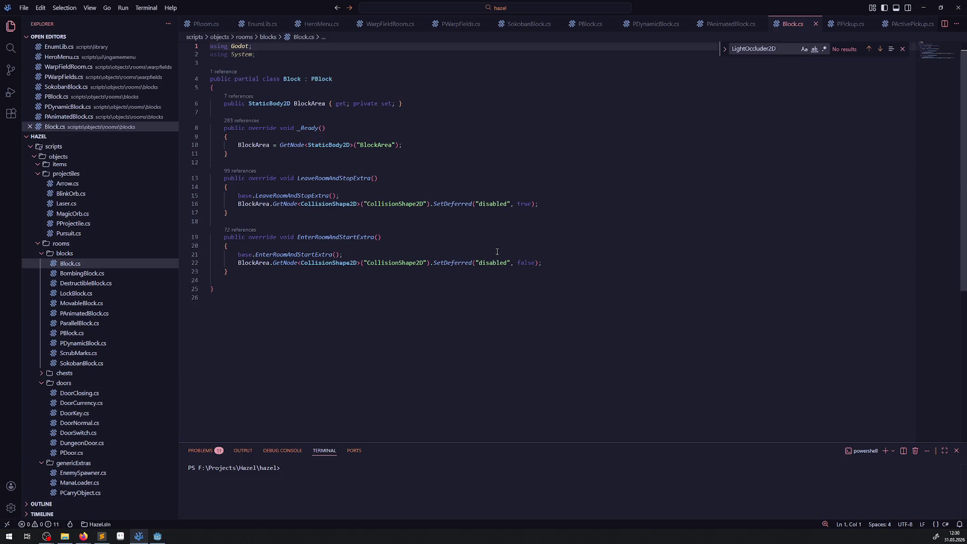
click(686, 152)
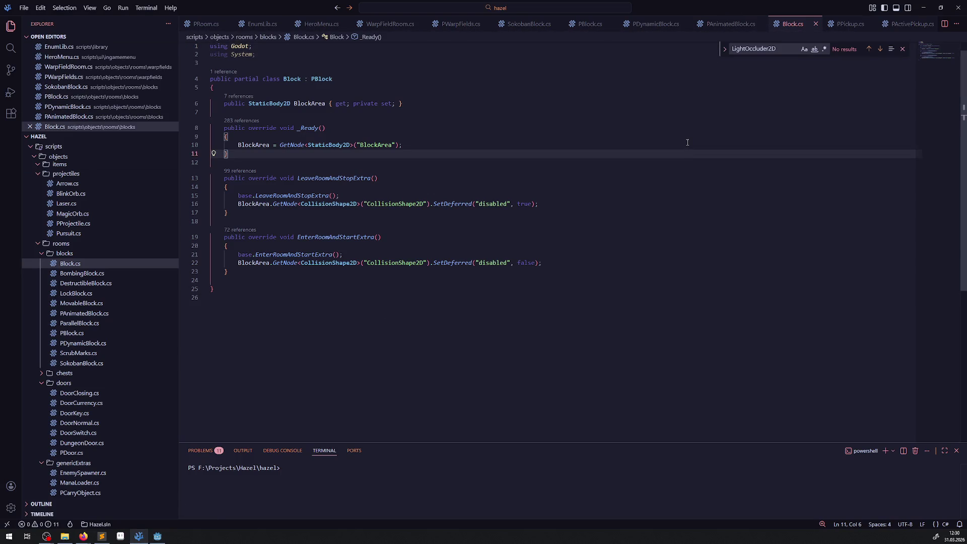
click(902, 49)
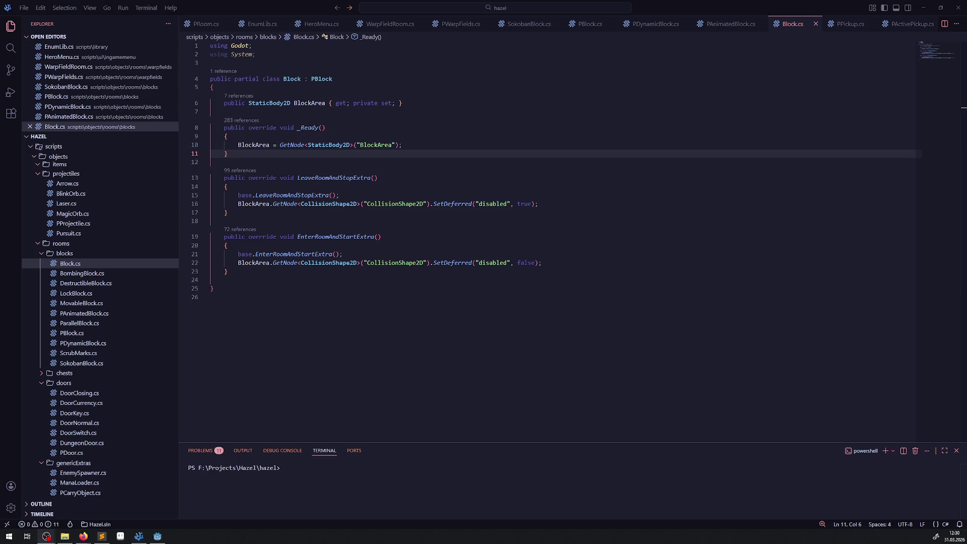
click(725, 23)
key(Home)
key(shift+End)
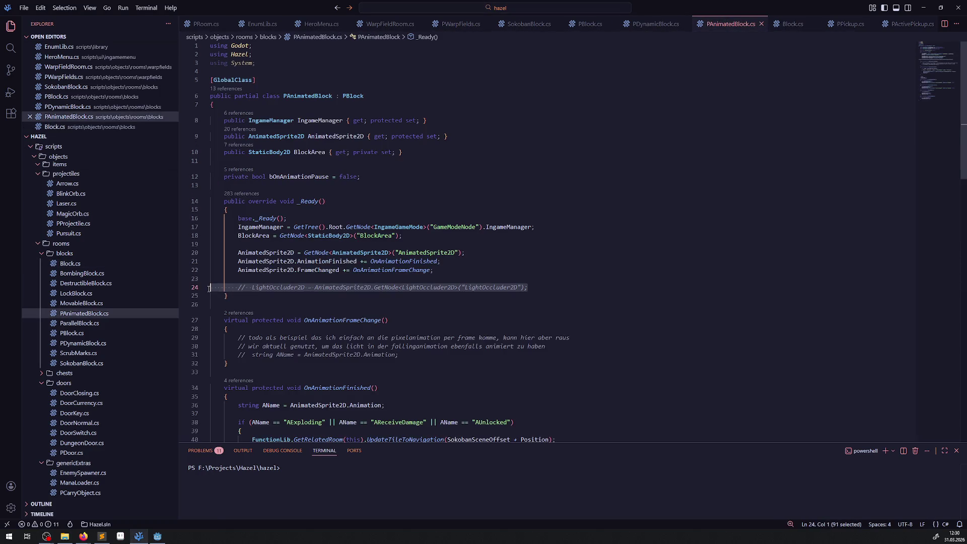
key(BackSpace)
key(BackSpace)
key(BackSpace)
Save PAnimatedBlock.cs, then close both PAnimatedBlock.cs and Block.cs.
click(409, 195)
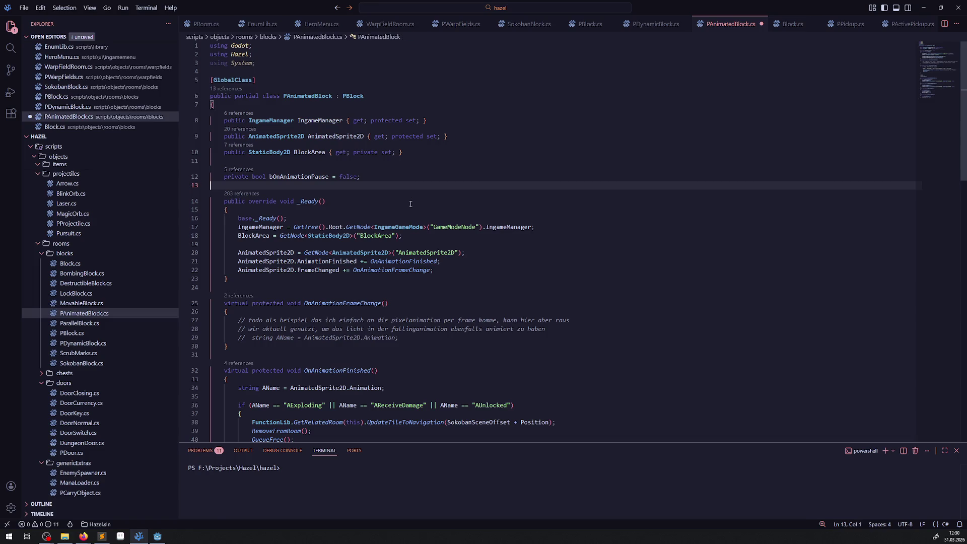
key(ctrl+s)
scroll(393, 232, down, 12)
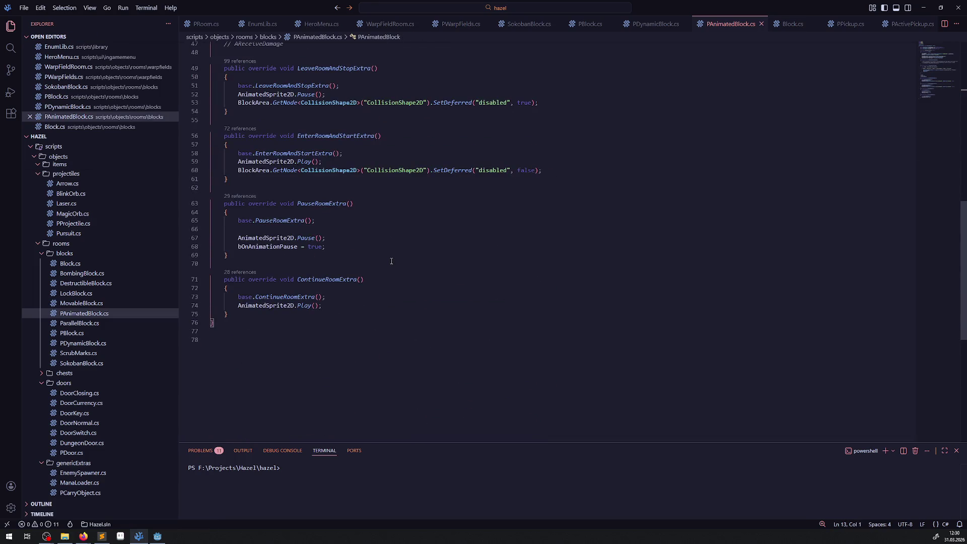
scroll(391, 261, up, 10)
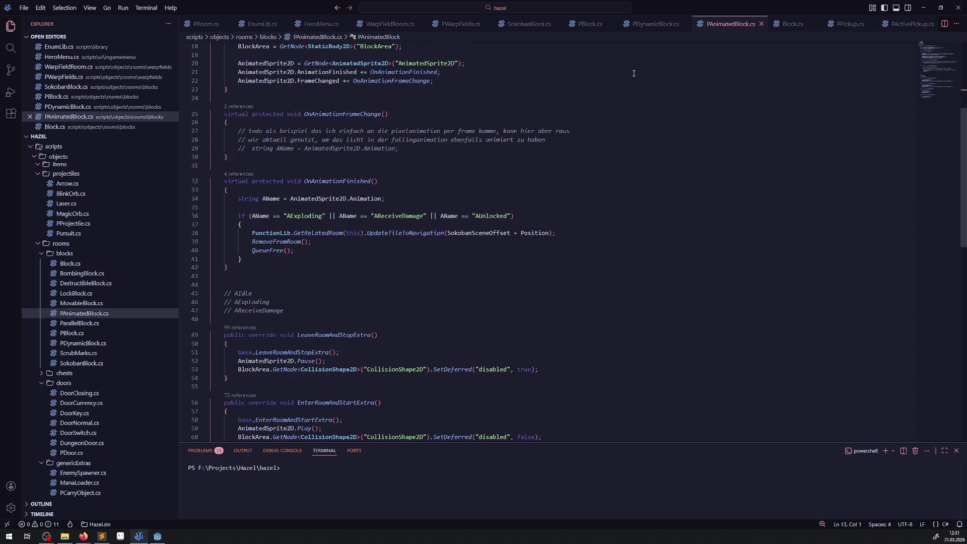
click(761, 23)
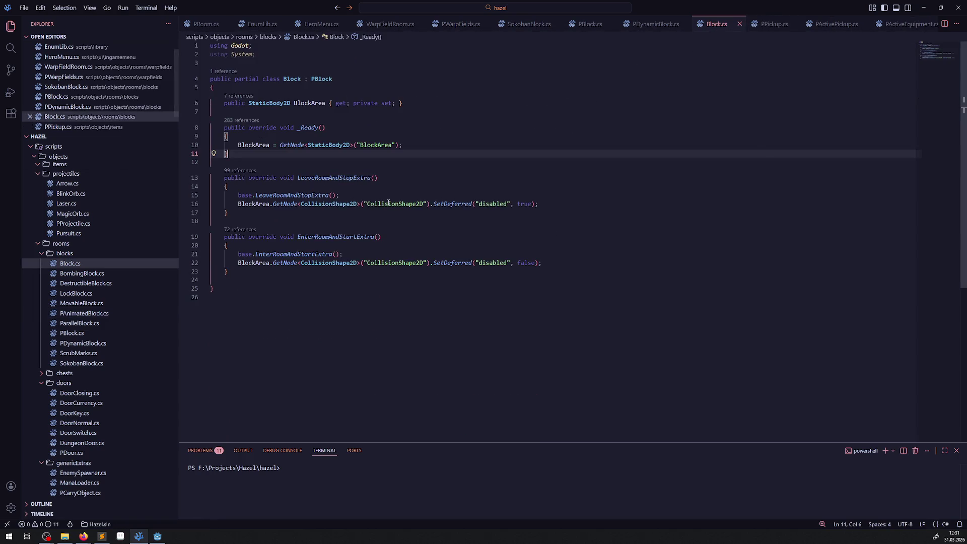
click(739, 23)
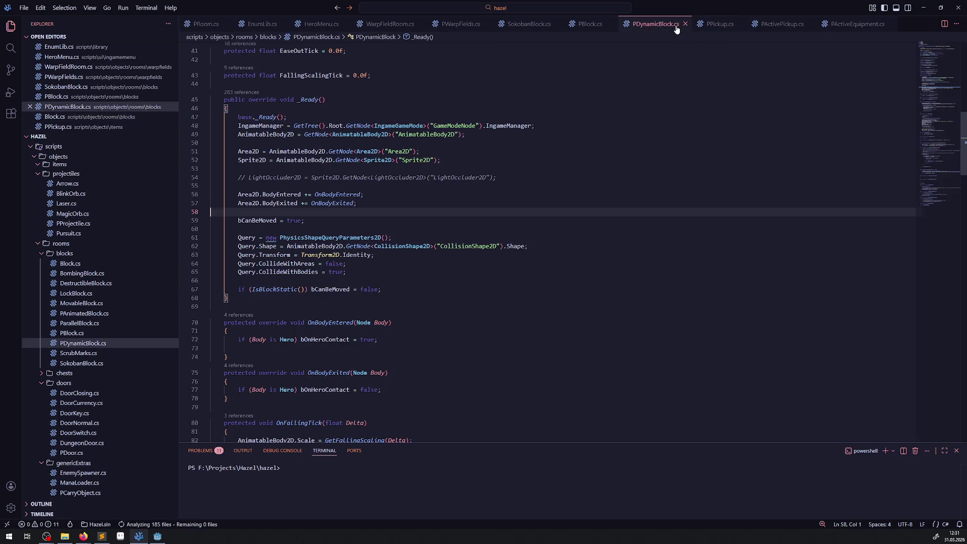
Delete the commented LightOccluder2D line in PDynamicBlock.cs and save.
click(514, 171)
key(shift+Up)
key(shift+Up)
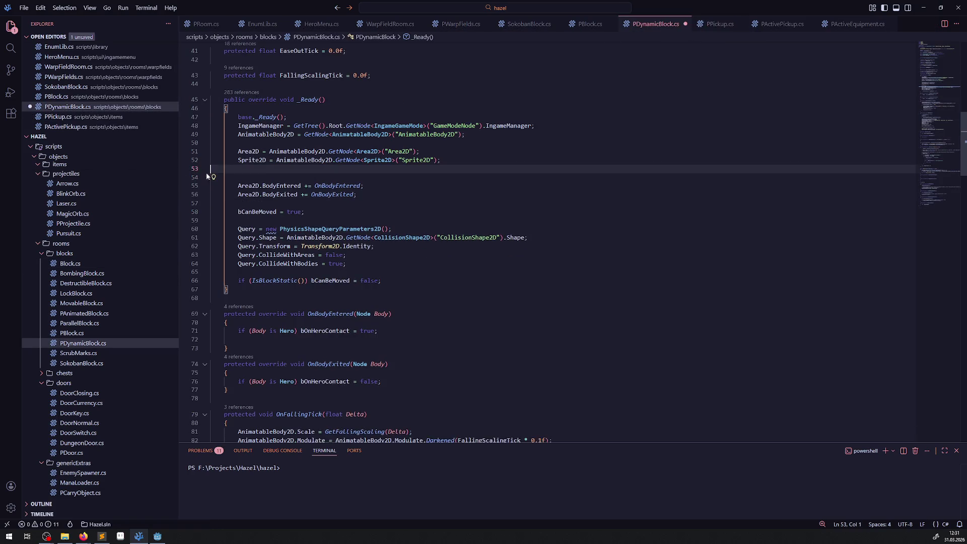
key(BackSpace)
scroll(408, 188, up, 4)
scroll(406, 196, up, 5)
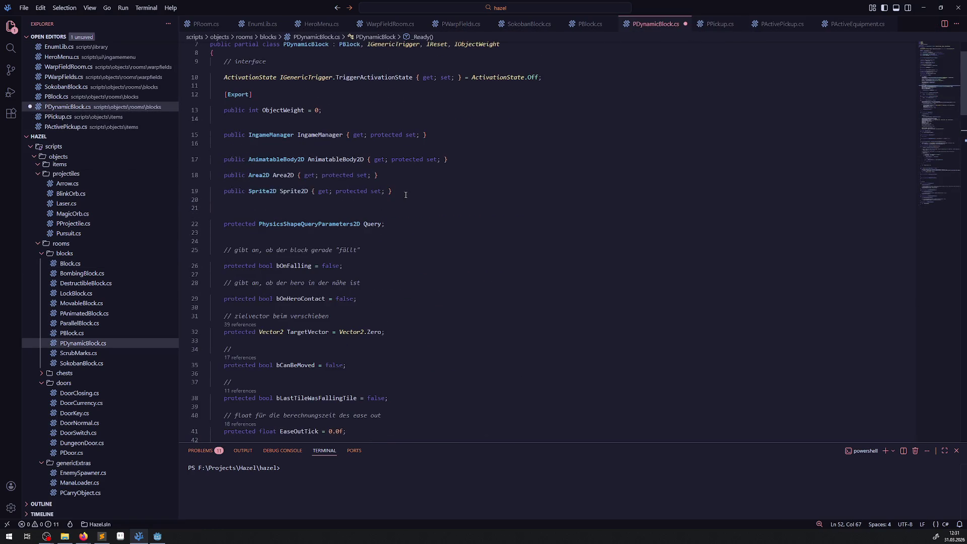
key(ctrl+s)
Delete the commented LightOccluder2D.Visible line in PDynamicBlock.cs.
scroll(388, 204, down, 15)
scroll(389, 204, down, 10)
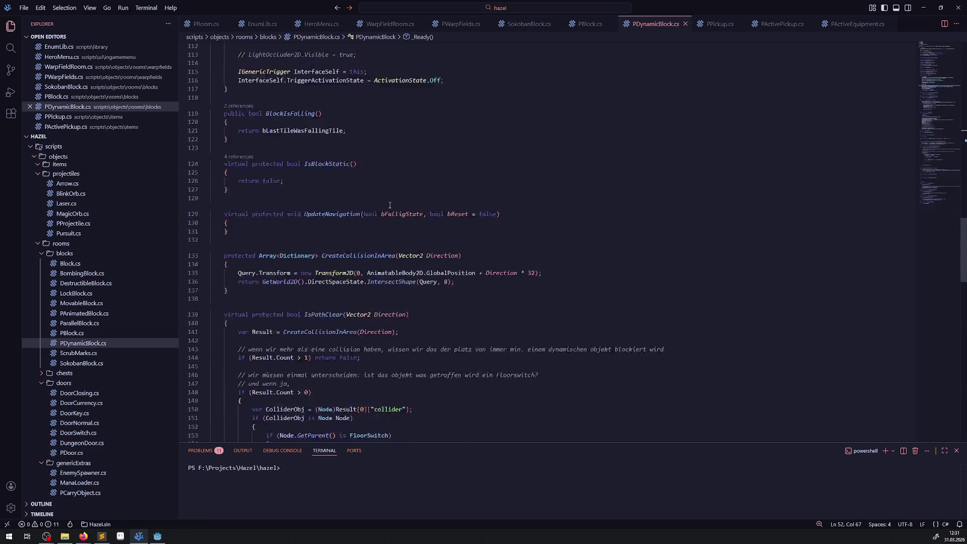
scroll(299, 125, up, 3)
click(302, 140)
key(shift+Up)
key(shift+Up)
key(BackSpace)
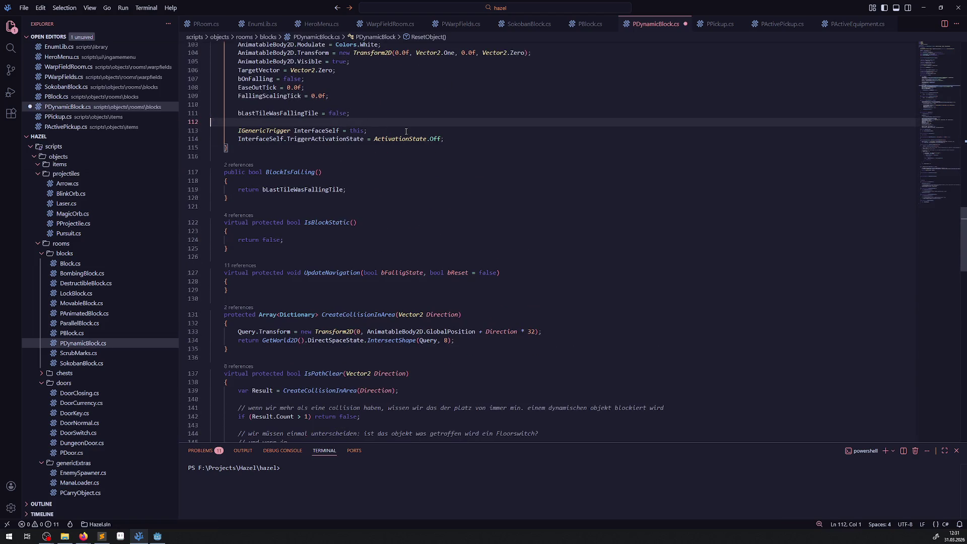
Remove the commented visibility checks in LeaveRoomAndStopExtra and EnterRoomAndStartExtra, then save PDynamicBlock.cs.
scroll(307, 259, down, 5)
scroll(307, 259, down, 18)
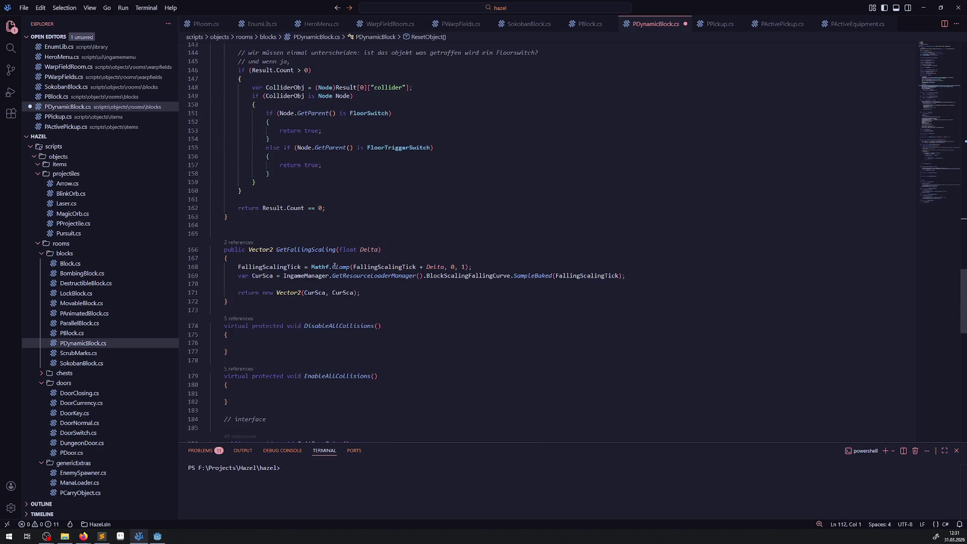
drag(471, 278, 166, 278)
key(BackSpace)
key(BackSpace)
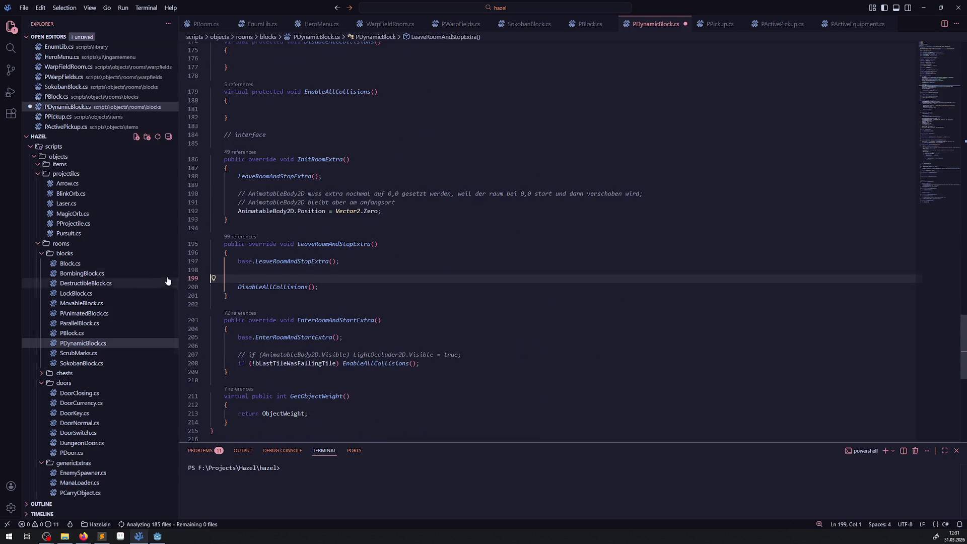
drag(461, 345, 138, 339)
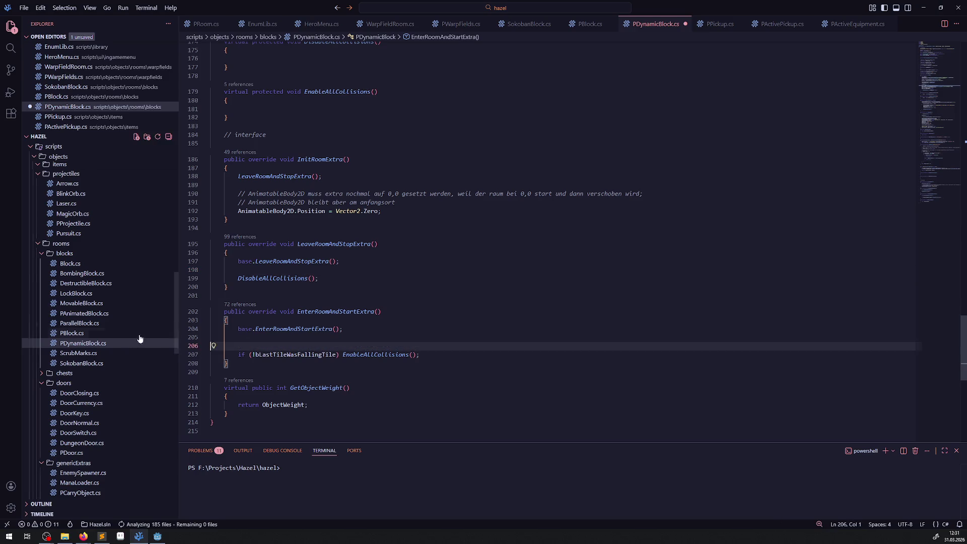
key(BackSpace)
key(BackSpace)
click(439, 297)
key(ctrl+s)
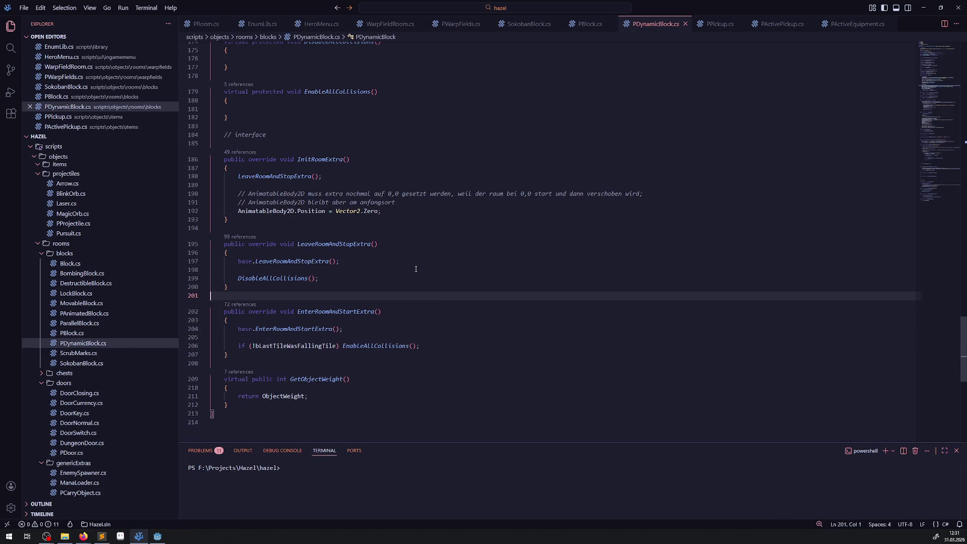
Remove PBlock.cs's commented LightOccluder2D property, save it, and run the project in Godot.
click(584, 24)
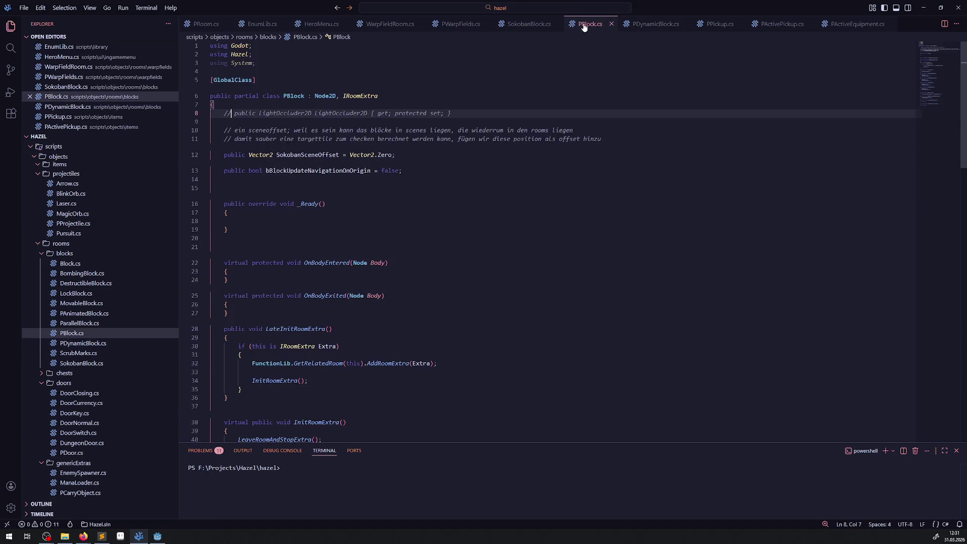
drag(467, 115, 212, 112)
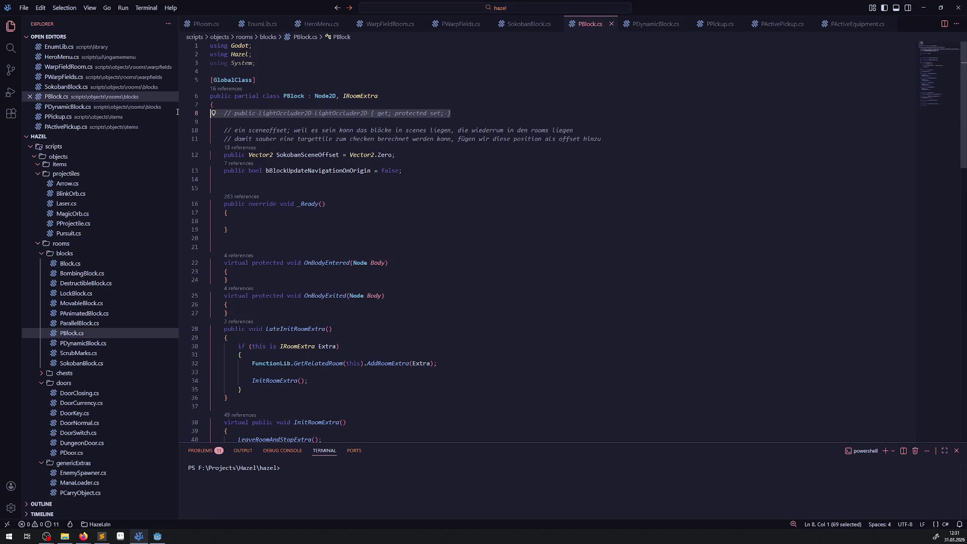
key(BackSpace)
key(BackSpace)
key(BackSpace)
click(451, 161)
key(ctrl+s)
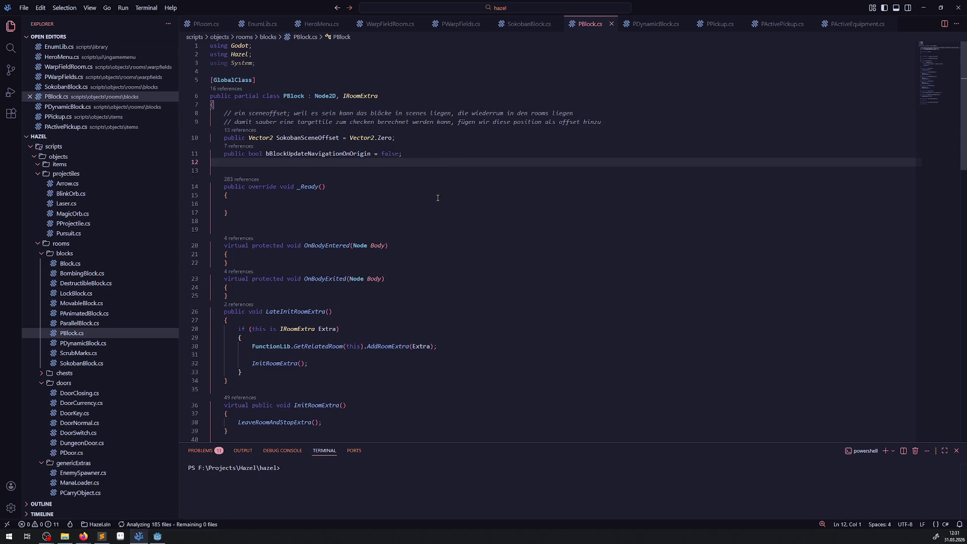
scroll(450, 162, down, 15)
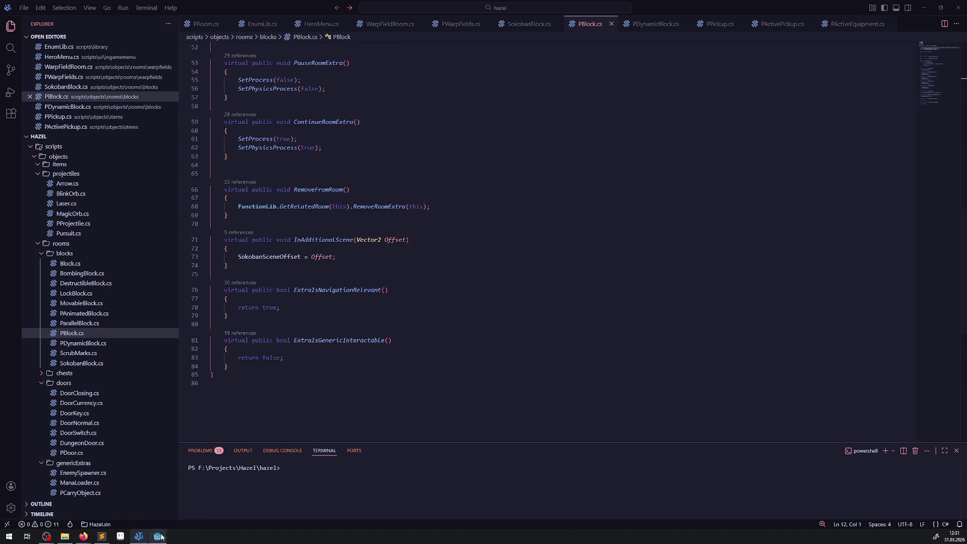
click(157, 535)
click(835, 16)
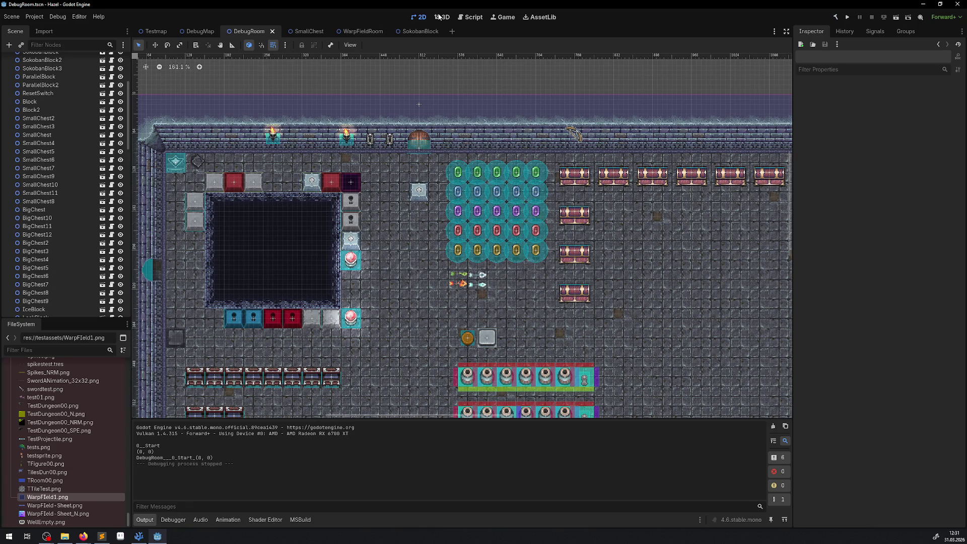
Nudge SokobanBlock2 down to (512, 176) and play the DebugRoom scene.
drag(417, 205, 418, 215)
click(847, 16)
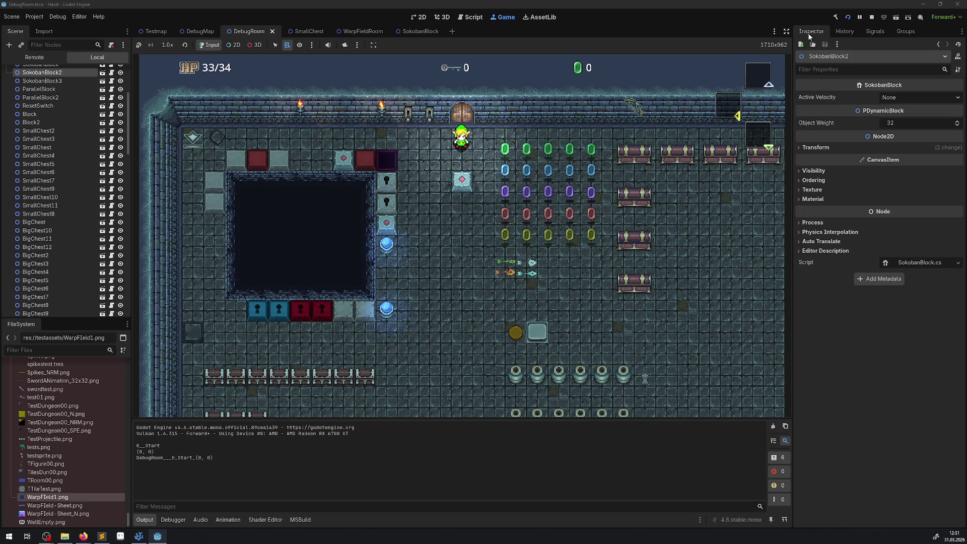
Walk the hero around near the entrance door to collect the gems.
key(Down)
key(Right)
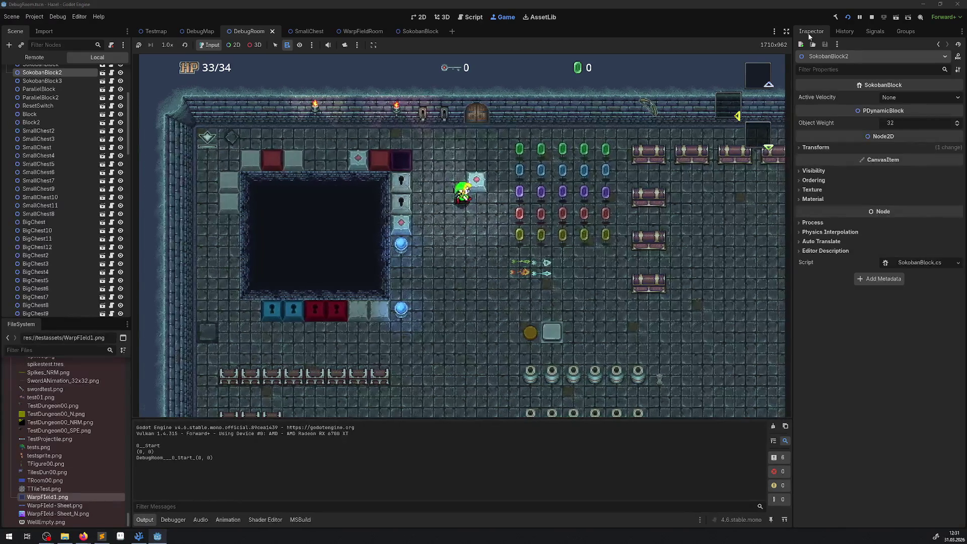
key(Left)
key(Up)
key(Right)
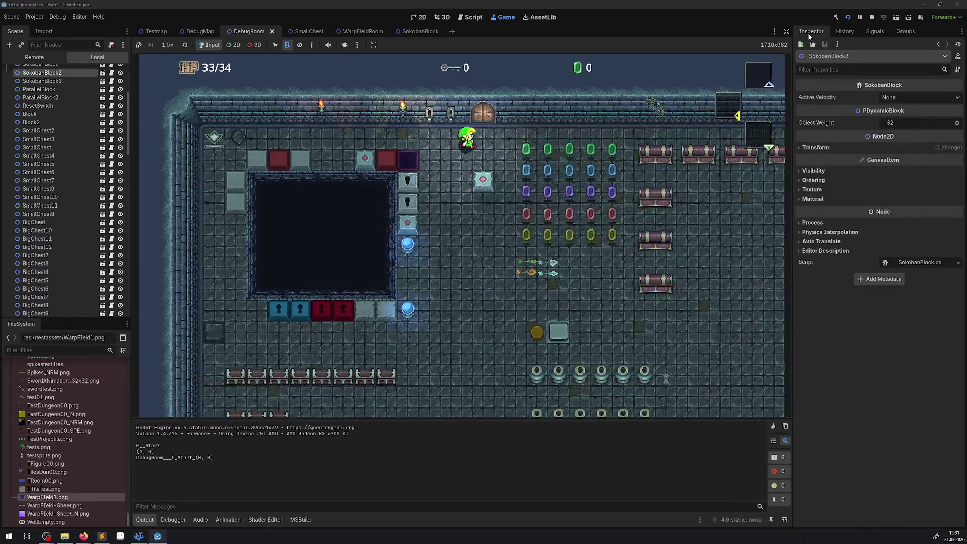
key(Left)
key(Down)
key(Up)
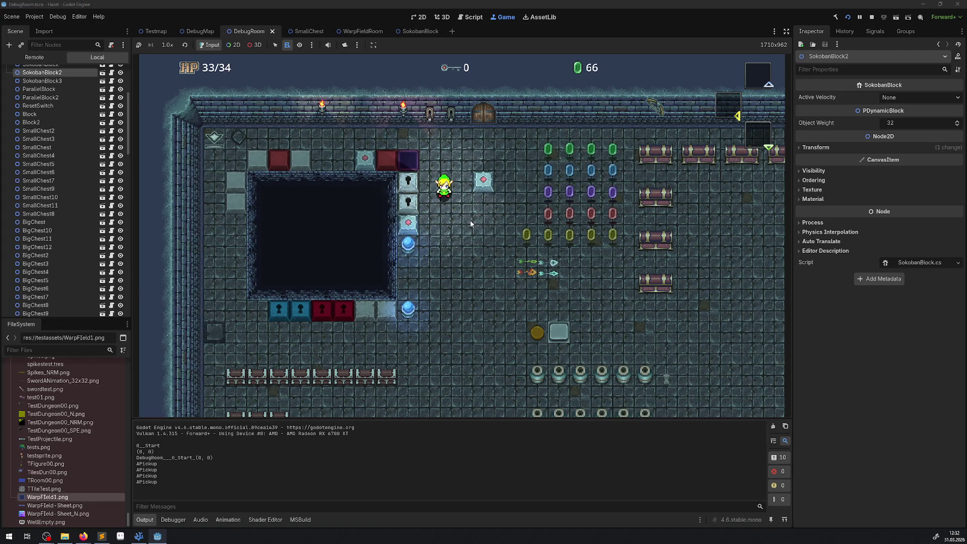
Walk the hero down toward the bottom-left floor switch, step onto the warp, then stop the game.
key(Down)
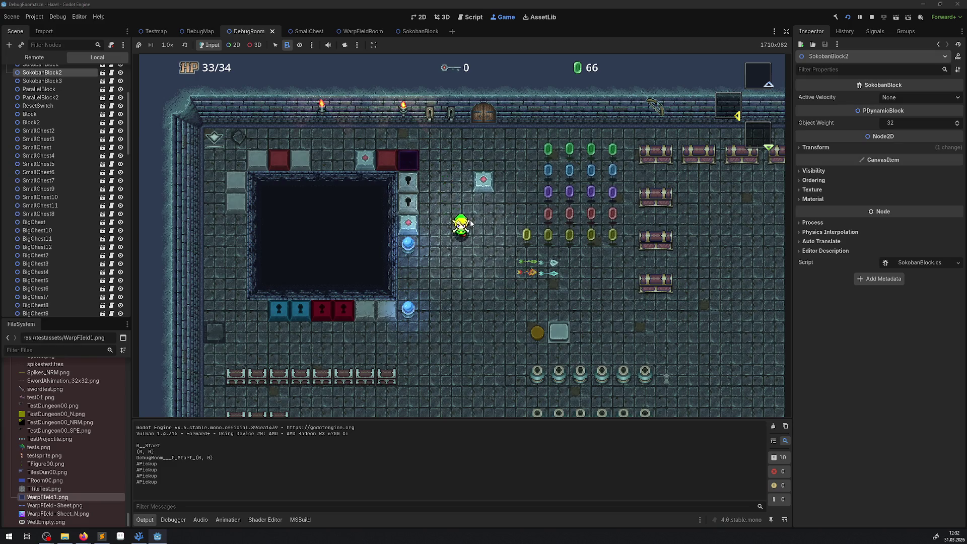
key(Down)
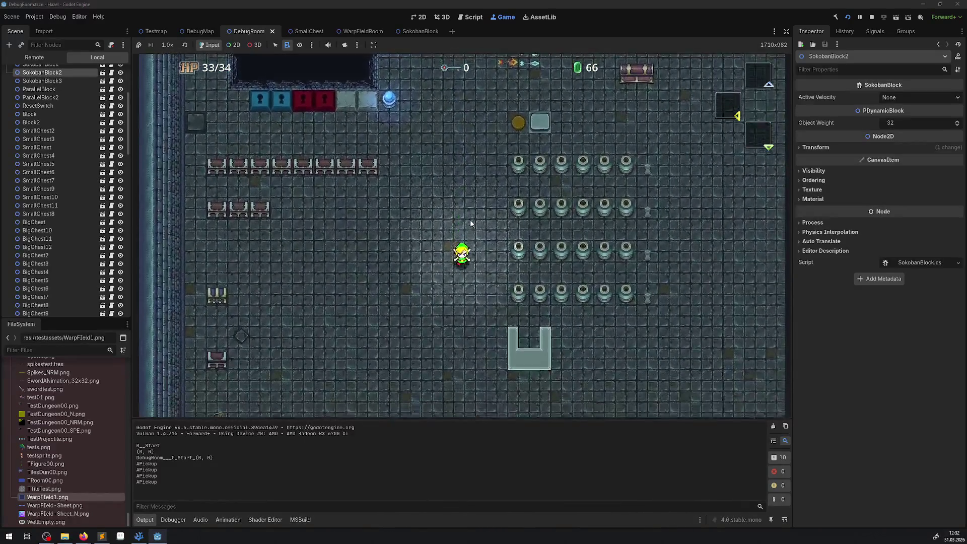
key(Down)
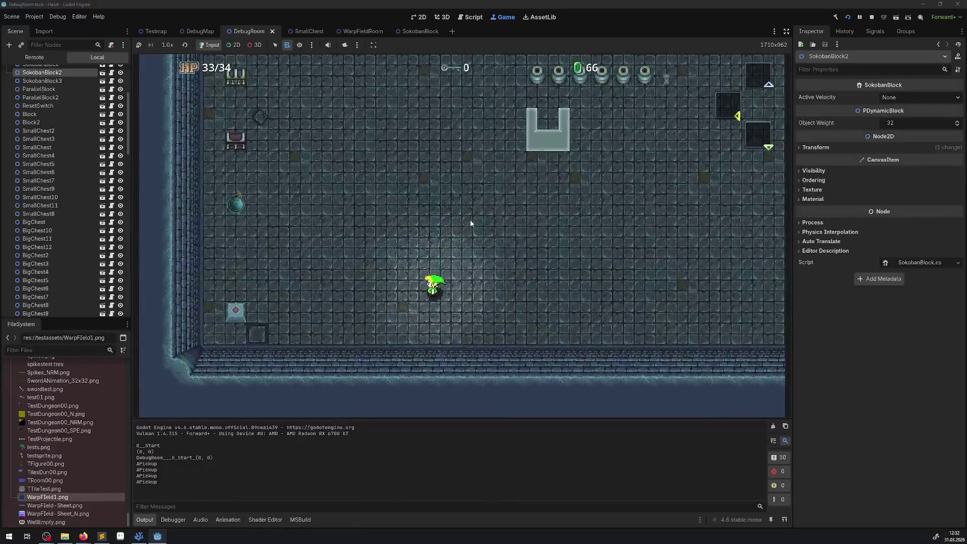
key(Left)
key(Left)
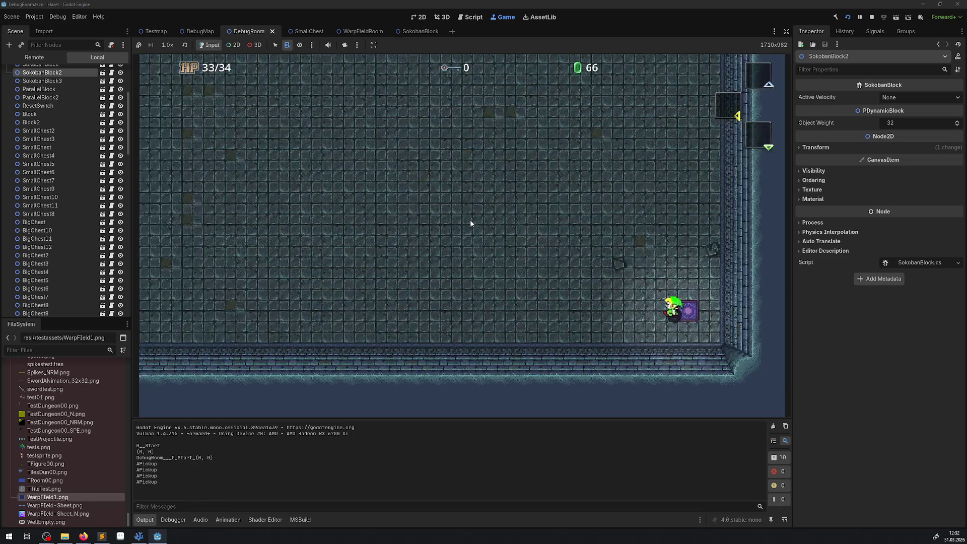
key(Right)
key(Right)
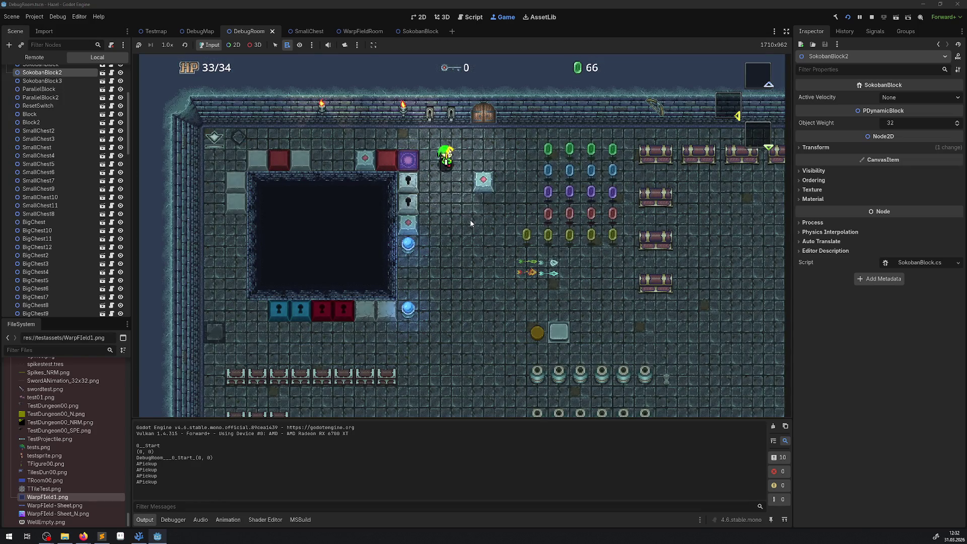
click(870, 17)
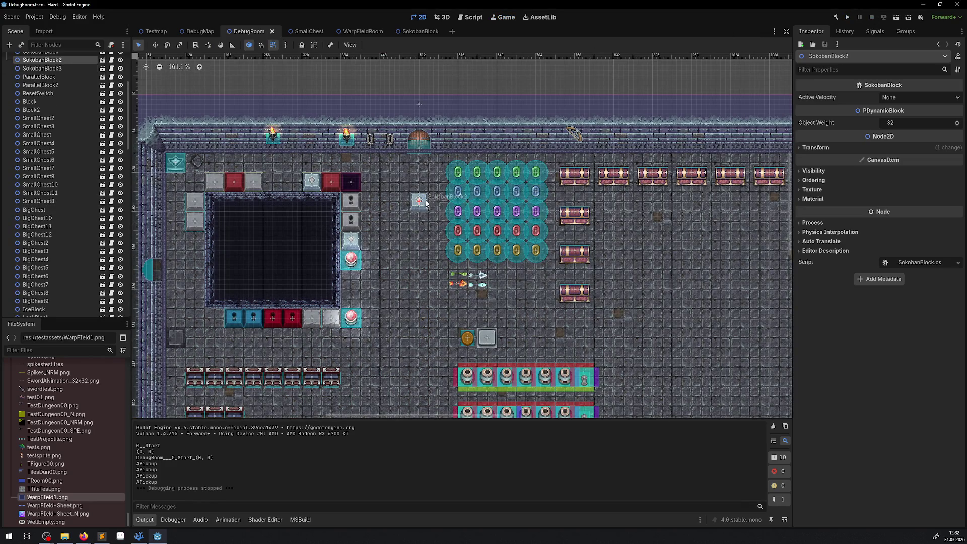
Move SokobanBlock2 into the top row and LinkedSwitch2 to (400, 240), then save DebugRoom.
mouse_move(421, 207)
mouse_down()
mouse_move(365, 236)
mouse_move(272, 174)
mouse_move(345, 285)
mouse_move(295, 181)
mouse_up()
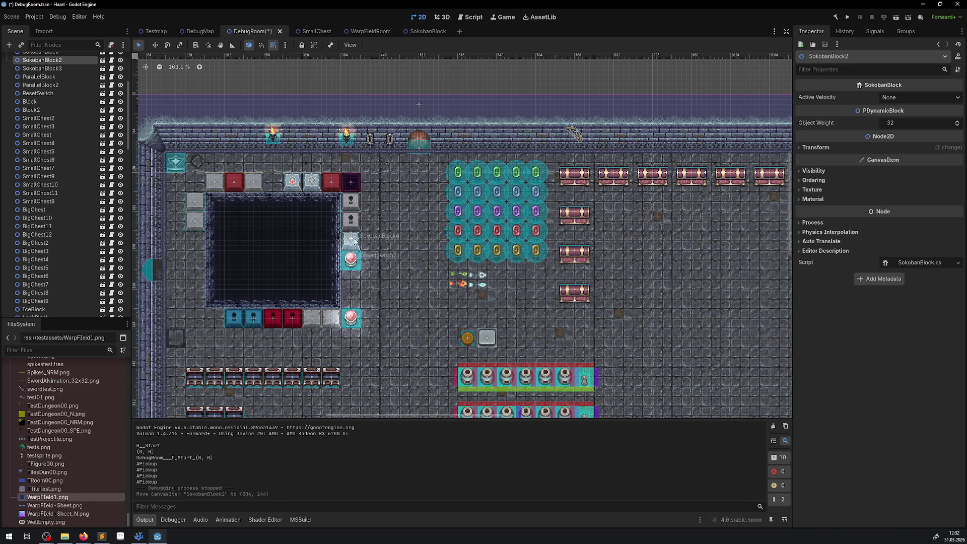
mouse_move(359, 240)
mouse_down()
mouse_move(366, 233)
mouse_move(364, 253)
mouse_move(352, 238)
mouse_move(376, 220)
mouse_move(312, 179)
mouse_move(279, 176)
mouse_up()
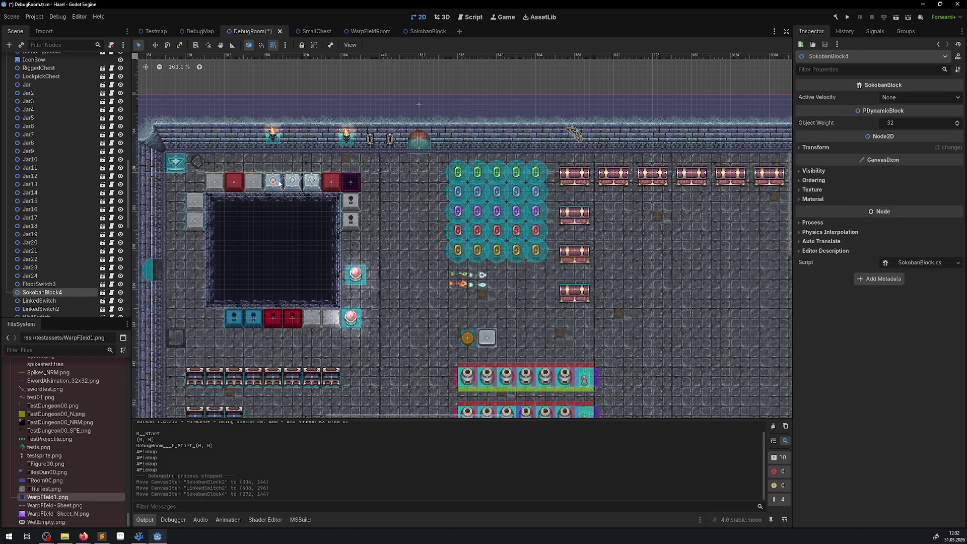
drag(359, 272, 353, 238)
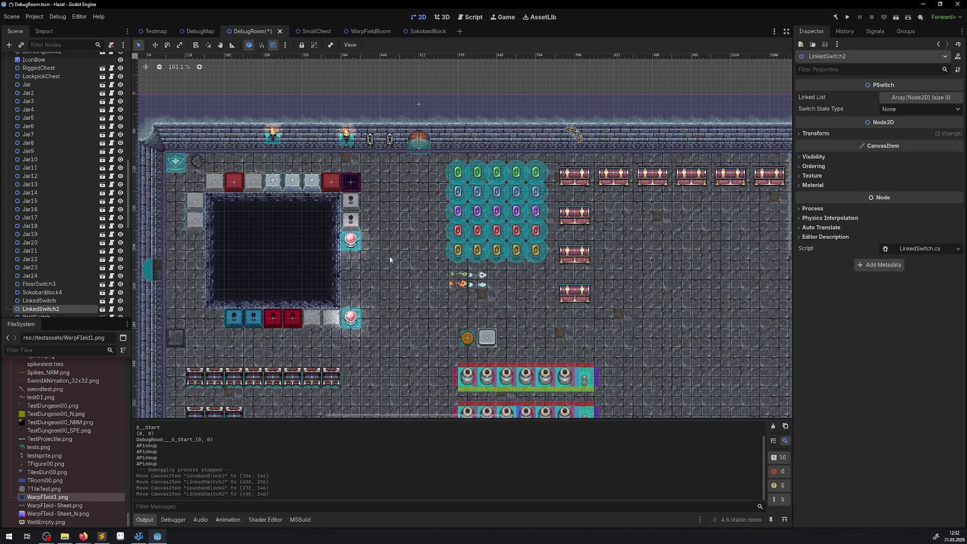
click(389, 256)
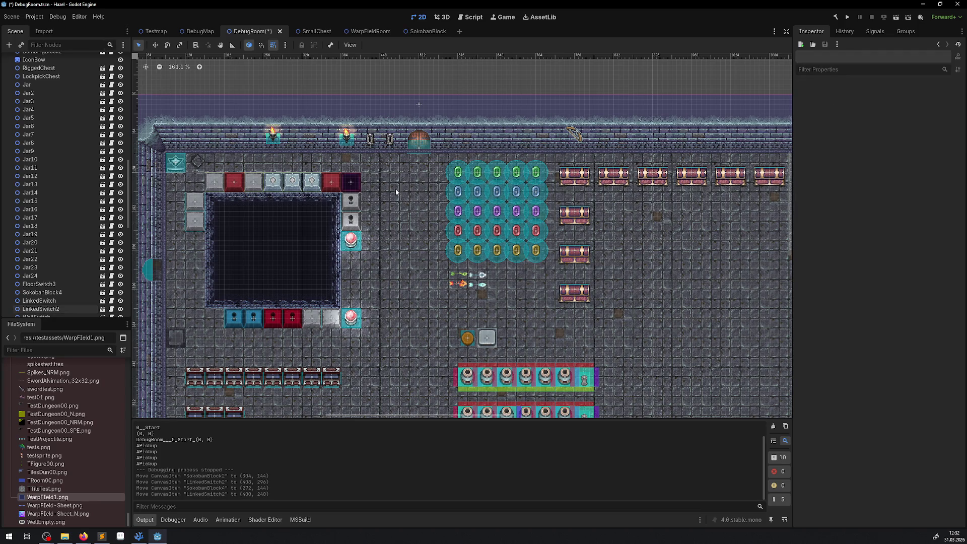
drag(396, 192, 391, 215)
key(ctrl+s)
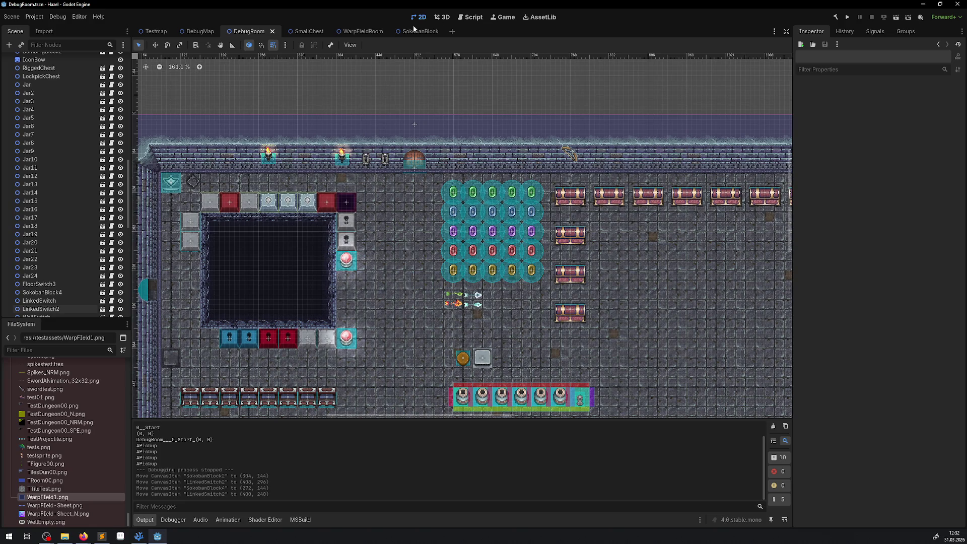
Close the SokobanBlock and WarpFieldRoom scenes and return to DebugRoom.
click(419, 32)
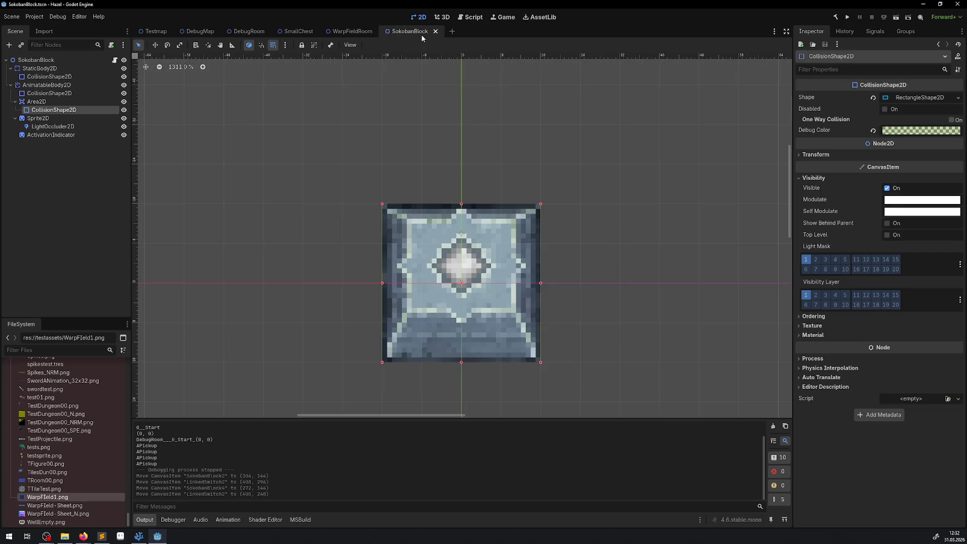
click(435, 31)
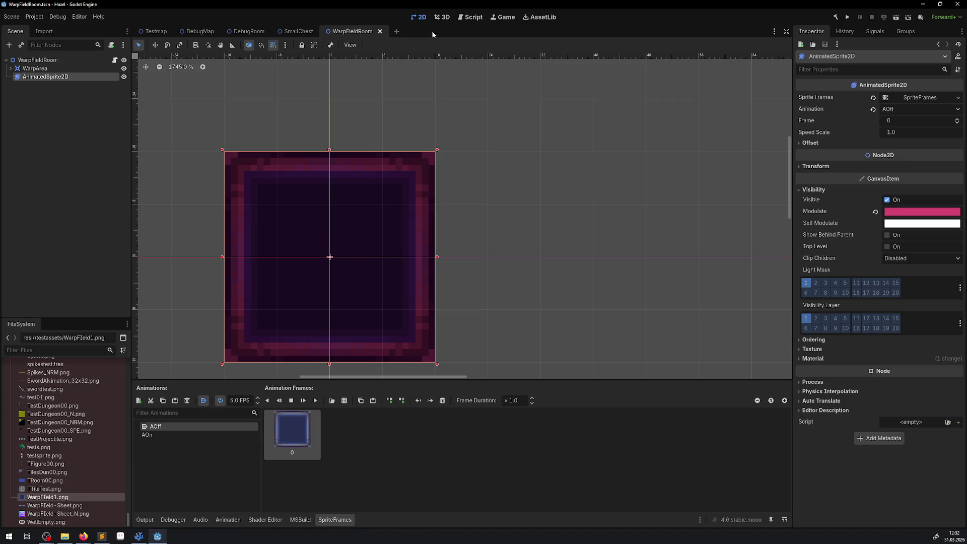
click(381, 32)
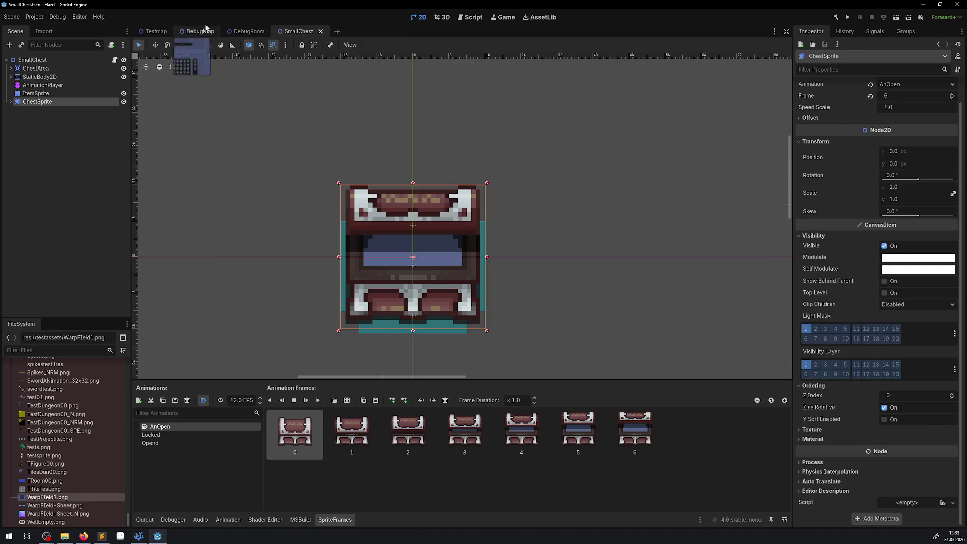
click(200, 32)
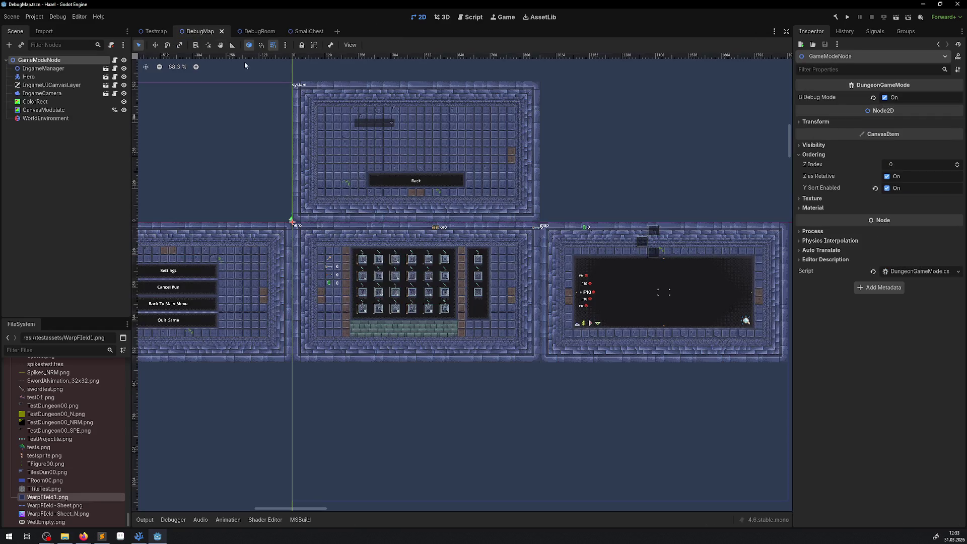
click(247, 31)
Shift WarpFieldRoom2 one tile right to (176, 1008) and run the project.
scroll(387, 230, down, 3)
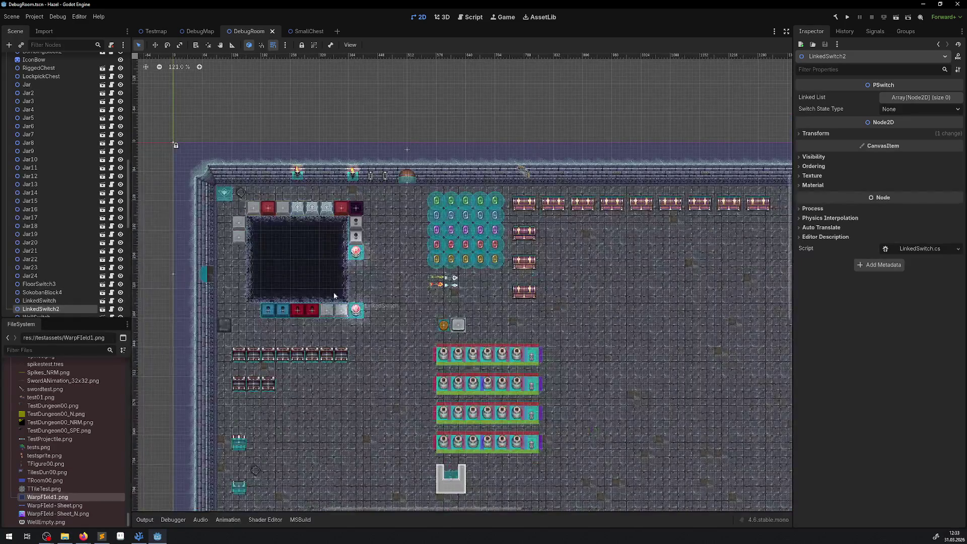
scroll(410, 367, down, 5)
click(320, 216)
drag(320, 217, 337, 217)
click(847, 17)
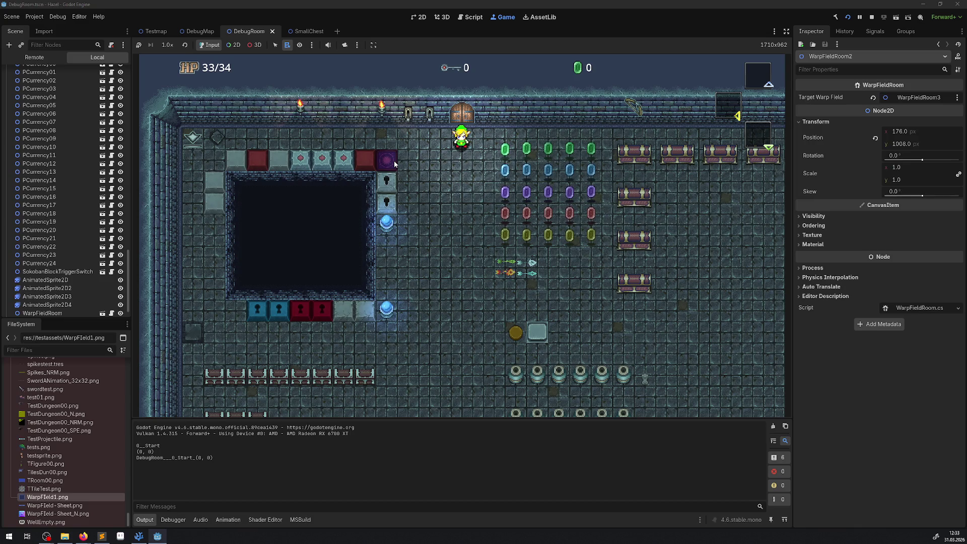
Walk the player left along the top row, then down and right past the spikes.
key(Left)
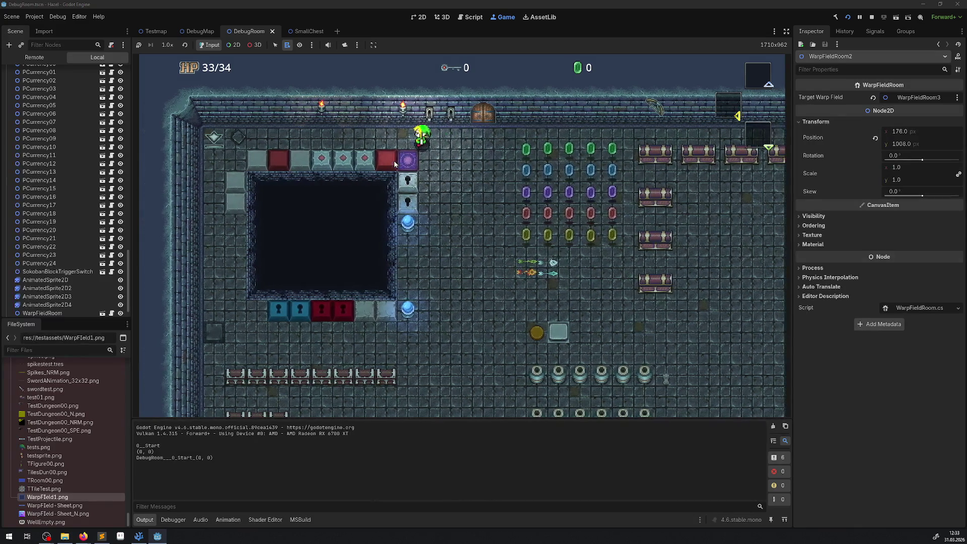
key(Left)
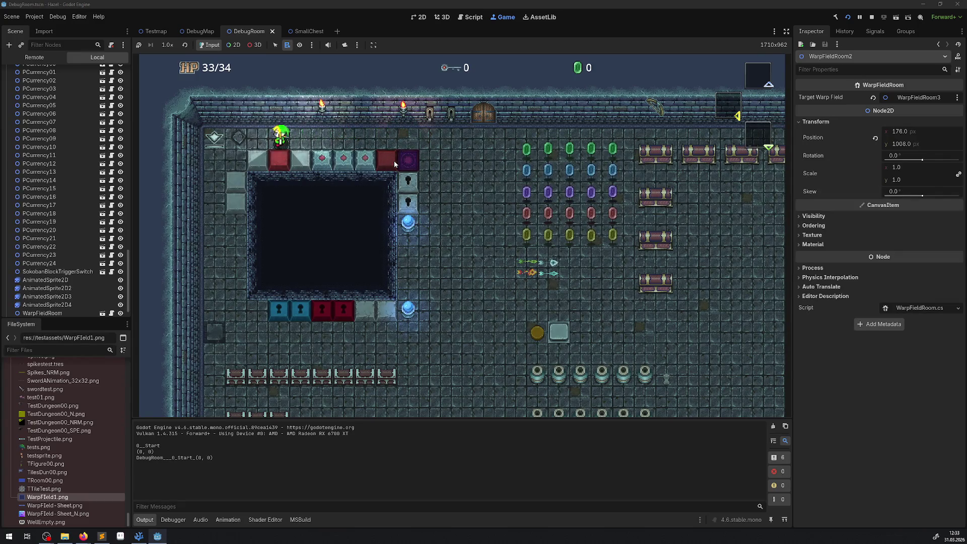
key(Right)
key(Left)
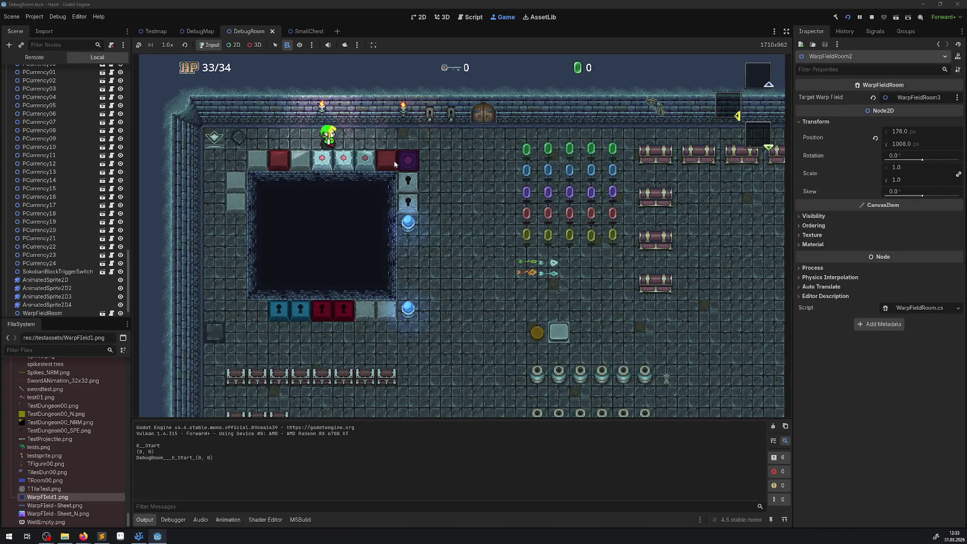
key(Right)
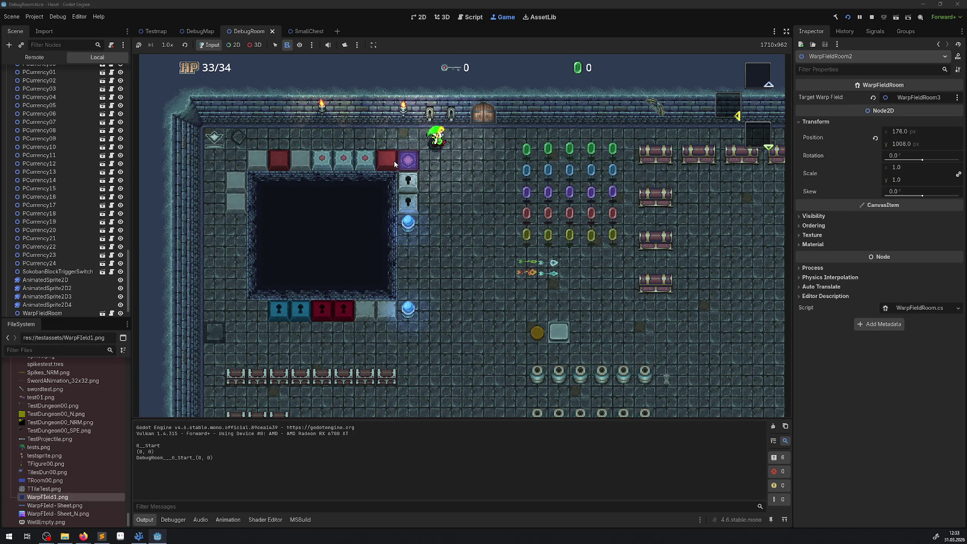
key(Down)
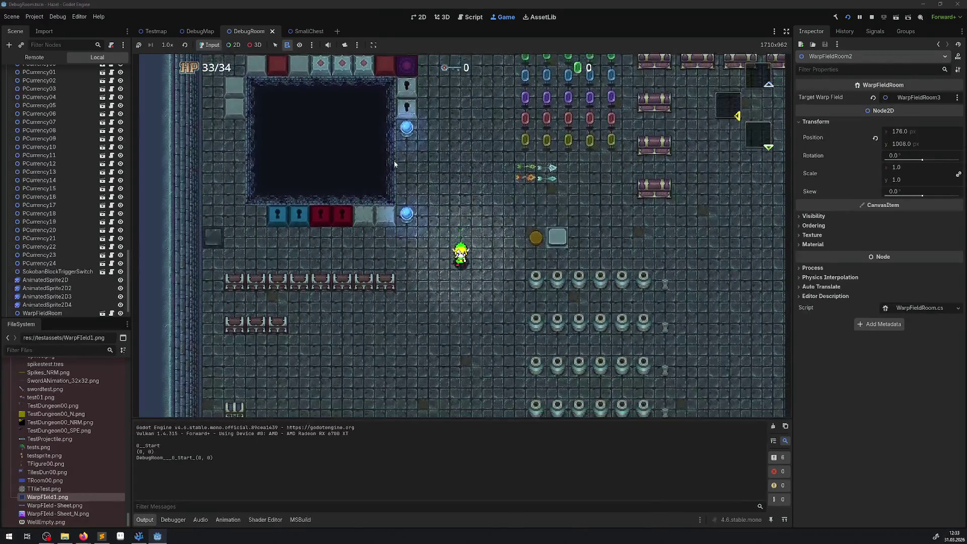
key(Right)
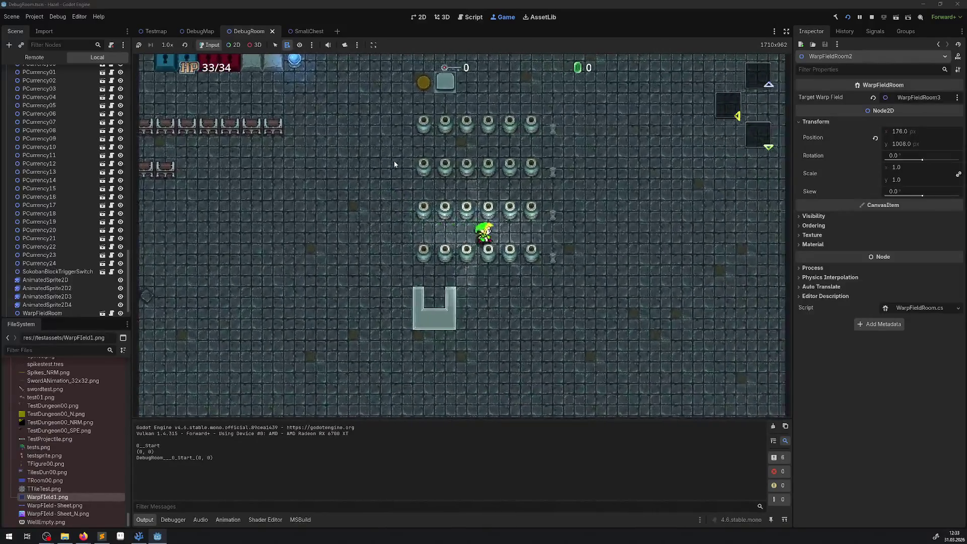
Weave the player left, right and up around the spike rows.
key(Left)
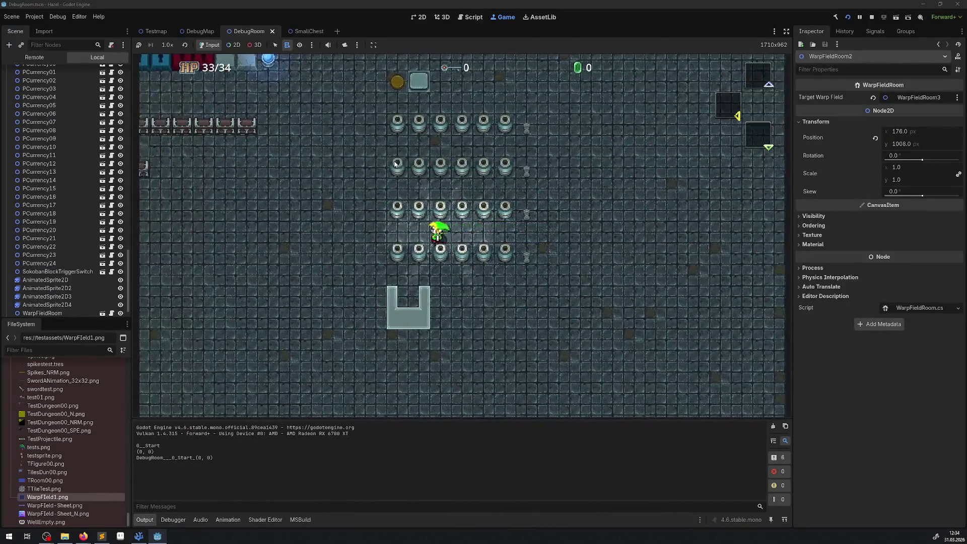
key(Up)
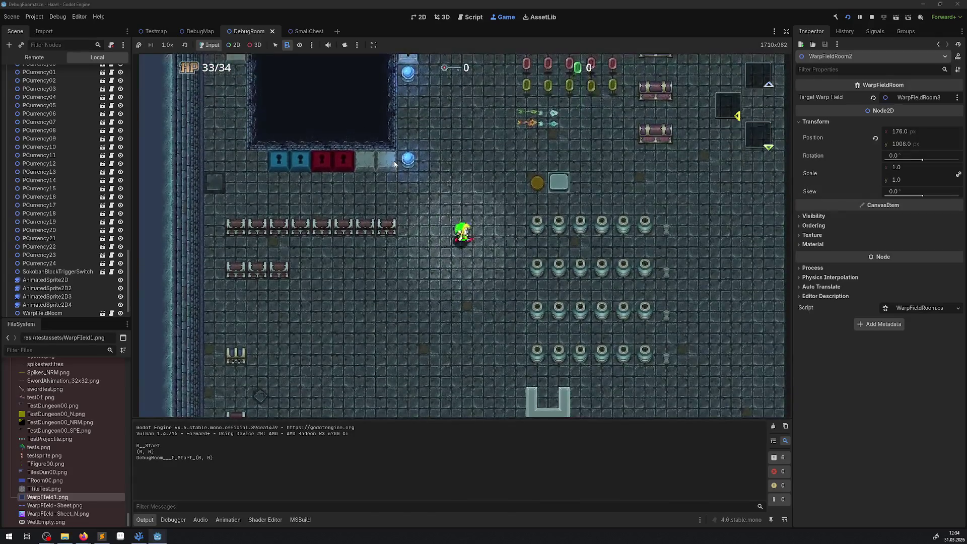
key(Right)
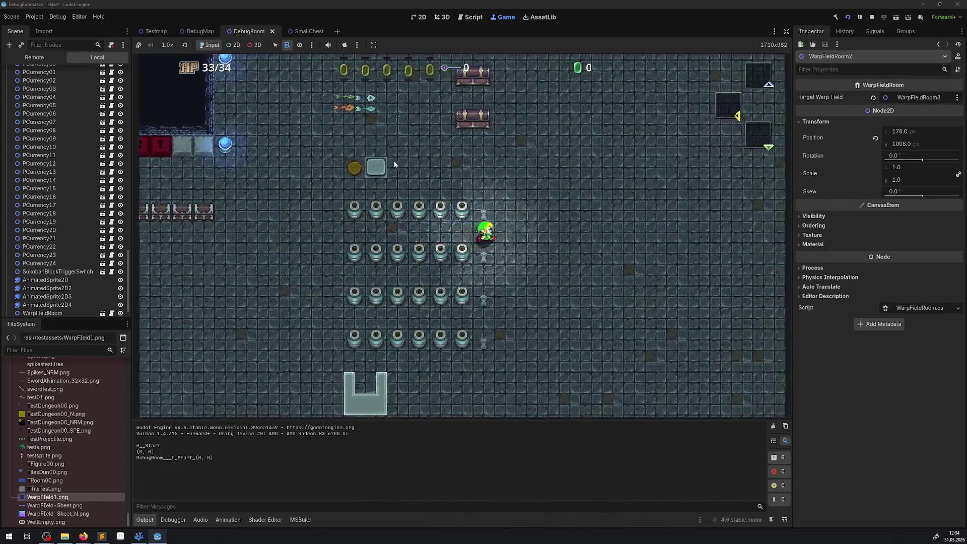
key(Left)
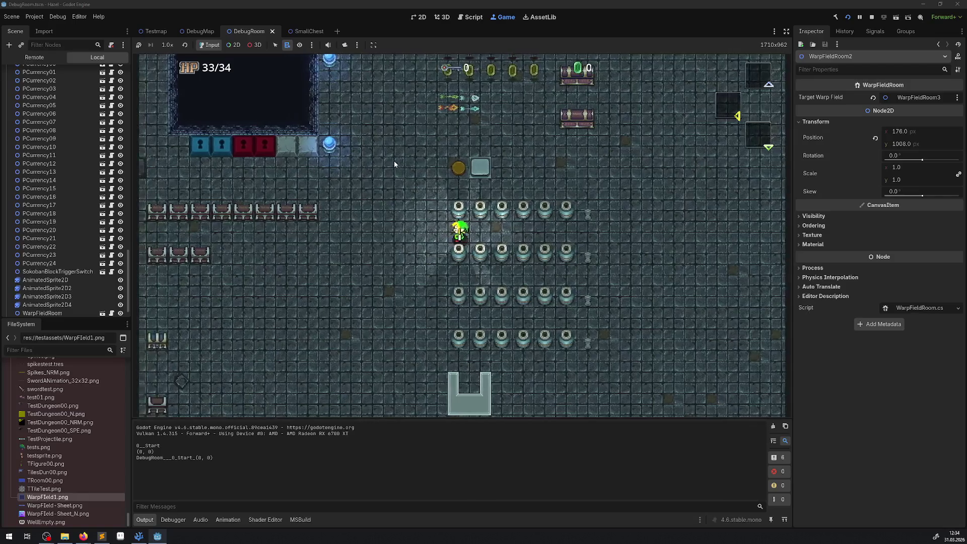
key(Left)
key(Up)
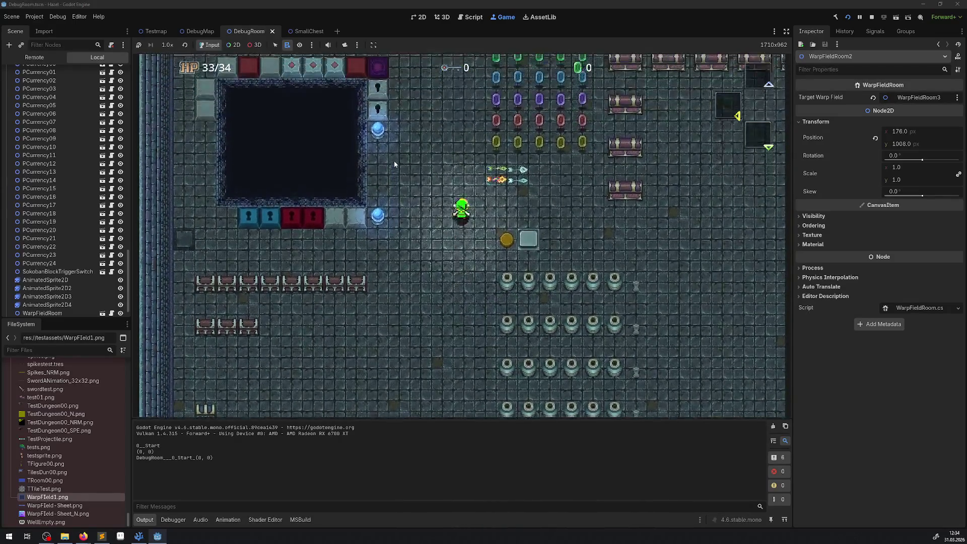
key(Up)
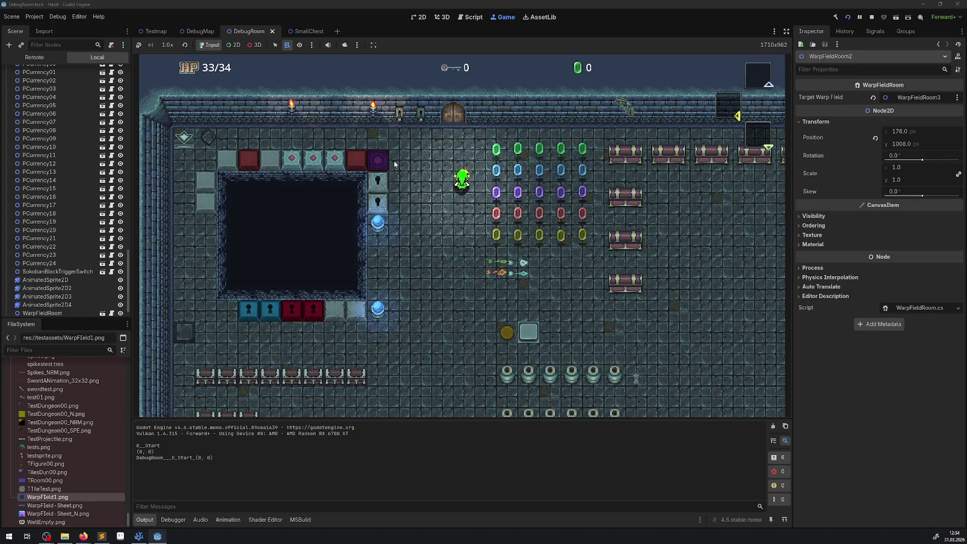
key(Down)
key(Left)
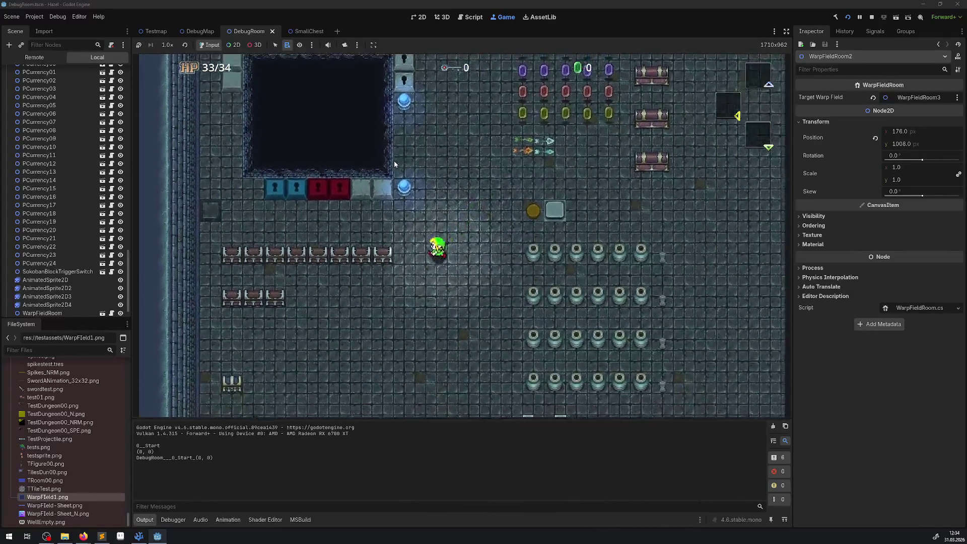
Walk the player up past the crystal and blue switches back toward the top.
key(Up)
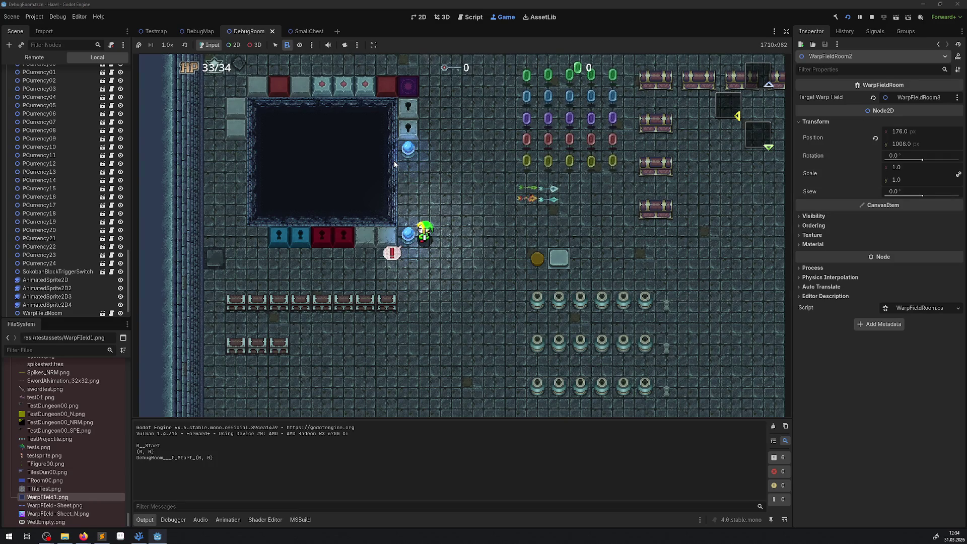
key(Up)
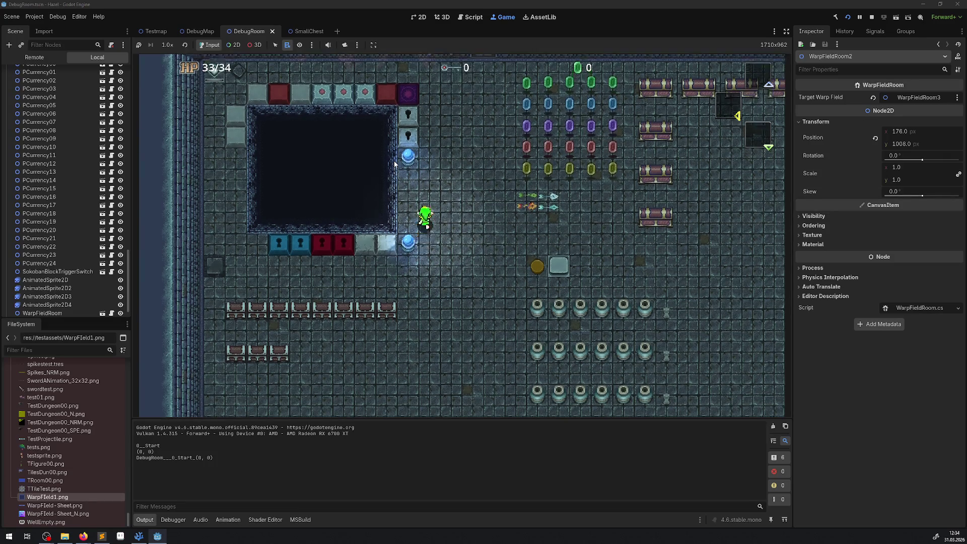
key(Up)
key(Right)
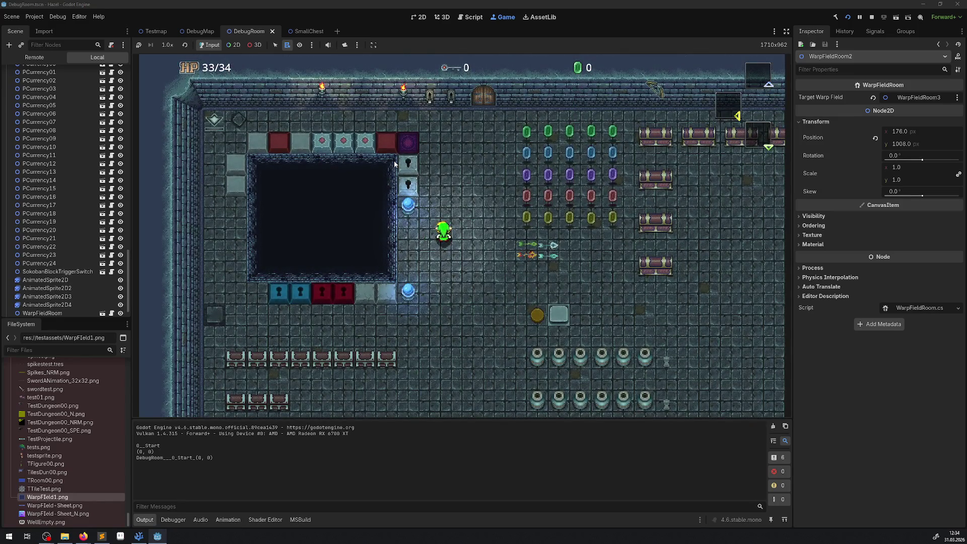
key(Up)
key(Right)
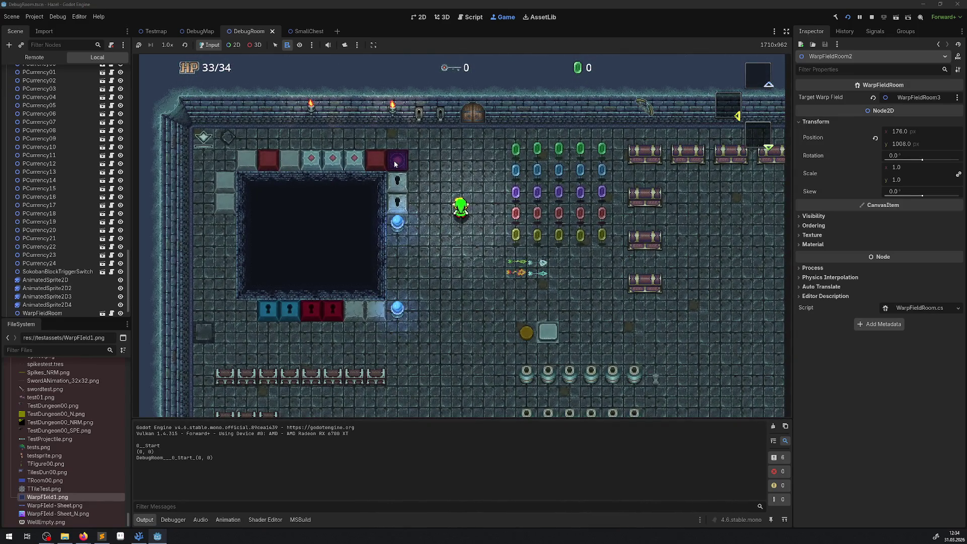
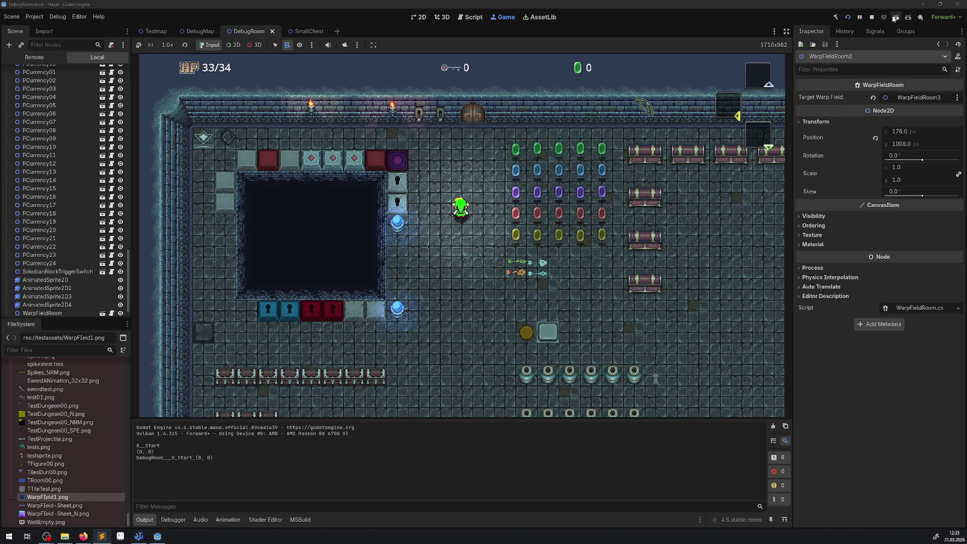
Stop the running DebugRoom test and bring PBlock.cs up in VS Code.
click(871, 19)
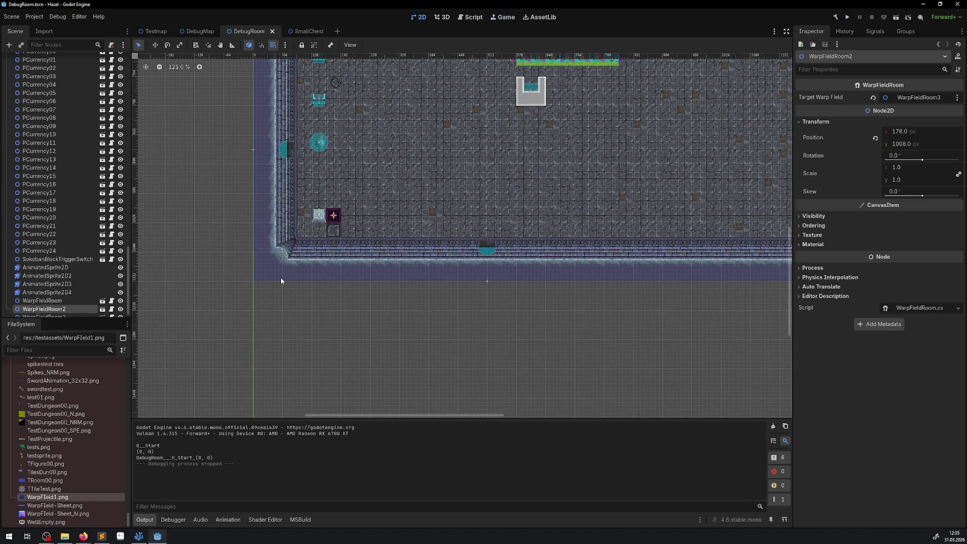
click(139, 536)
scroll(86, 189, up, 15)
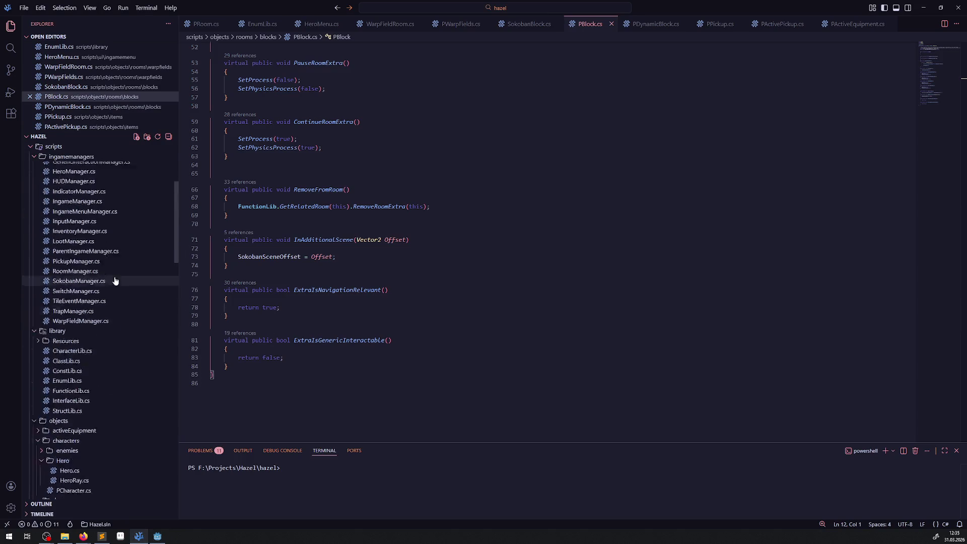
Close the extra script tabs: PBlock, PDynamicBlock, SokobanBlock, PWarpFields, WarpFieldRoom, pickup and equipment scripts.
click(611, 24)
click(630, 24)
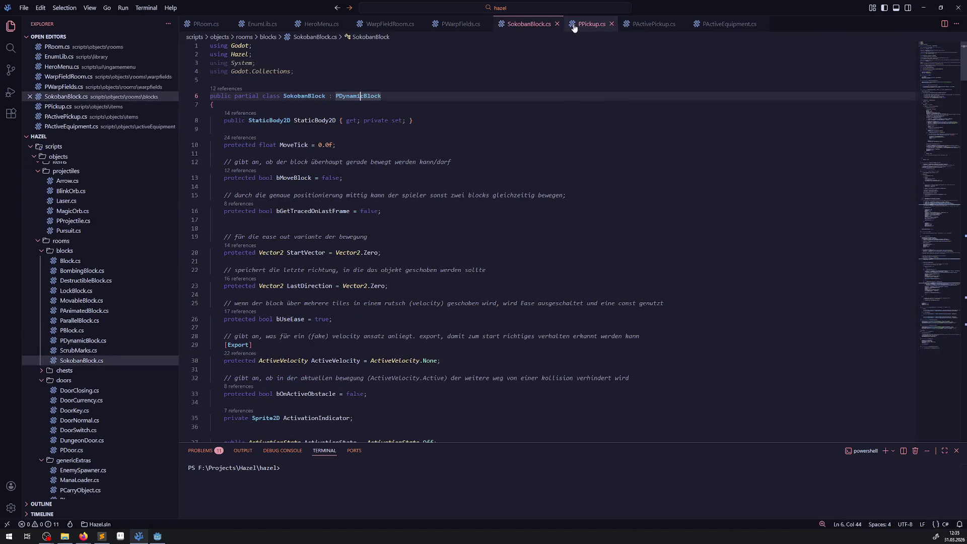
click(557, 25)
click(486, 24)
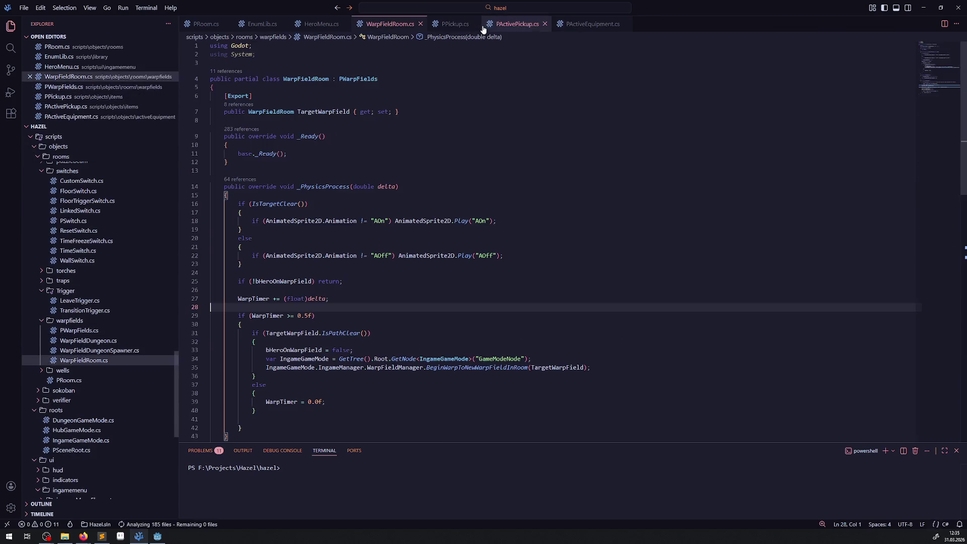
click(421, 24)
middle_click(421, 28)
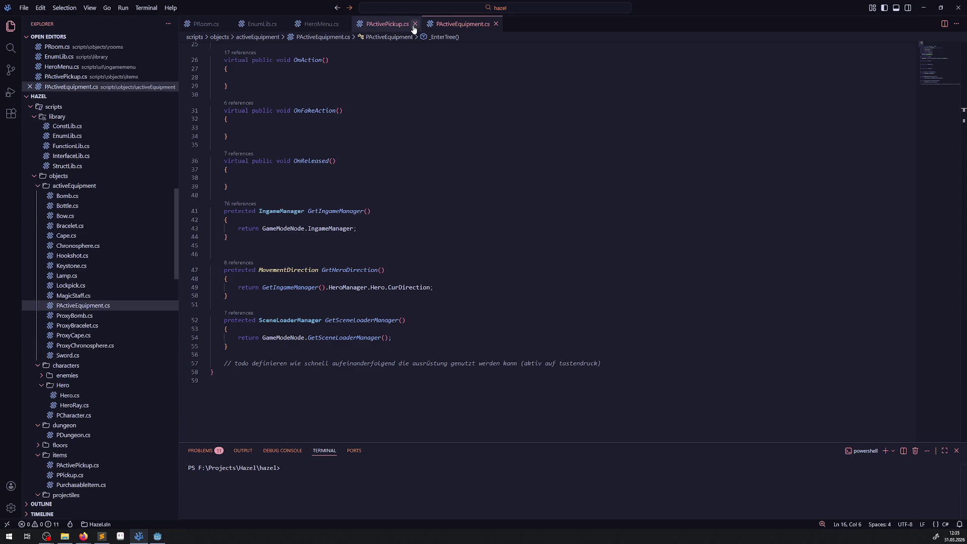
middle_click(382, 26)
click(426, 24)
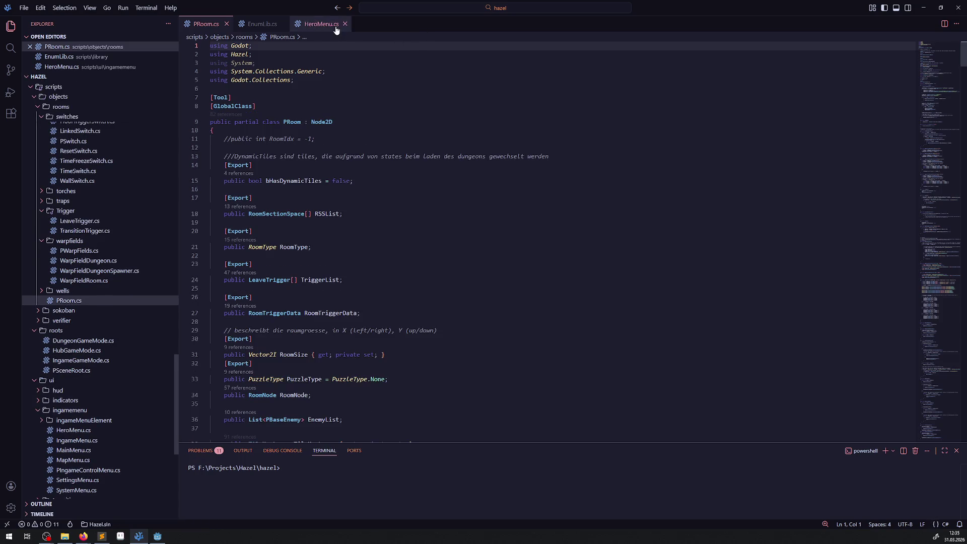
Open EnumLib.cs and search it for 'enemy'.
click(227, 24)
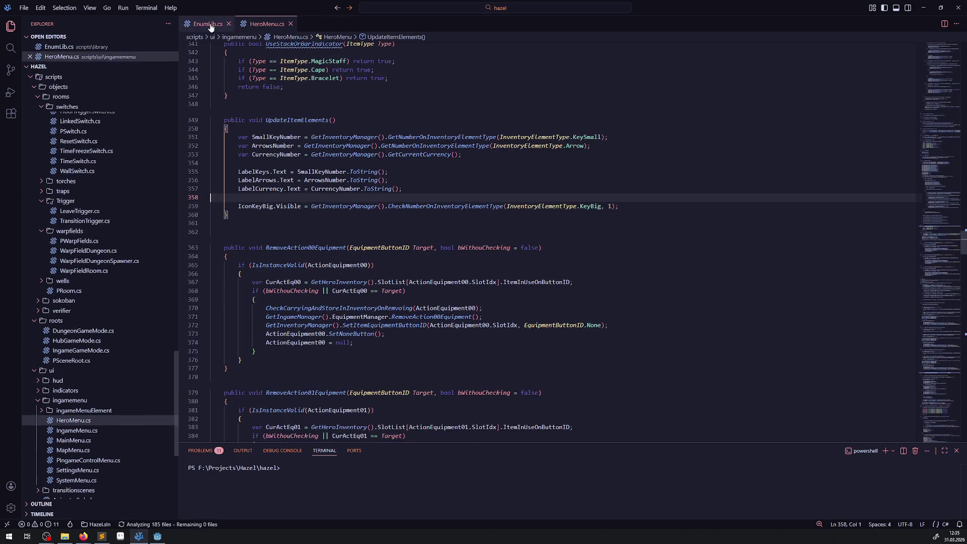
scroll(460, 217, down, 3)
click(459, 217)
key(ctrl+f)
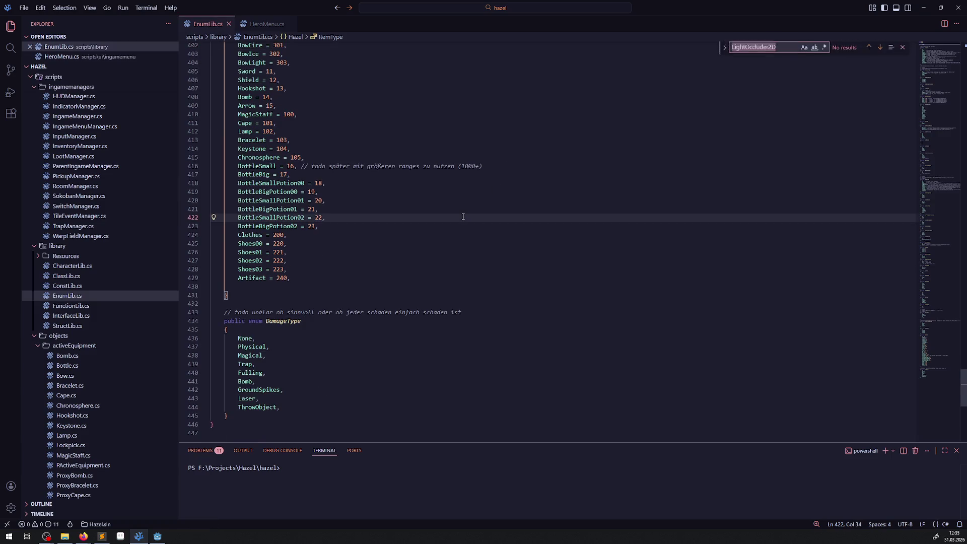
text(enemy)
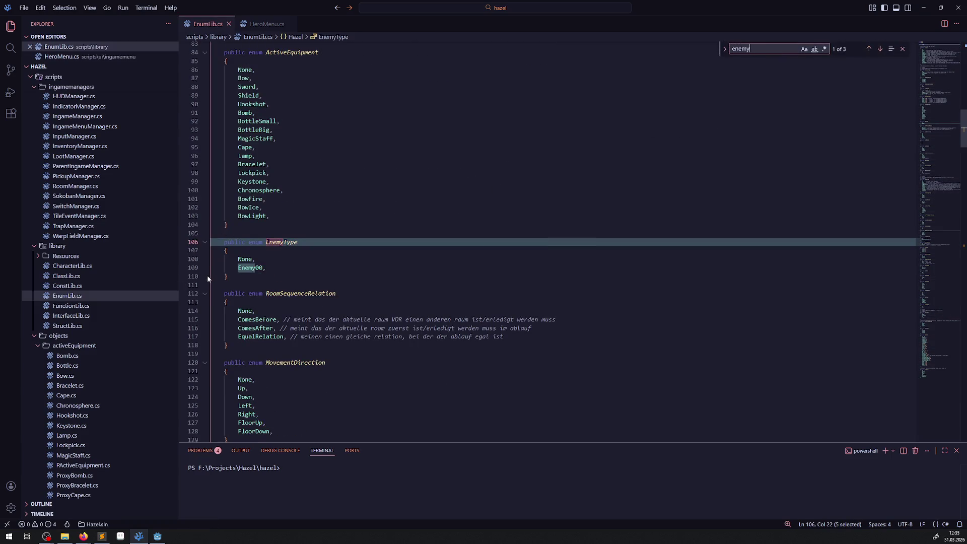
Duplicate the Enemy00 enum entry and rename the copy to Enemy100.
click(239, 271)
key(shift+alt+Down)
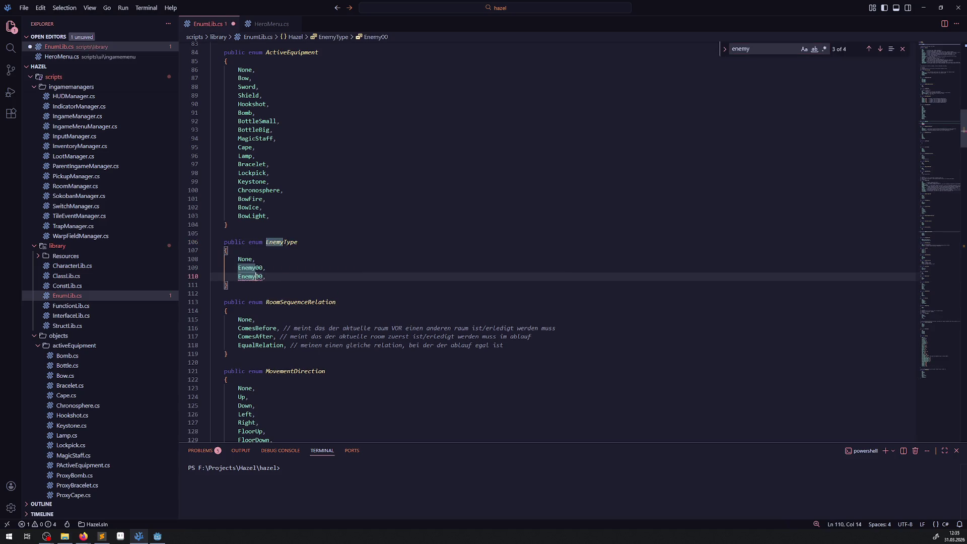
drag(258, 277, 258, 278)
scroll(258, 278, down, 2)
click(255, 366)
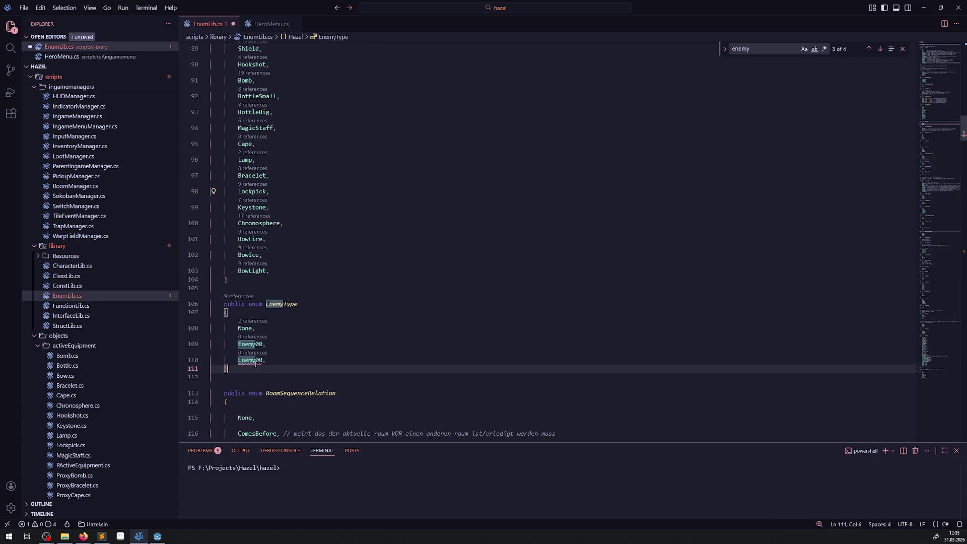
drag(255, 360, 259, 359)
text(1)
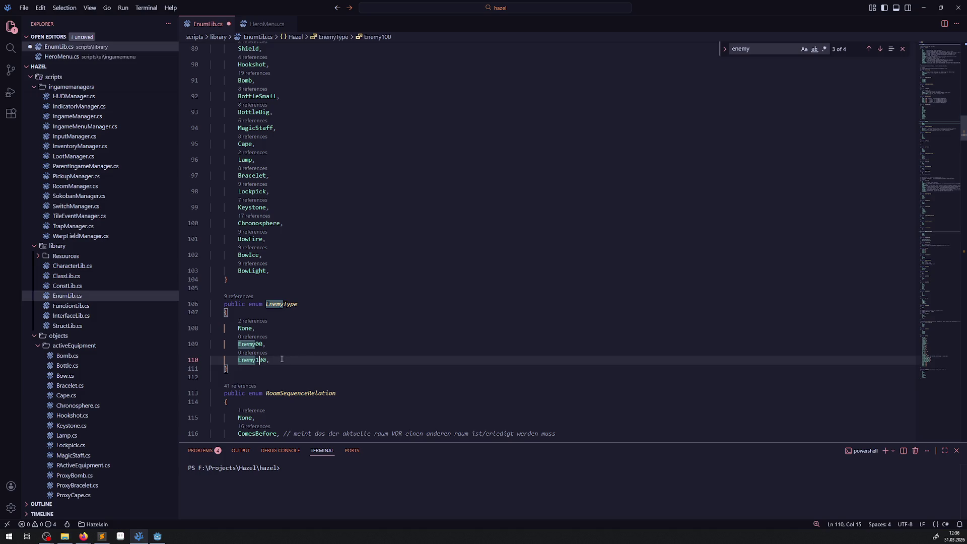
Undo the stray comment line, save EnumLib.cs and return to Godot.
click(275, 311)
key(Return)
text(/)
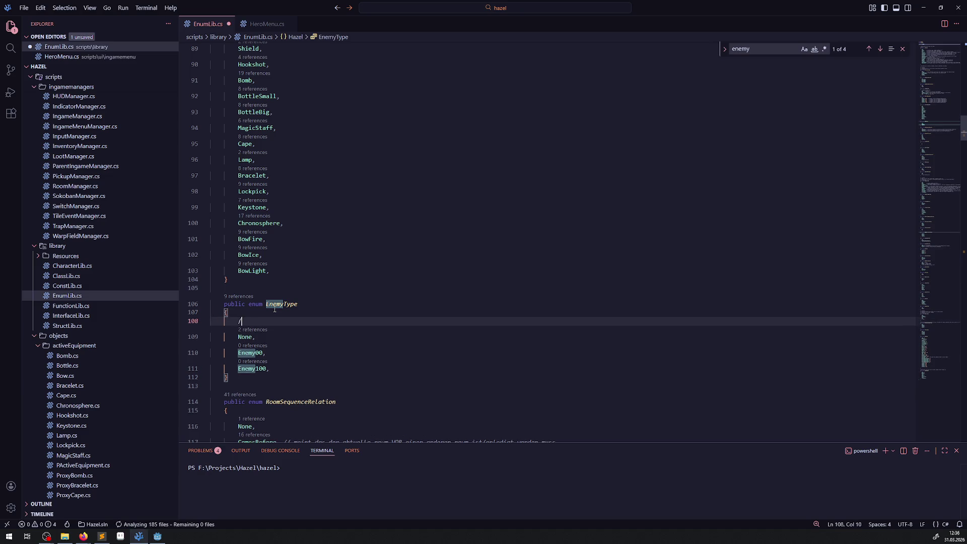
text(/)
key(ctrl+z)
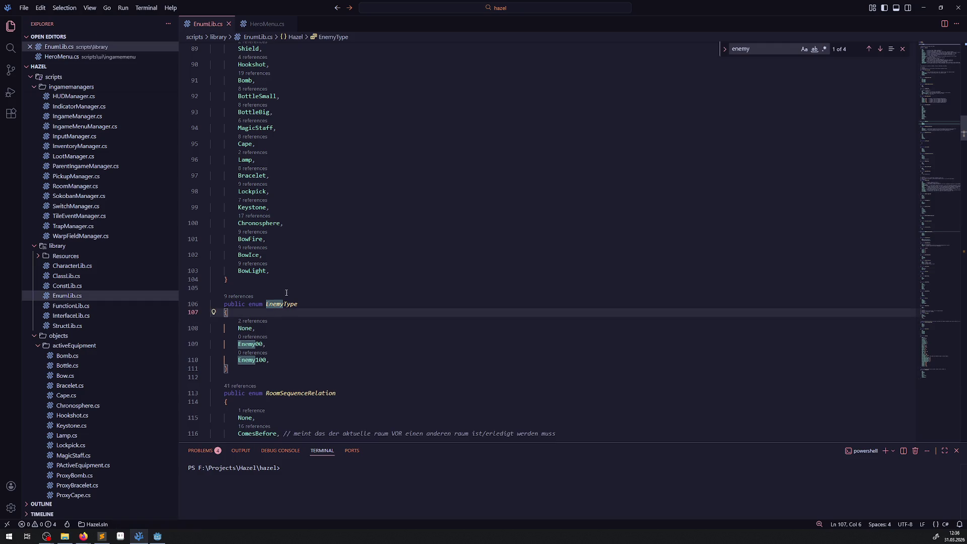
scroll(80, 310, up, 5)
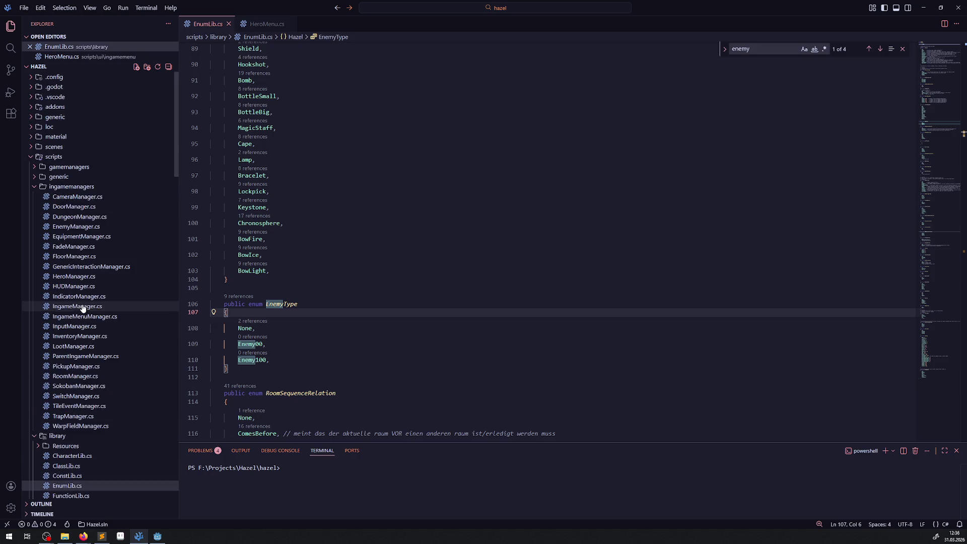
scroll(83, 308, down, 3)
click(157, 535)
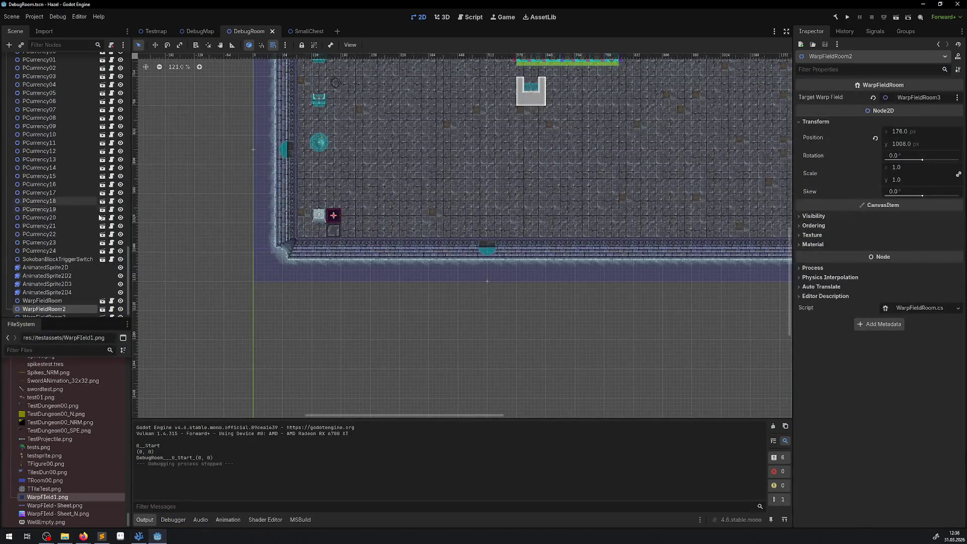
Enlarge the FileSystem dock and build the C# project.
scroll(74, 373, up, 10)
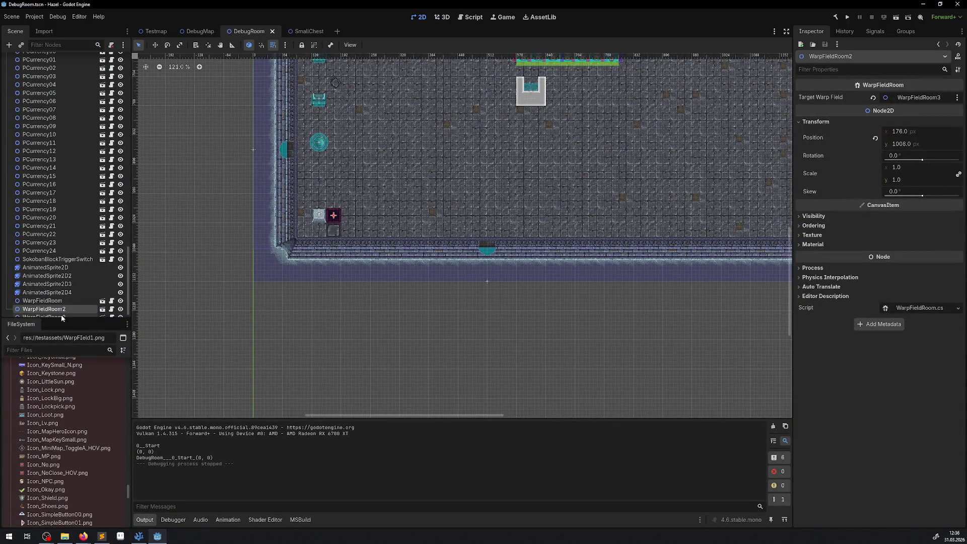
drag(61, 317, 61, 203)
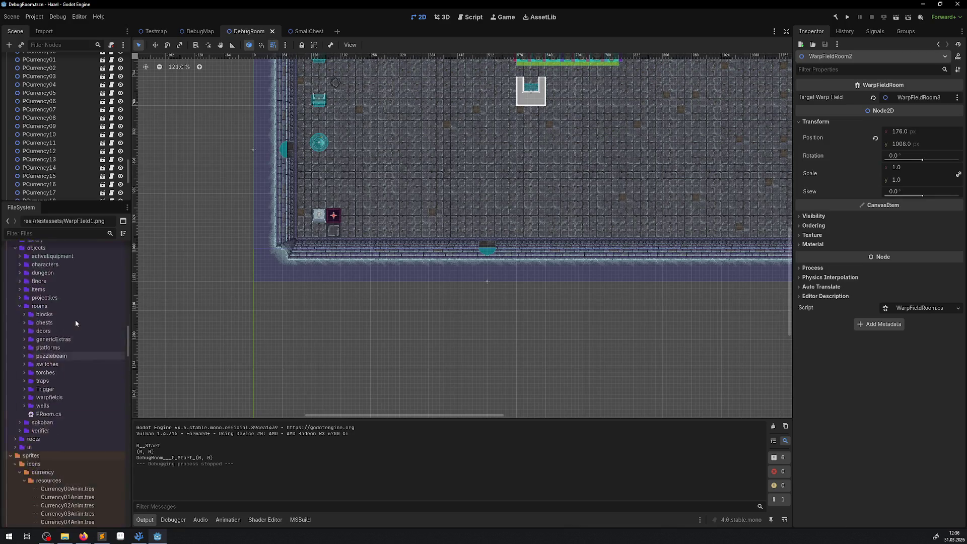
click(835, 17)
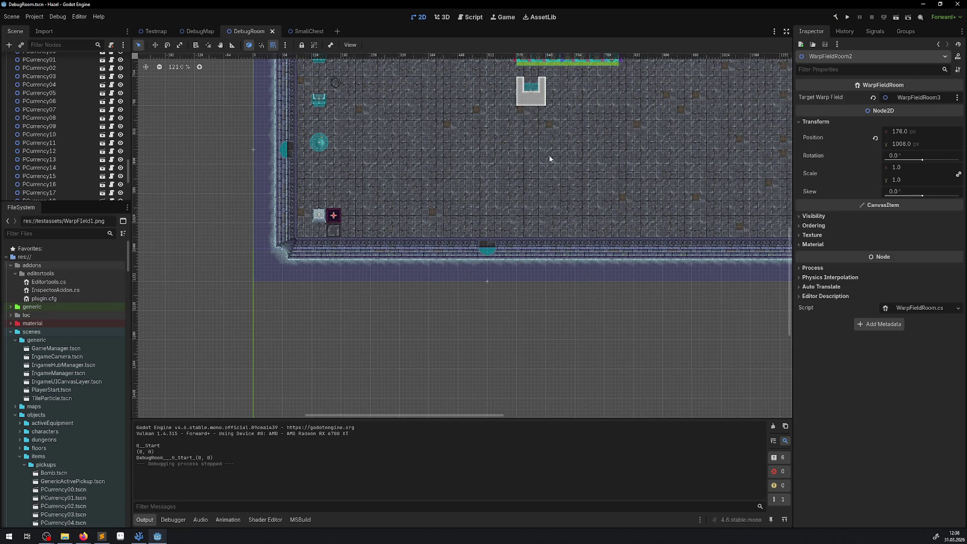
Instance EnemySpawner.tscn as a child of the DebugRoom root node.
scroll(413, 271, up, 5)
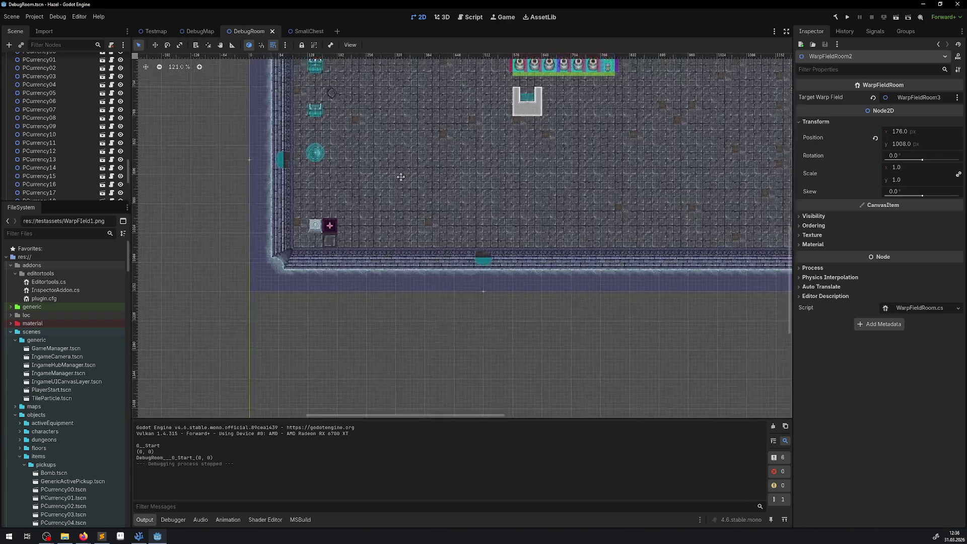
scroll(389, 118, up, 3)
scroll(49, 96, up, 10)
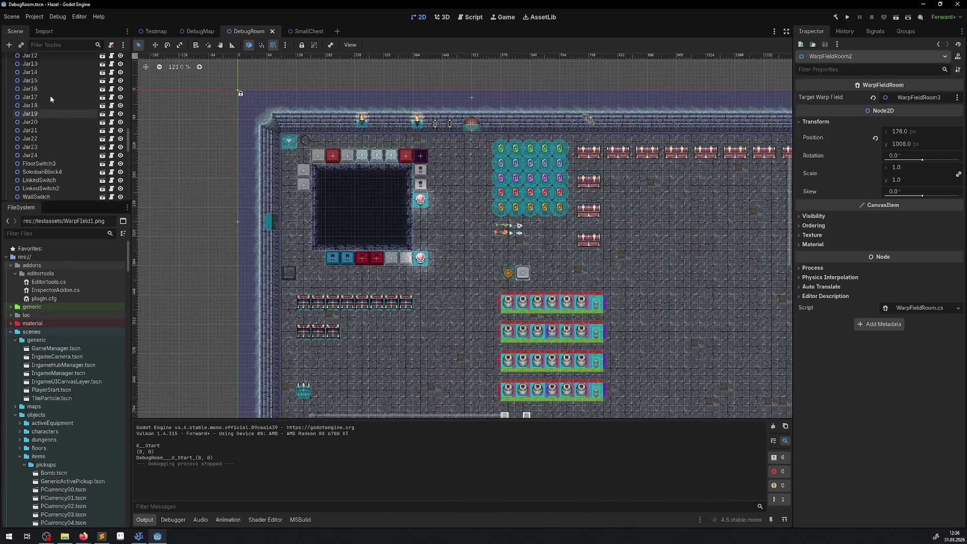
click(45, 61)
click(8, 45)
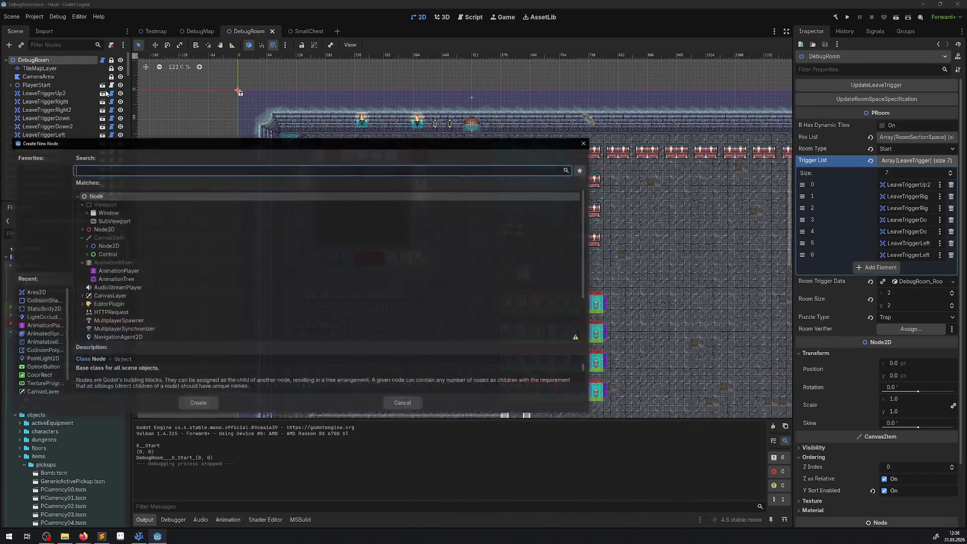
text(enem)
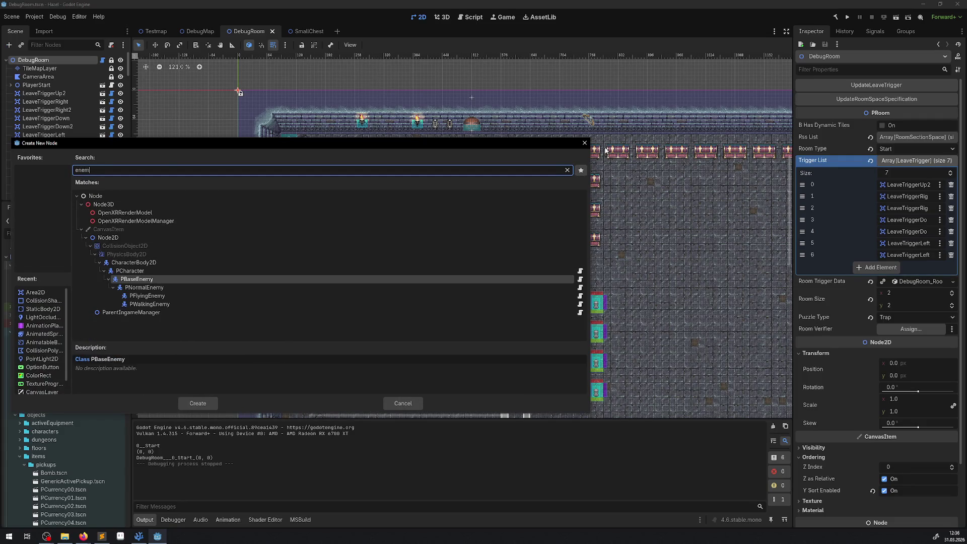
click(584, 145)
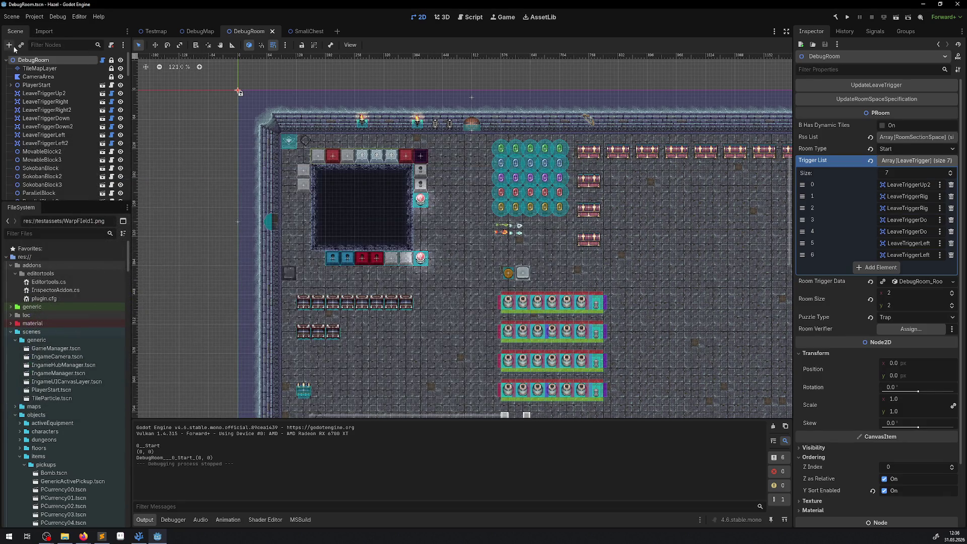
click(20, 46)
text(enemy)
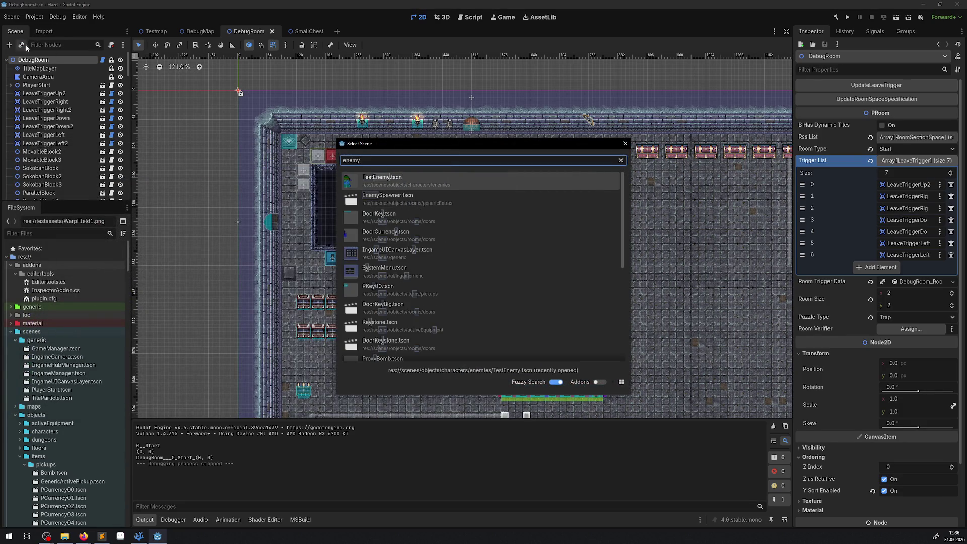
double_click(455, 198)
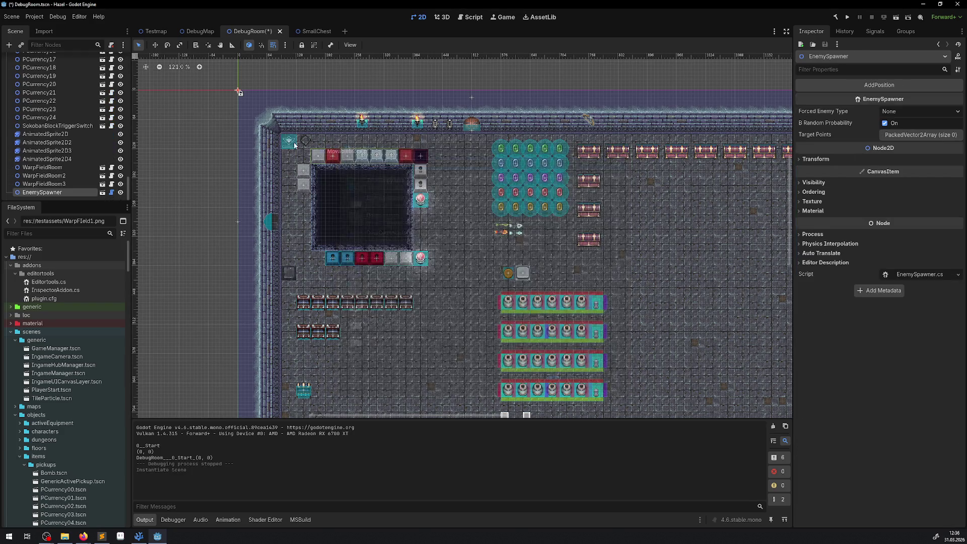
Move the EnemySpawner into the pit at position 264, 248 and save.
click(155, 45)
drag(442, 253, 394, 231)
scroll(371, 230, up, 7)
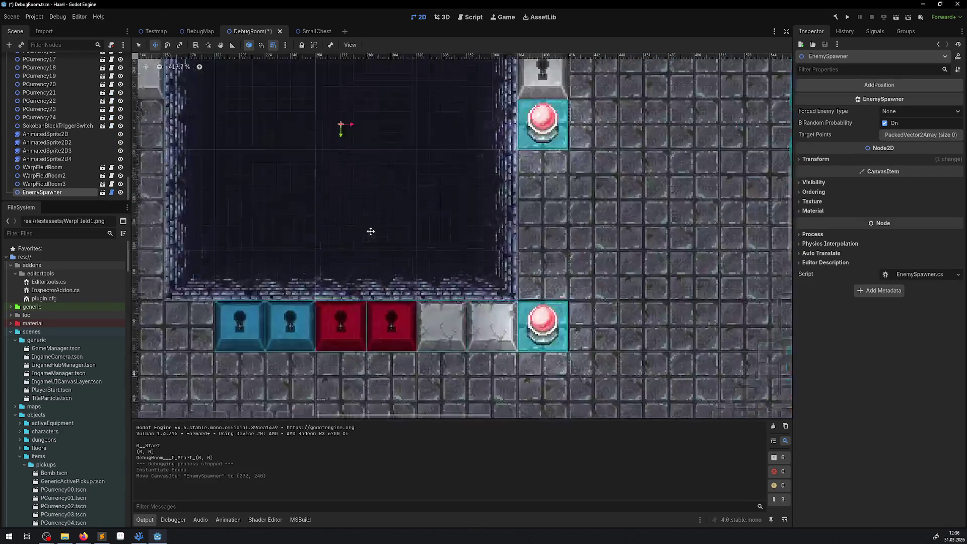
scroll(362, 166, down, 1)
drag(343, 135, 333, 146)
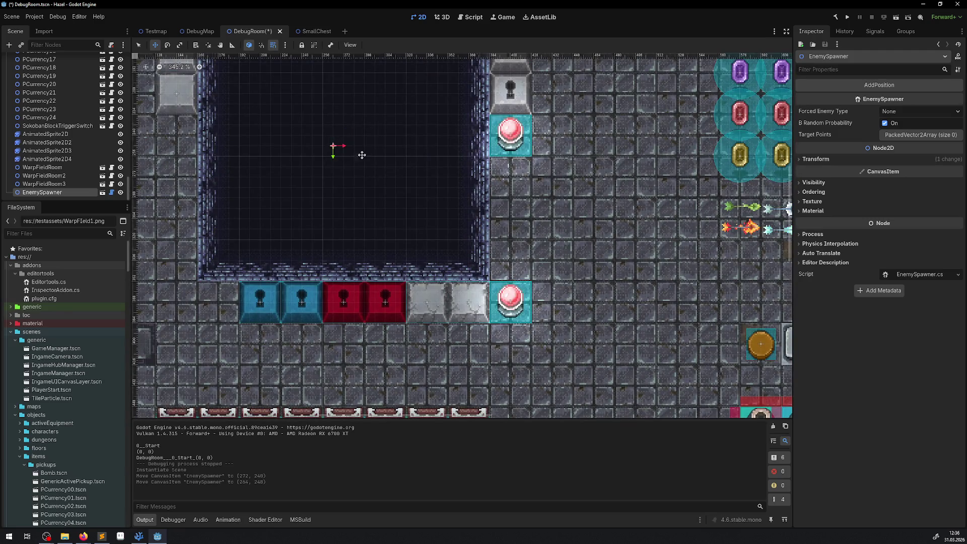
key(ctrl+s)
Set the spawner's Forced Enemy Type to Enemy100, toggling random probability, and expand Target Points.
click(893, 122)
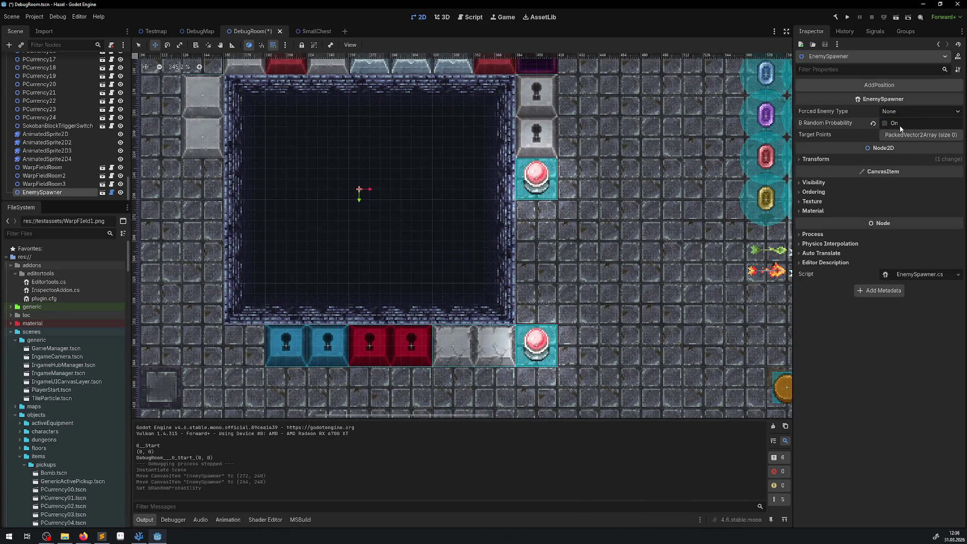
click(907, 111)
click(896, 146)
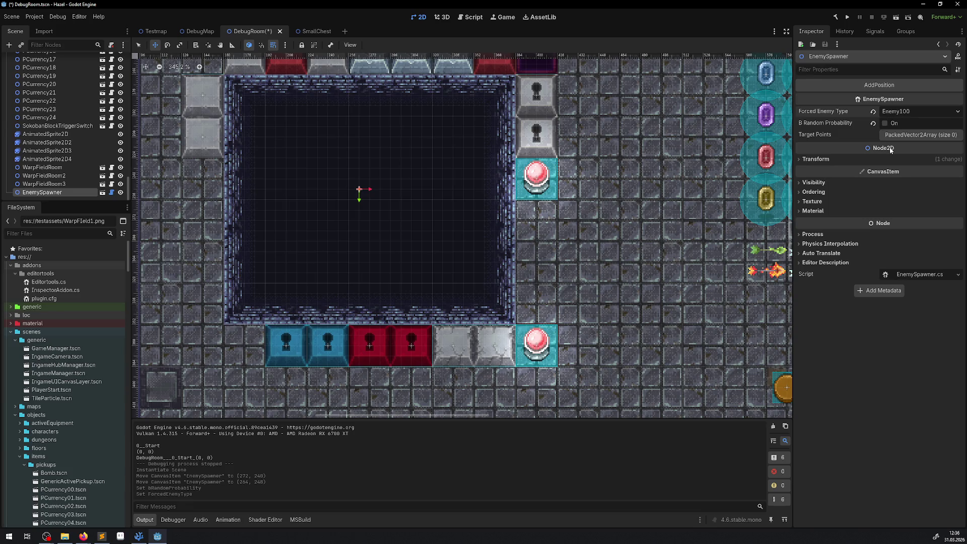
click(927, 136)
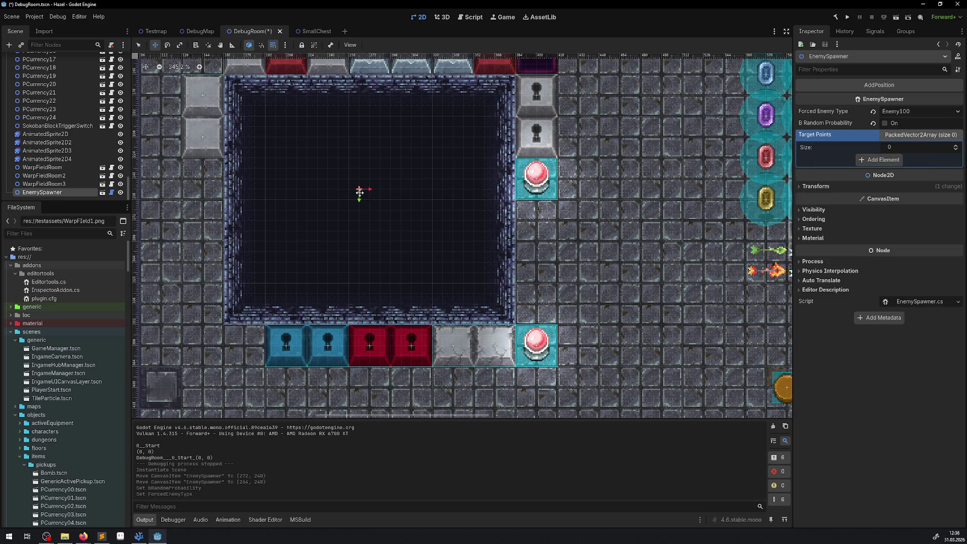
Add the upper-left corner (192,192) as a target point and delete the empty first entry.
drag(360, 193, 266, 120)
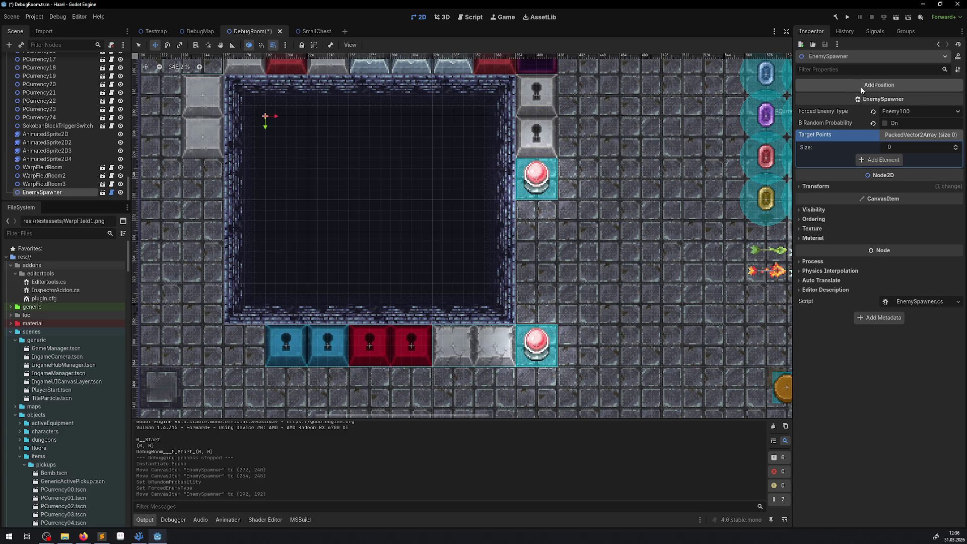
click(861, 90)
click(875, 159)
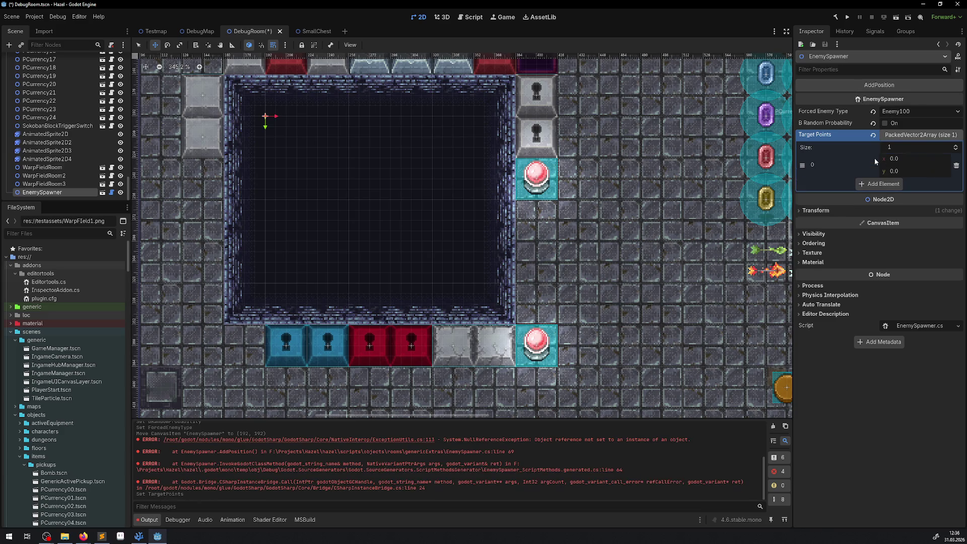
click(891, 85)
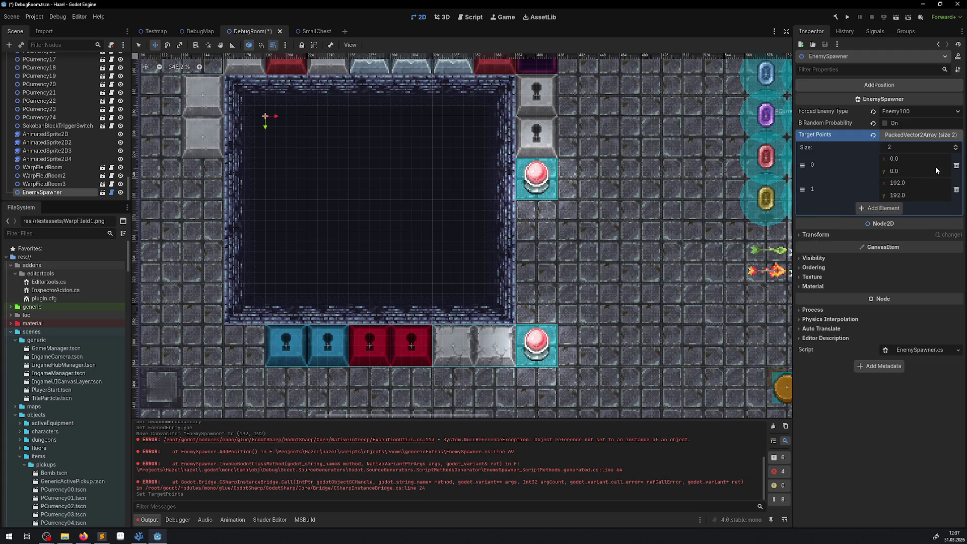
click(956, 165)
Add target points (344,192), (352,312) and (192,312), then save DebugRoom.
mouse_move(266, 116)
mouse_down()
mouse_move(498, 124)
mouse_move(473, 116)
mouse_up()
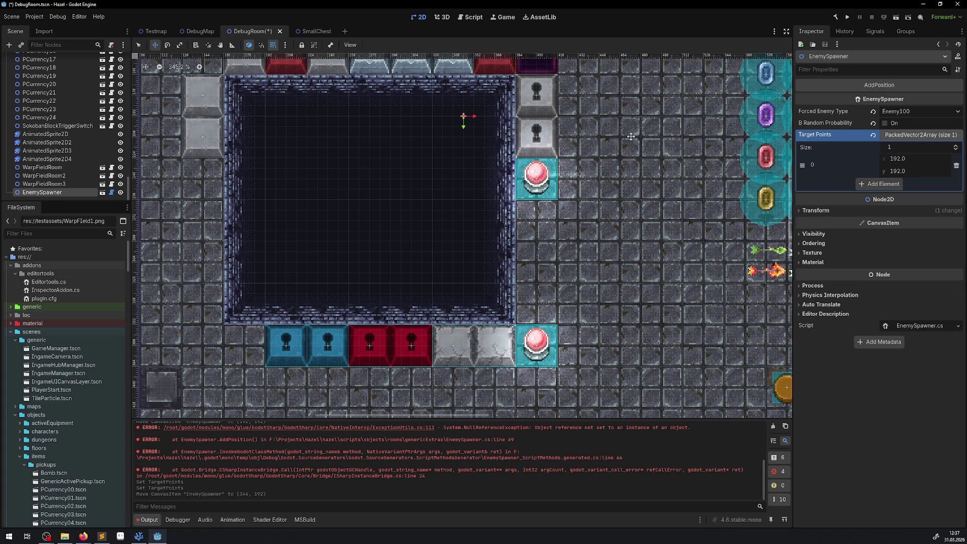
click(875, 86)
mouse_move(463, 117)
mouse_down()
mouse_move(487, 259)
mouse_move(480, 275)
mouse_move(269, 263)
mouse_up()
key(Return)
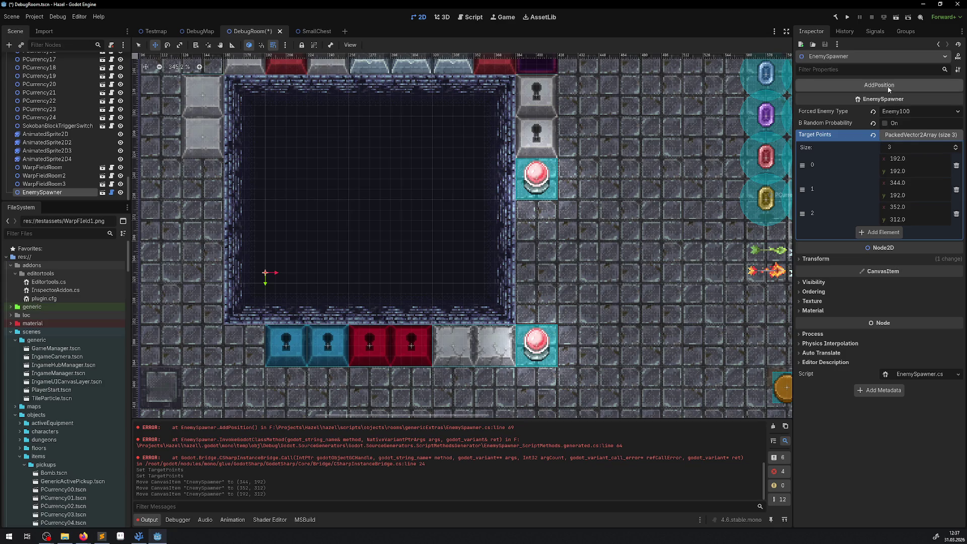
click(888, 87)
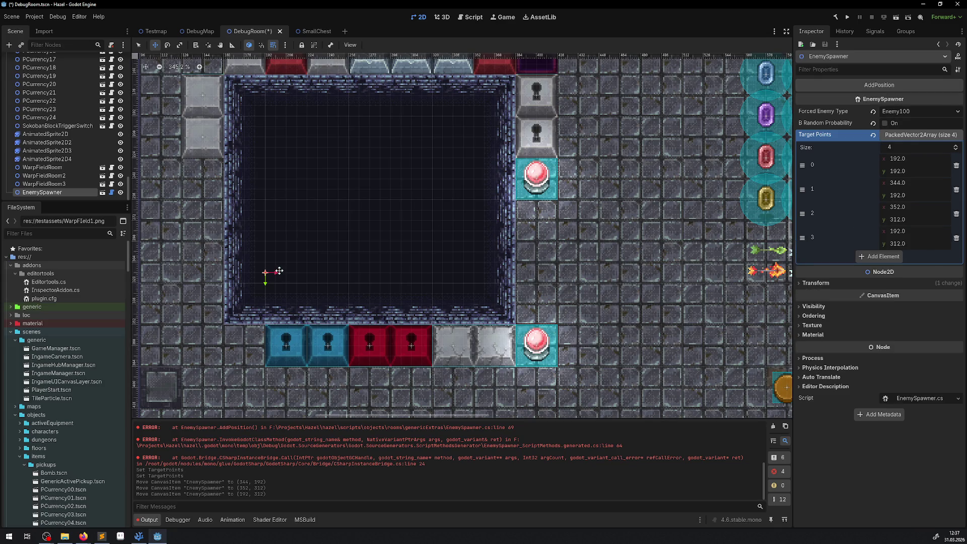
drag(265, 272, 262, 116)
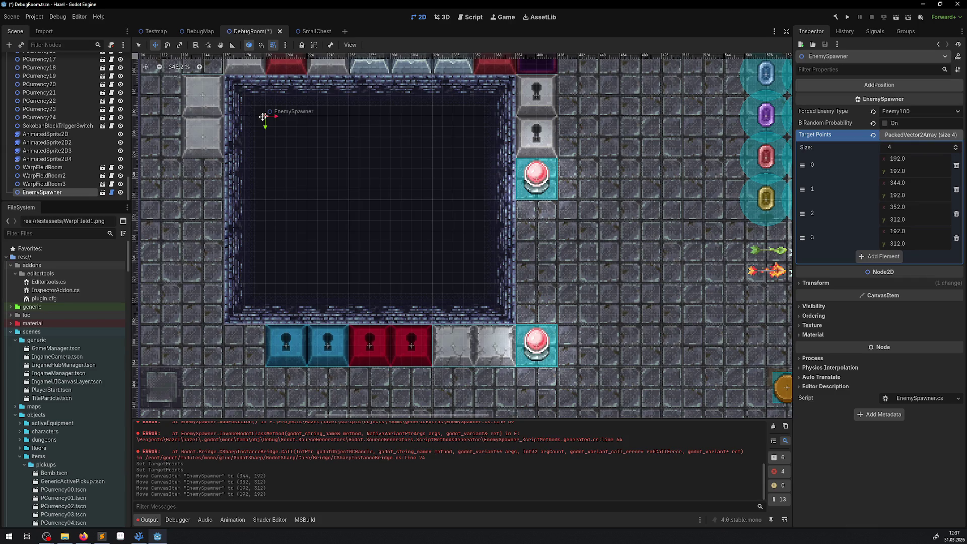
key(ctrl+s)
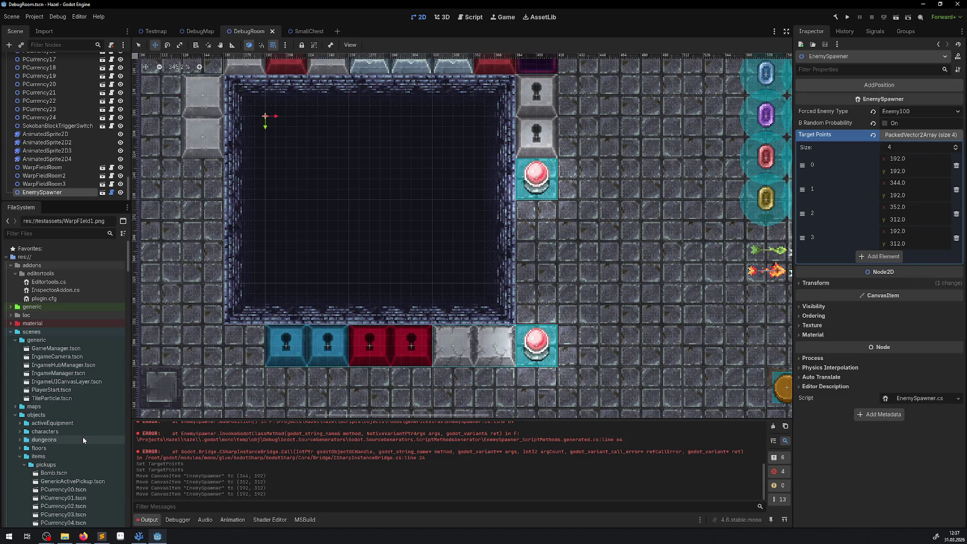
Duplicate TestEnemy.tscn in characters/enemies, removing 'Test' from the new file name.
click(21, 456)
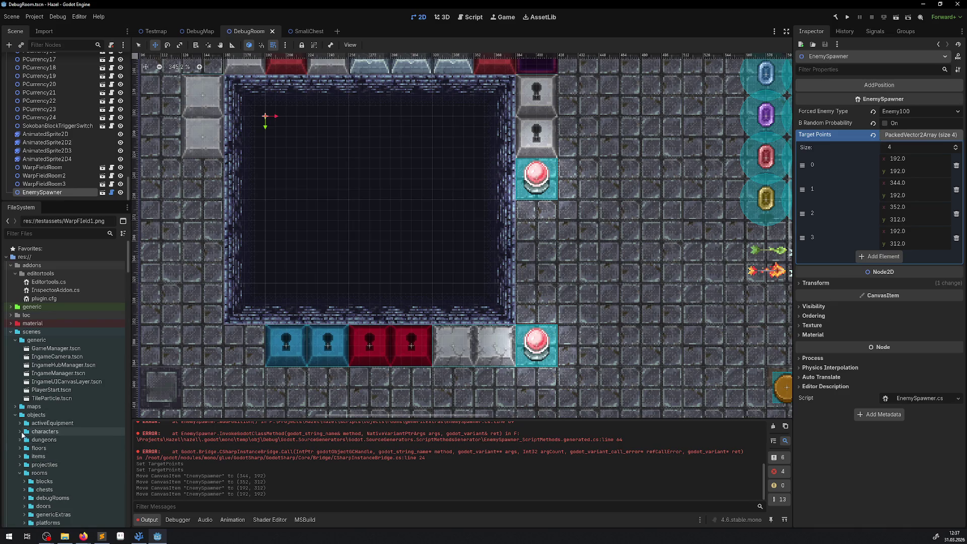
click(20, 431)
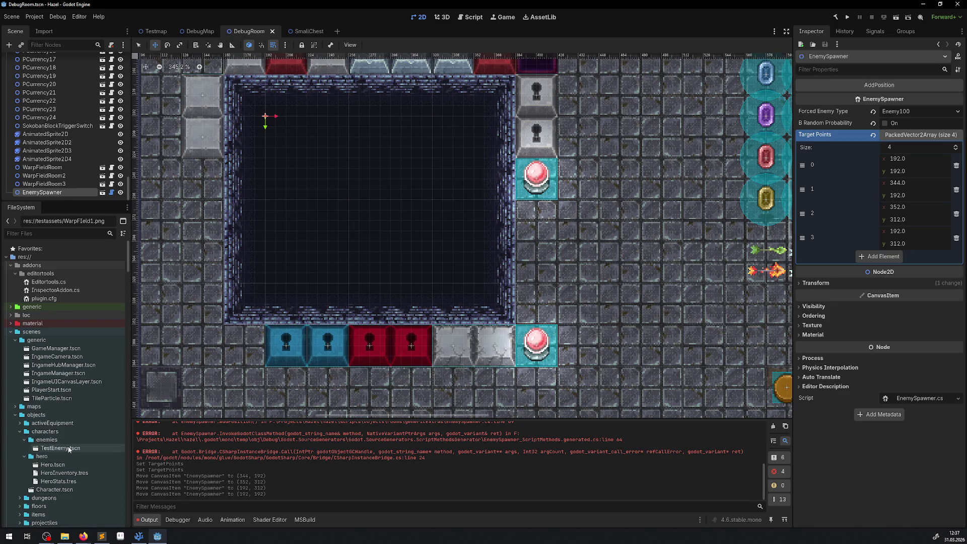
right_click(43, 440)
mouse_move(86, 396)
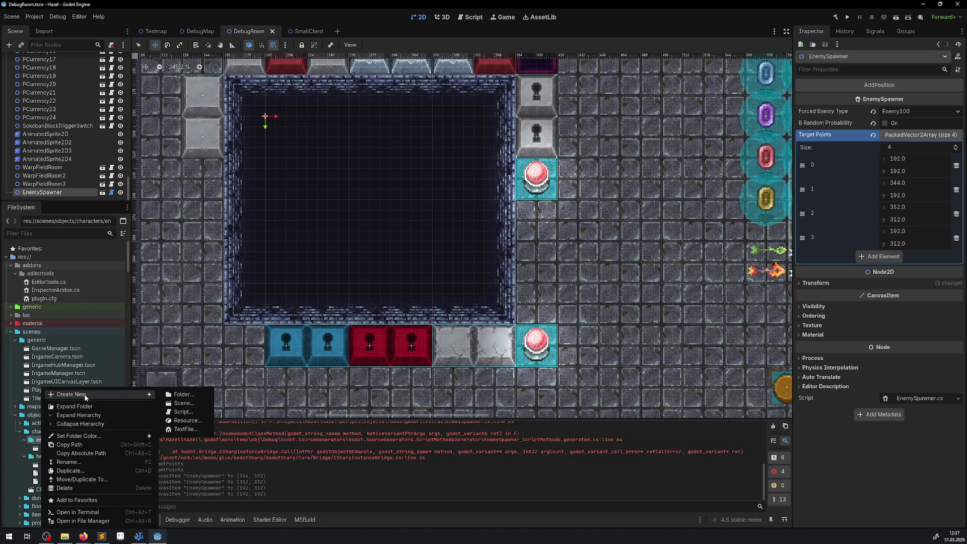
click(50, 447)
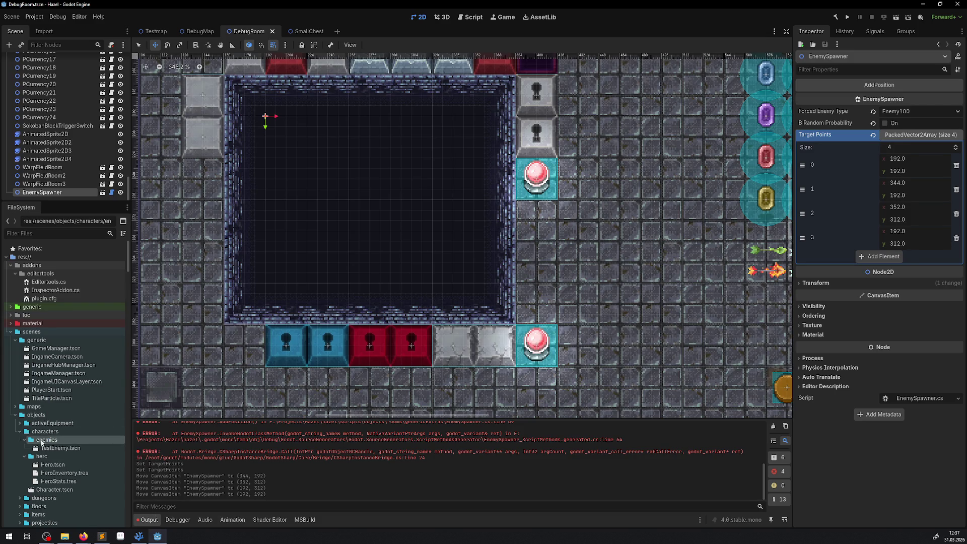
right_click(50, 448)
click(101, 461)
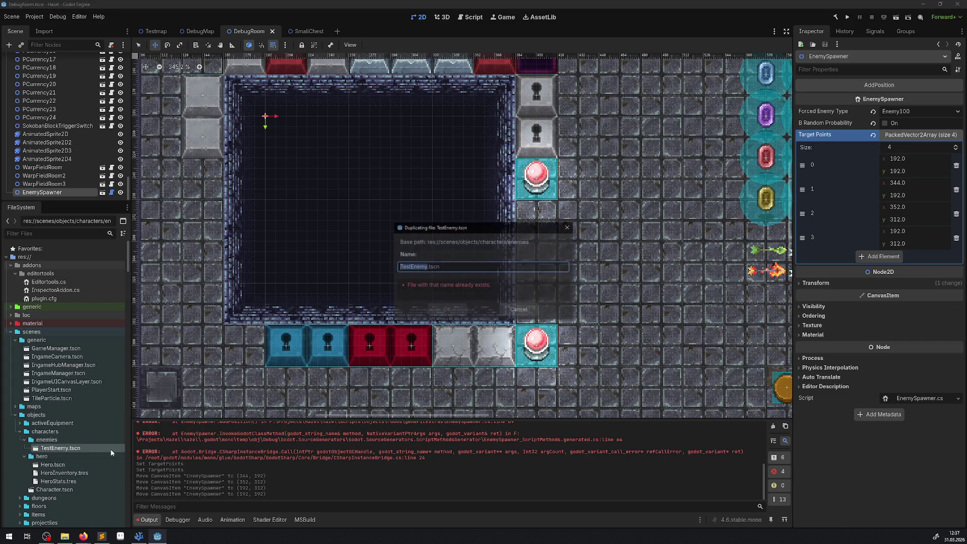
key(Right)
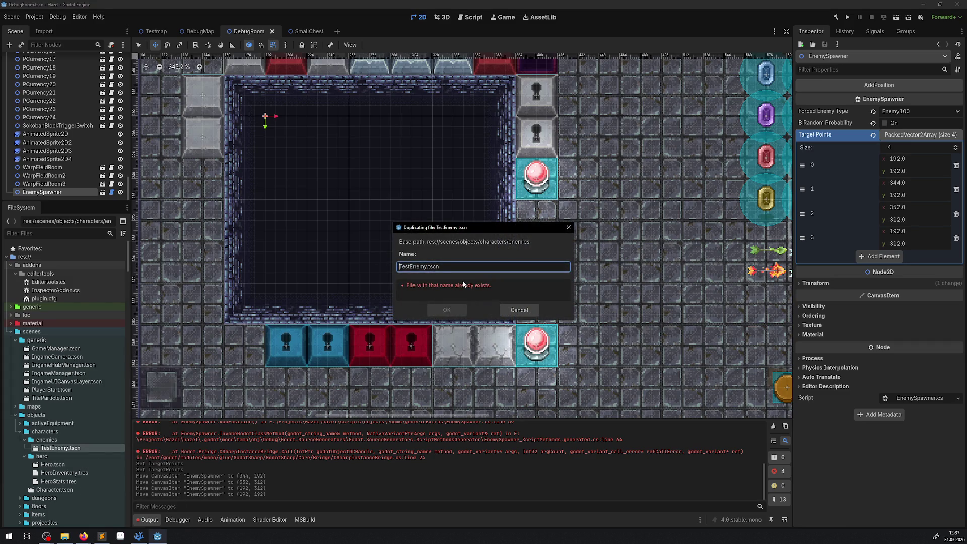
key(Delete)
key(Delete)
key(Delete)
Name the duplicate Enemy100A.tscn and open it.
text(100A)
key(Return)
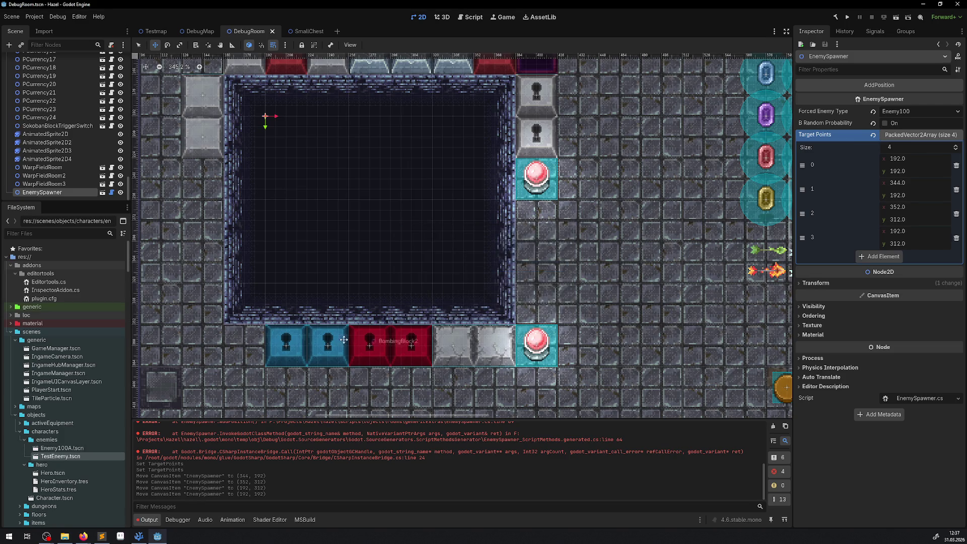
double_click(83, 447)
Switch the NavigationAgent2D's navigation layers from layer 1 to layer 2.
scroll(232, 107, up, 8)
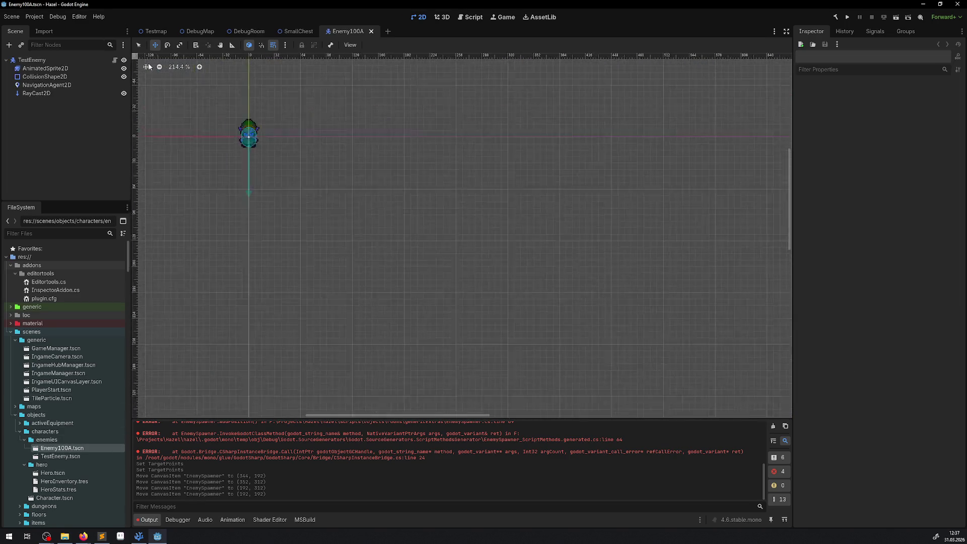
click(49, 86)
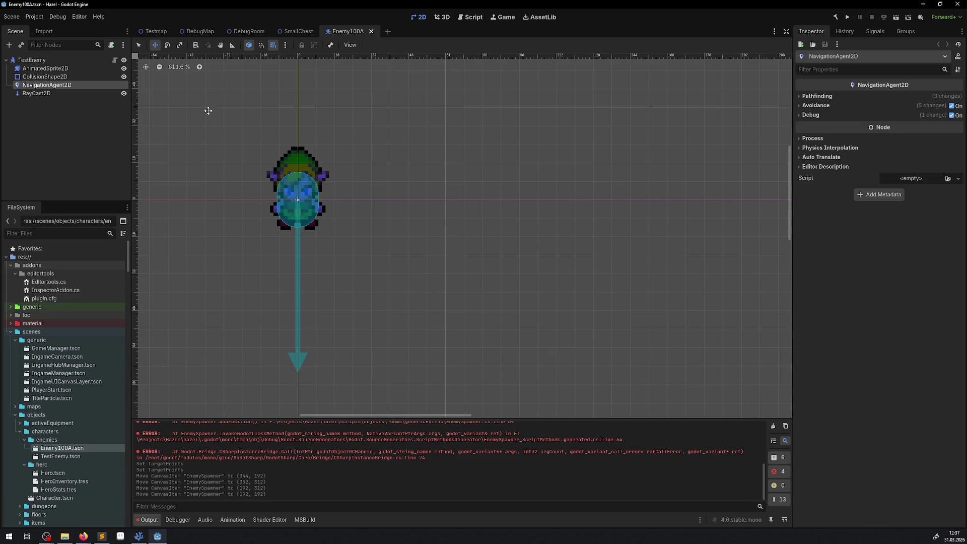
click(804, 97)
click(815, 153)
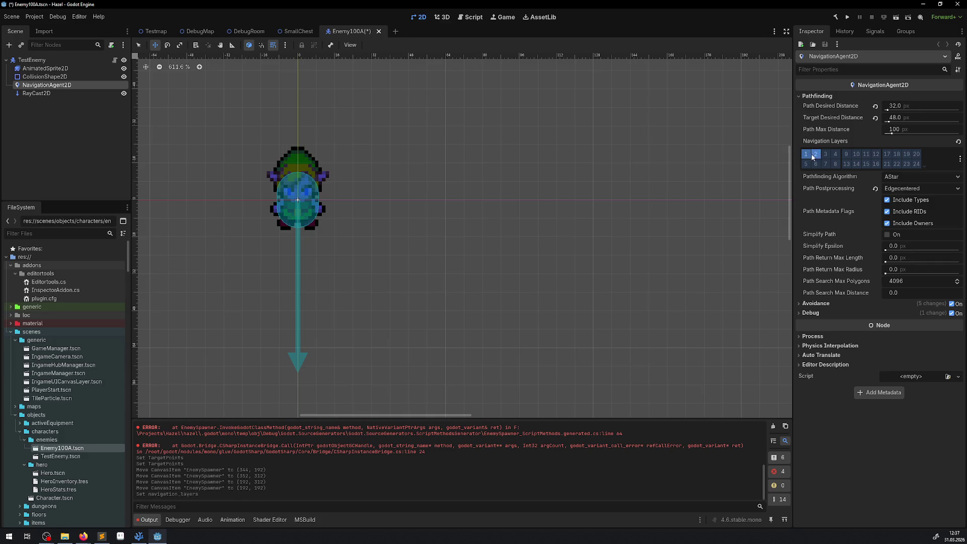
click(805, 153)
click(46, 68)
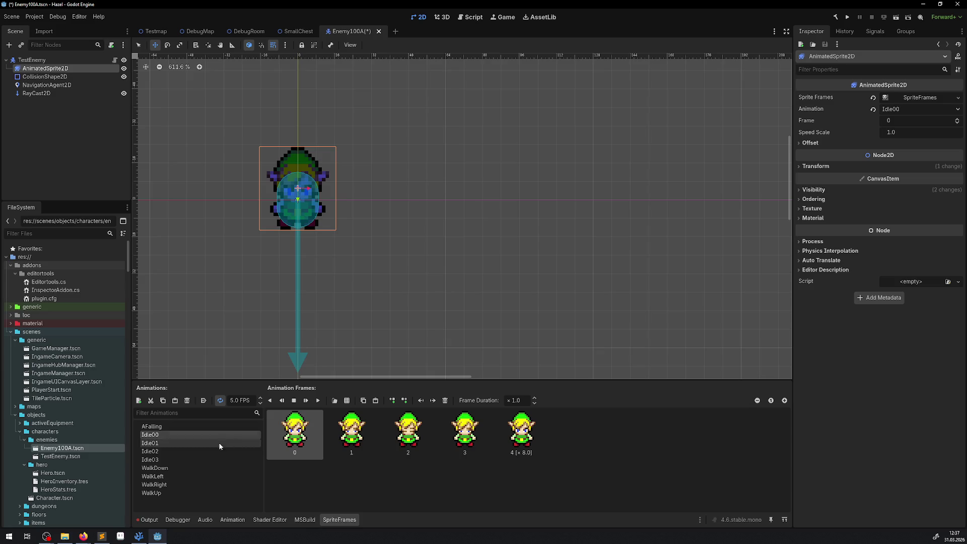
click(165, 427)
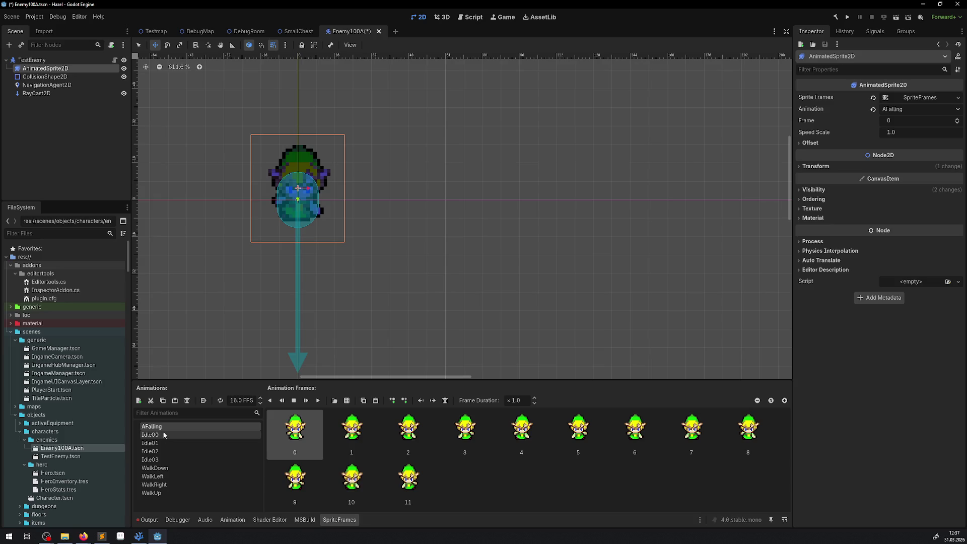
click(162, 434)
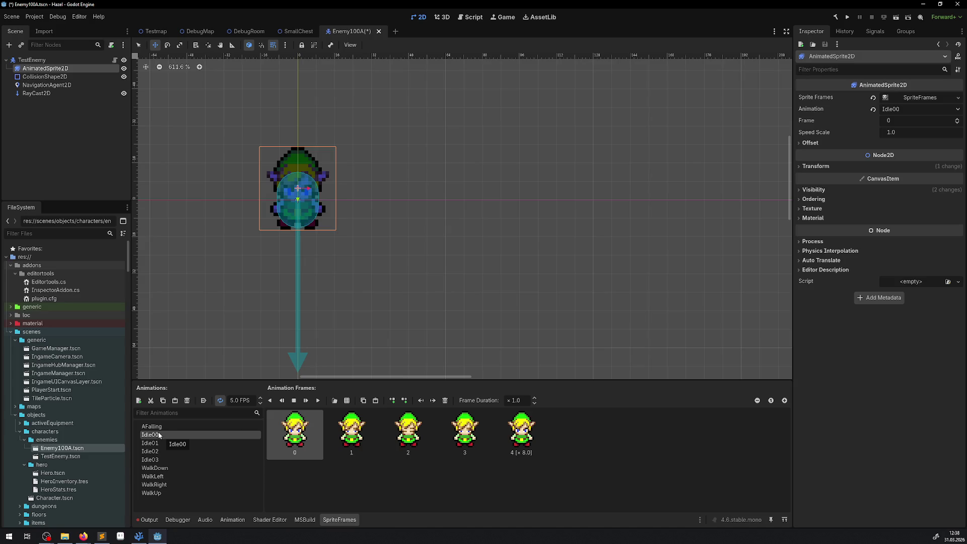
click(70, 538)
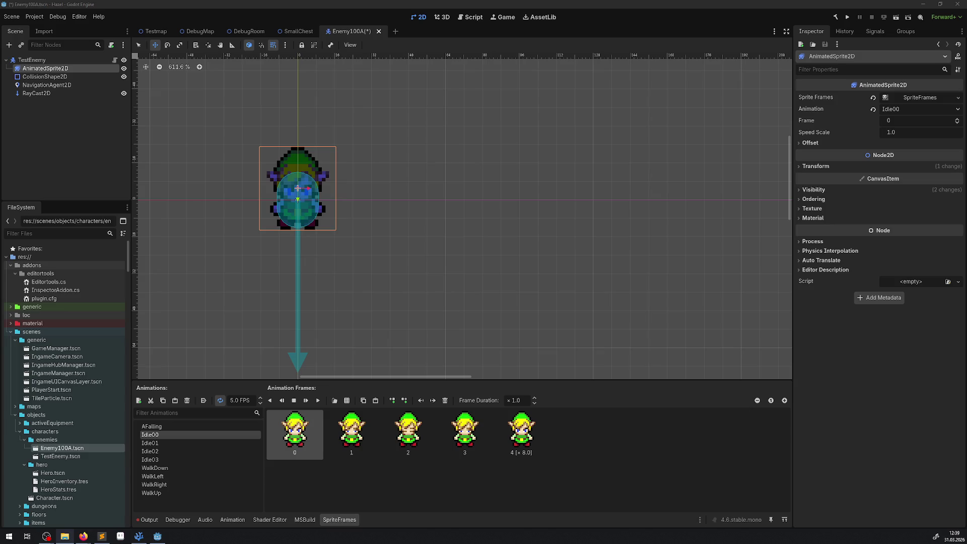
scroll(70, 387, down, 15)
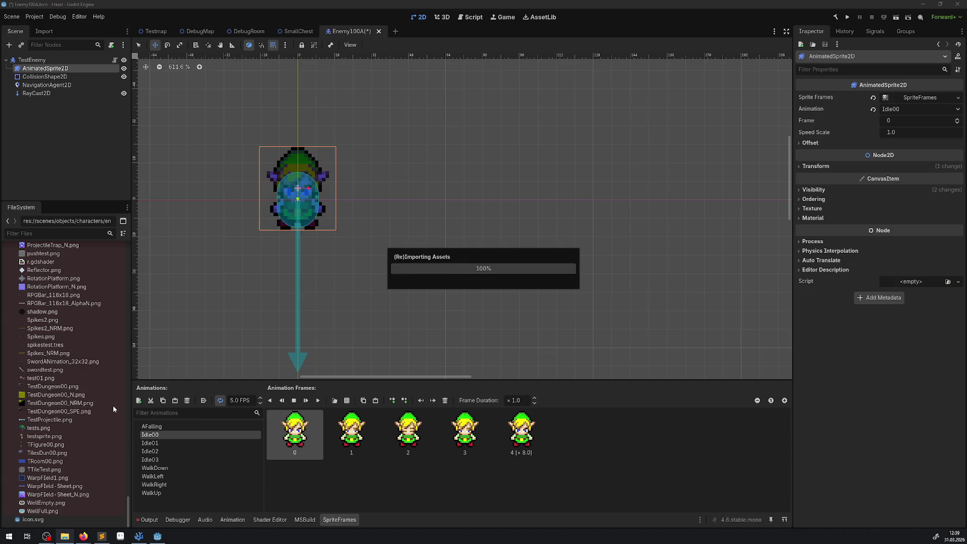
Replace the Idle00 and Idle01 frames with a single Icon_Deity.png frame.
scroll(87, 368, up, 5)
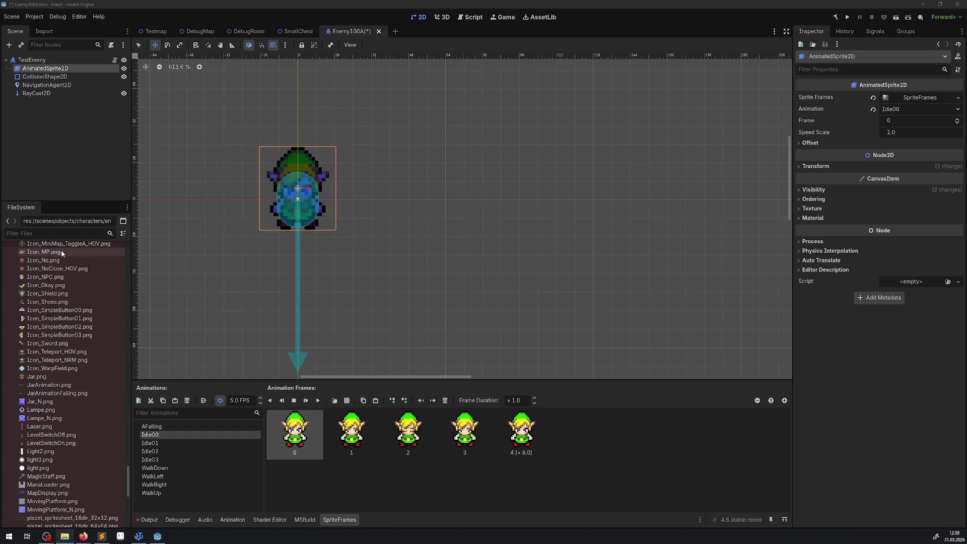
scroll(68, 317, up, 5)
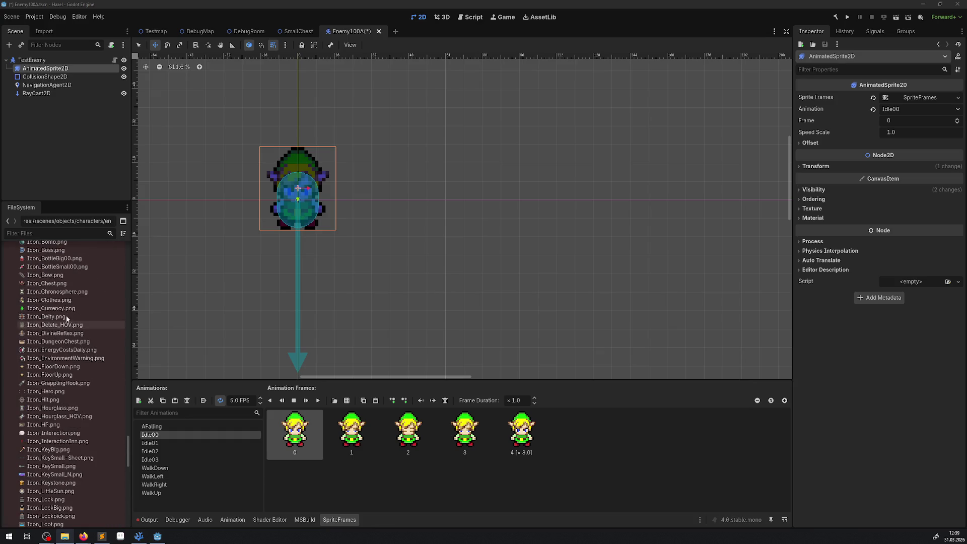
scroll(47, 384, up, 4)
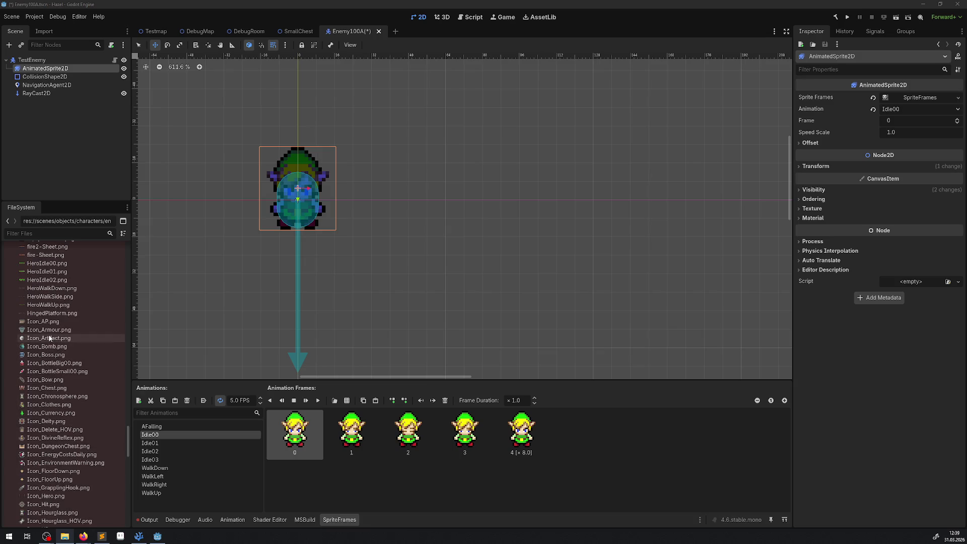
click(56, 422)
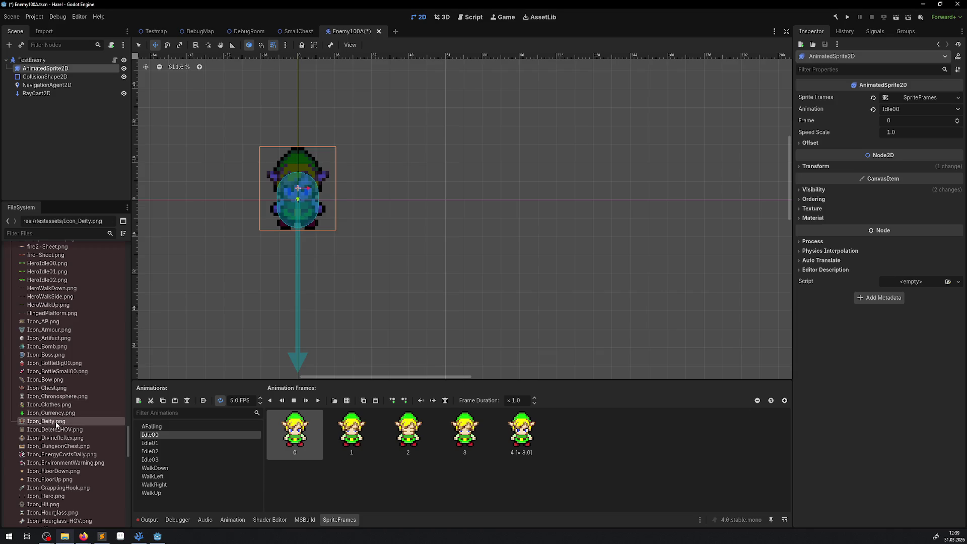
mouse_move(56, 424)
mouse_down()
mouse_move(711, 496)
mouse_move(625, 444)
mouse_move(579, 433)
mouse_up()
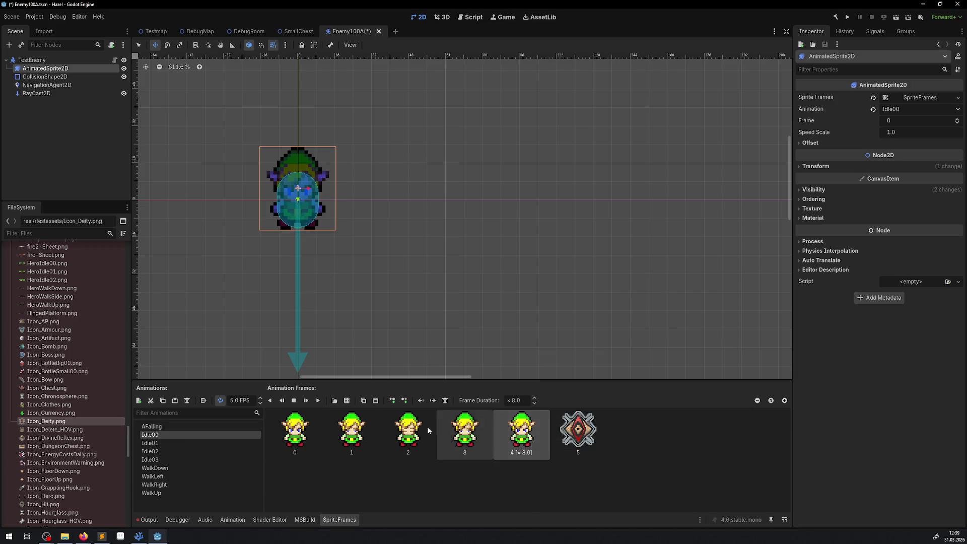
shift+click(304, 425)
key(Delete)
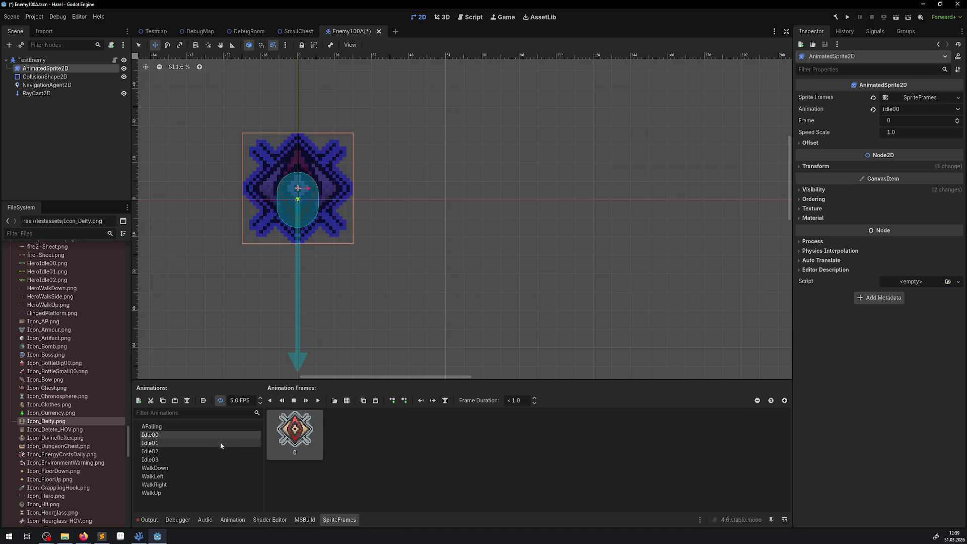
click(150, 443)
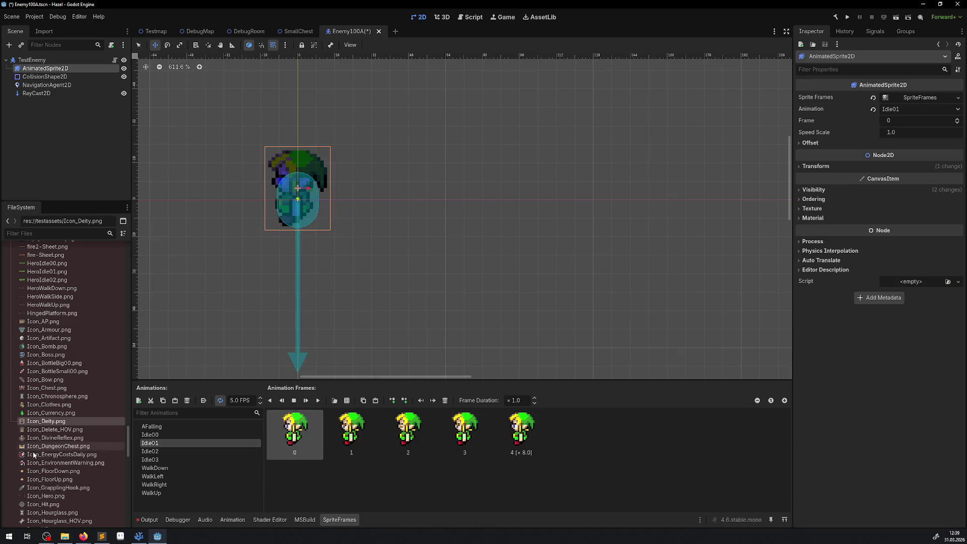
drag(47, 422, 644, 463)
click(521, 431)
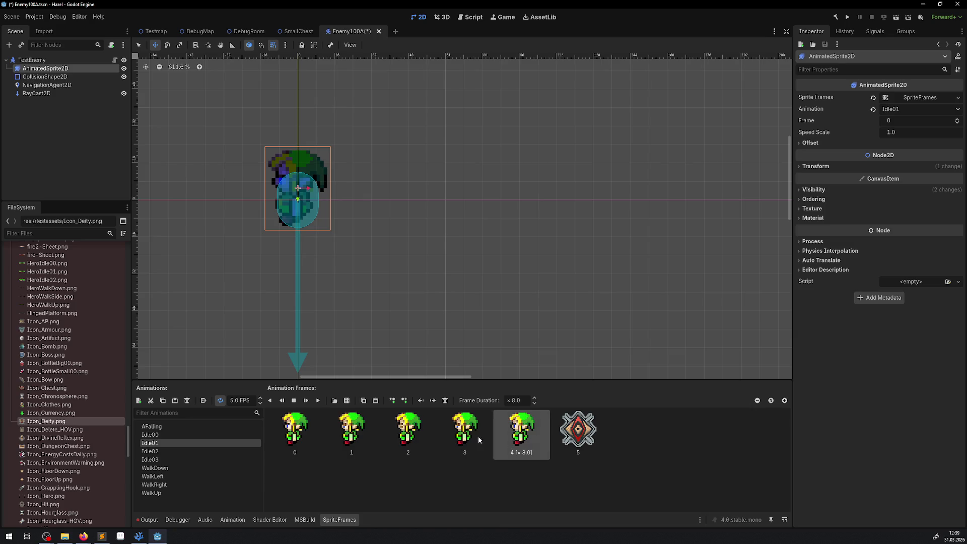
shift+click(312, 433)
key(Delete)
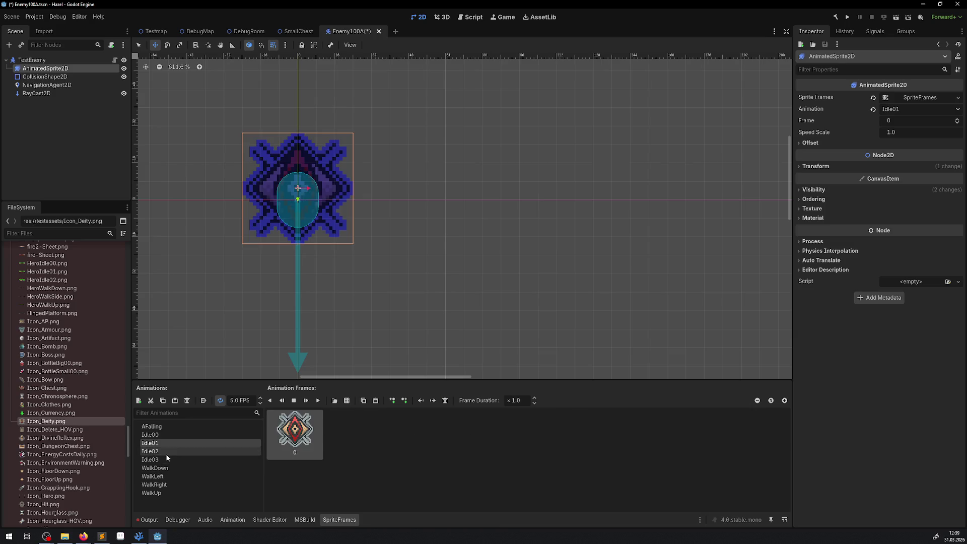
Replace the Idle02 and Idle03 frames with a single Icon_Deity.png frame.
click(164, 451)
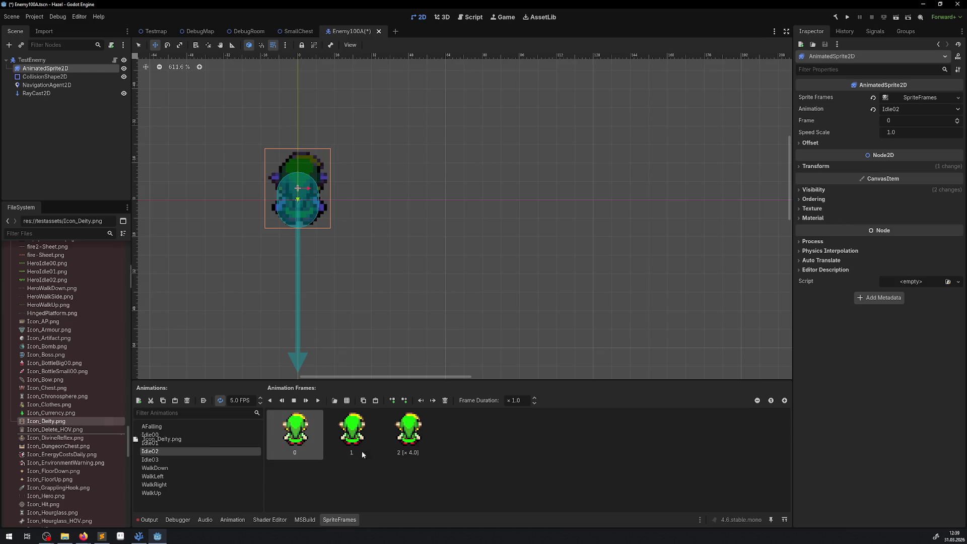
key(ctrl+v)
shift+click(301, 436)
key(Delete)
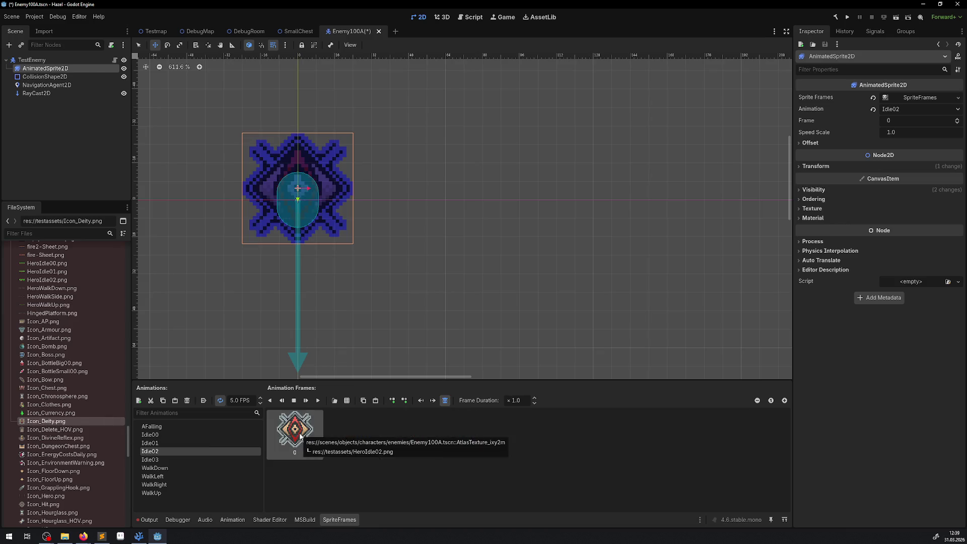
click(160, 460)
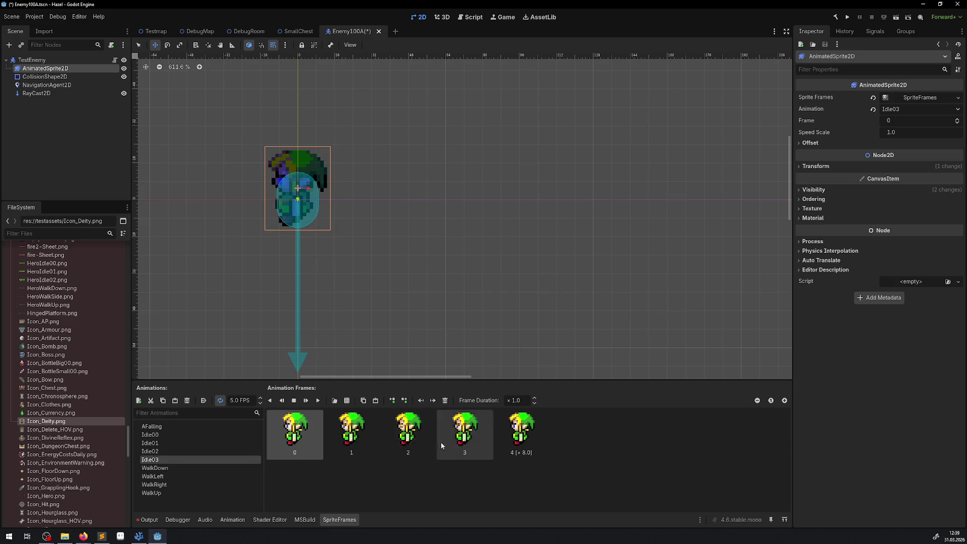
drag(45, 421, 236, 438)
drag(523, 444, 604, 443)
click(521, 433)
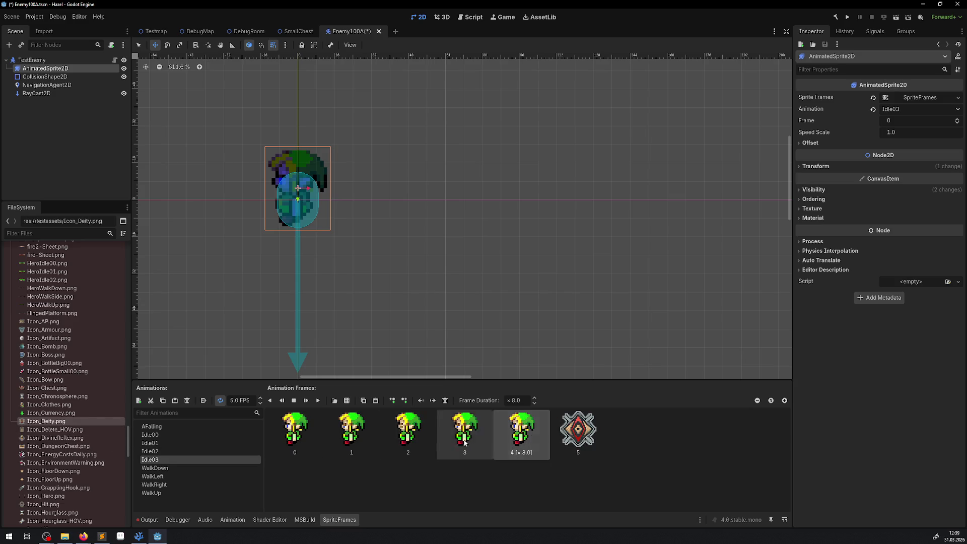
shift+click(308, 435)
key(Delete)
Add Icon_Deity.png to the WalkDown and WalkLeft animations, selecting WalkDown's old frames.
click(176, 468)
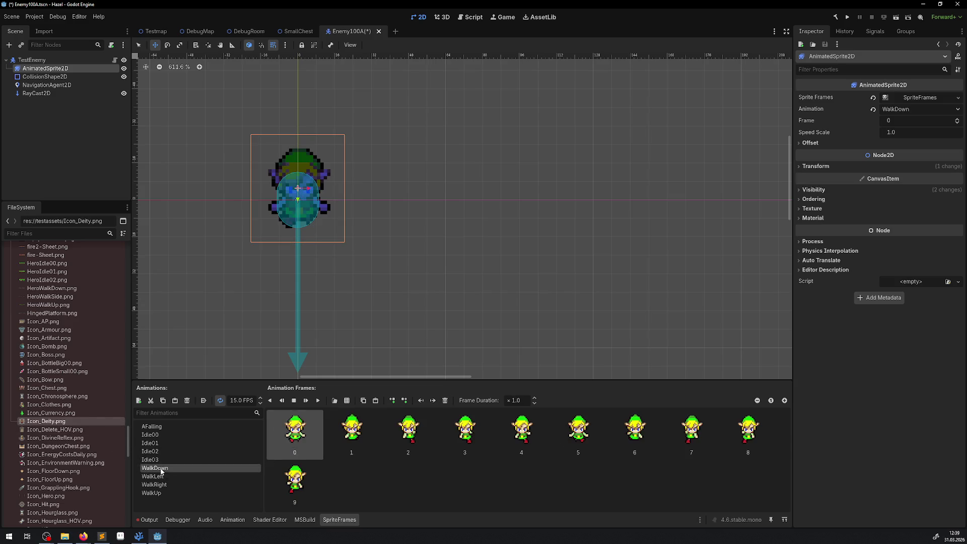
drag(55, 423, 427, 491)
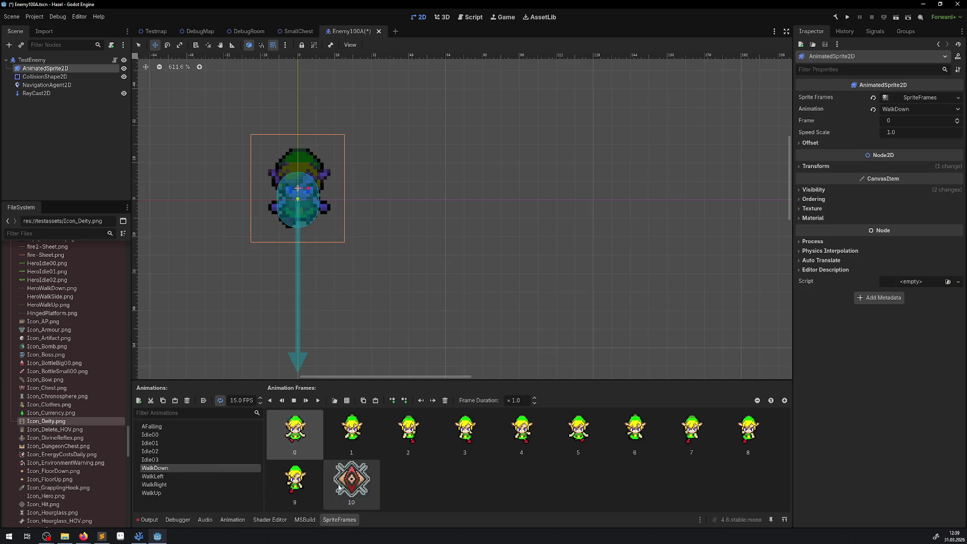
click(295, 481)
shift+click(303, 443)
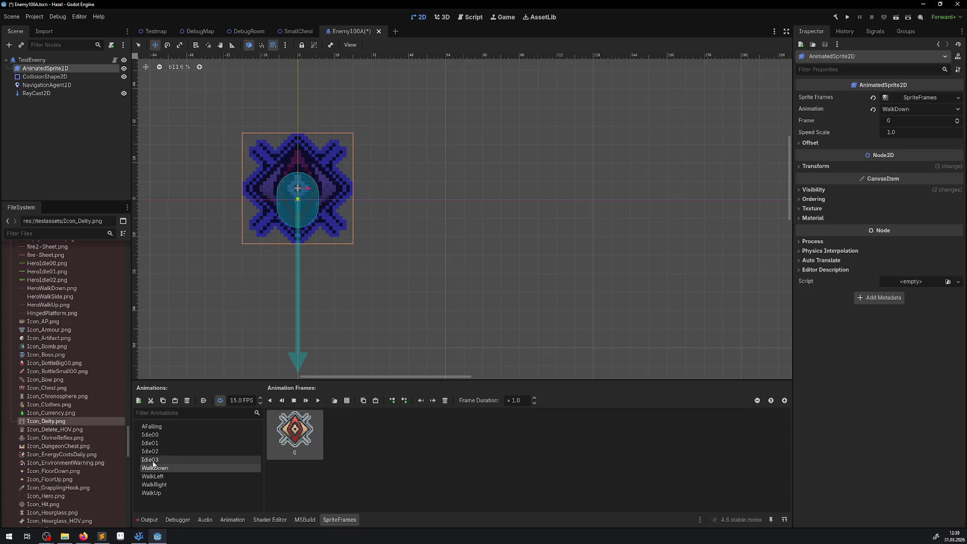
click(156, 476)
mouse_move(22, 427)
mouse_down()
mouse_move(410, 480)
mouse_move(302, 471)
mouse_move(296, 452)
mouse_up()
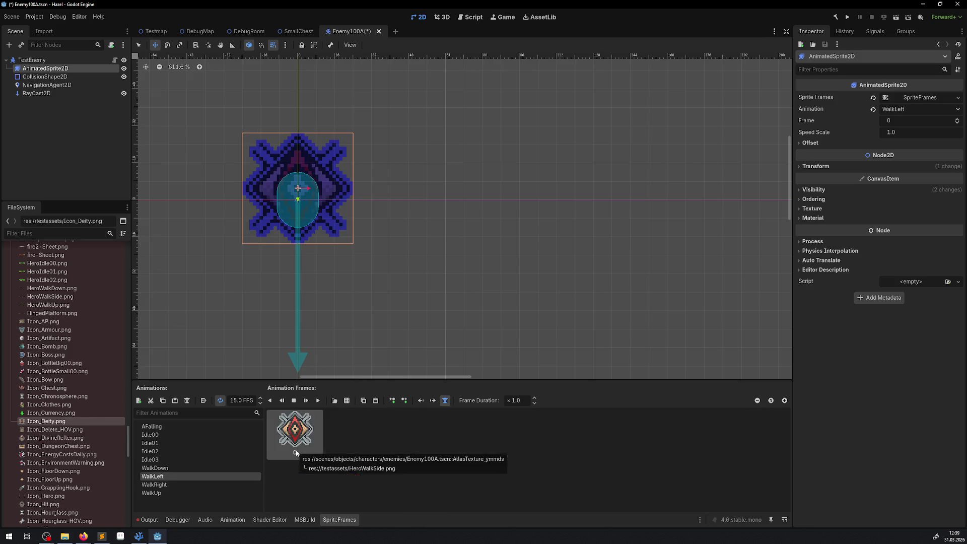
Replace the WalkRight and WalkUp frames with Icon_Deity.png and save Enemy100A.
click(163, 484)
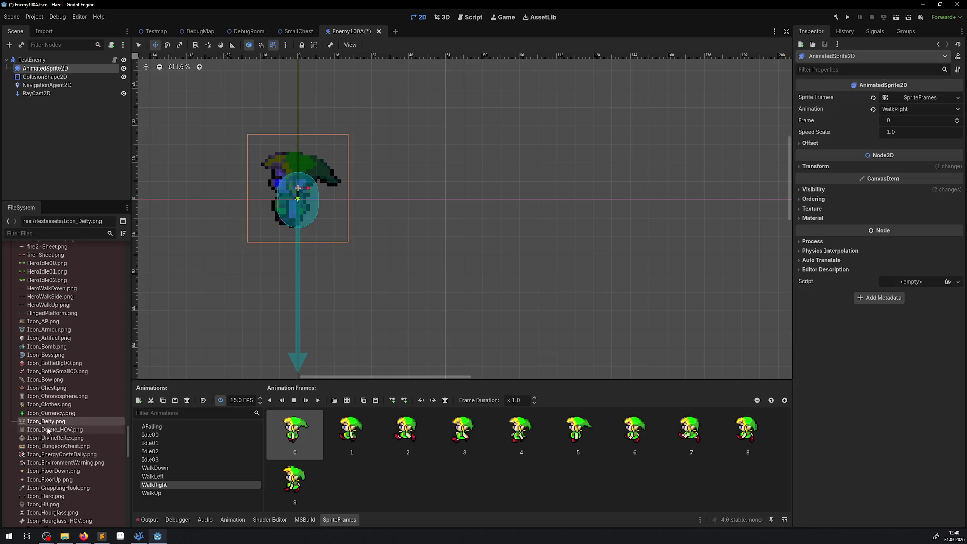
drag(45, 421, 308, 466)
shift+click(303, 444)
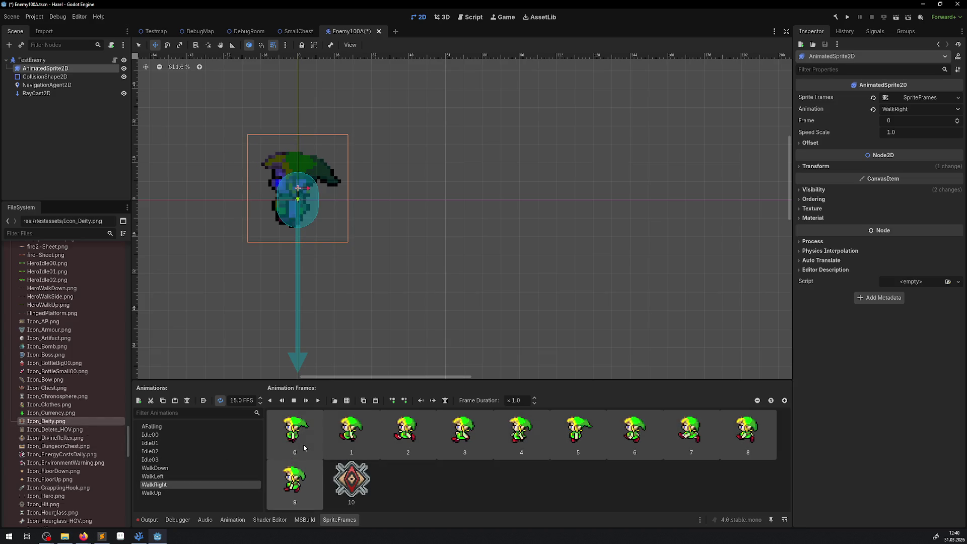
key(Delete)
click(159, 493)
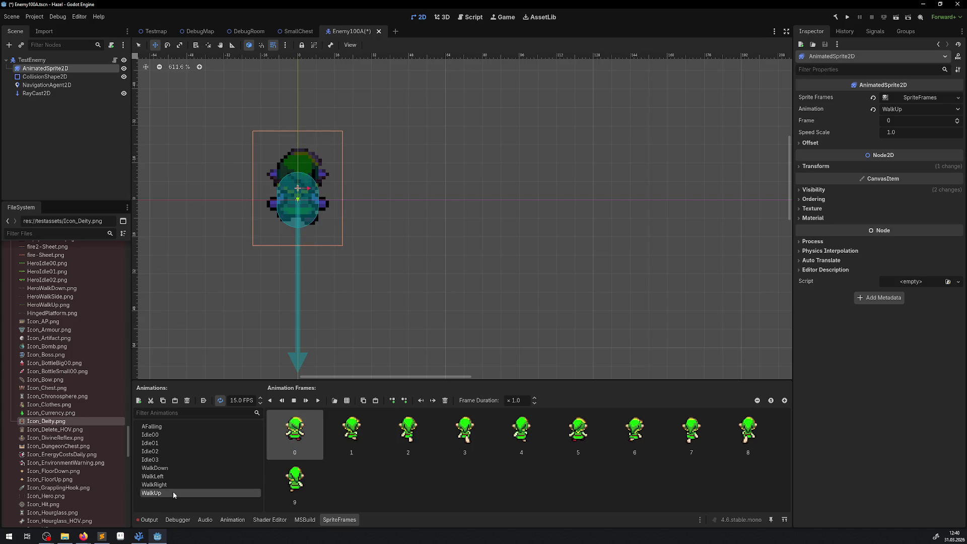
mouse_move(46, 421)
mouse_down()
mouse_move(384, 465)
mouse_move(363, 479)
mouse_up()
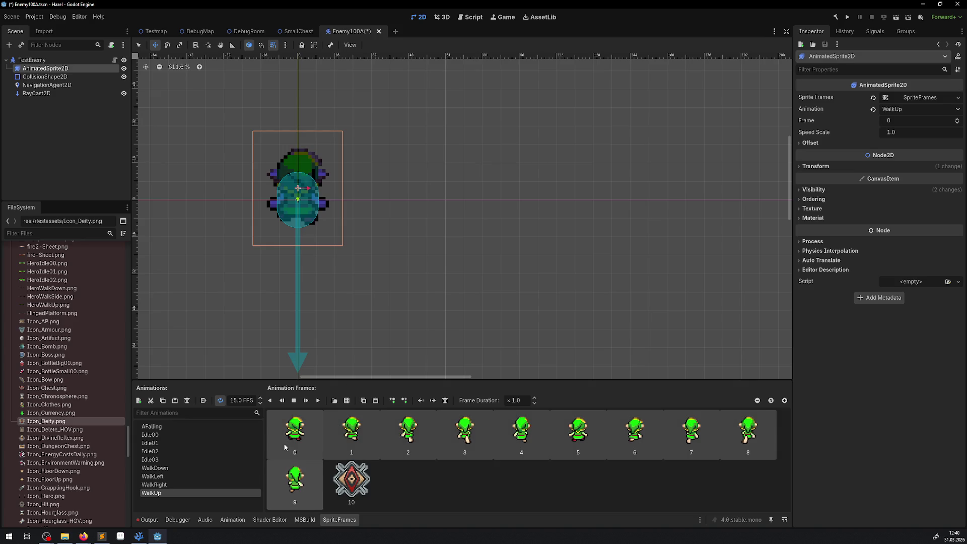
key(Delete)
key(ctrl+s)
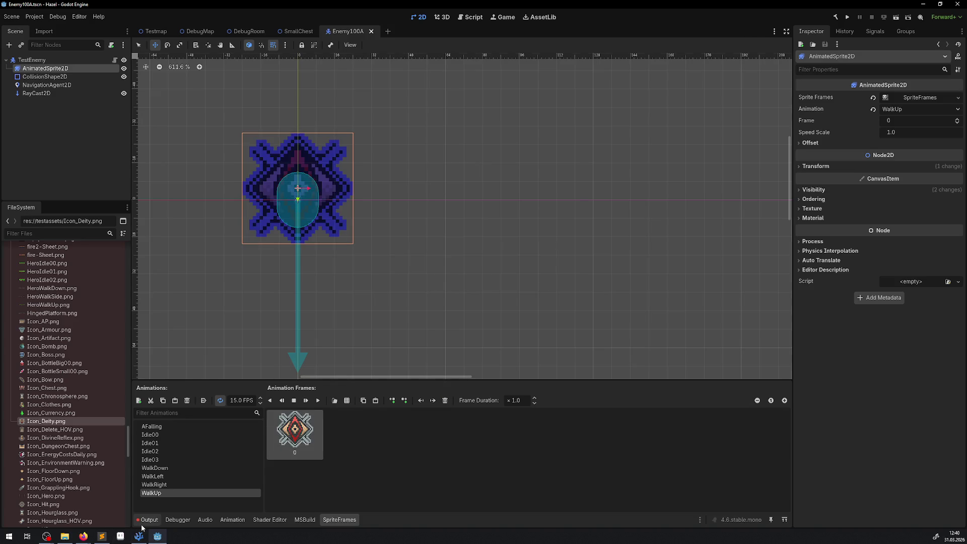
click(142, 525)
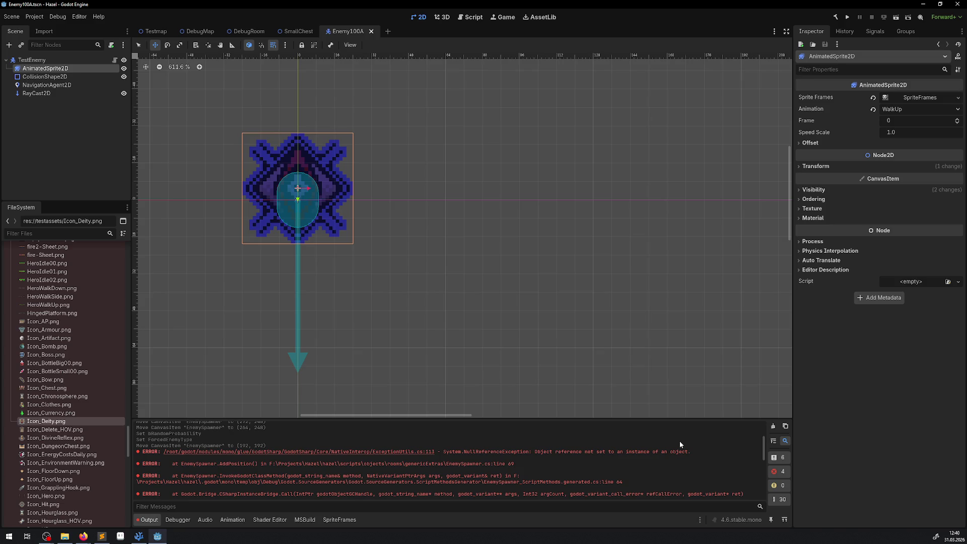
Open the Output panel and build the C# project.
click(46, 536)
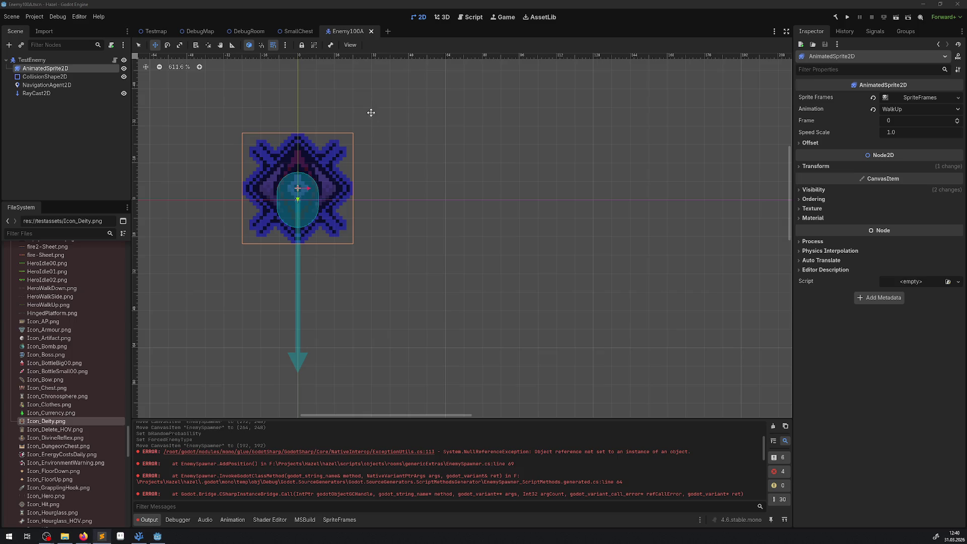
drag(371, 112, 378, 150)
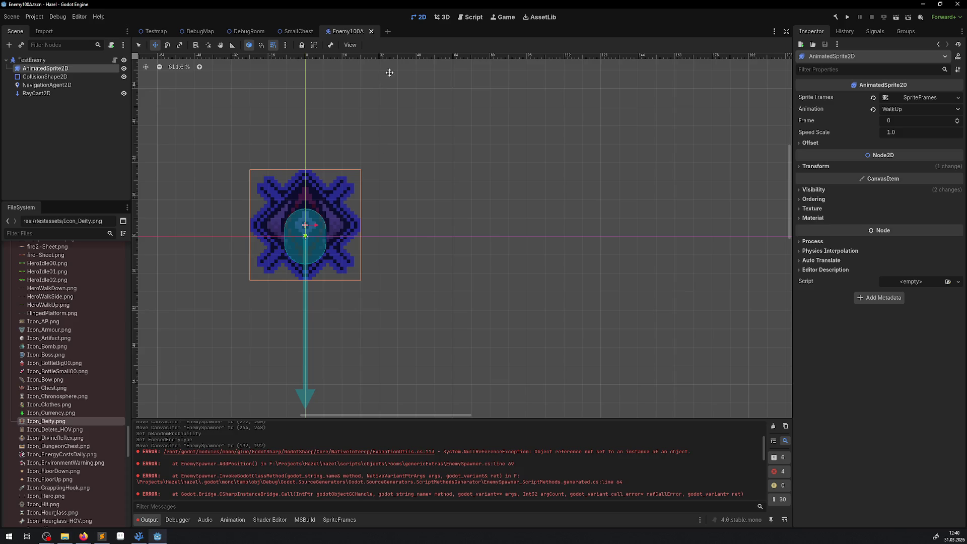
click(837, 19)
Close SmallChest, open GameManager.tscn, expand its Enemies group and open its script.
mouse_move(231, 31)
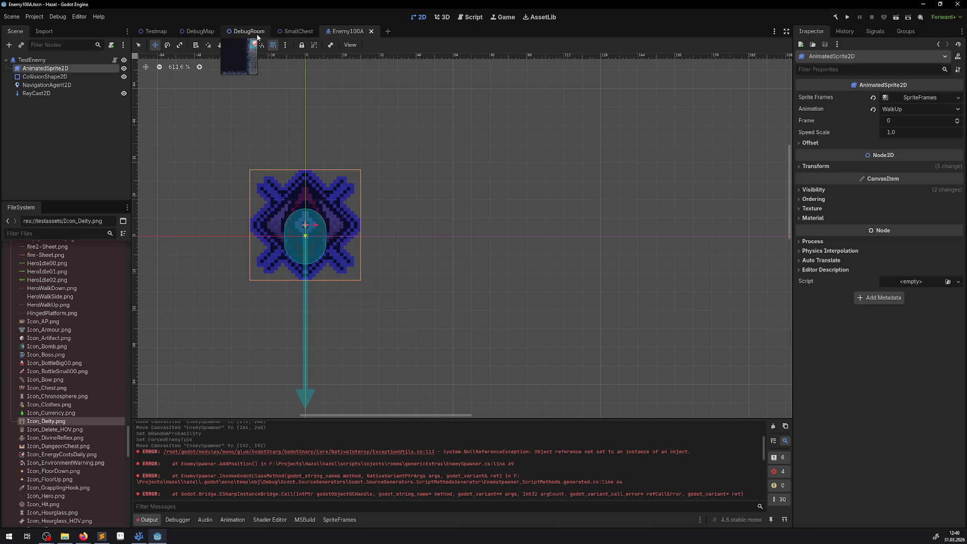
click(292, 31)
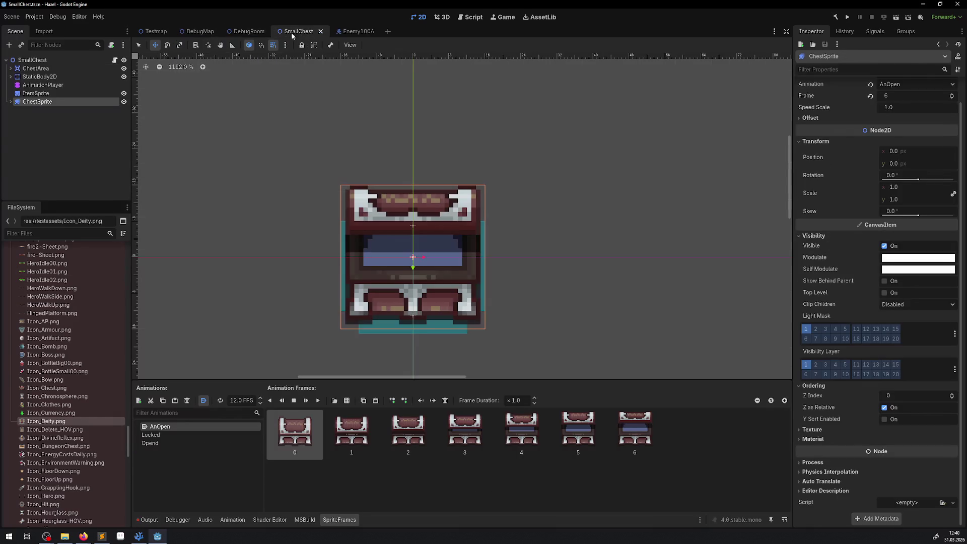
click(320, 32)
scroll(25, 375, up, 10)
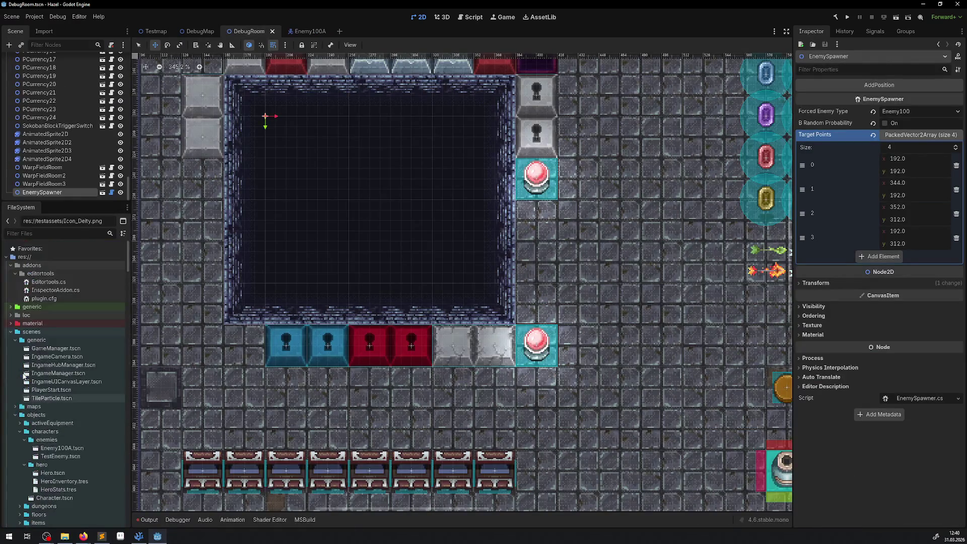
double_click(56, 348)
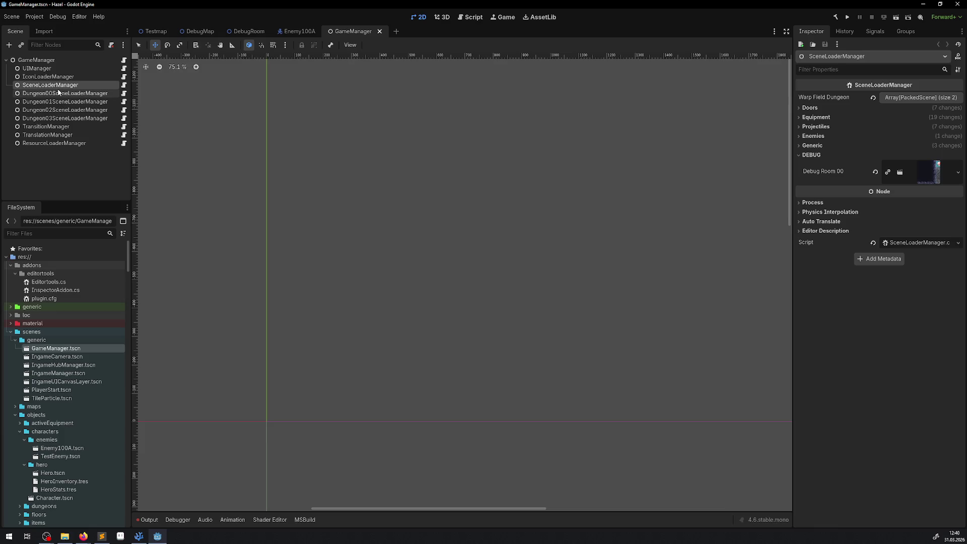
click(797, 136)
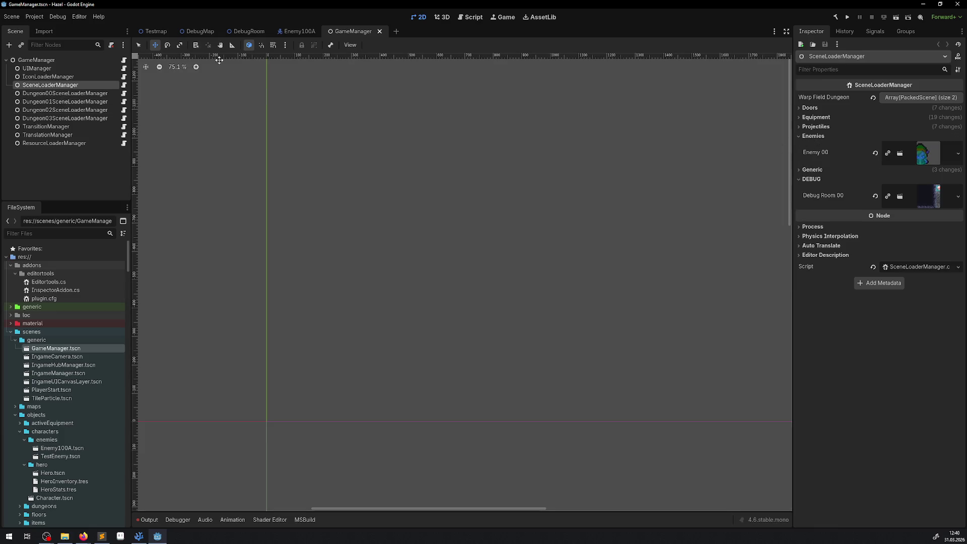
click(123, 61)
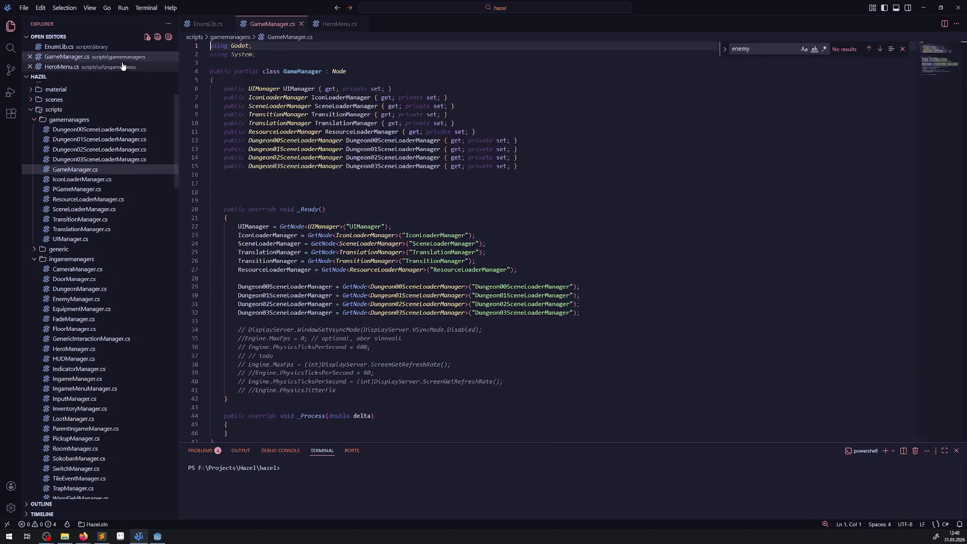
Open SceneLoaderManager.cs and copy the Enemy00 [Export] property line.
click(84, 209)
scroll(392, 233, up, 20)
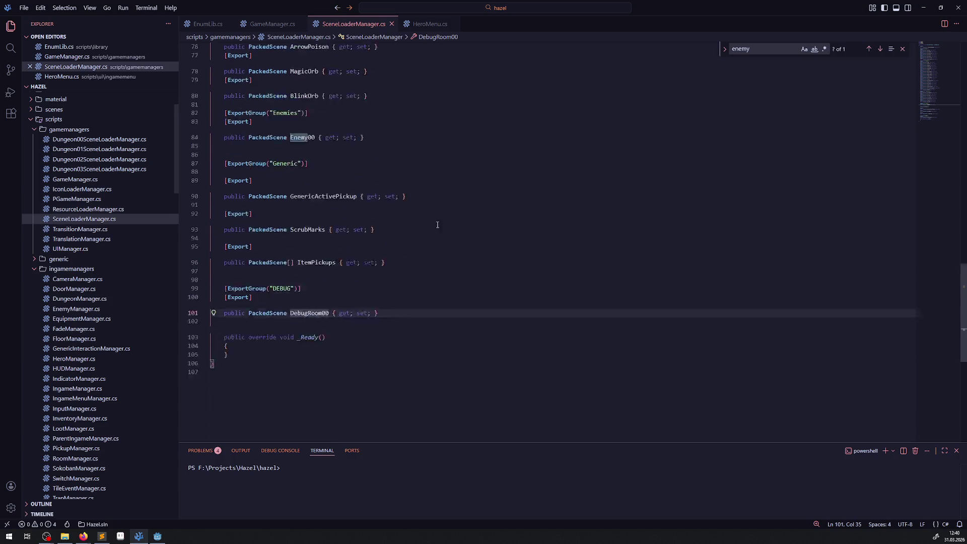
scroll(392, 233, down, 15)
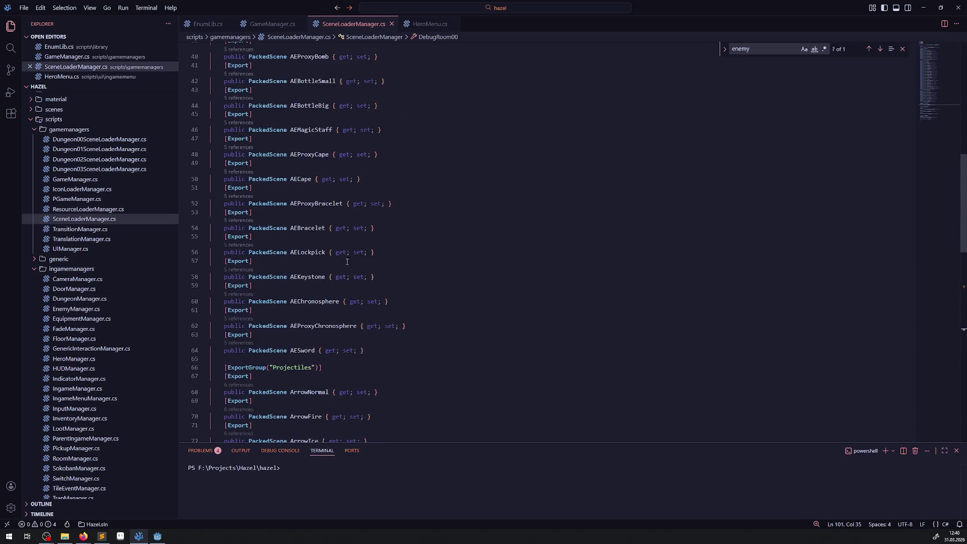
scroll(346, 260, down, 5)
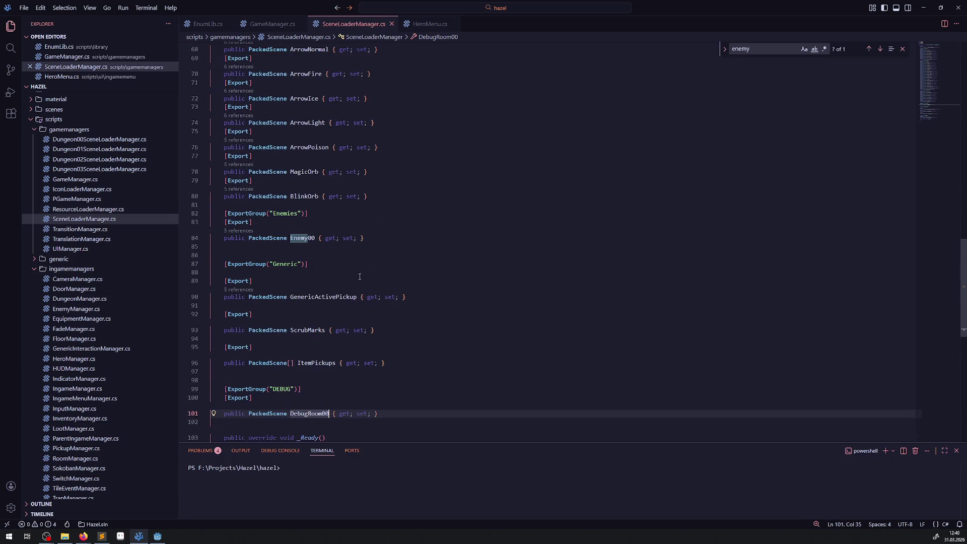
drag(365, 238, 177, 230)
Paste a copy below, rename it Enemy100A, save, and rebuild the Godot C# project.
click(382, 239)
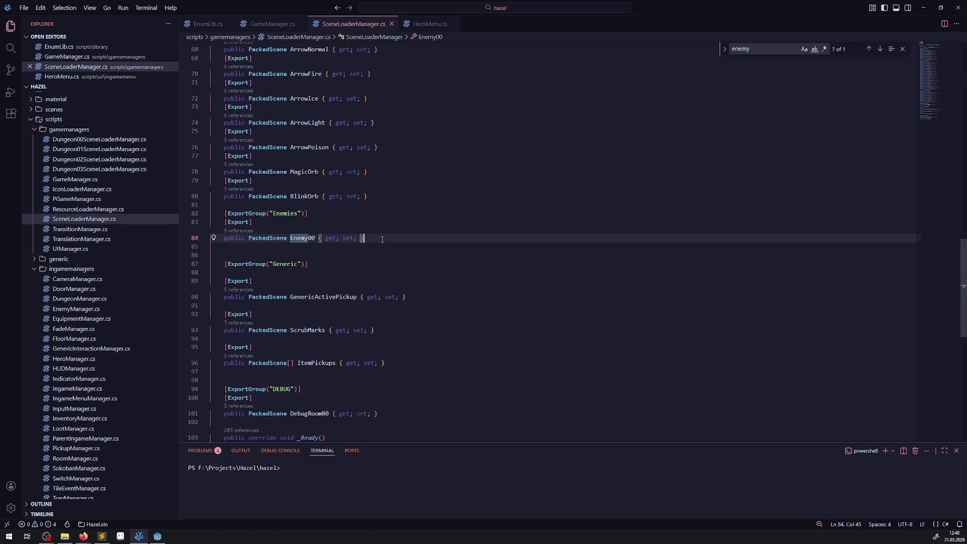
key(ctrl+v)
click(308, 272)
text(1)
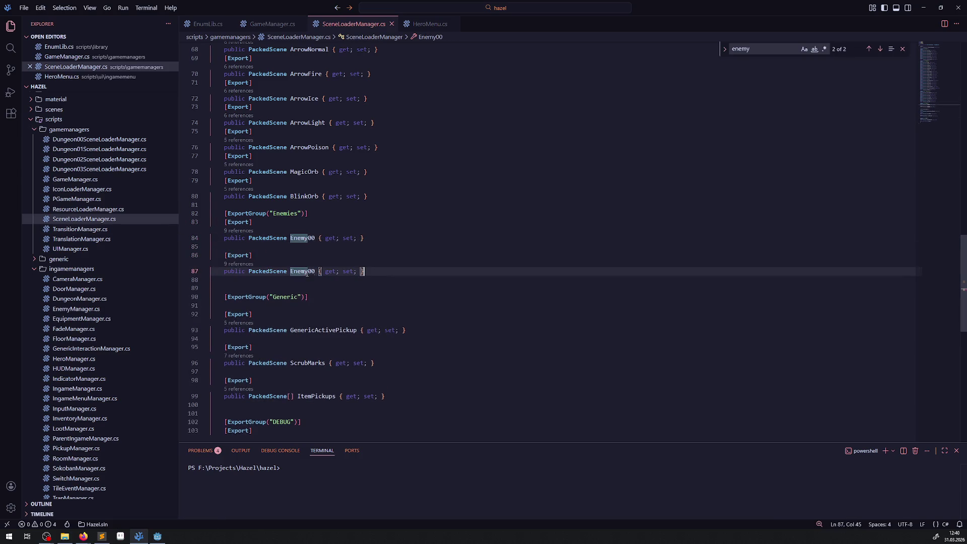
click(319, 272)
text(A)
click(432, 280)
key(ctrl+s)
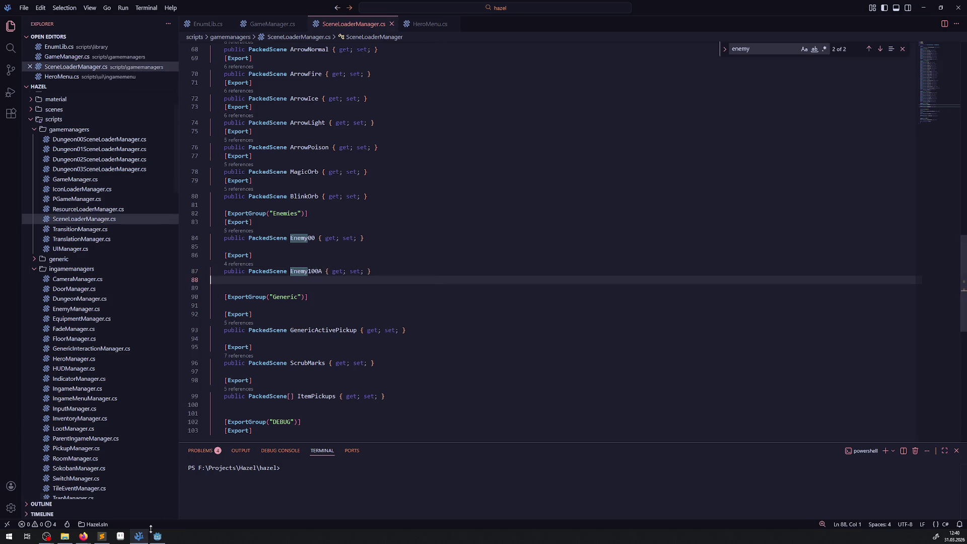
key(alt+Tab)
click(835, 17)
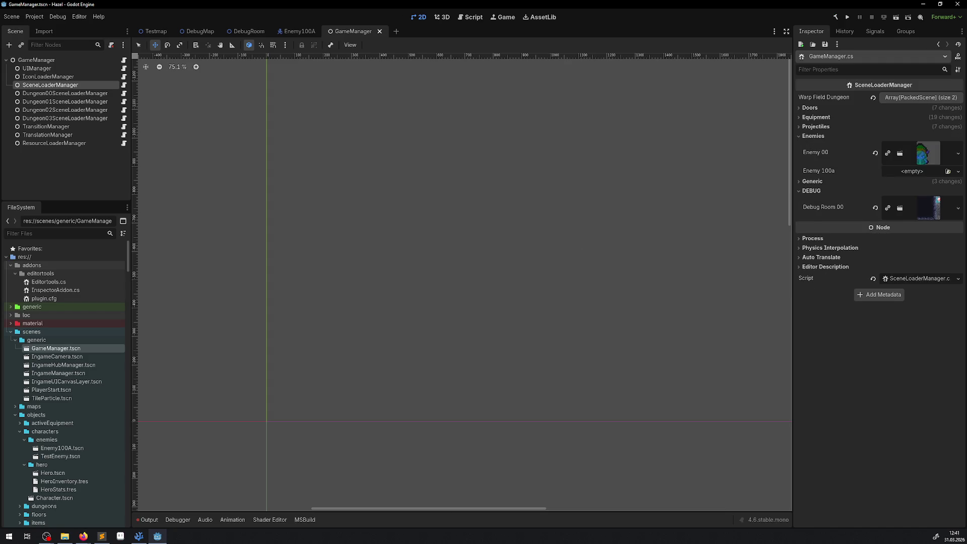
Assign Enemy100A.tscn to the GameManager's Enemy 100a slot in the Inspector.
key(alt+Tab)
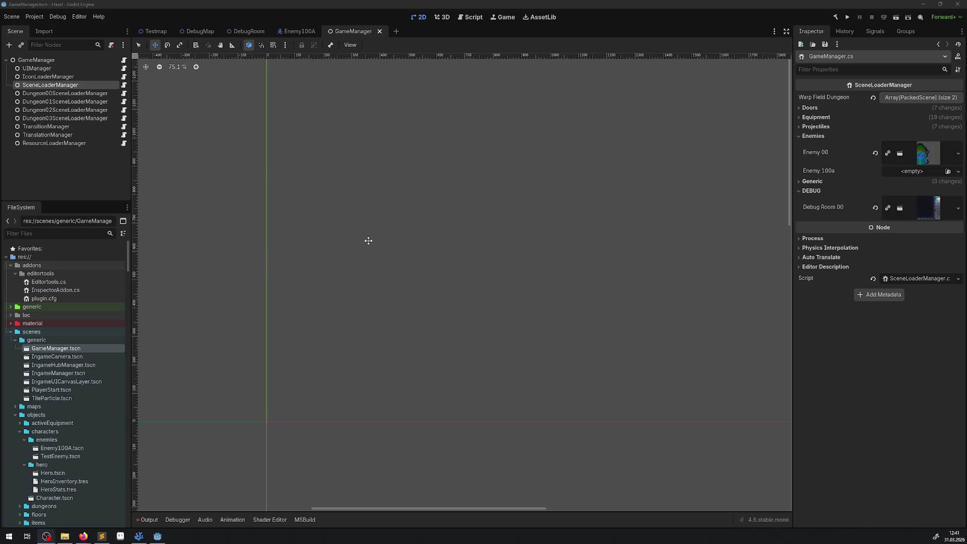
scroll(56, 403, down, 10)
scroll(56, 403, up, 10)
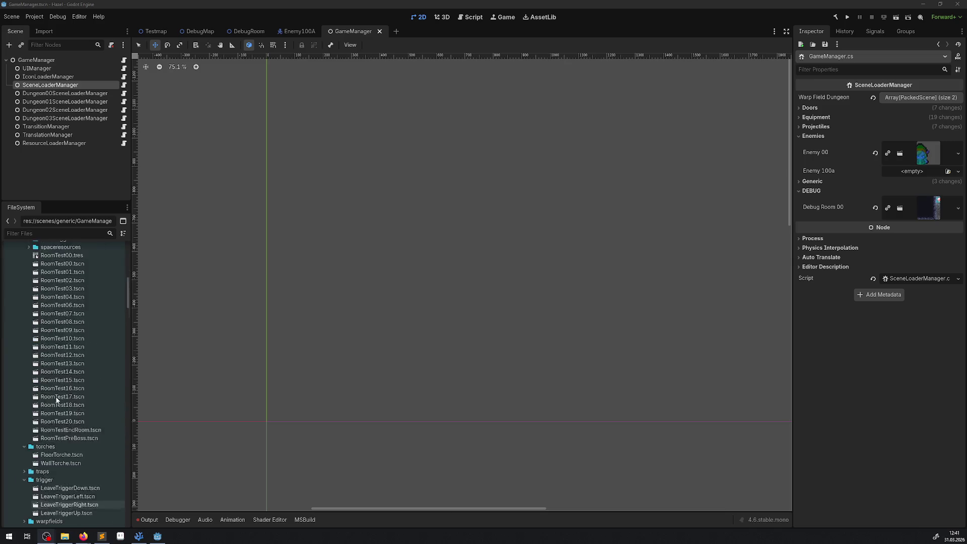
click(60, 449)
mouse_move(60, 451)
mouse_down()
mouse_move(437, 417)
mouse_move(926, 217)
mouse_move(929, 181)
mouse_move(901, 173)
mouse_up()
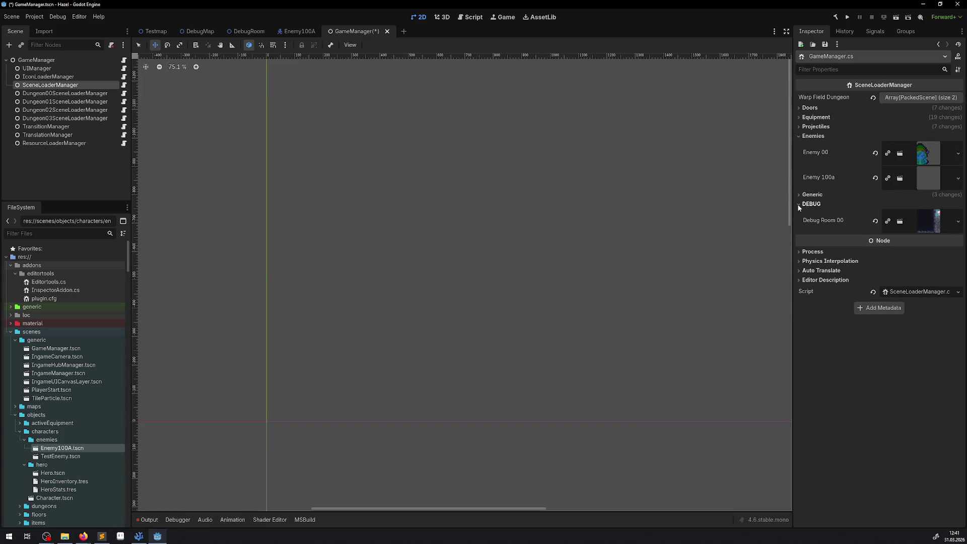
Save the GameManager scene and check the Output log's NullReferenceException errors.
click(798, 205)
drag(676, 224, 545, 247)
key(ctrl+s)
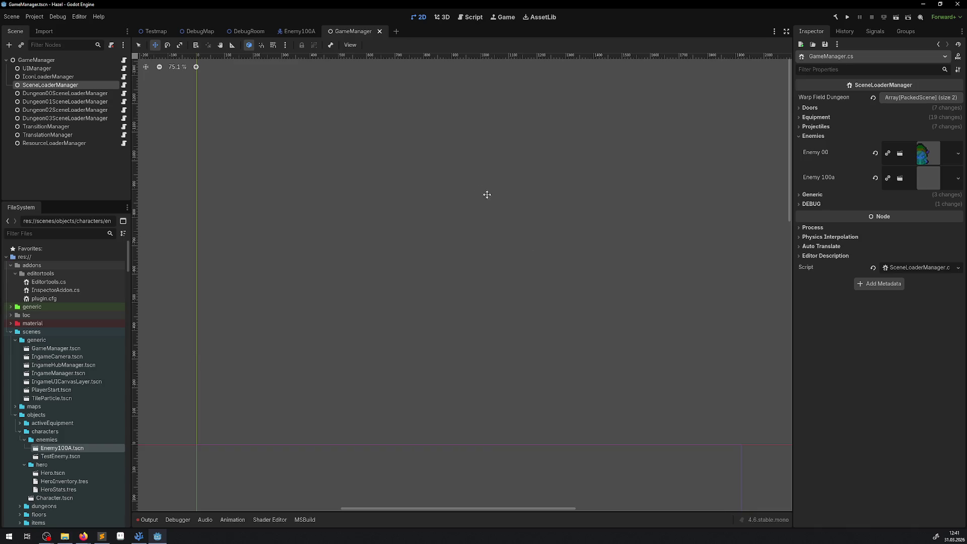
click(149, 521)
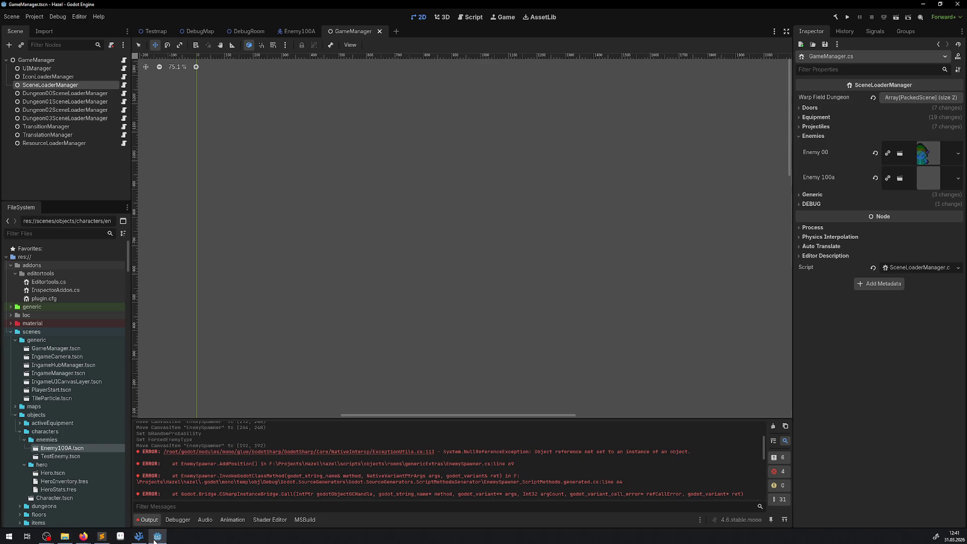
click(139, 536)
Browse the VS Code script folders, then return to Godot's DebugRoom scene.
scroll(98, 305, down, 15)
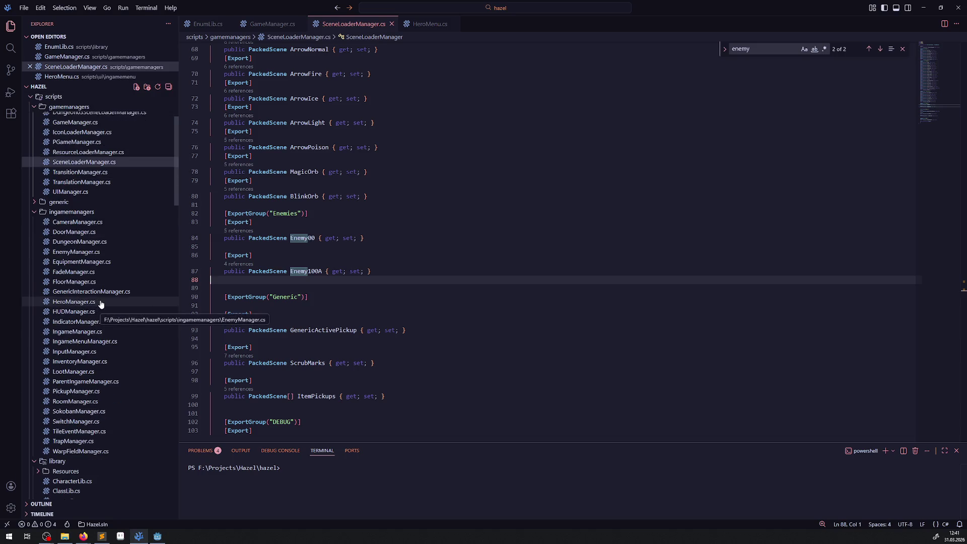
scroll(97, 302, down, 2)
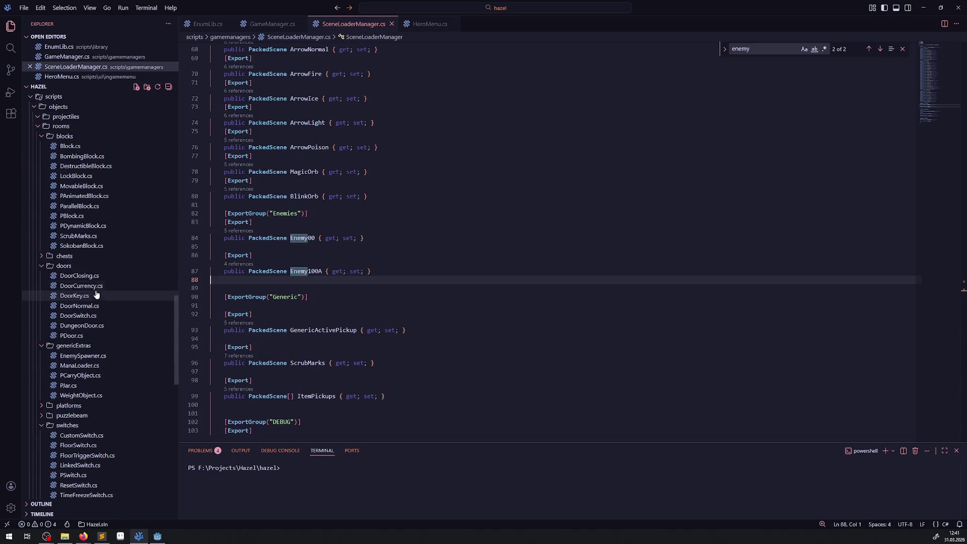
scroll(86, 342, up, 3)
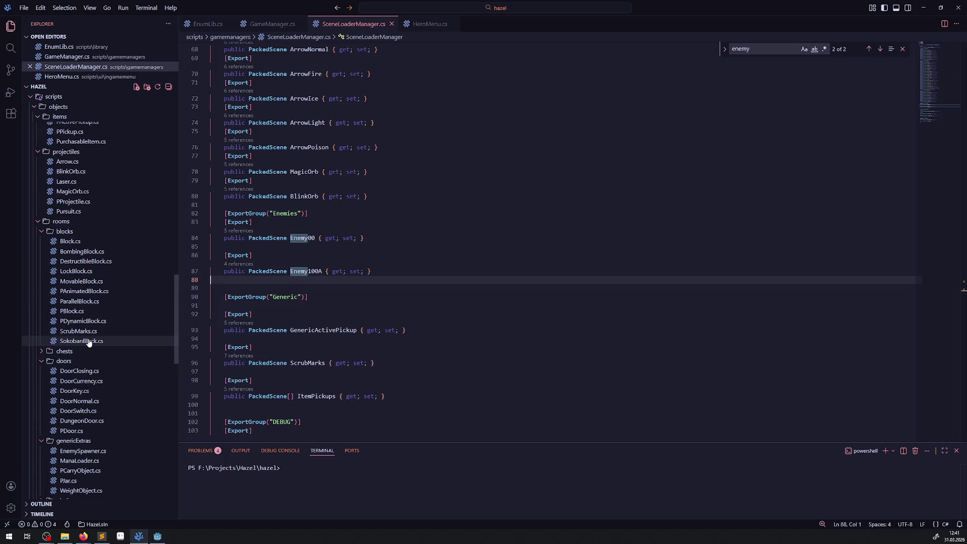
scroll(91, 337, up, 3)
scroll(93, 337, down, 5)
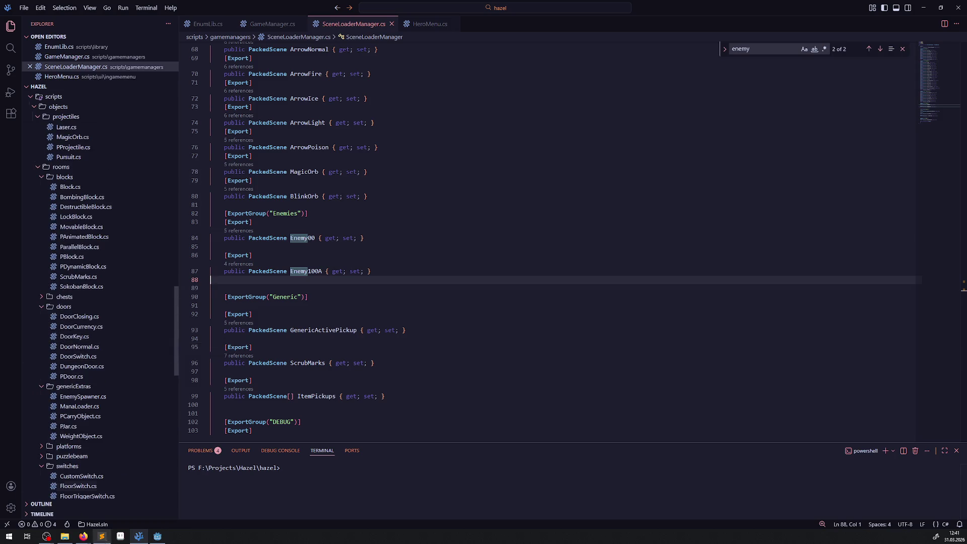
click(157, 535)
click(221, 31)
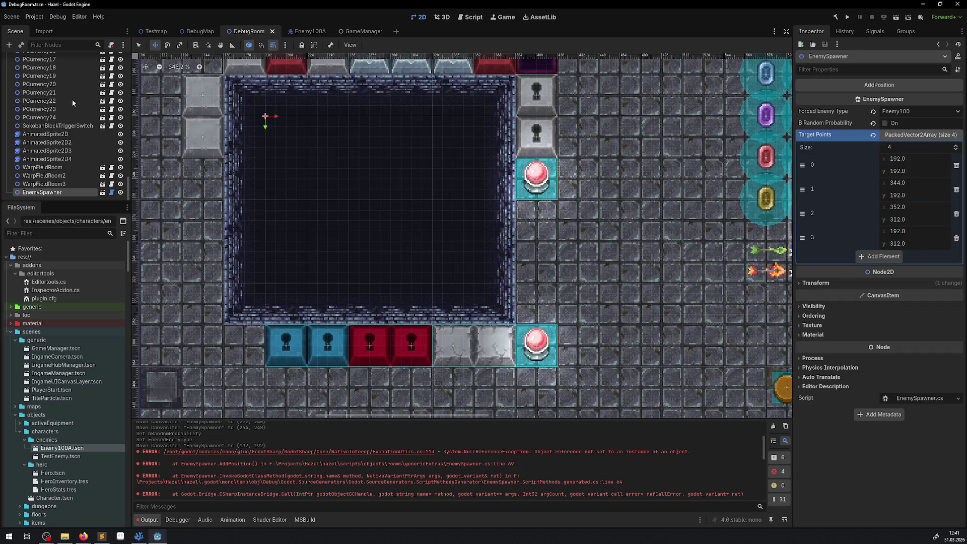
Open EnemySpawner.cs and inspect the array-creation line in AddPosition.
click(112, 194)
scroll(314, 299, down, 10)
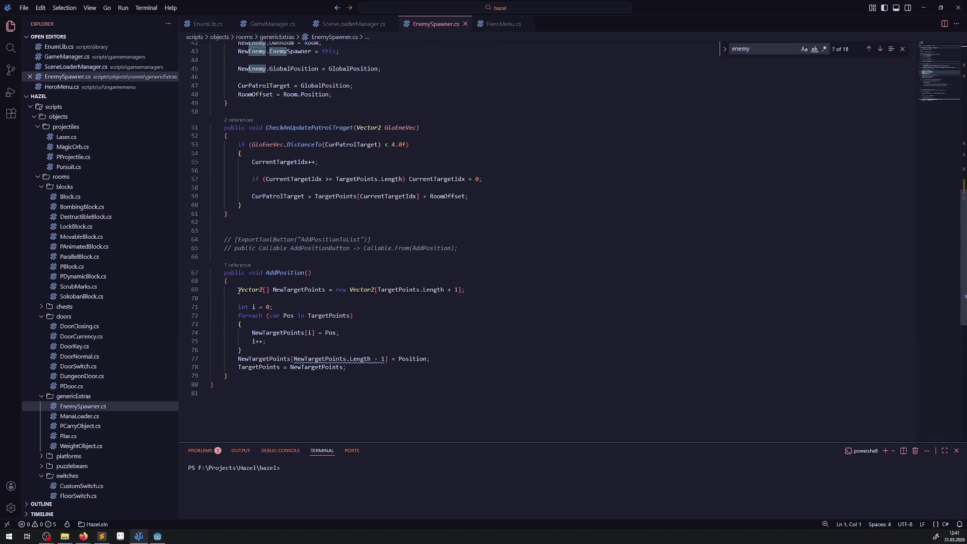
drag(238, 291, 479, 291)
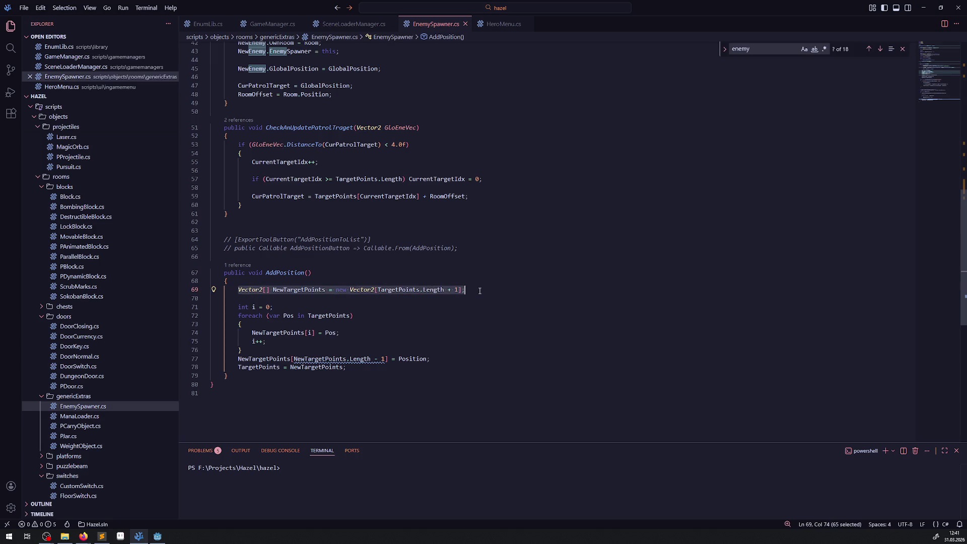
Clear the DebugRoom Output log so every error count reads zero.
click(158, 536)
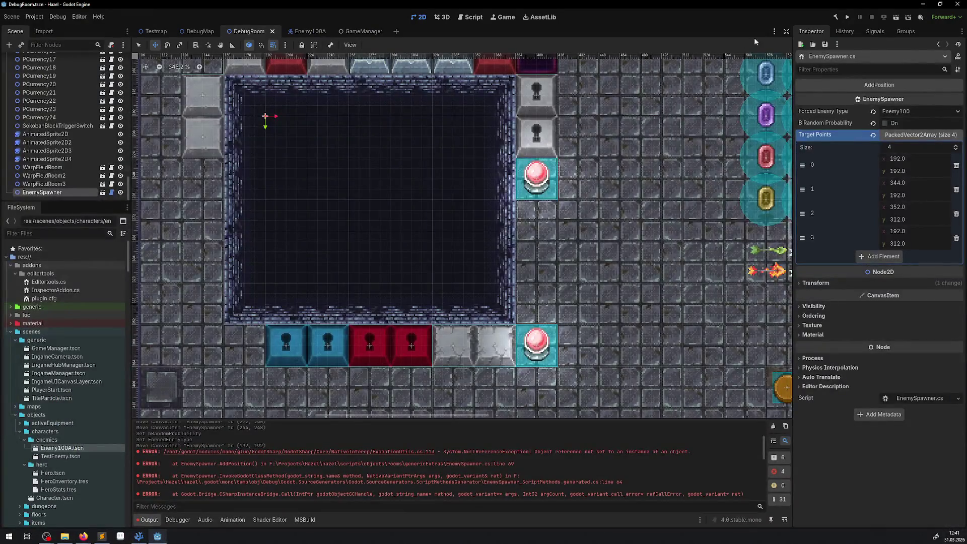
click(773, 426)
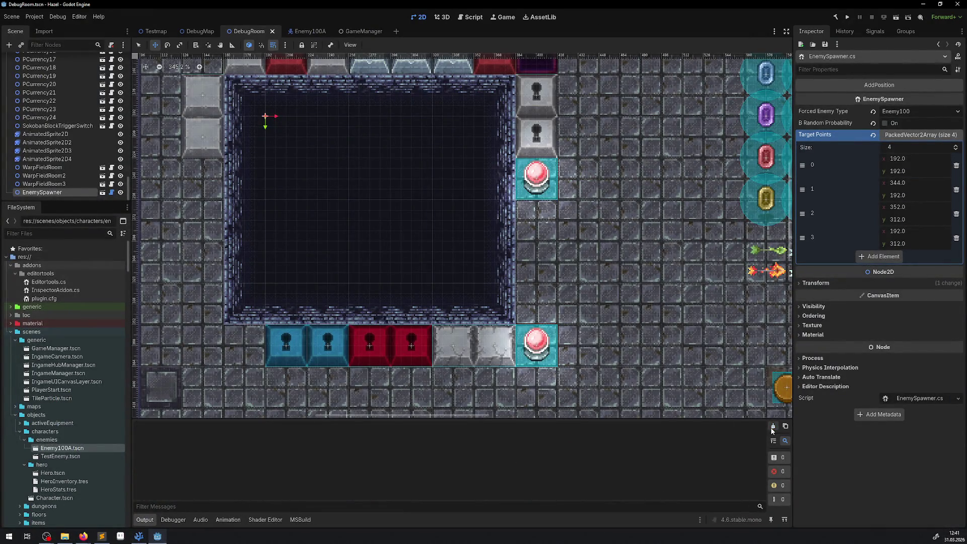
drag(371, 148, 377, 157)
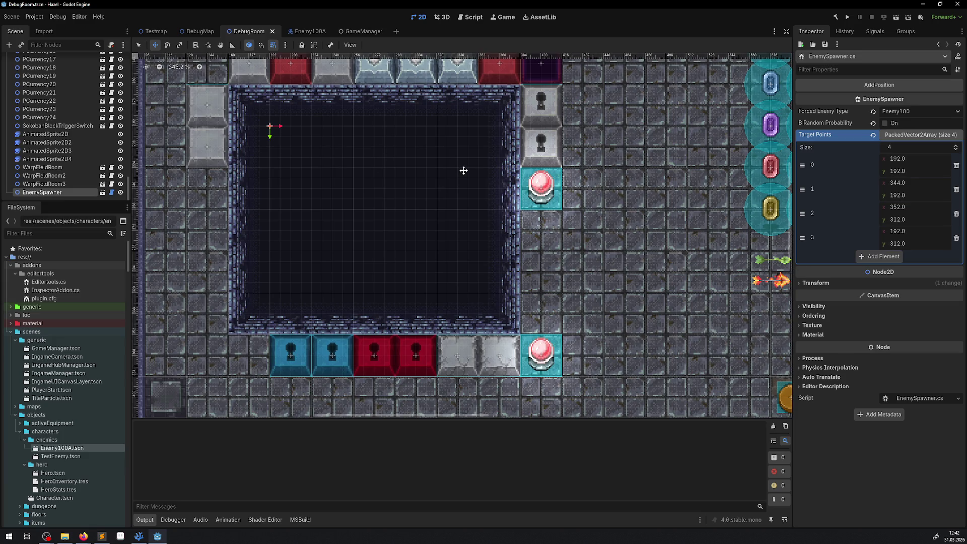
click(138, 536)
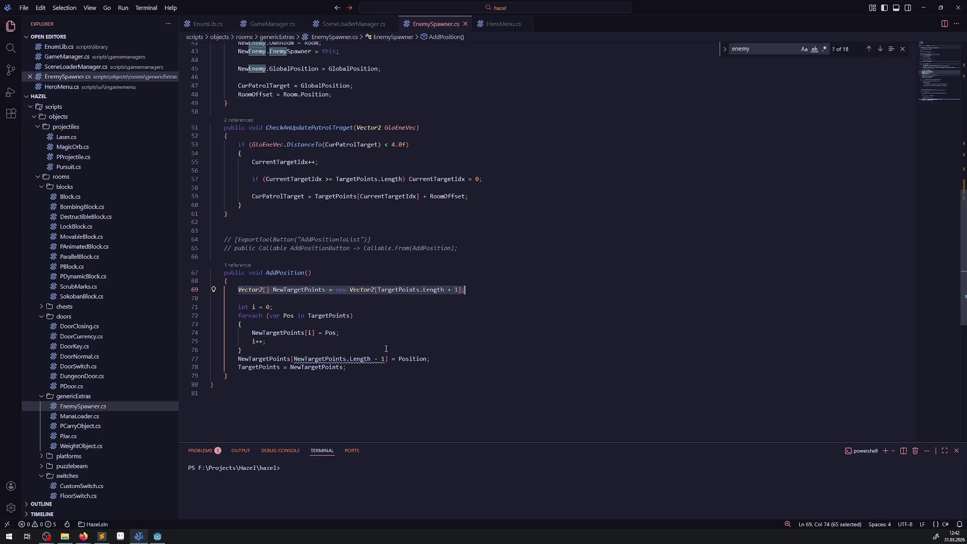
Review the SpawnEnemy method in EnemySpawner.cs and its PWalkingEnemy type.
scroll(366, 310, up, 7)
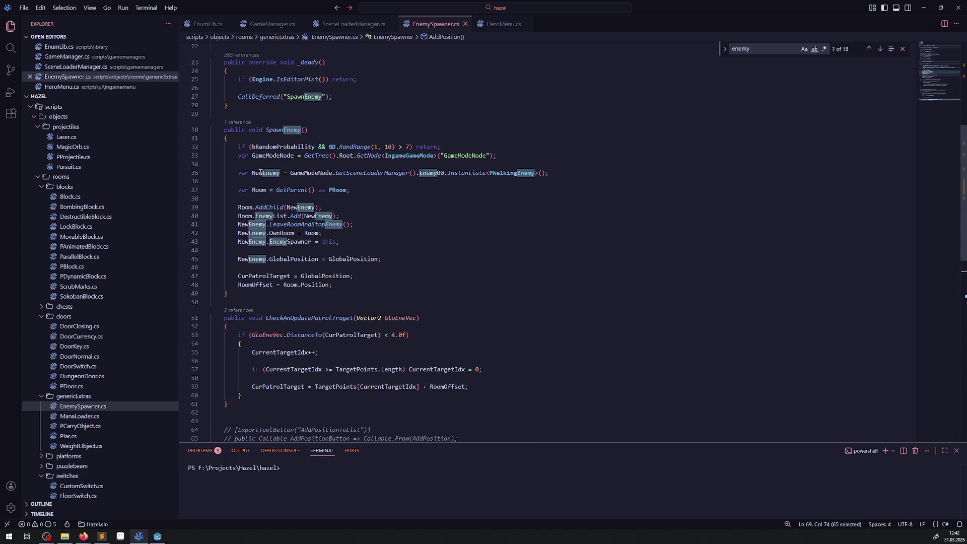
drag(412, 131, 418, 292)
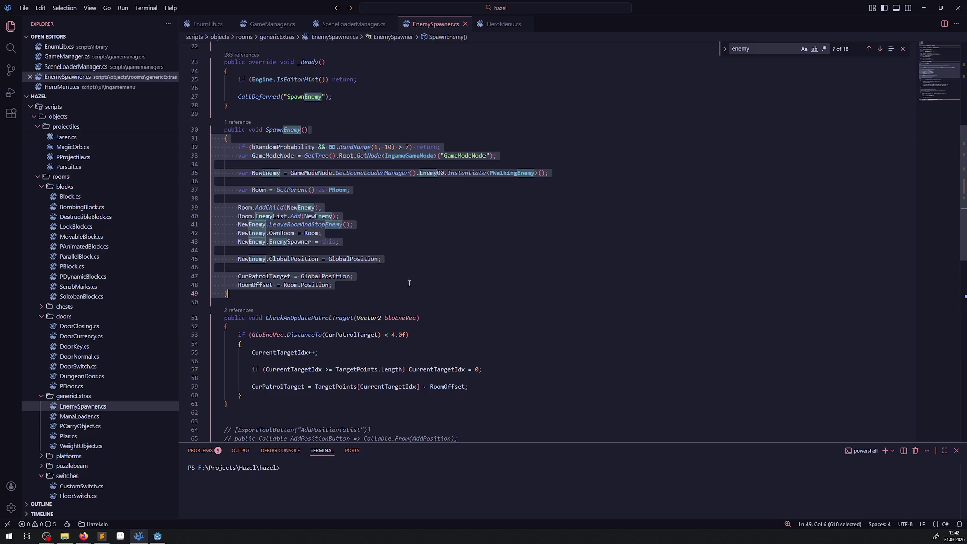
click(423, 213)
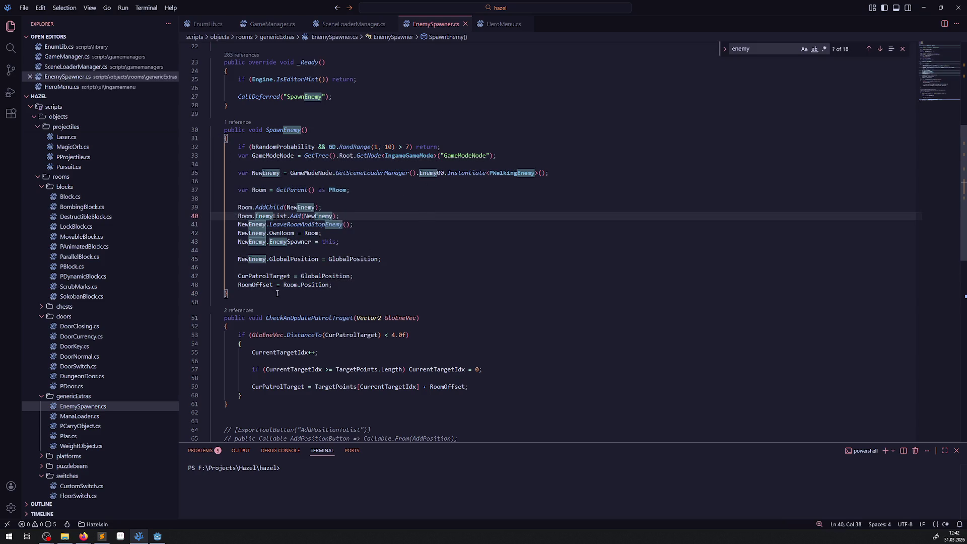
click(262, 296)
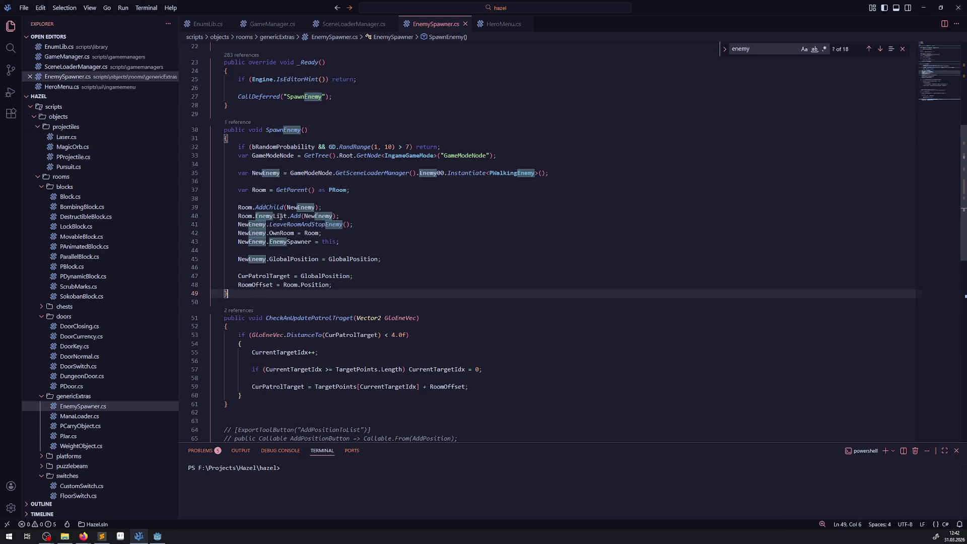
double_click(508, 174)
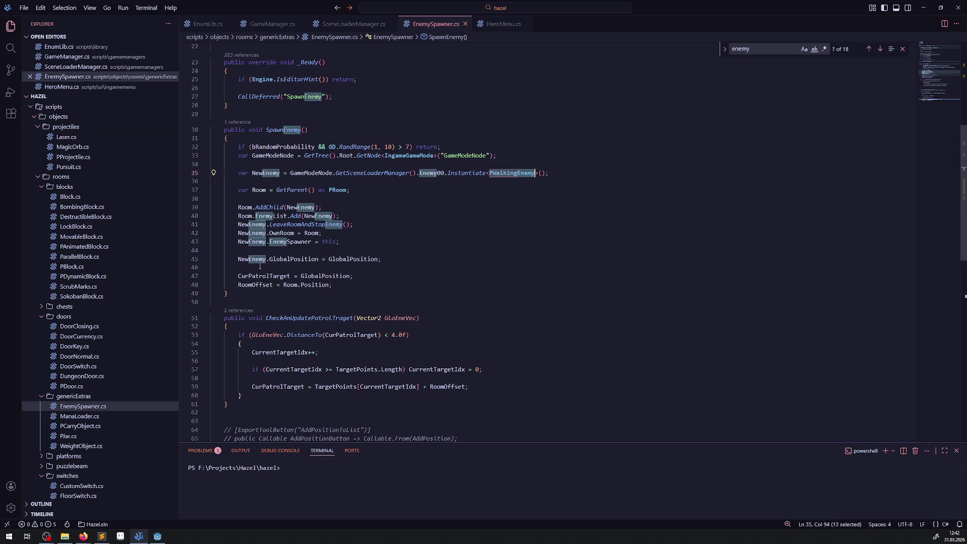
Collapse the ingamemanagers, gamemanagers, library, activeEquipment, dungeon, items, projectiles, blocks, doors and genericExtras folders.
scroll(151, 211, up, 2)
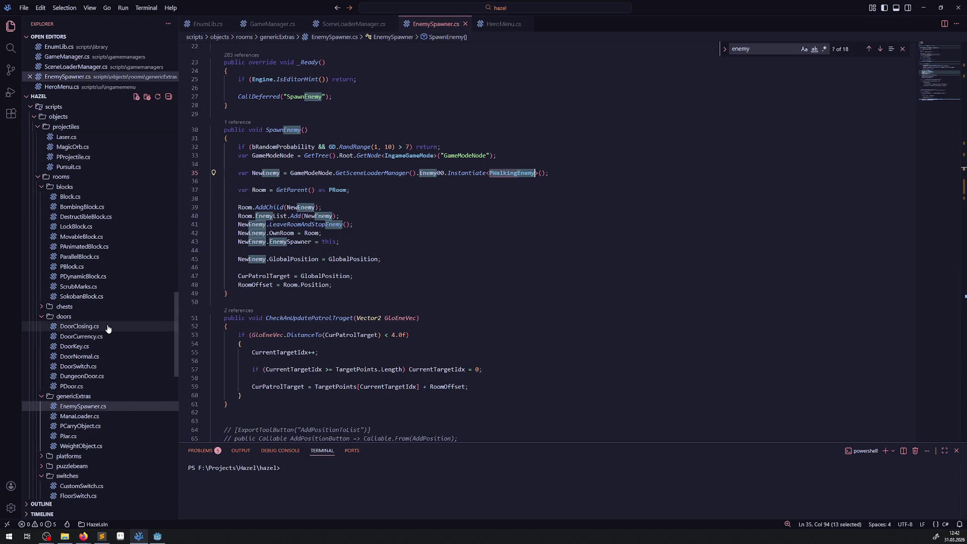
scroll(110, 299, up, 4)
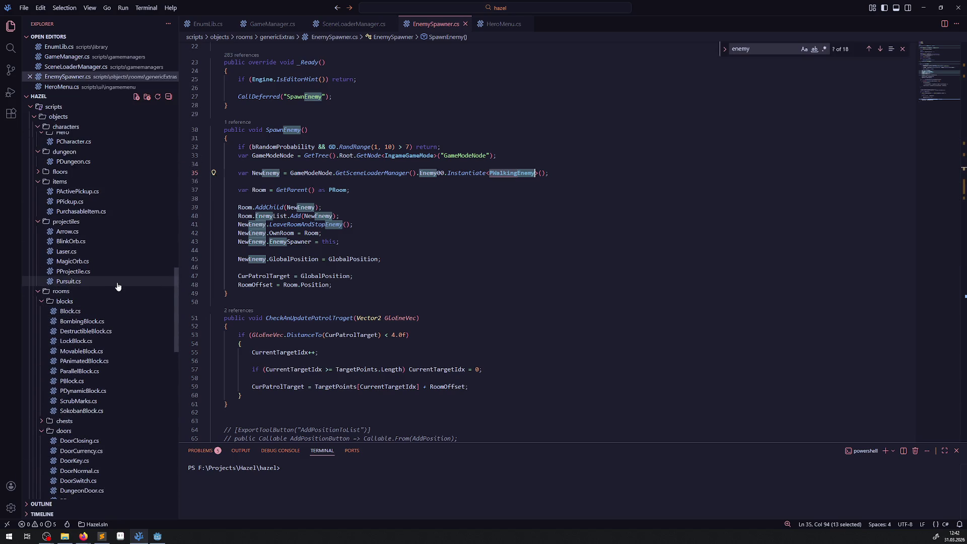
scroll(101, 297, up, 8)
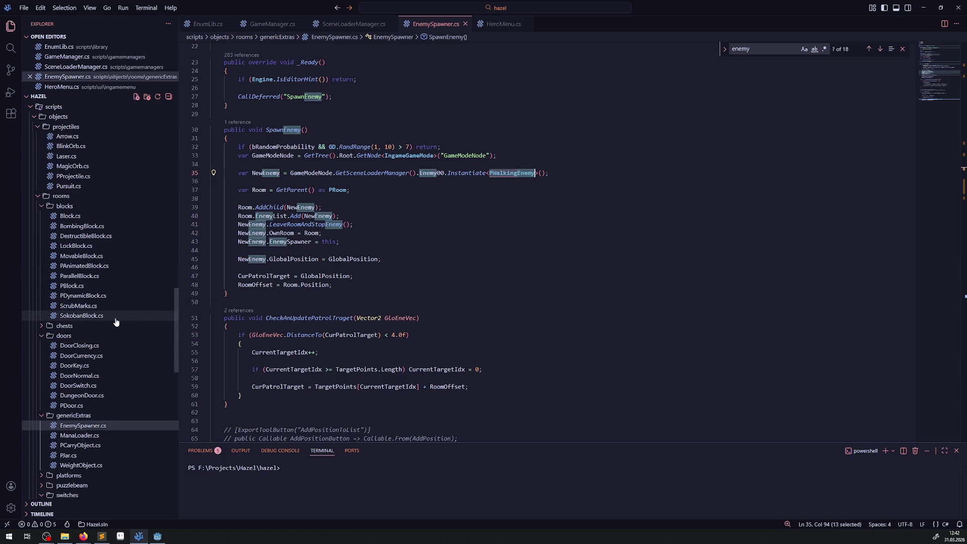
scroll(88, 309, up, 15)
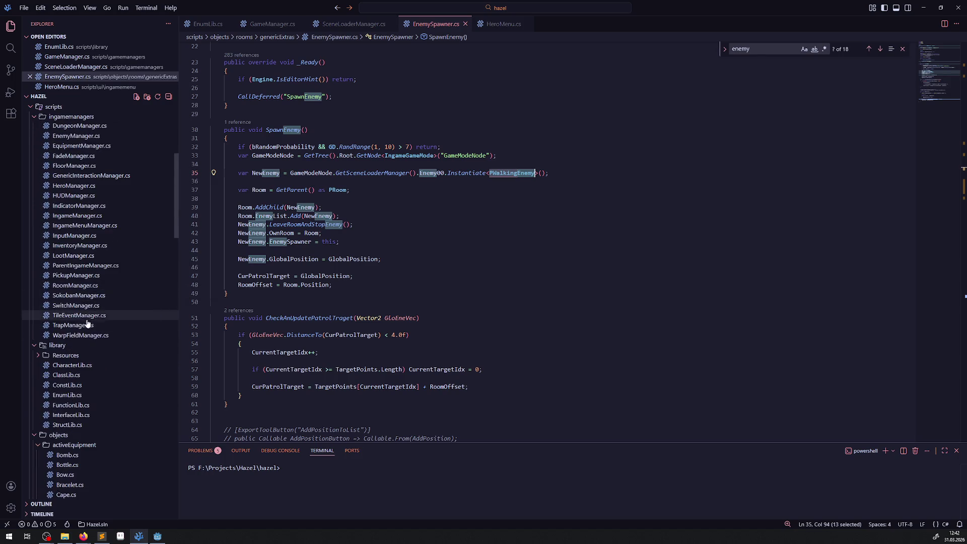
click(36, 248)
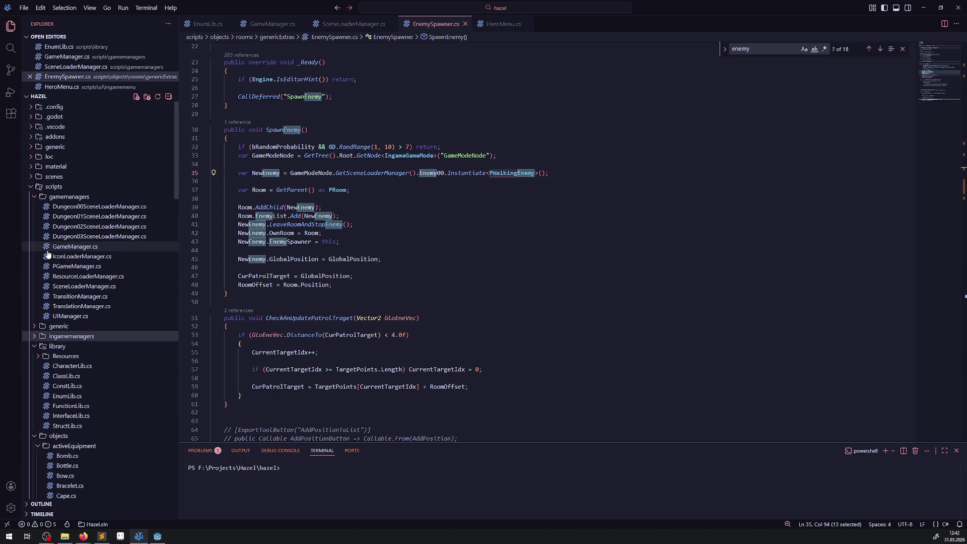
click(36, 197)
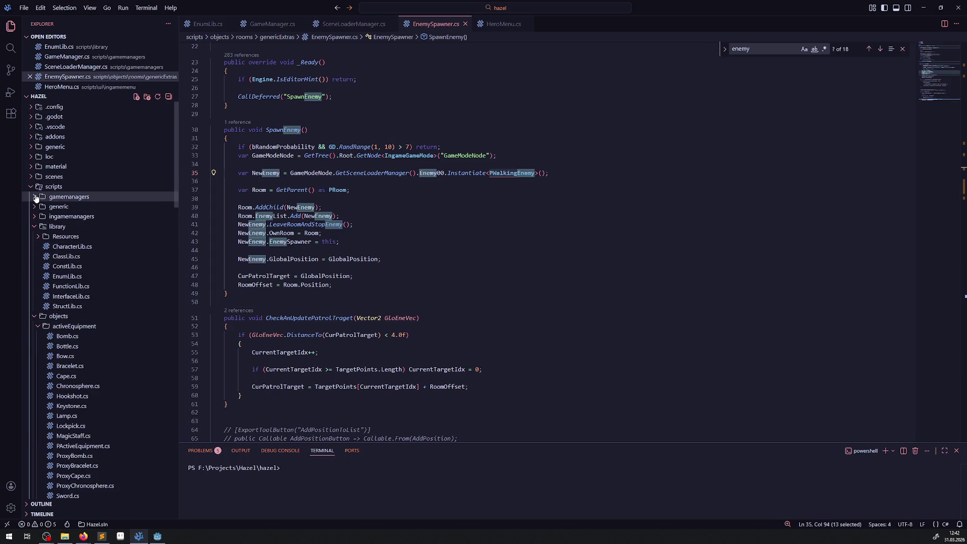
click(34, 228)
click(38, 247)
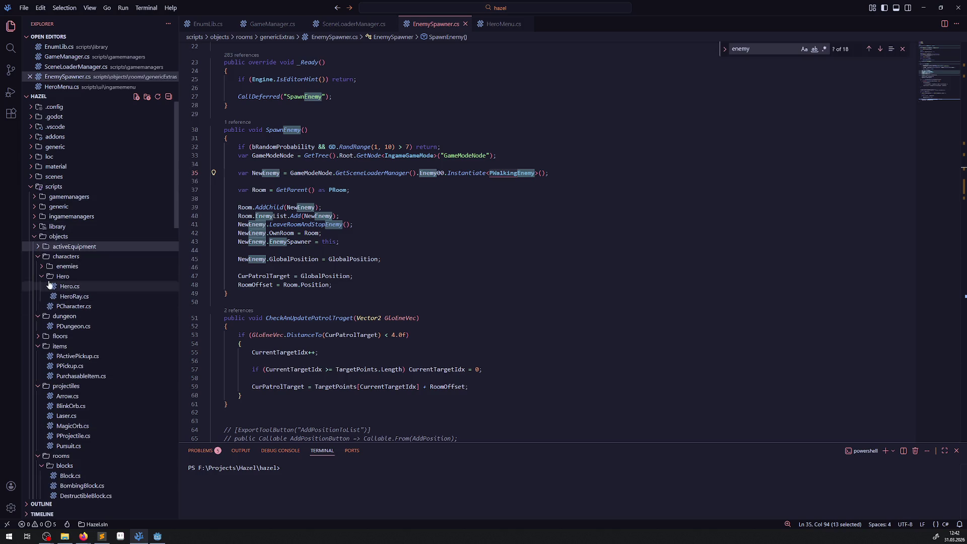
click(37, 316)
click(37, 336)
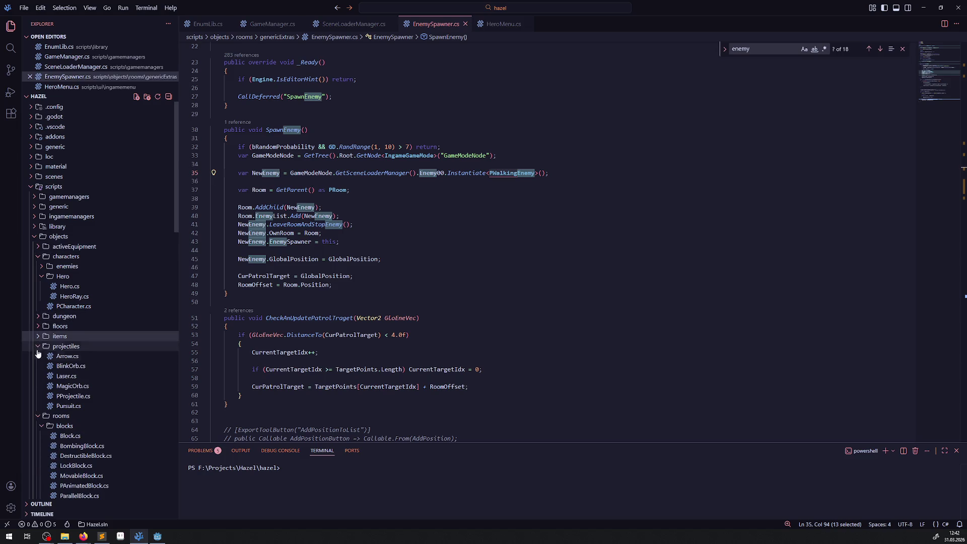
click(38, 347)
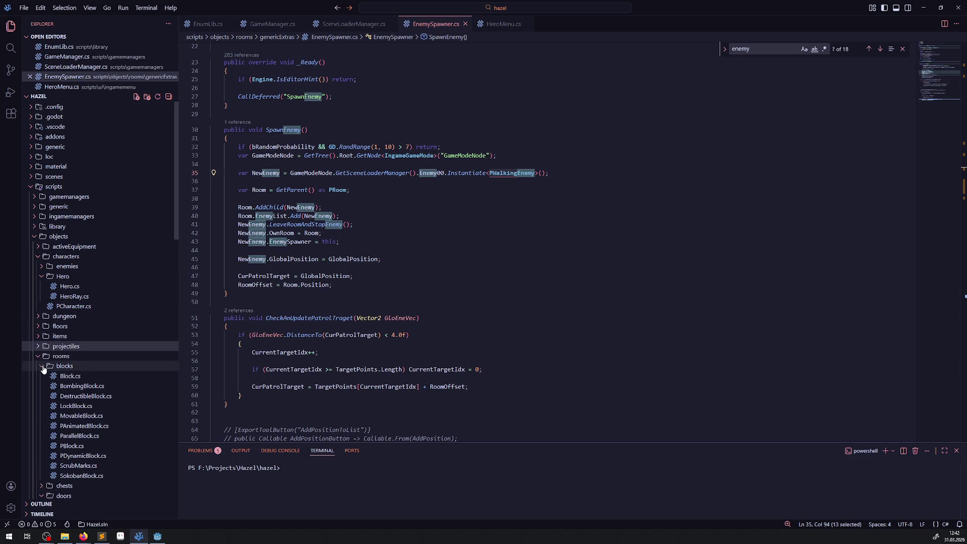
click(40, 365)
click(41, 386)
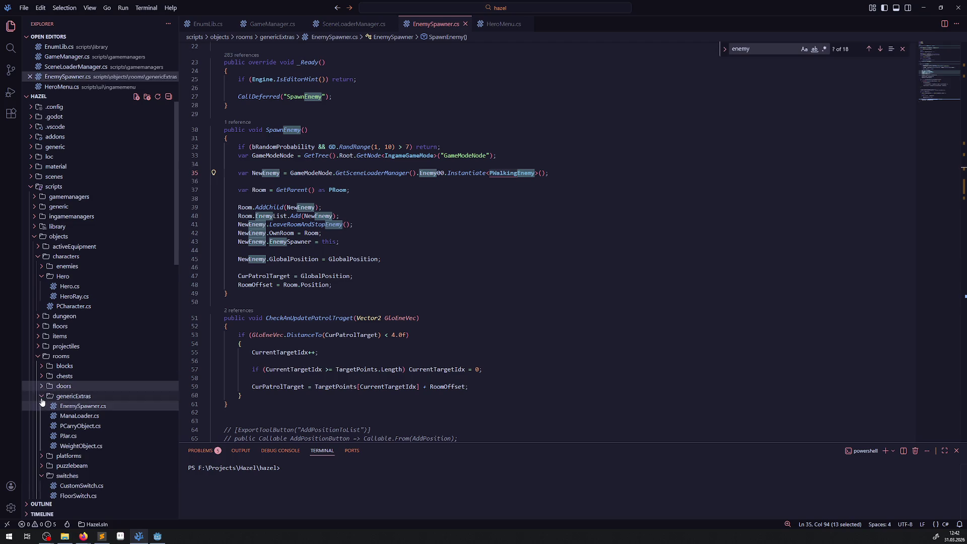
click(41, 396)
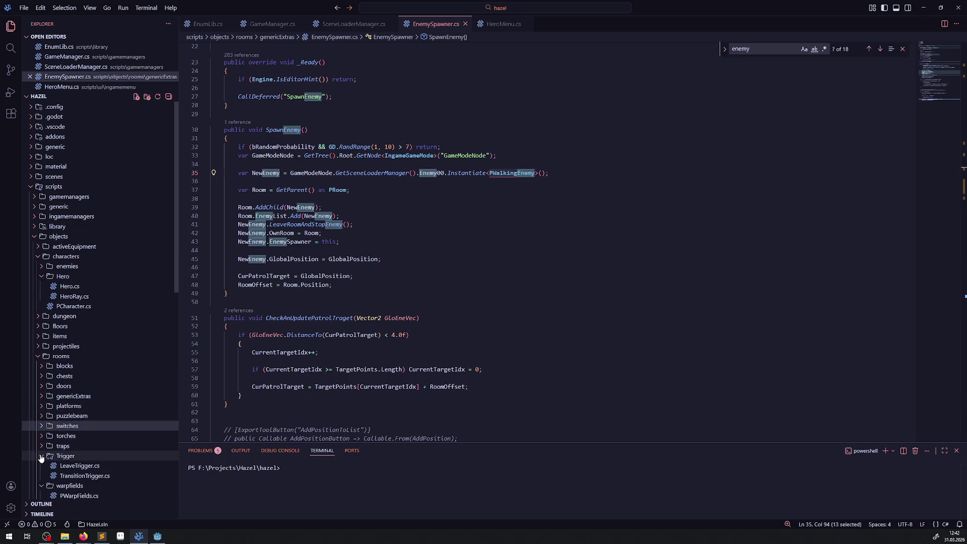
Collapse Trigger, warpfields, wells and Hero, expand enemies, and open PFlyingEnemy.cs.
click(41, 455)
click(41, 466)
click(42, 476)
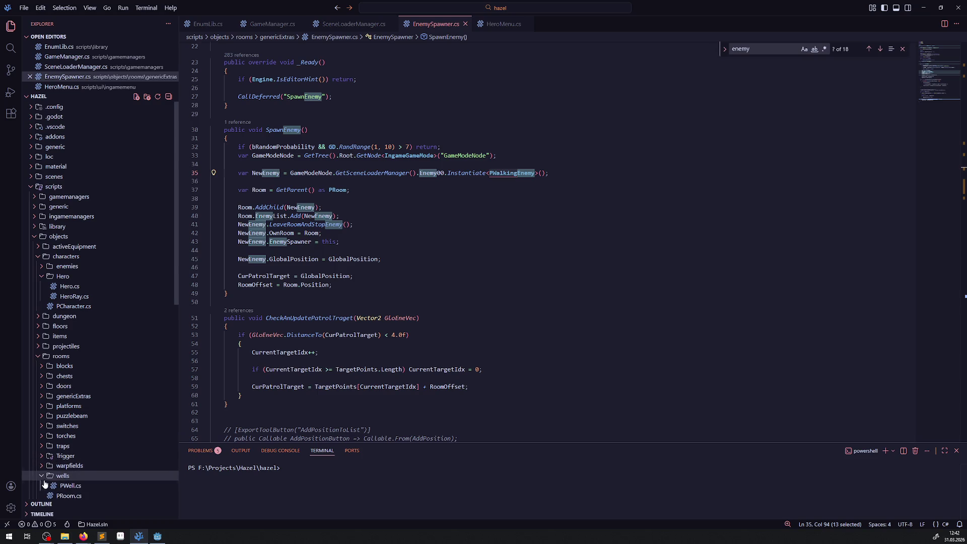
click(42, 476)
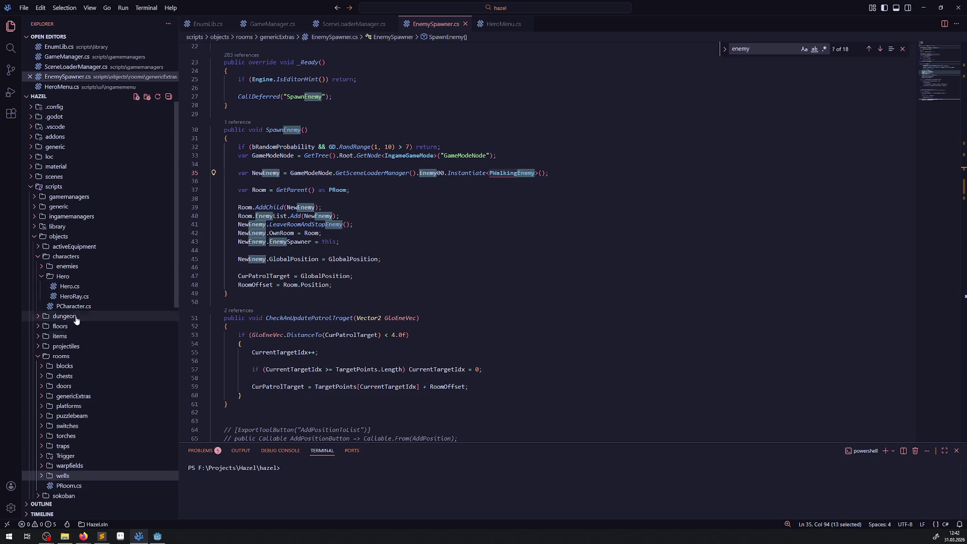
click(42, 277)
click(42, 266)
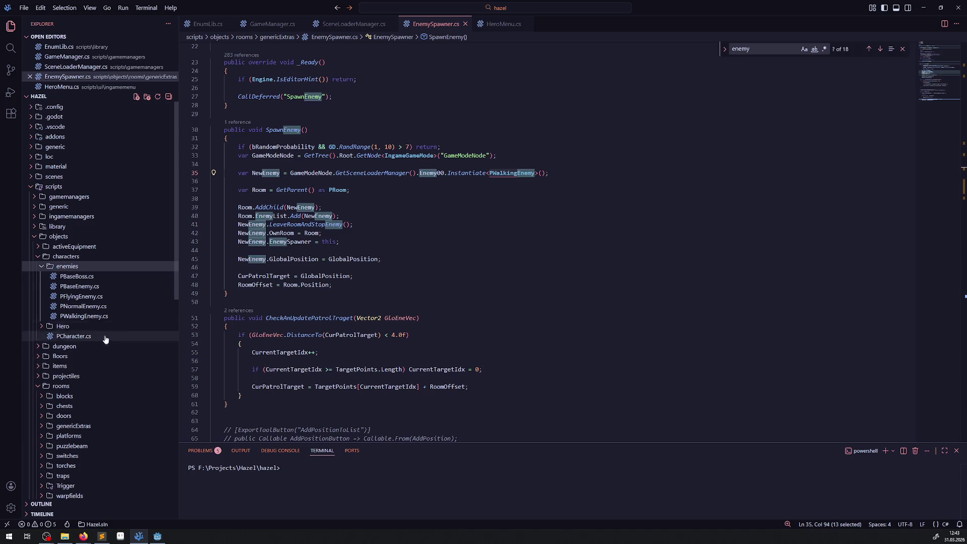
click(101, 296)
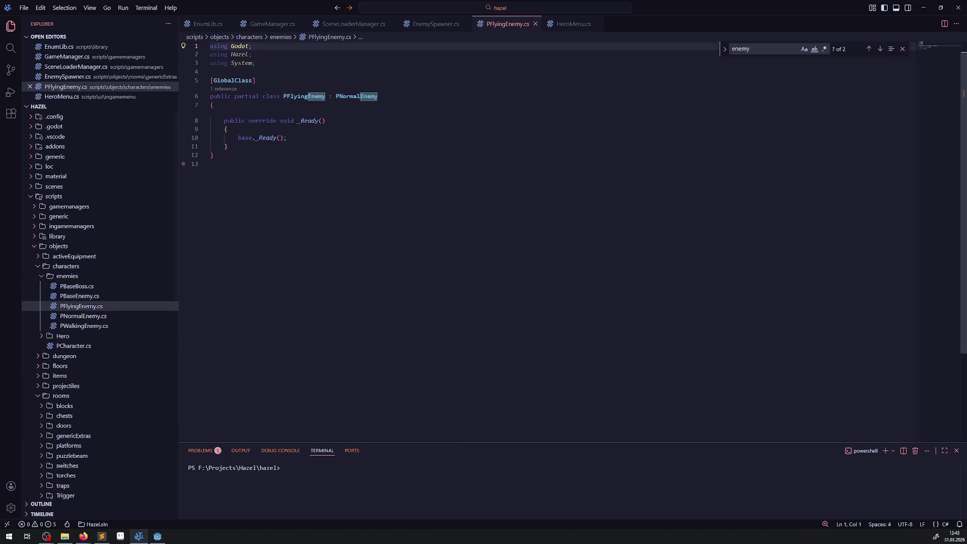
Copy PWalkingEnemy's NavigationAgent2D property declaration into PFlyingEnemy.cs and save.
click(95, 317)
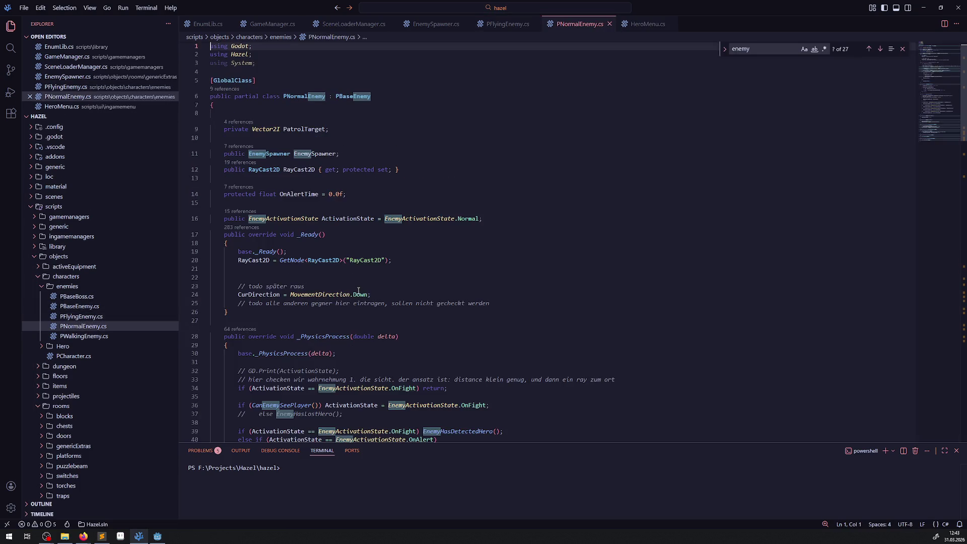
click(75, 346)
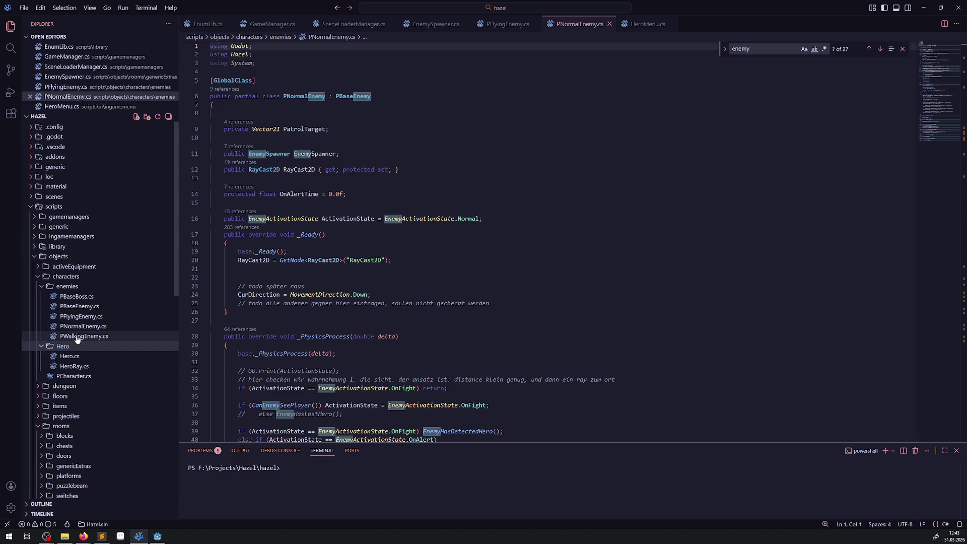
click(77, 336)
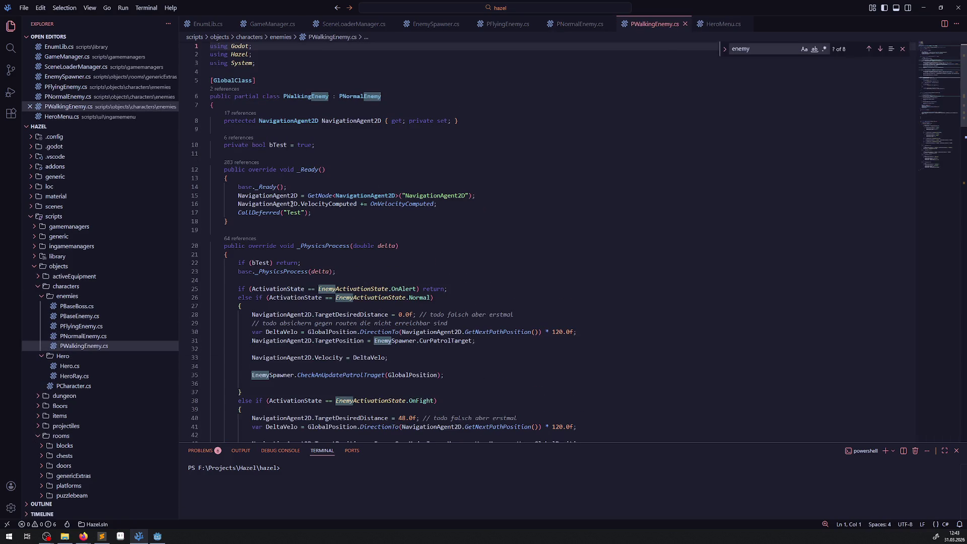
key(shift+Right)
key(ctrl+c)
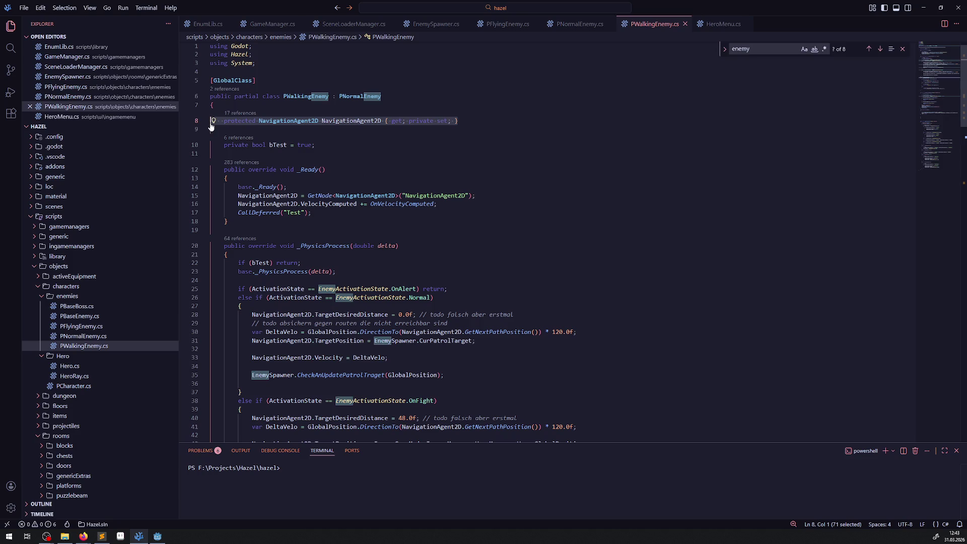
click(94, 326)
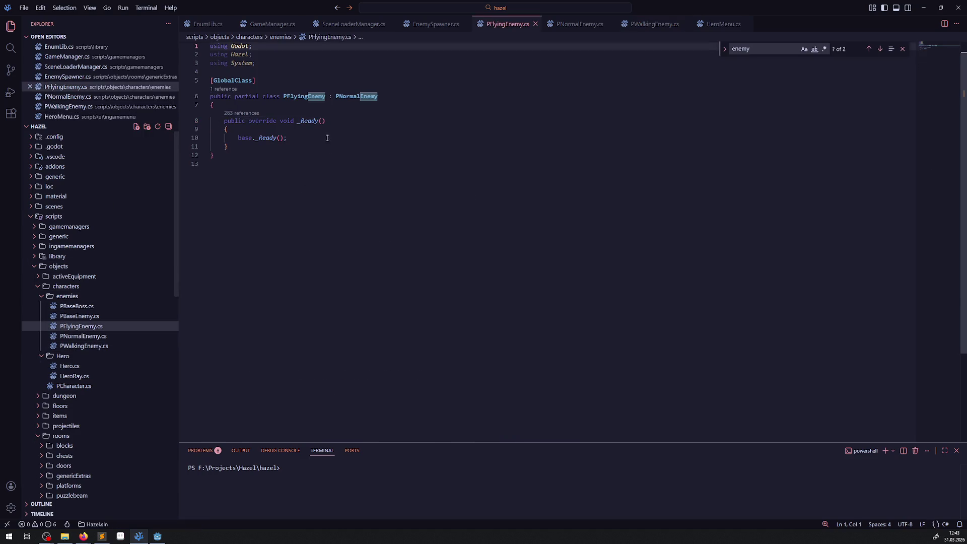
click(322, 107)
key(Delete)
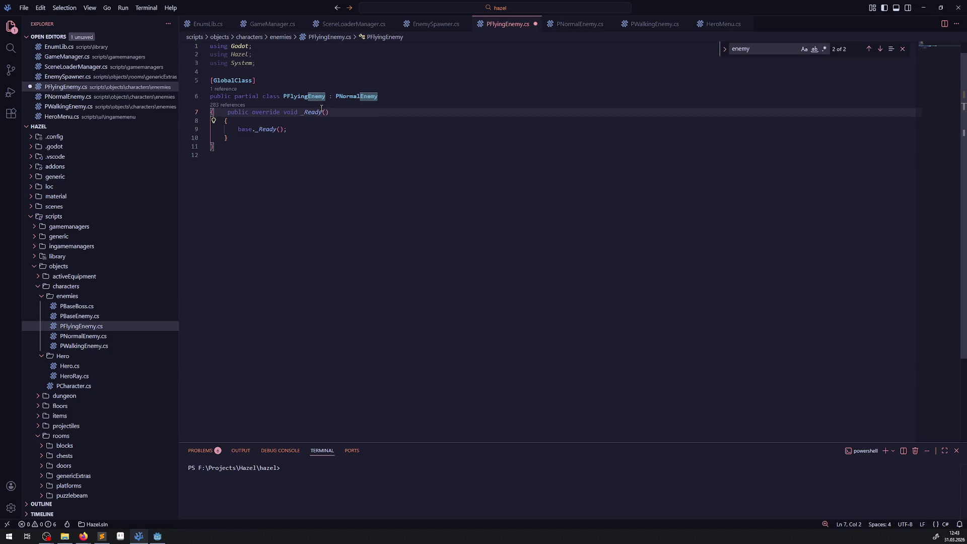
key(Return)
key(ctrl+v)
key(Return)
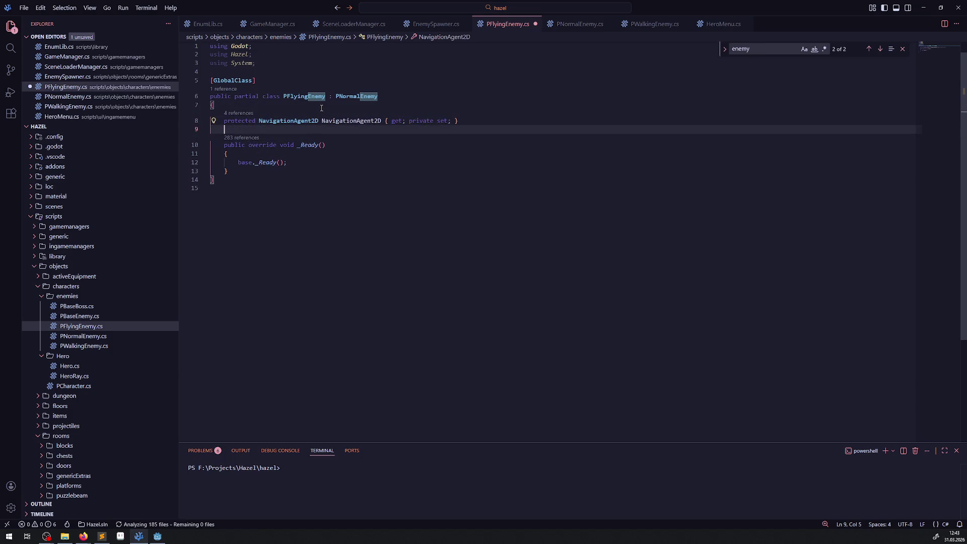
key(ctrl+s)
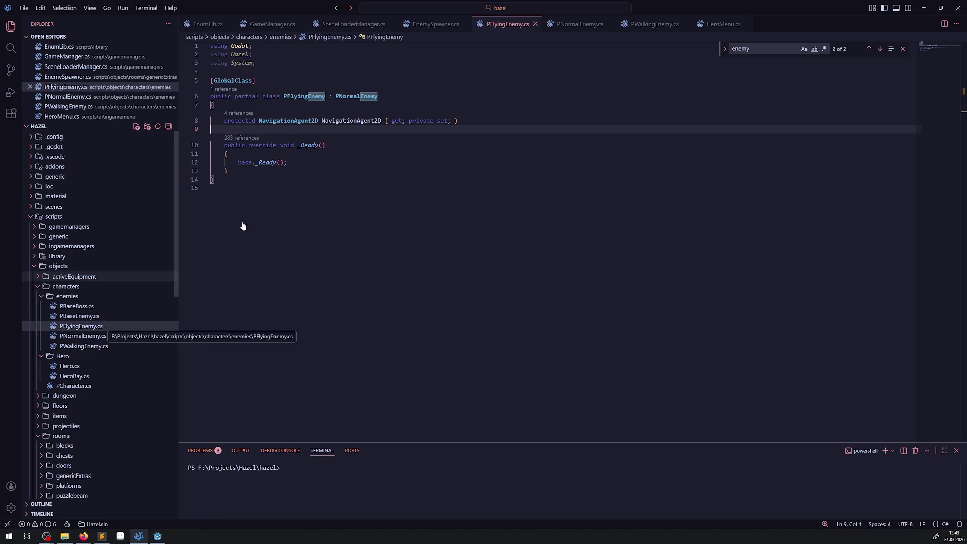
Copy PWalkingEnemy's navigation setup lines into PFlyingEnemy's _Ready after base._Ready() and save.
click(579, 23)
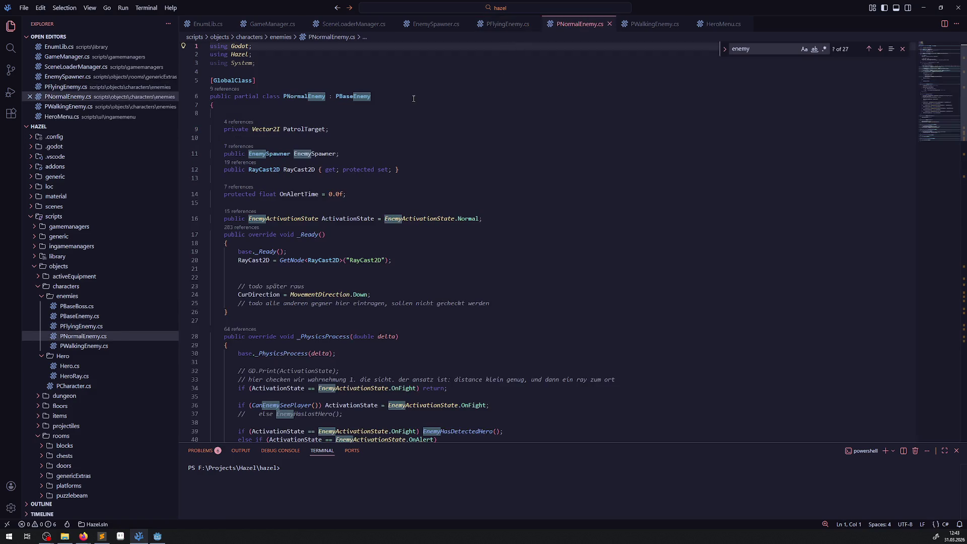
click(489, 25)
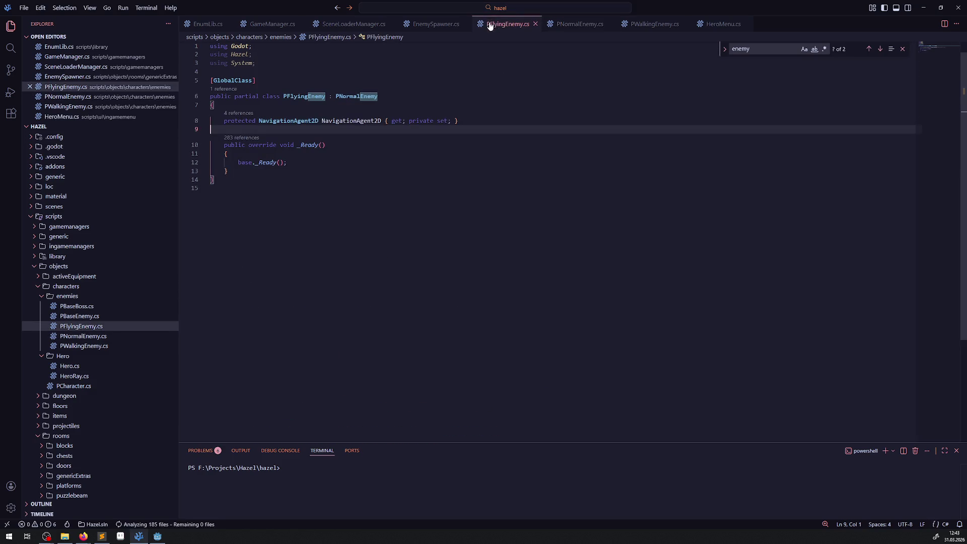
click(659, 24)
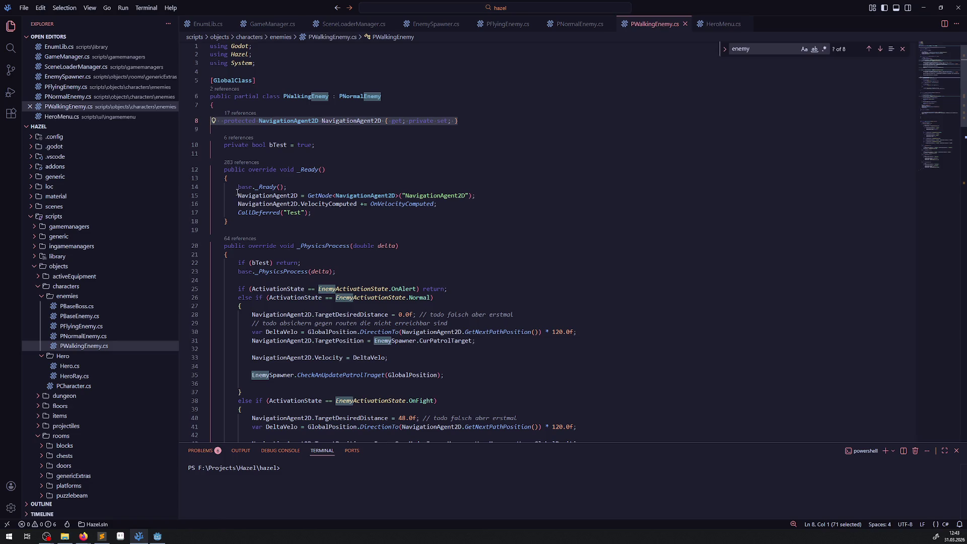
drag(229, 188, 353, 212)
key(ctrl+c)
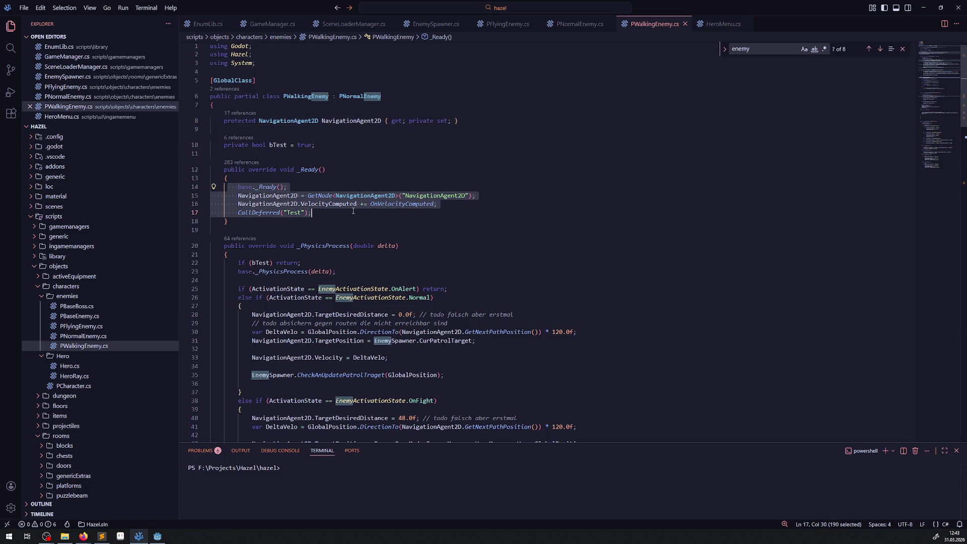
click(505, 23)
click(305, 162)
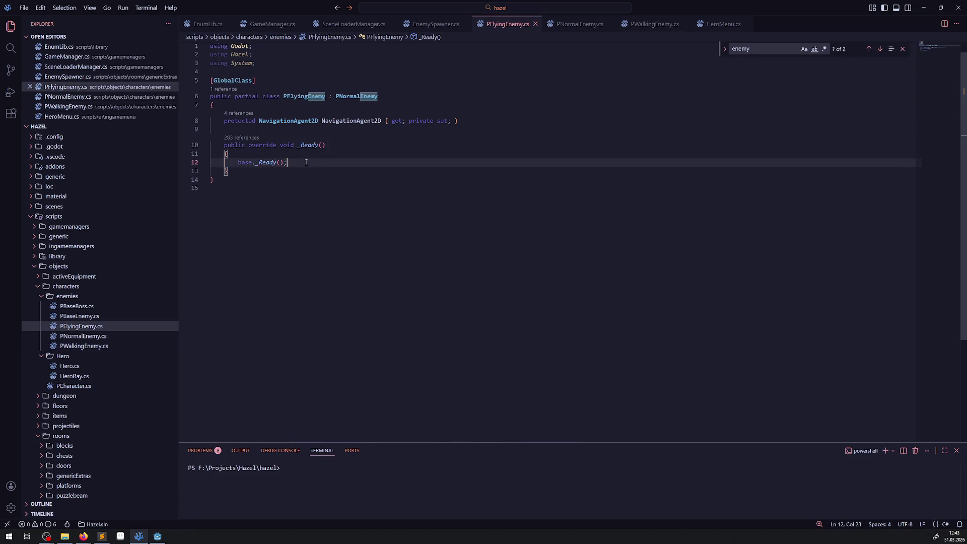
key(Return)
key(ctrl+v)
key(ctrl+s)
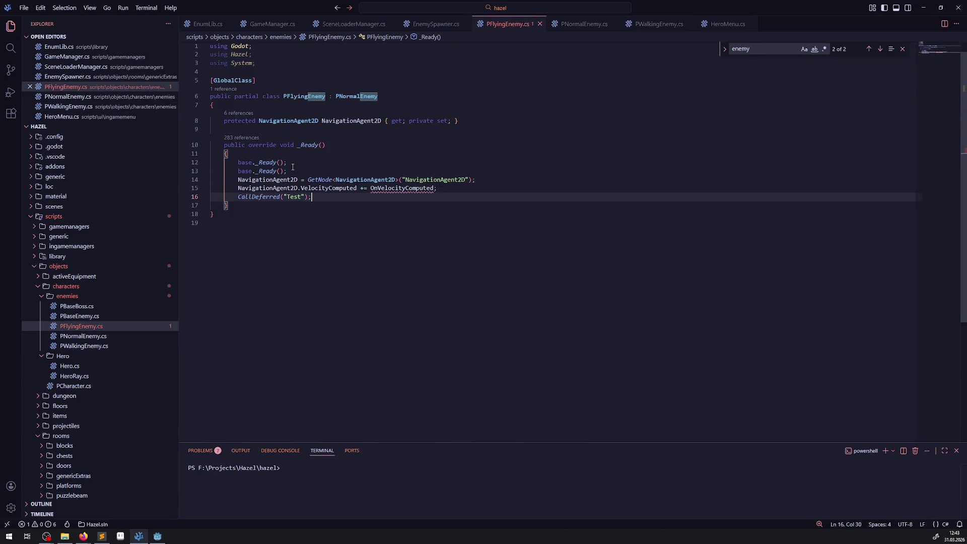
drag(228, 162, 217, 171)
key(ctrl+z)
key(ctrl+z)
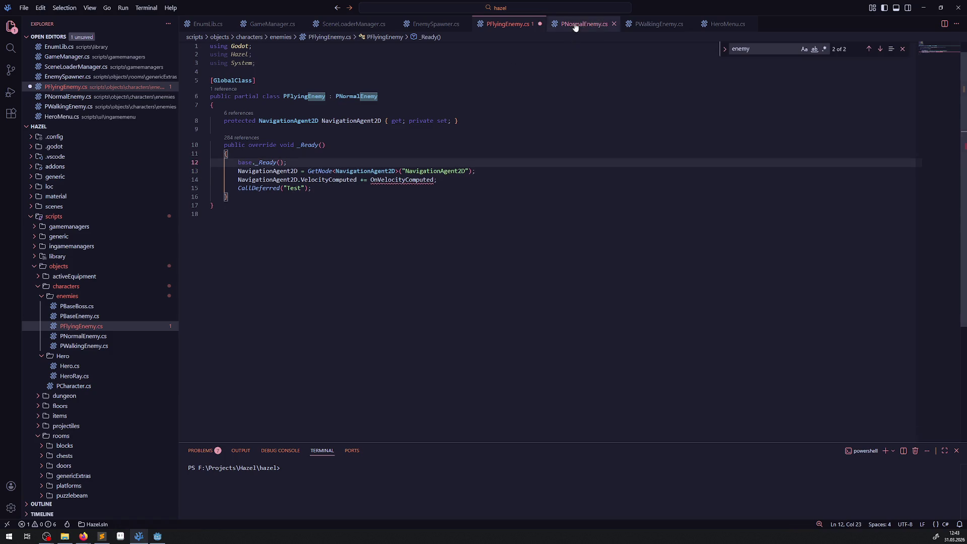
Copy PWalkingEnemy's movement and animation methods, including _PhysicsProcess, into PFlyingEnemy.cs and save.
click(641, 25)
drag(238, 172, 333, 398)
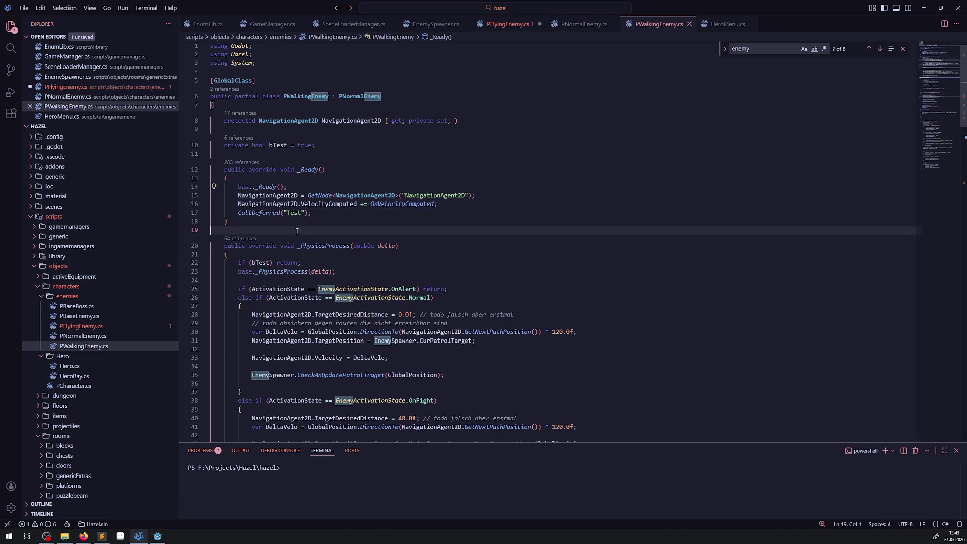
scroll(309, 255, down, 10)
scroll(312, 257, down, 20)
mouse_move(310, 255)
mouse_down()
mouse_move(321, 261)
mouse_move(248, 199)
mouse_up()
scroll(309, 254, down, 10)
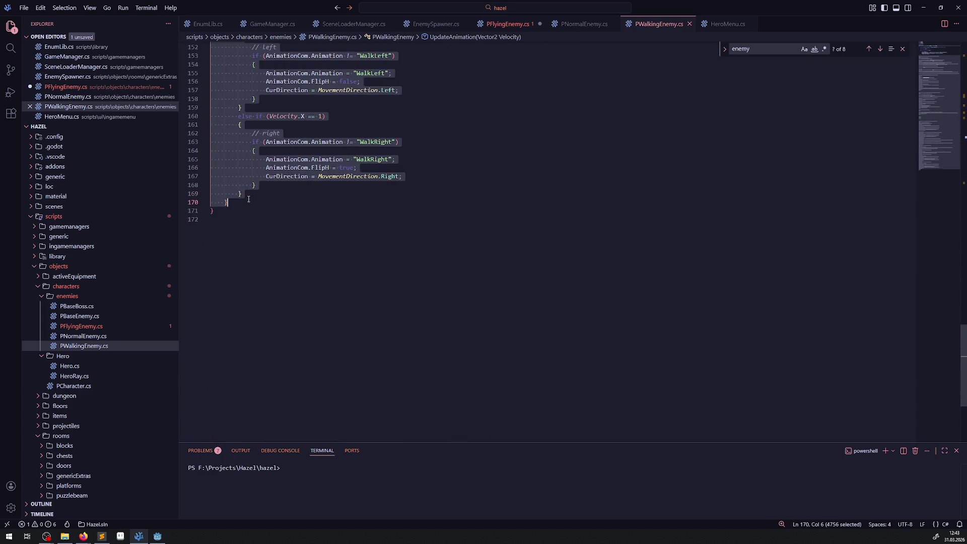
click(506, 24)
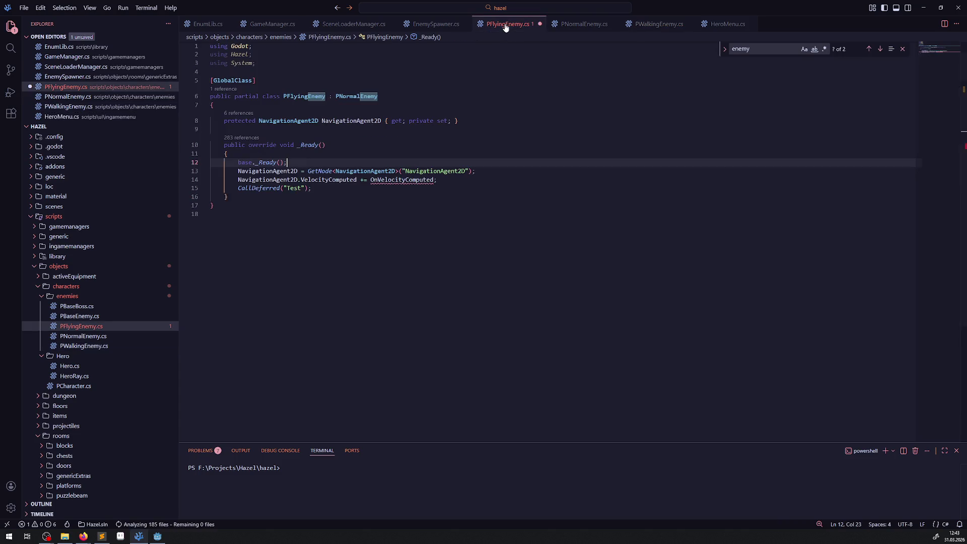
click(255, 201)
key(ctrl+v)
key(ctrl+s)
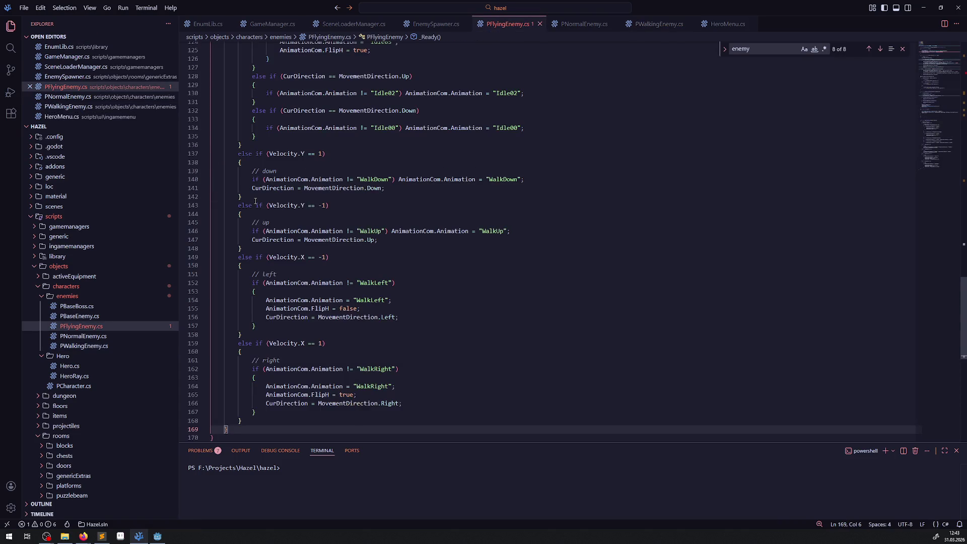
scroll(417, 230, up, 20)
scroll(417, 231, down, 5)
scroll(418, 235, up, 10)
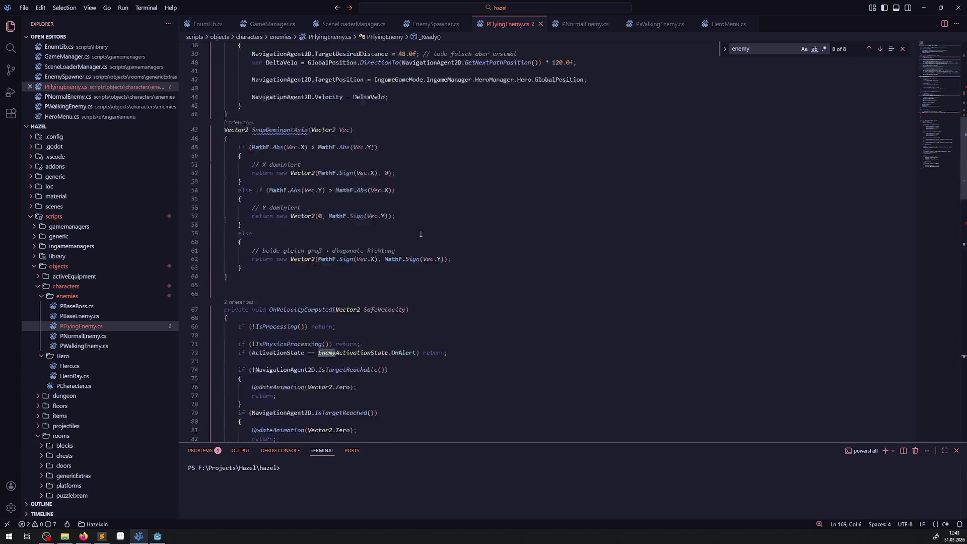
scroll(418, 239, down, 8)
scroll(398, 249, down, 7)
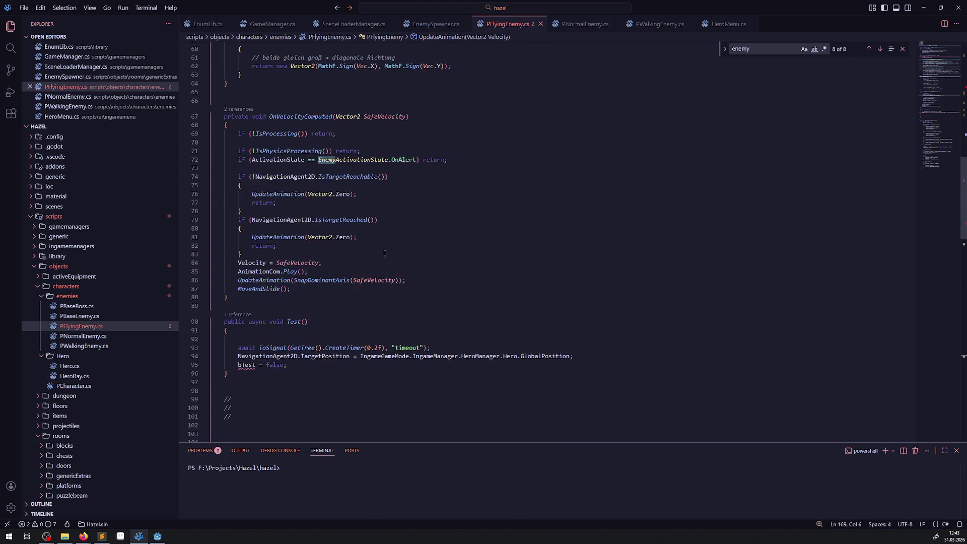
scroll(278, 351, up, 20)
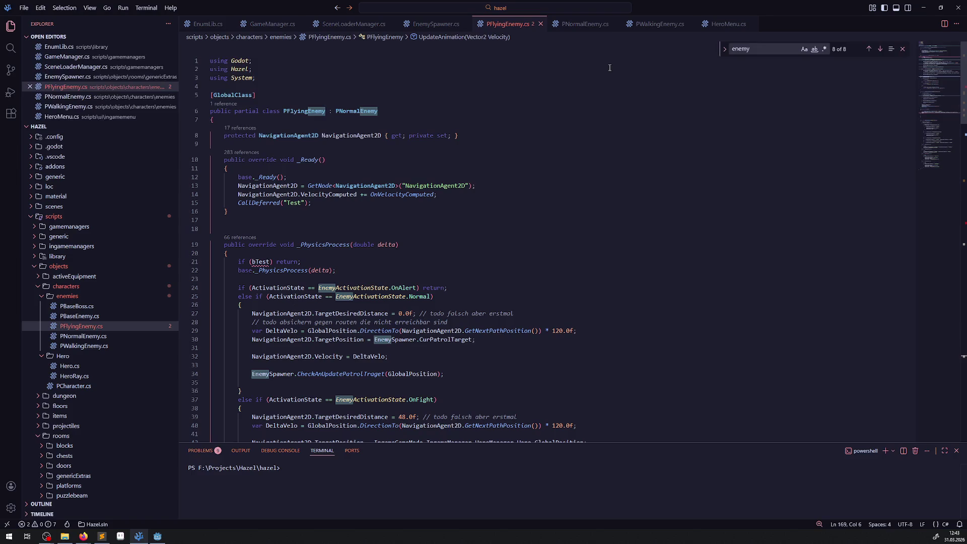
Add PWalkingEnemy's bTest field declaration to PFlyingEnemy.cs below the NavigationAgent2D property.
click(660, 23)
scroll(348, 192, up, 20)
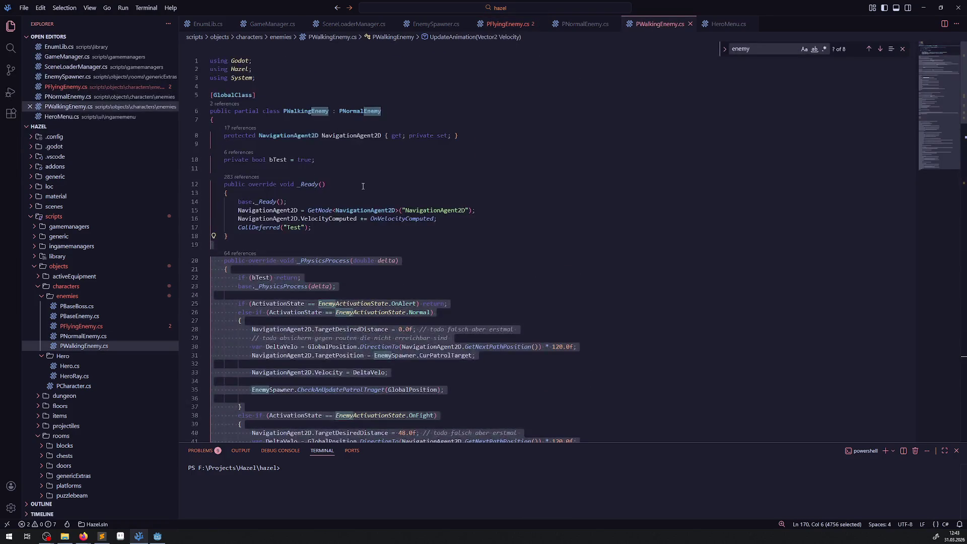
drag(314, 160, 211, 159)
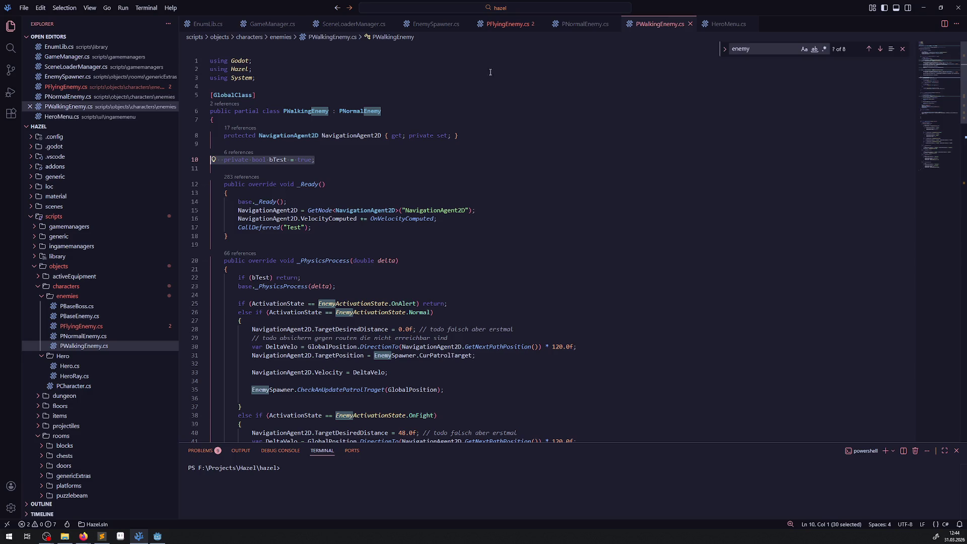
click(506, 23)
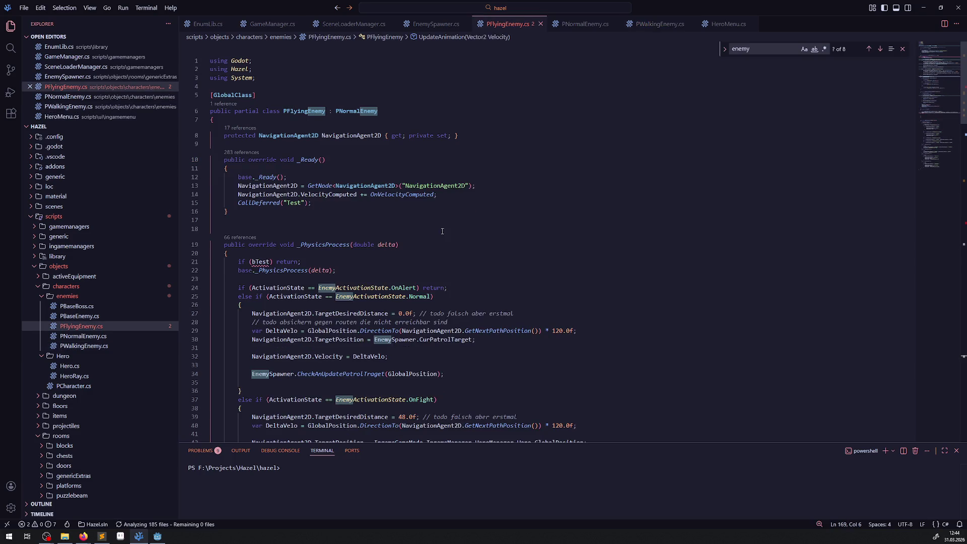
click(503, 133)
key(Return)
key(Return)
text(private bool bTest = true;)
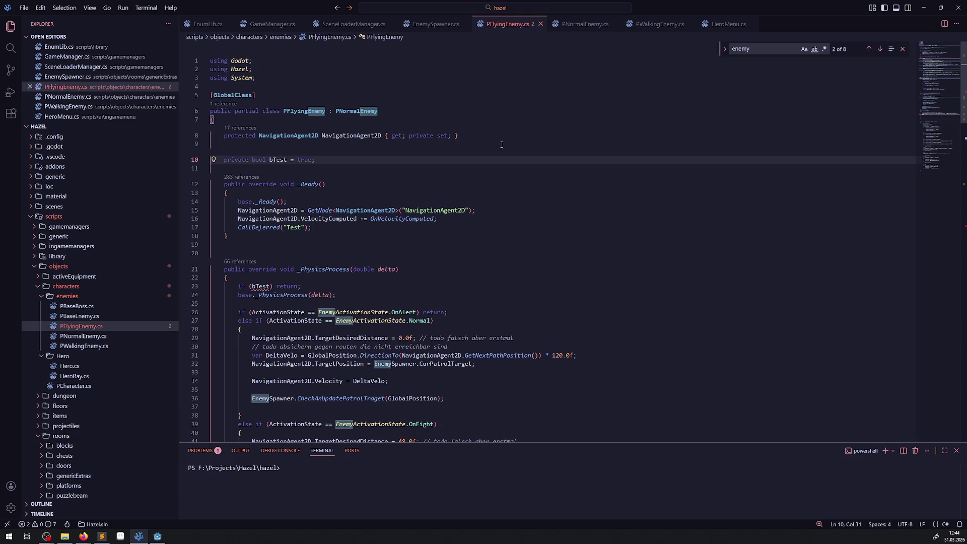
scroll(430, 240, down, 5)
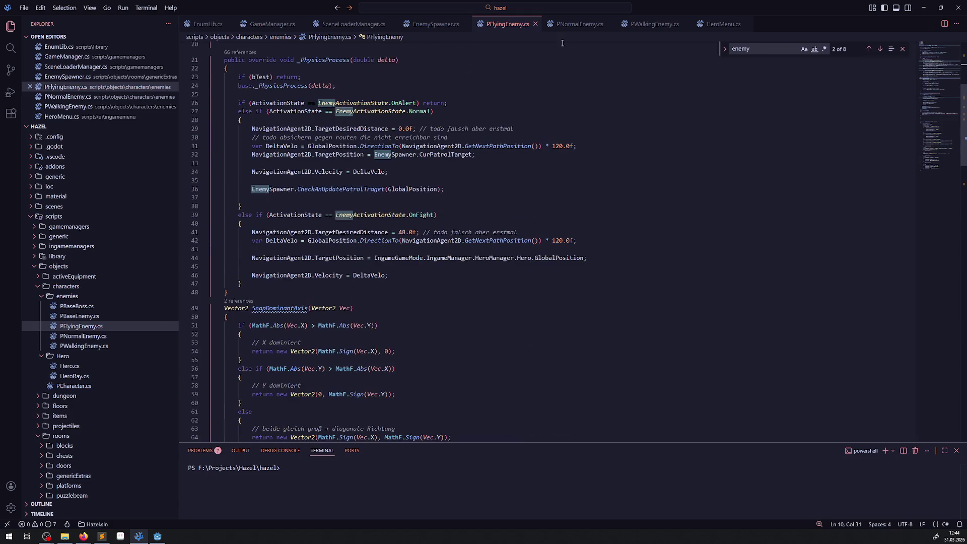
click(436, 24)
Read the GameModeNode, PWalkingEnemy and Instantiate tooltips in EnemySpawner's SpawnEnemy method.
click(395, 201)
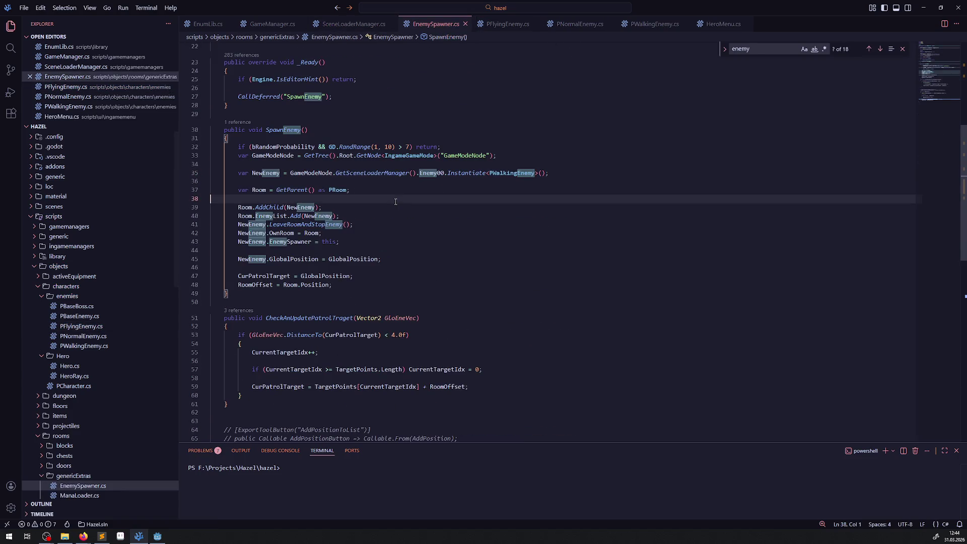
mouse_move(324, 170)
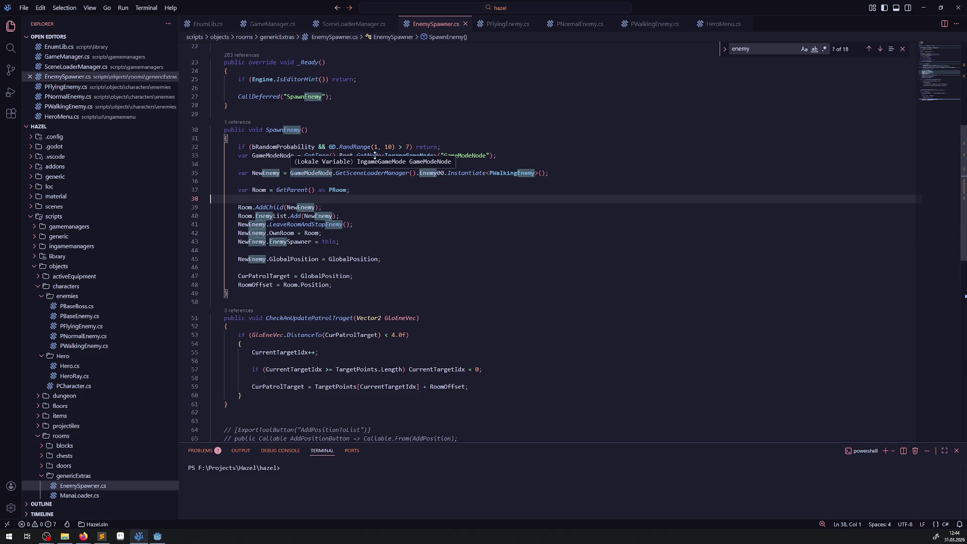
mouse_move(493, 176)
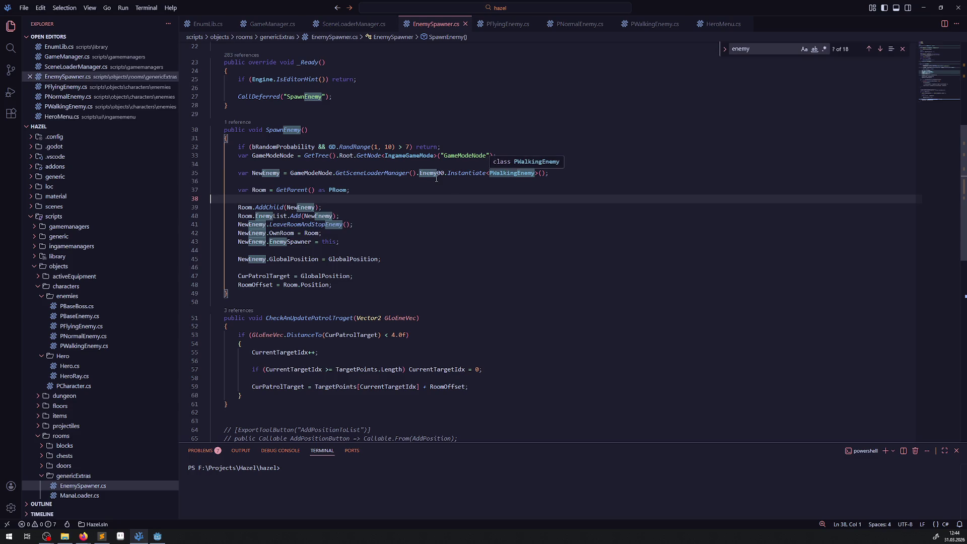
mouse_move(463, 174)
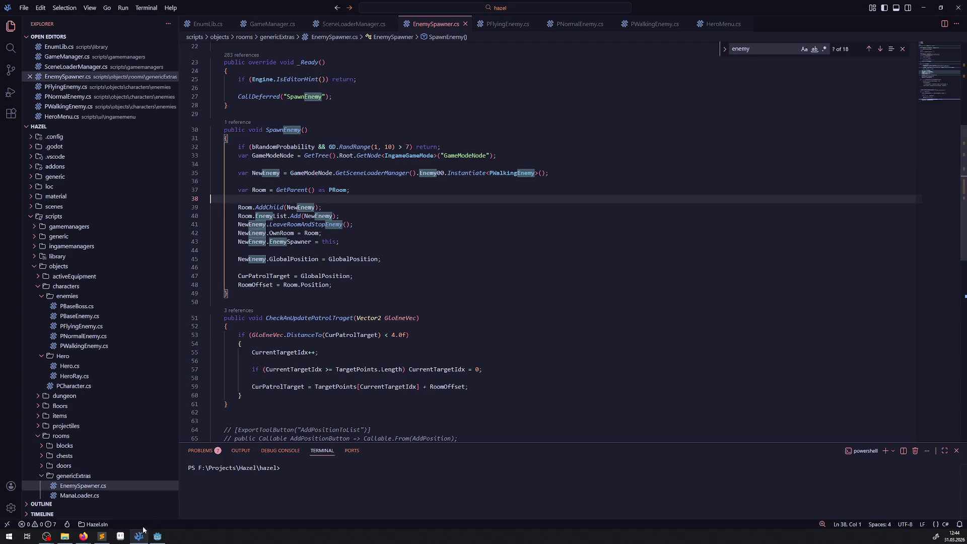
click(157, 536)
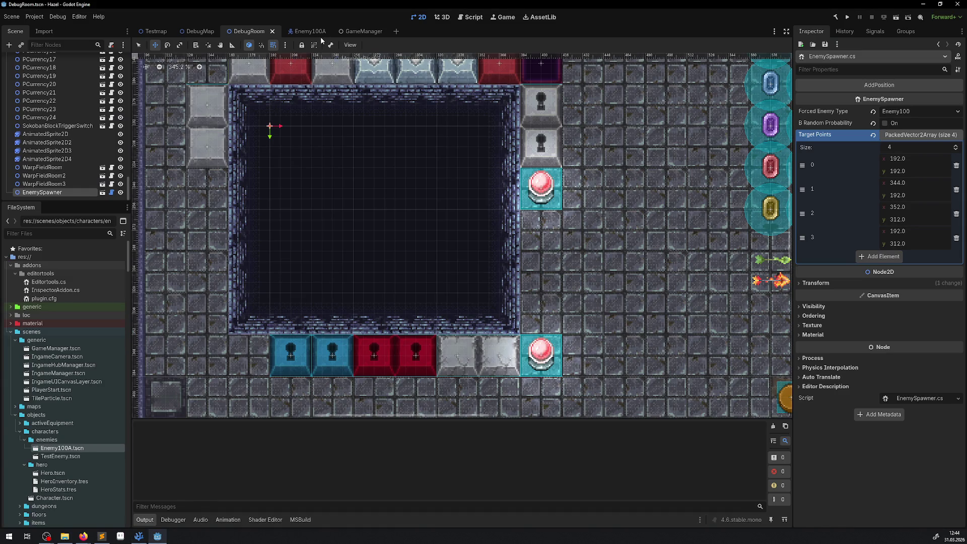
In the Enemy100A scene, rename the TestEnemy root node to Enemy100A.
click(308, 31)
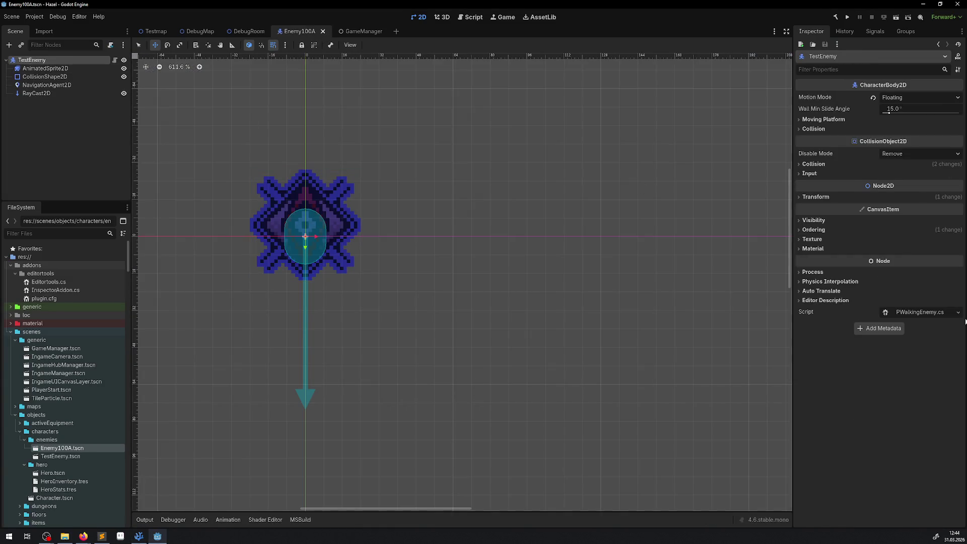
click(927, 312)
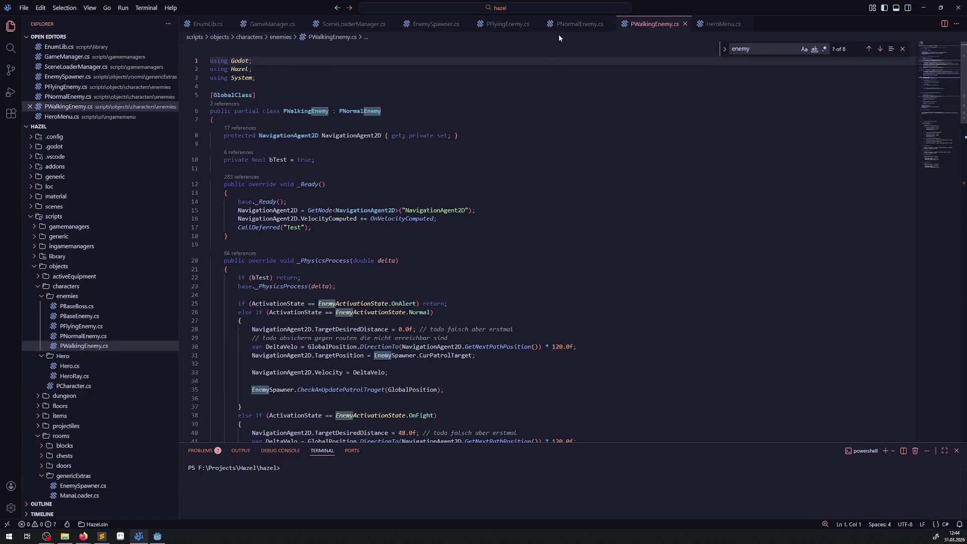
click(685, 23)
click(158, 536)
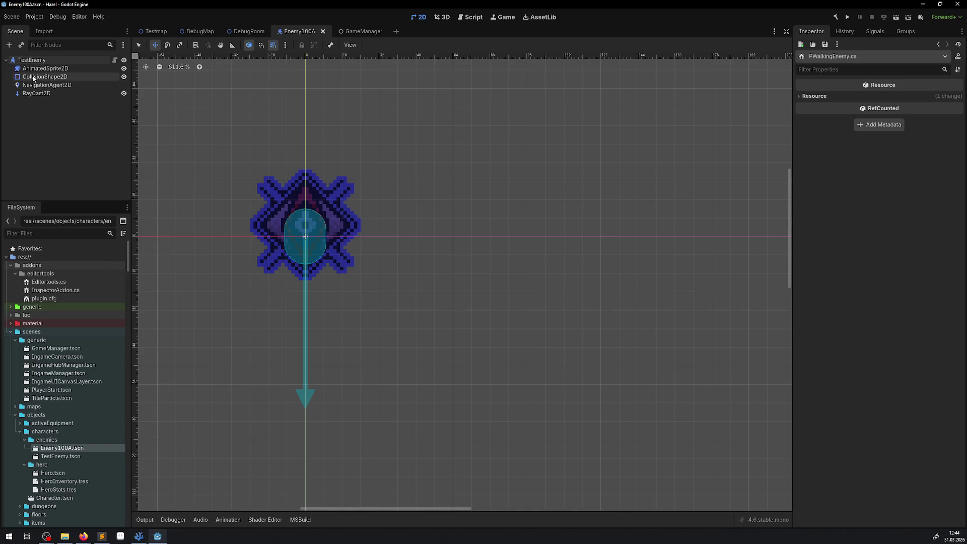
double_click(47, 60)
key(ctrl+a)
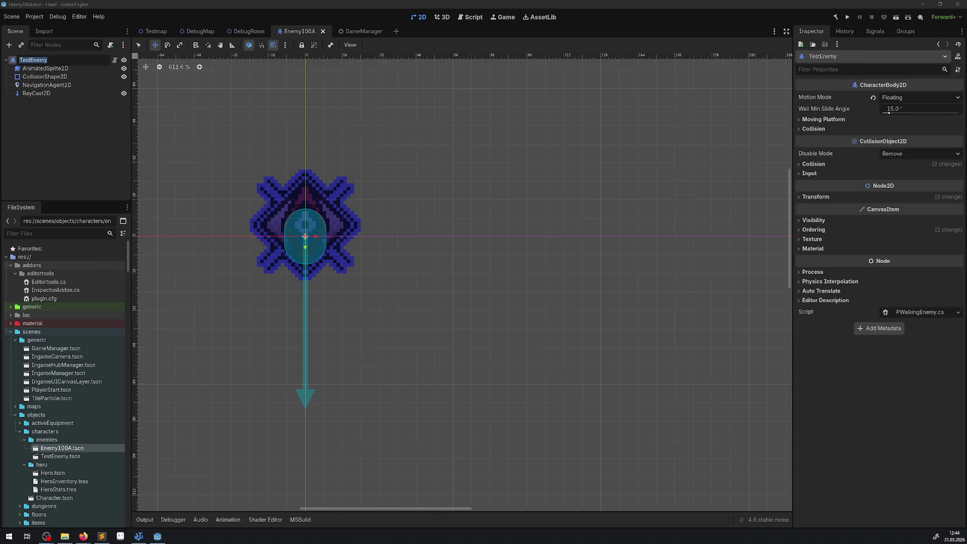
text(Enemy)
text(100A)
key(Return)
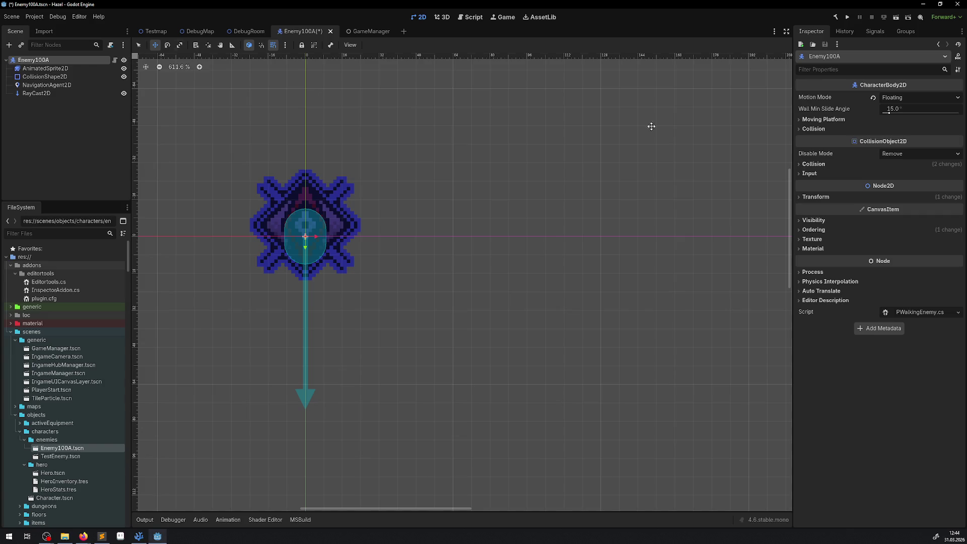
Set the root node's script to PFlyingEnemy.cs via Quick Load and save the scene.
click(957, 313)
click(929, 340)
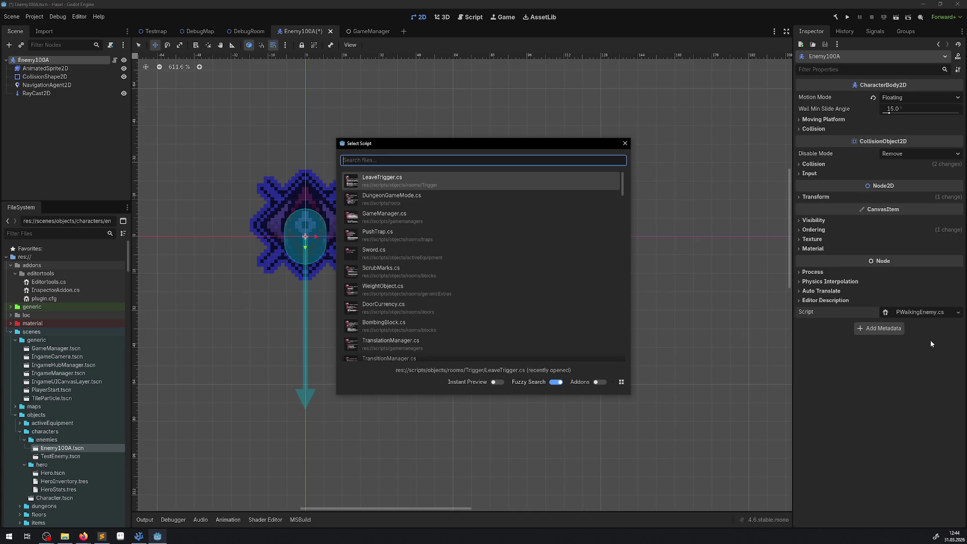
text(flyi)
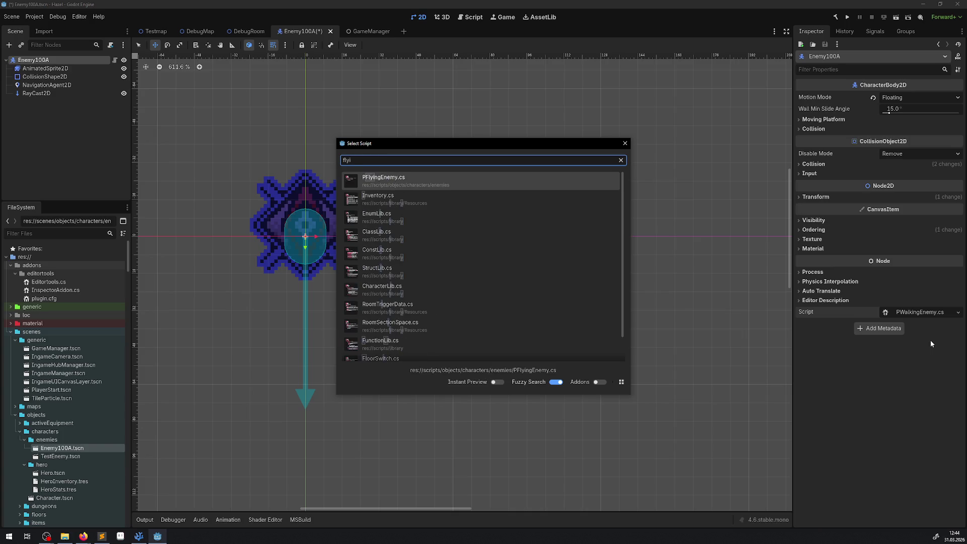
click(386, 177)
key(ctrl+s)
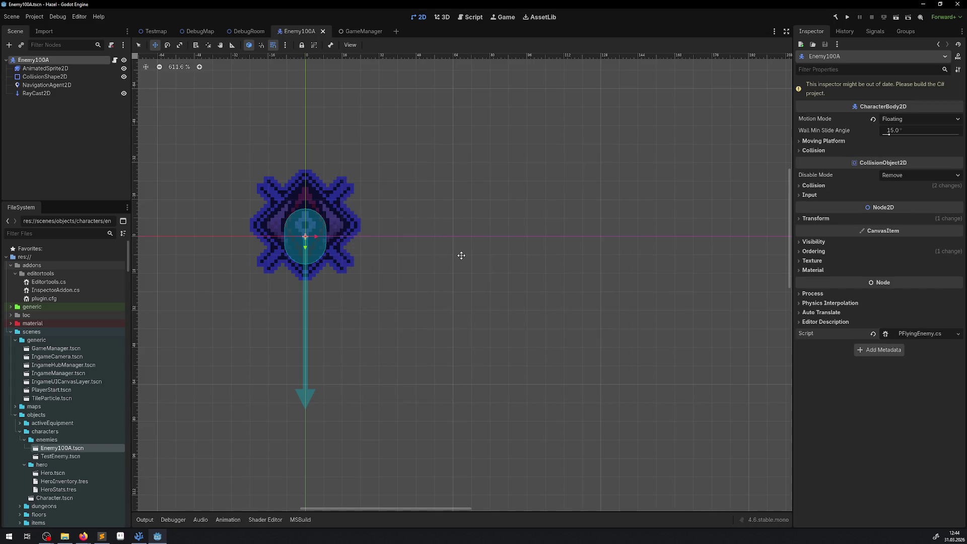
click(141, 537)
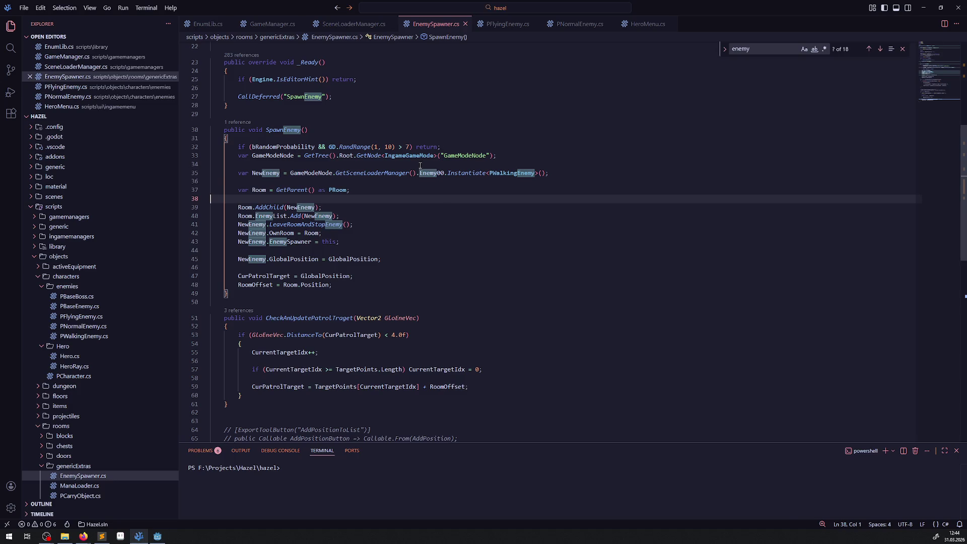
Duplicate the PWalkingEnemy instantiation line and comment out the original in SpawnEnemy.
mouse_move(420, 165)
mouse_down()
mouse_move(383, 265)
mouse_move(354, 276)
mouse_up()
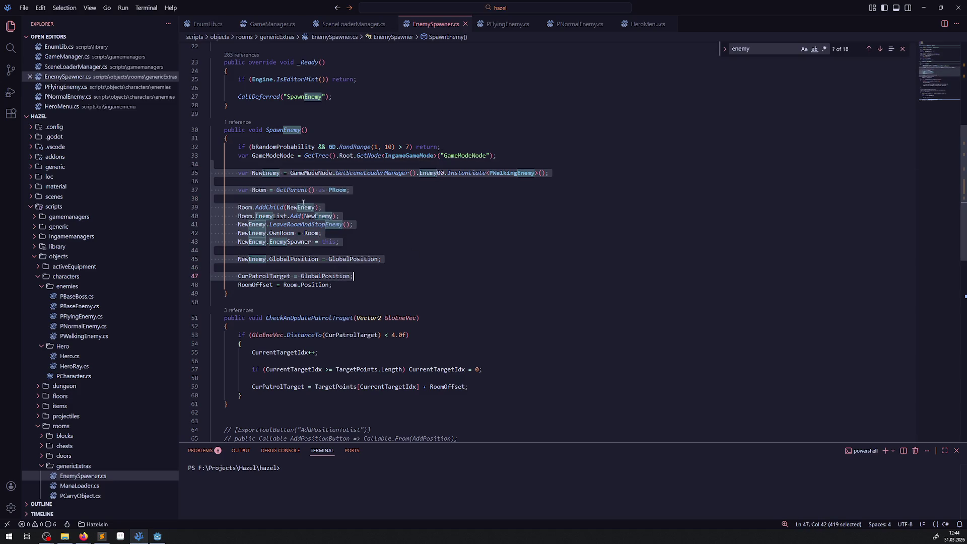
click(387, 236)
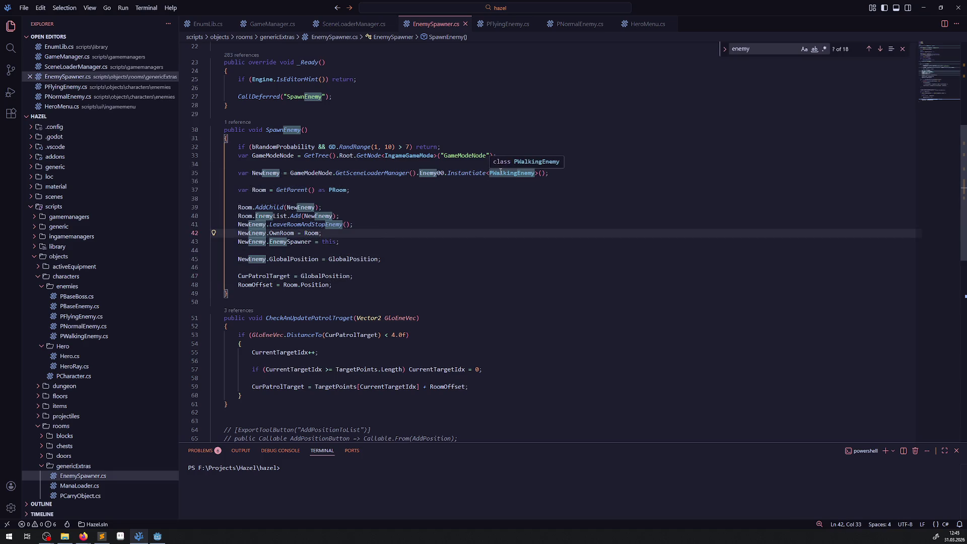
click(469, 173)
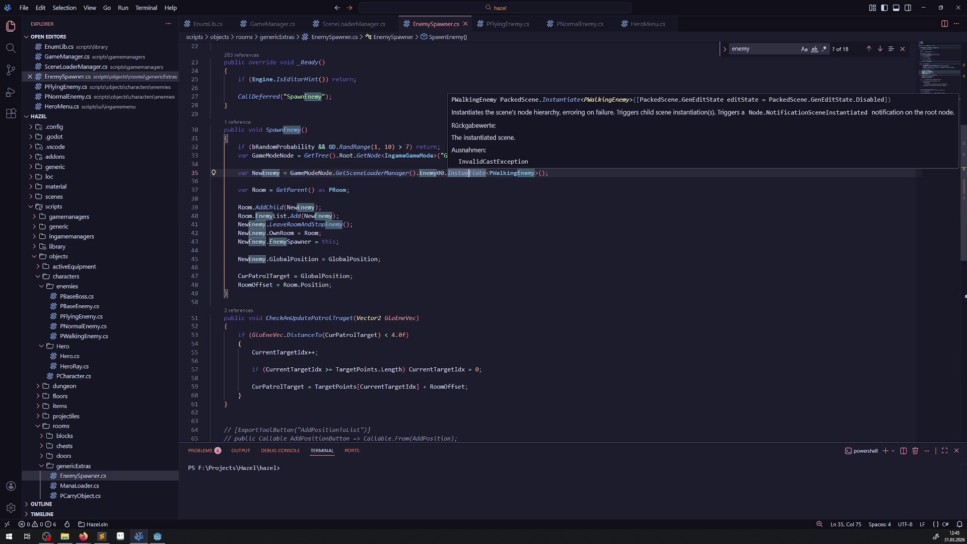
key(shift+alt+Down)
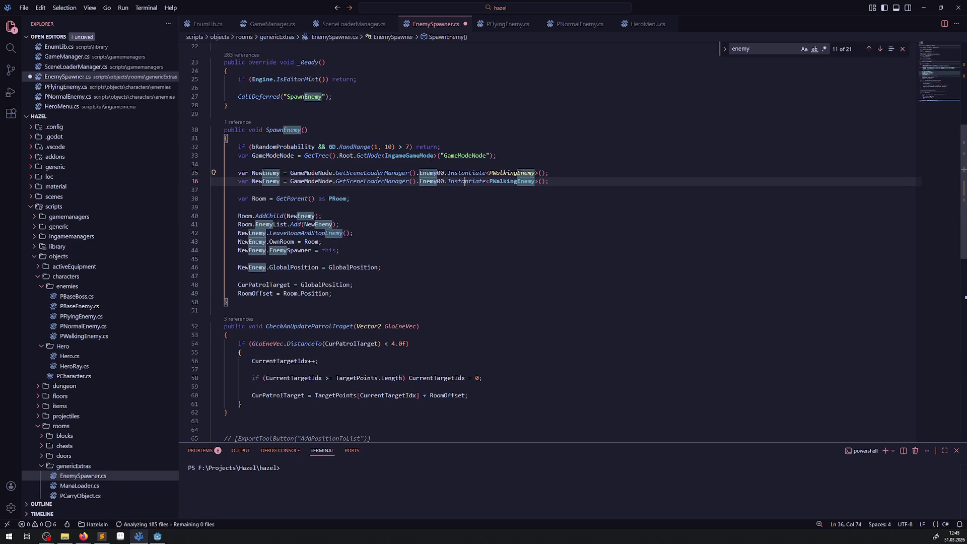
click(238, 173)
key(ctrl+slash)
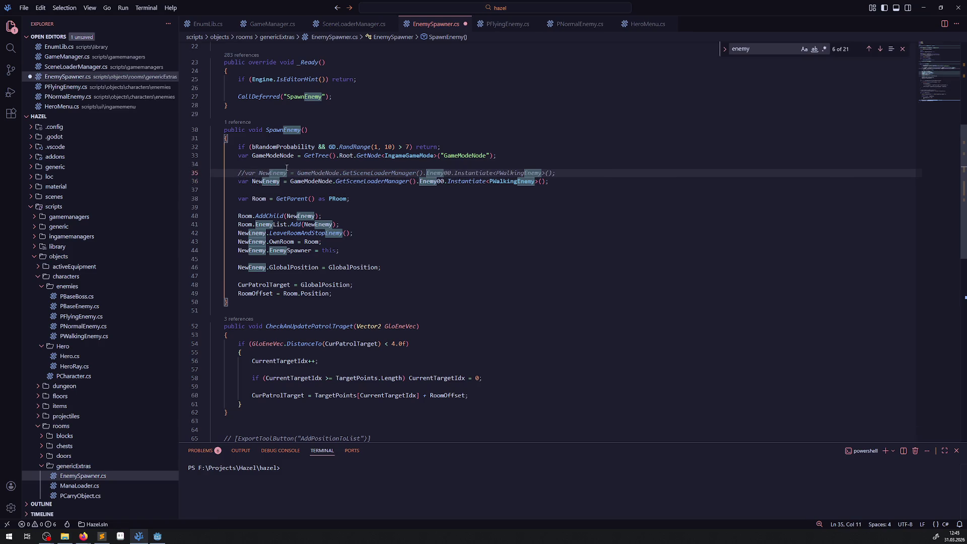
Check the ForcedEnemyType field, then add a NewEnemy declaration initialized to null.
scroll(326, 172, up, 5)
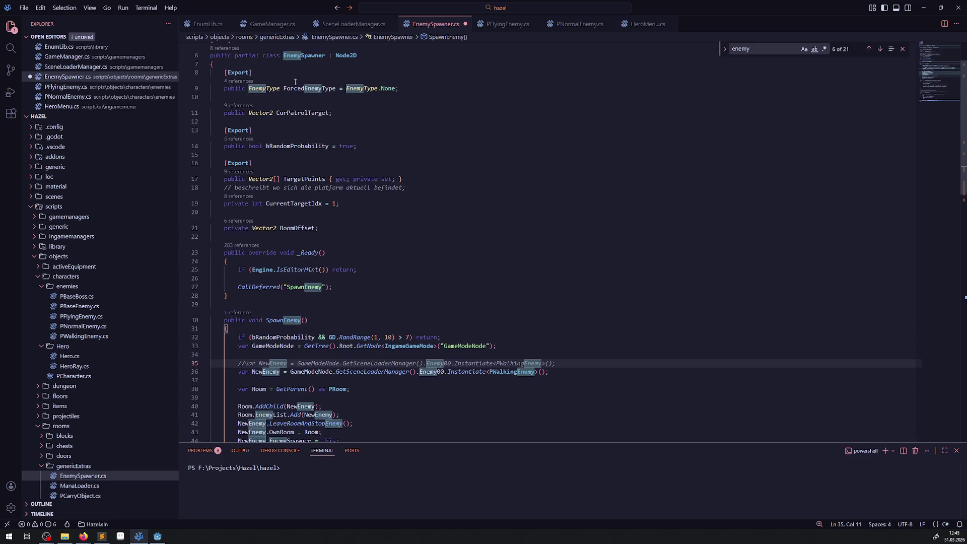
scroll(330, 214, up, 2)
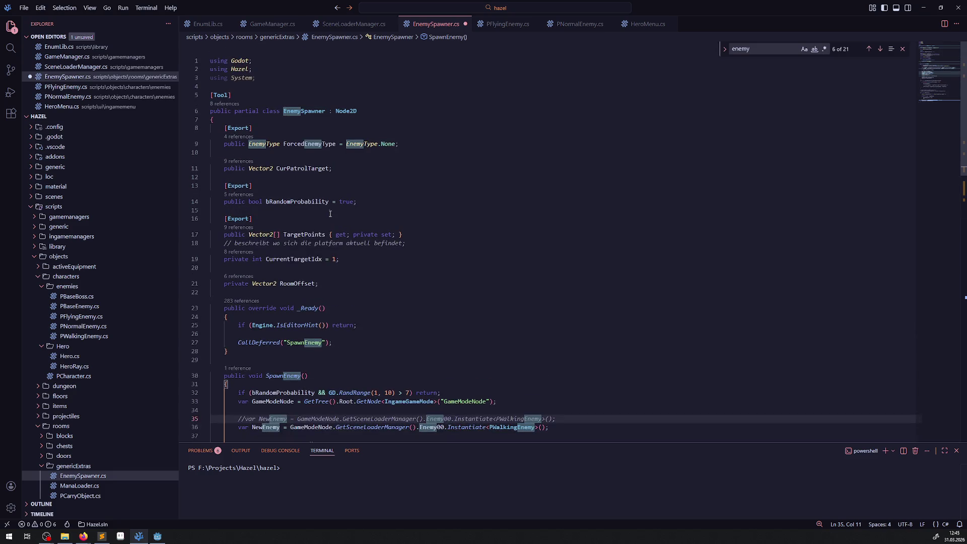
click(281, 144)
shift+click(336, 144)
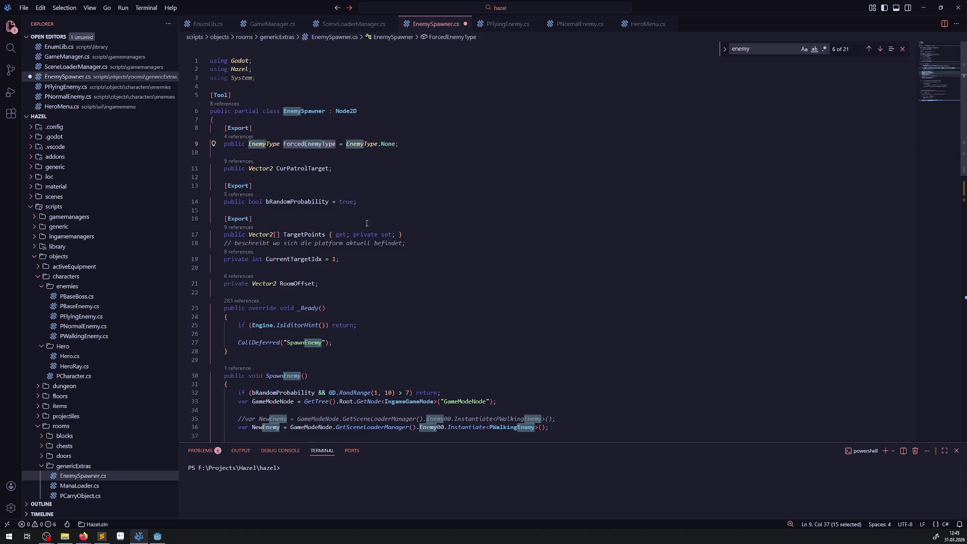
scroll(366, 223, down, 5)
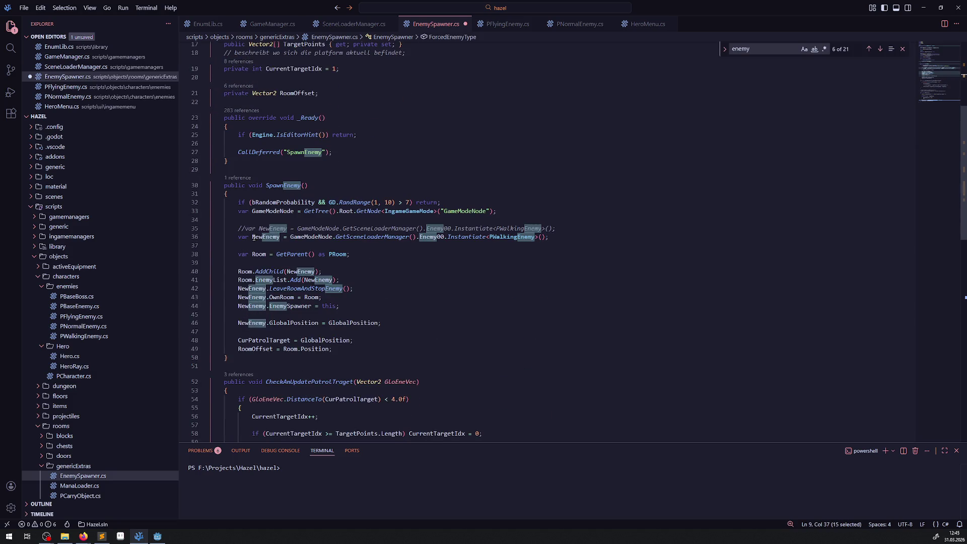
mouse_move(294, 237)
click(210, 220)
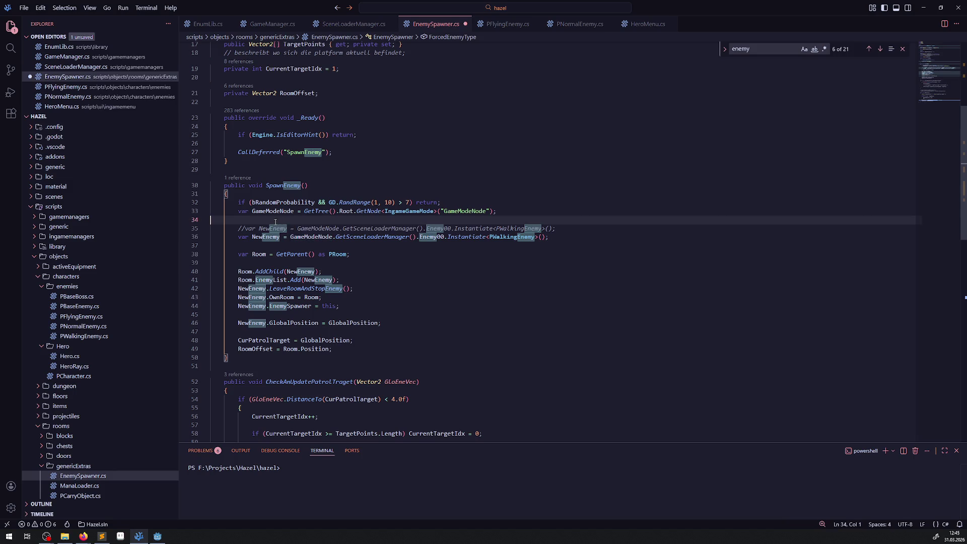
drag(290, 237, 564, 237)
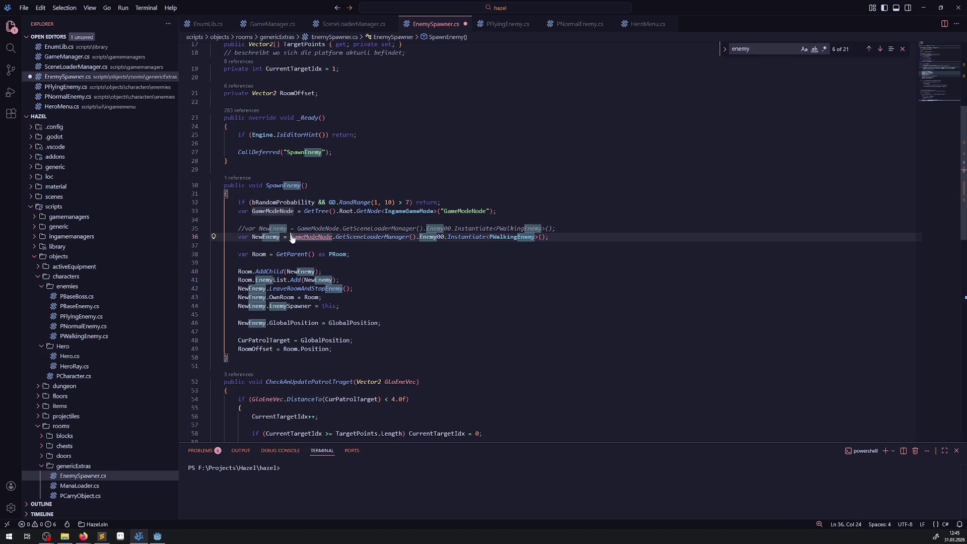
key(shift+alt+Up)
text(null)
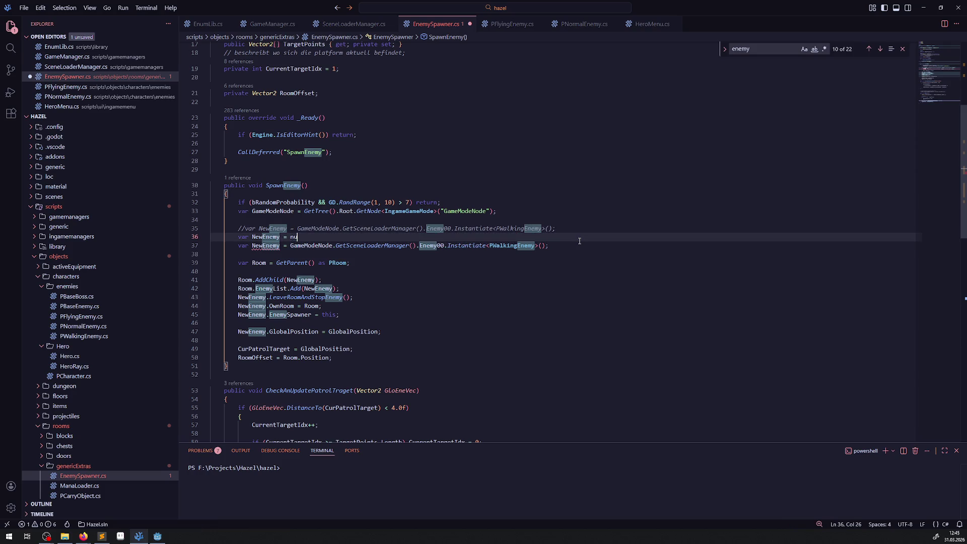
key(Return)
key(Return)
Add an if (ForcedEnemyType == EnemyType.Enemy00) branch holding the pasted Enemy00 instantiation.
text(if(ForcedEnemyType )
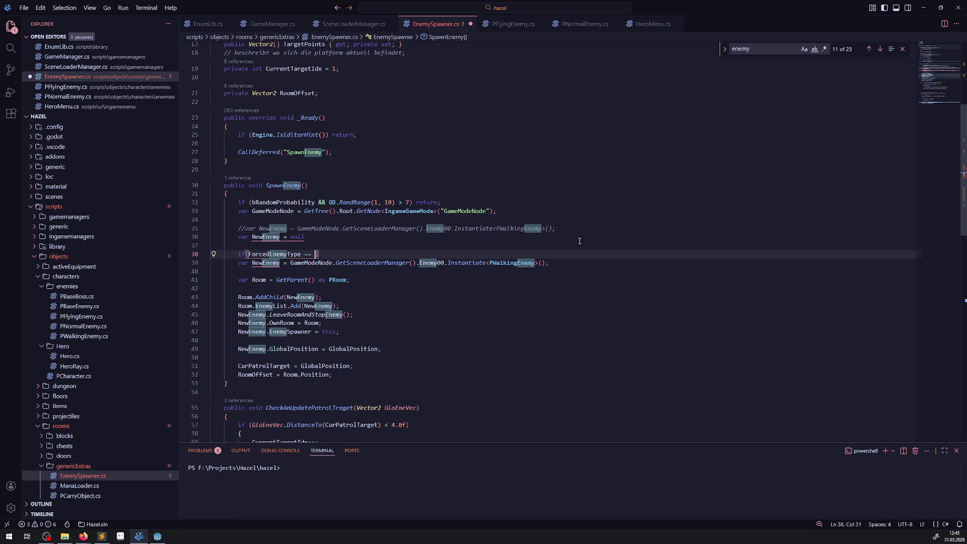
text(==)
key(Tab)
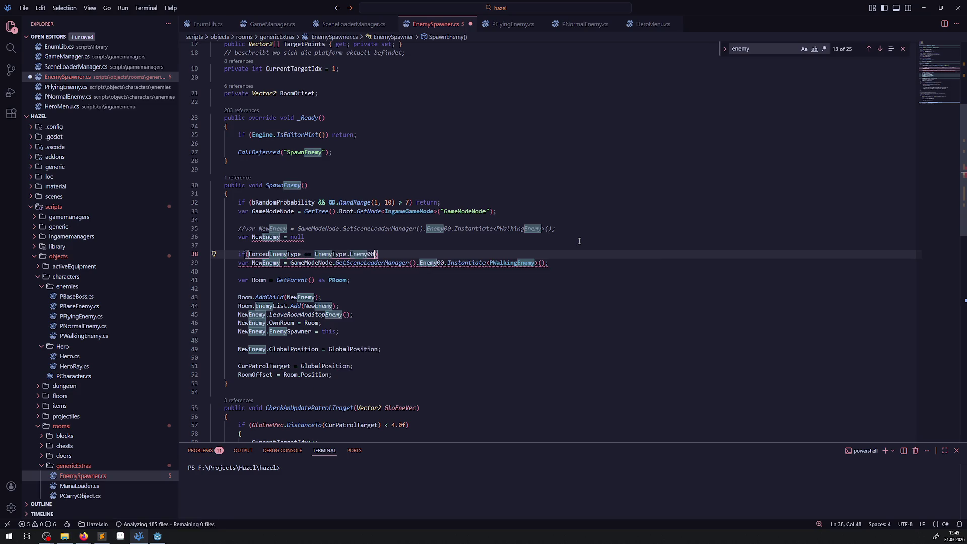
text())
key(Return)
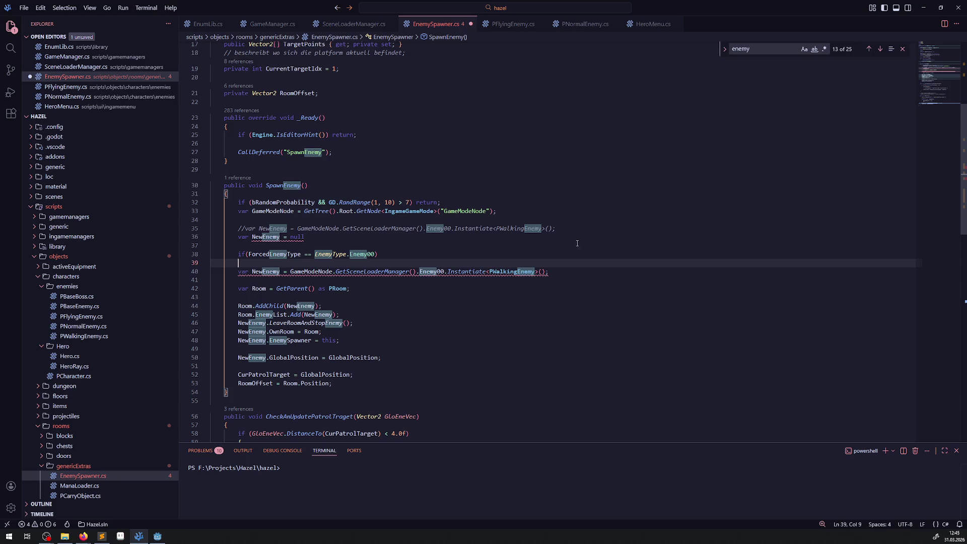
drag(253, 271, 549, 272)
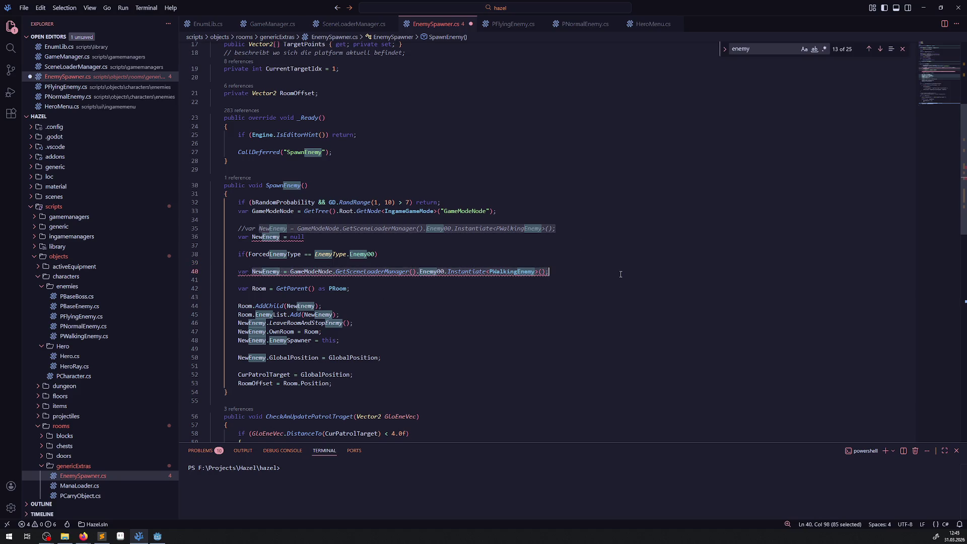
key(Delete)
click(392, 254)
text(NewEnemy = GameModeNode.GetSceneLoaderManager().Enemy00.Instantiate<PWalkingEnemy>();)
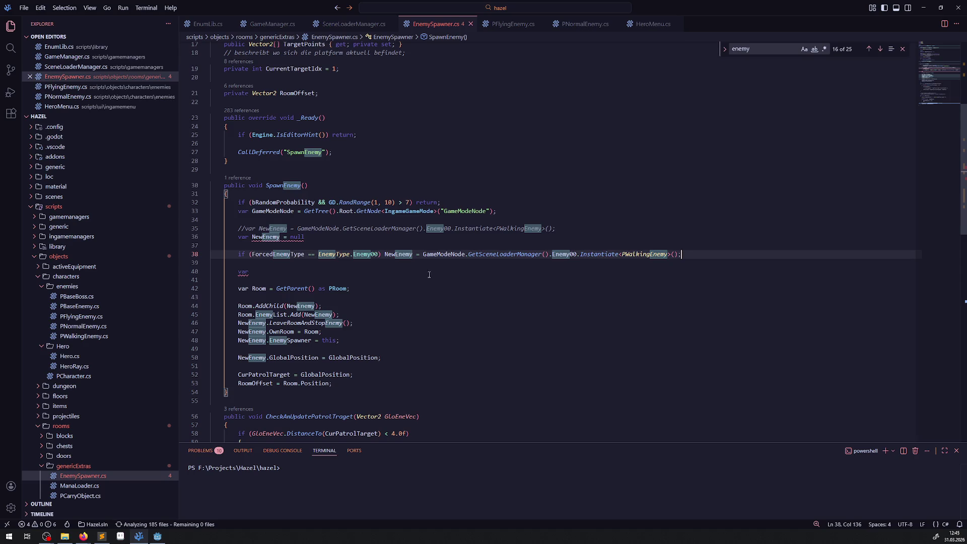
drag(249, 272, 222, 272)
key(Delete)
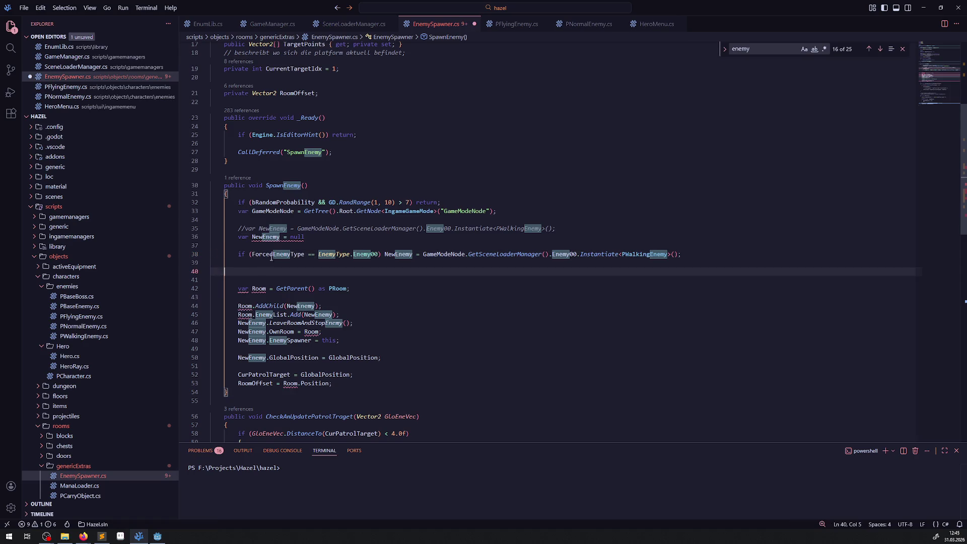
Duplicate the branch for Enemy100 so it instantiates Enemy100A, and save.
click(249, 255)
key(shift+alt+Down)
click(372, 262)
text(1)
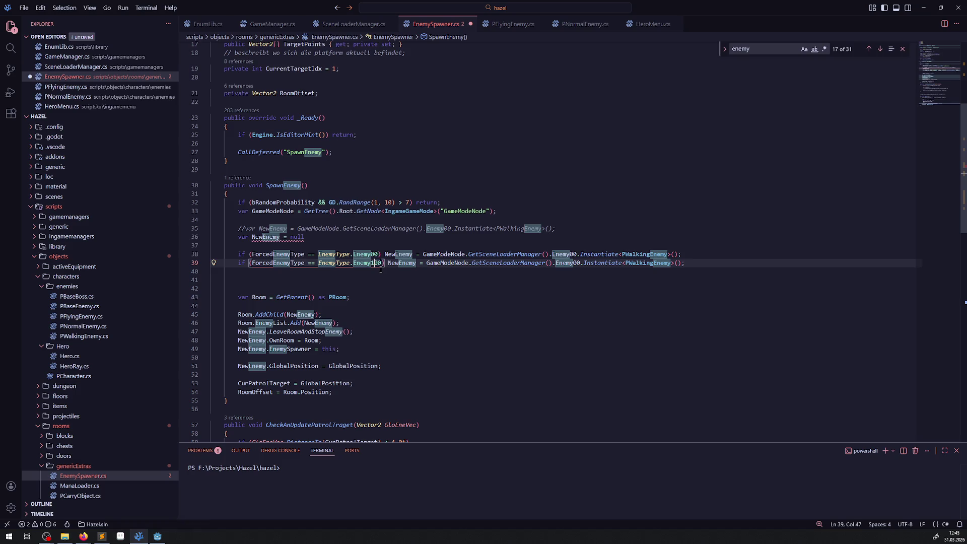
key(ctrl+s)
click(571, 262)
text(1A)
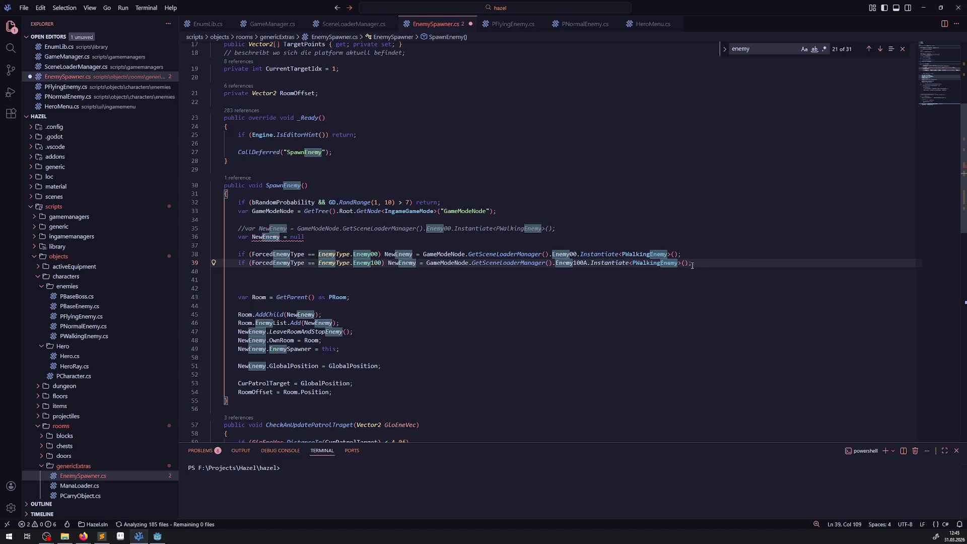
key(Escape)
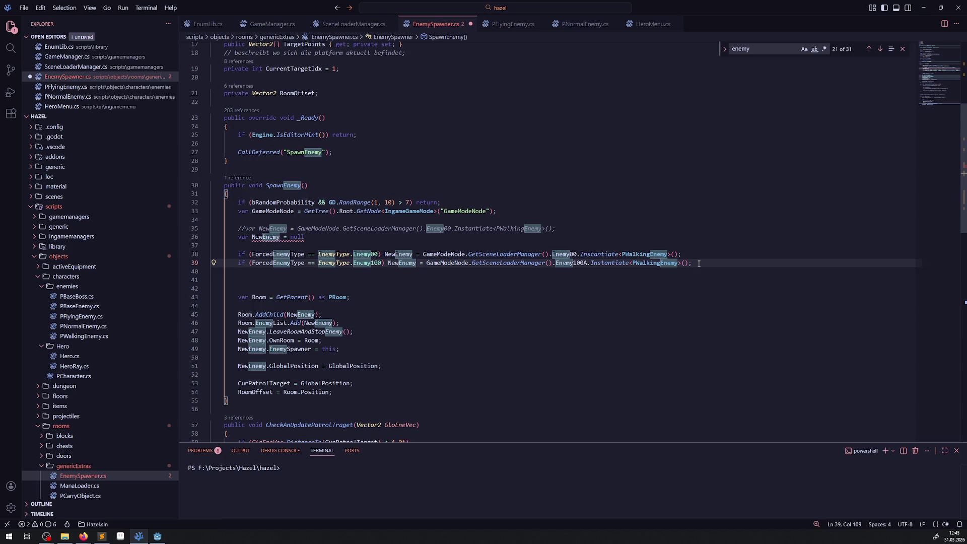
Add an else fallback to Enemy00, make the second branch else if, and add the missing semicolon.
key(End)
key(Return)
key(Tab)
key(ctrl+s)
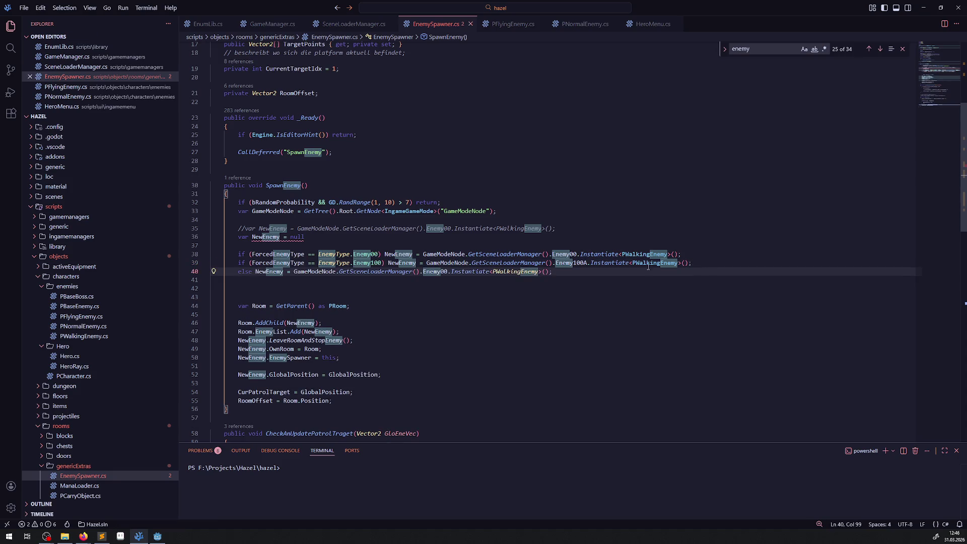
click(234, 262)
text(else)
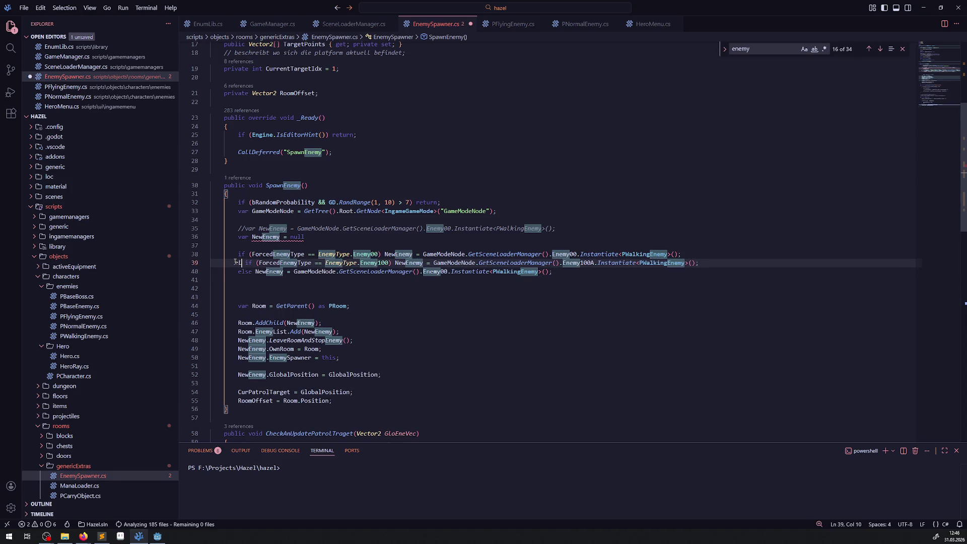
click(332, 239)
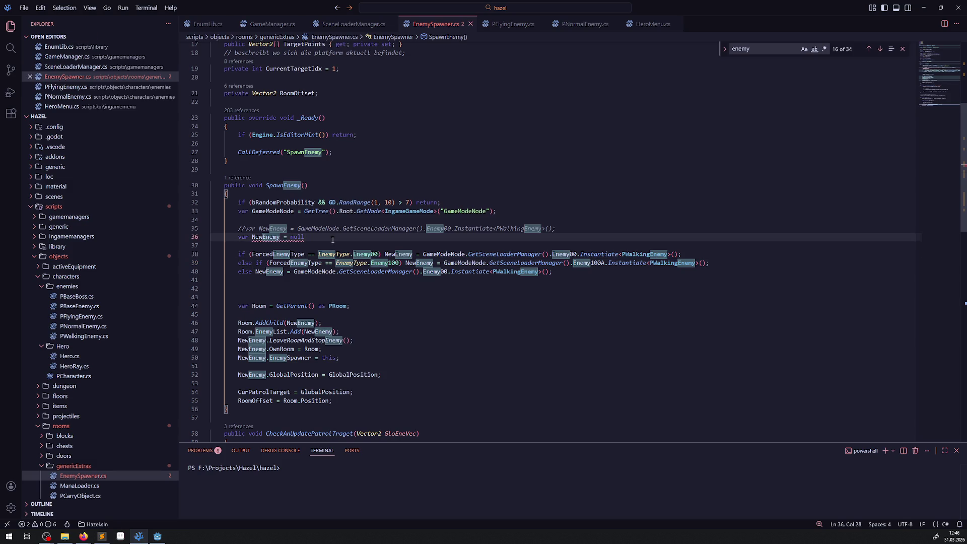
text(;)
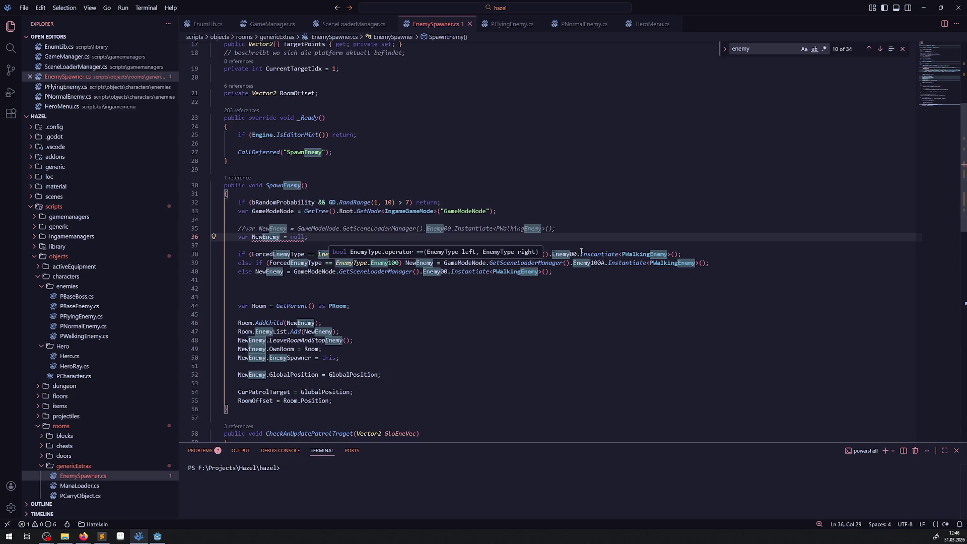
Change the spawn branch types and the NewEnemy declaration to PBaseEnemy, and save.
double_click(649, 254)
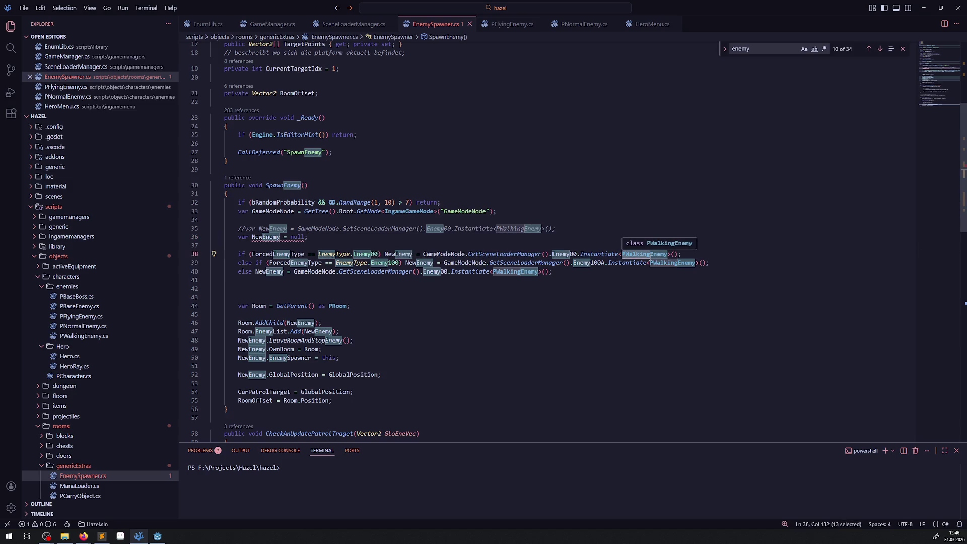
text(PBas)
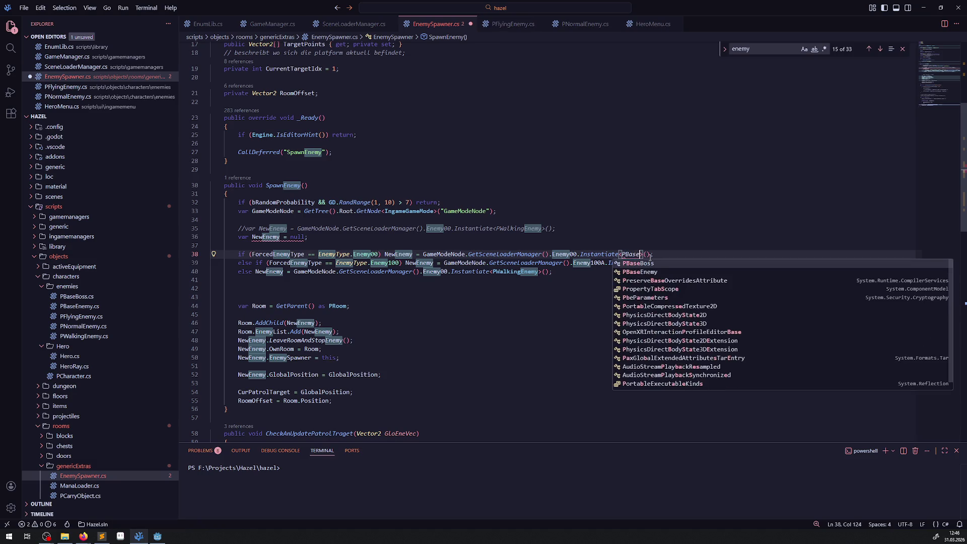
key(Down)
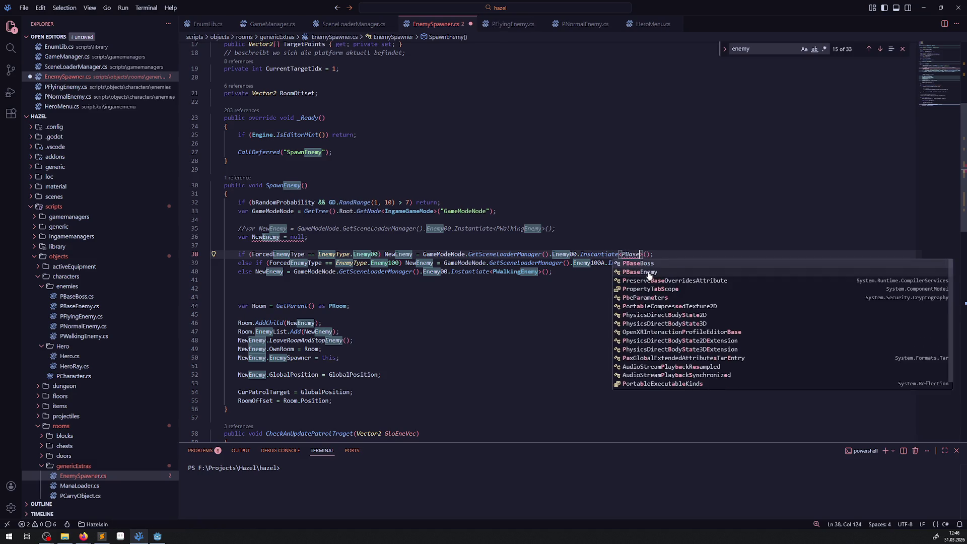
key(Return)
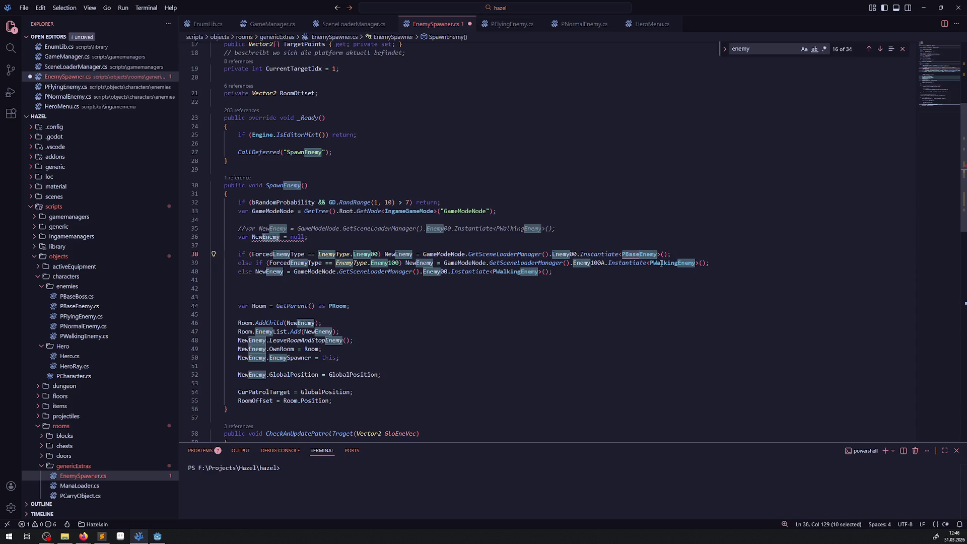
double_click(662, 263)
text(PBaseEnemy)
double_click(513, 271)
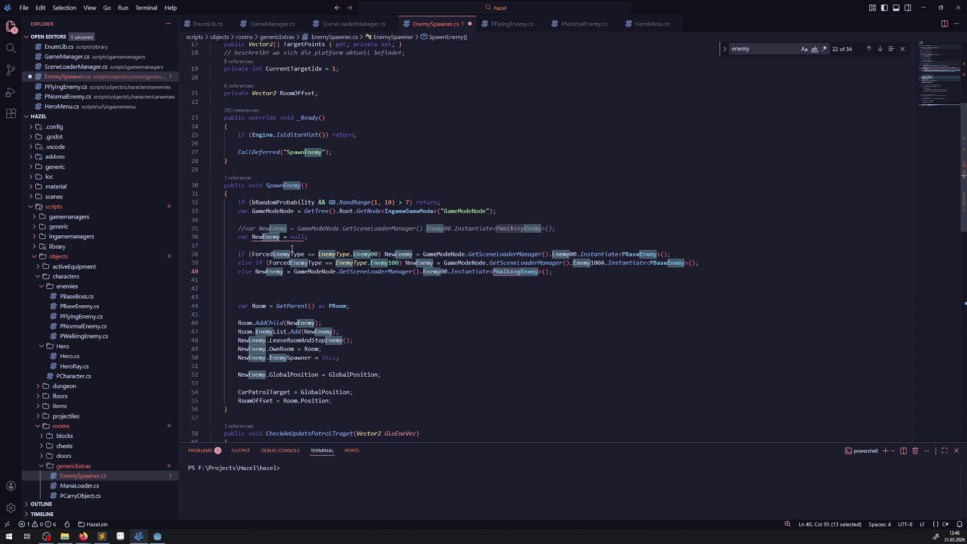
double_click(244, 236)
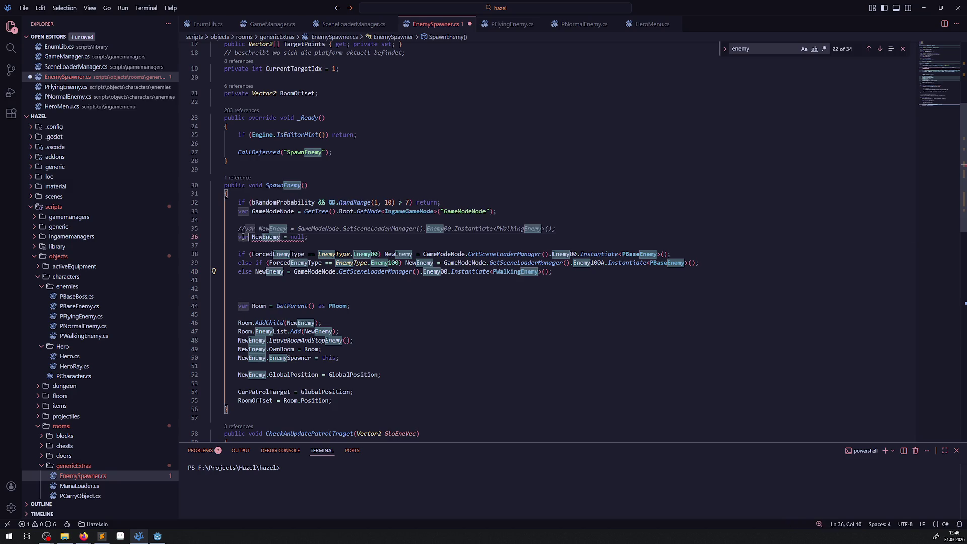
text(PBaseEnemy)
key(ctrl+s)
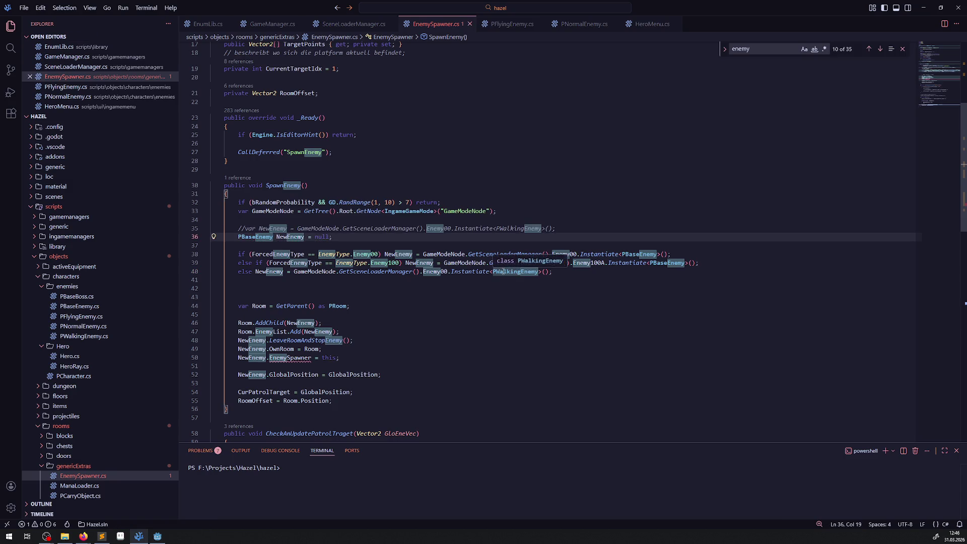
Fix the mistaken replacements so lines 38 and 40 use PBaseEnemy again, then save.
double_click(515, 272)
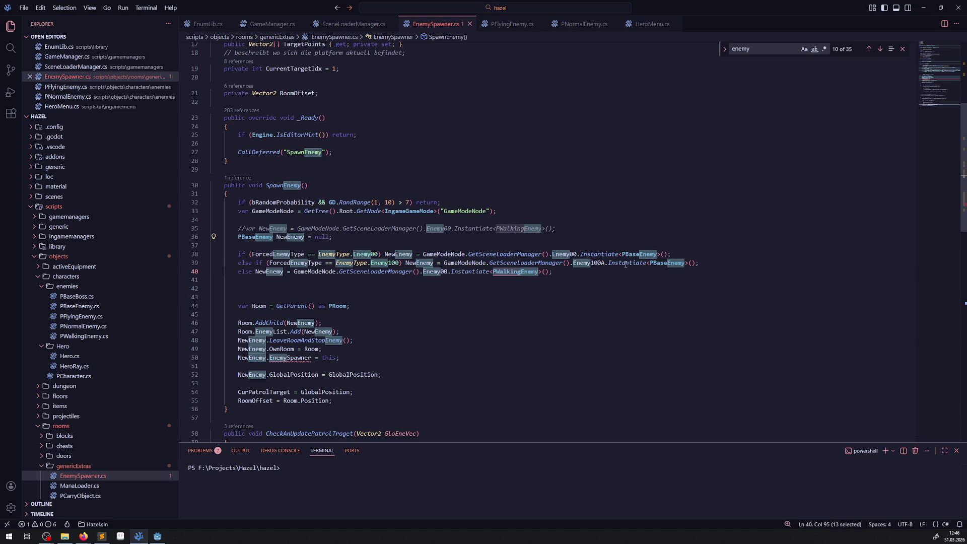
key(ctrl+c)
double_click(638, 255)
key(ctrl+v)
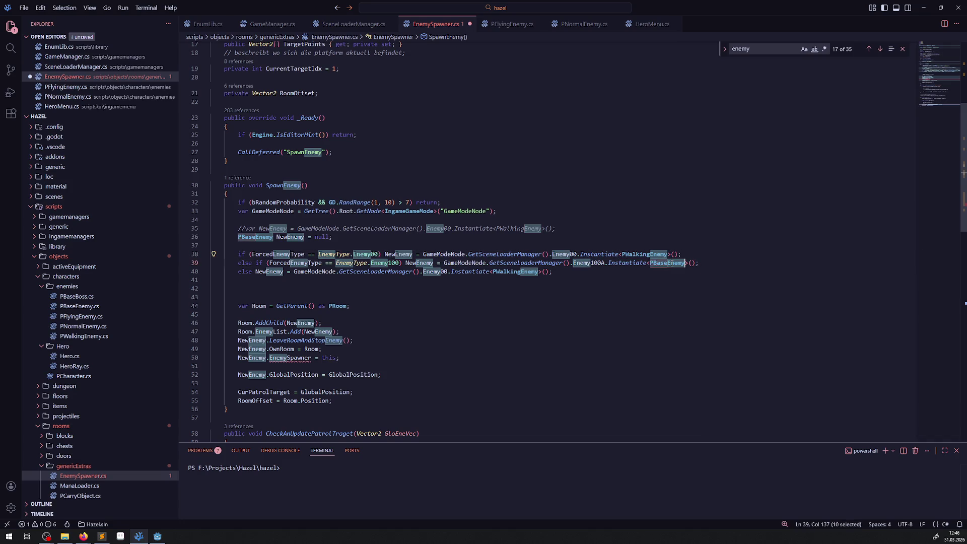
key(ctrl+d)
key(ctrl+z)
key(ctrl+z)
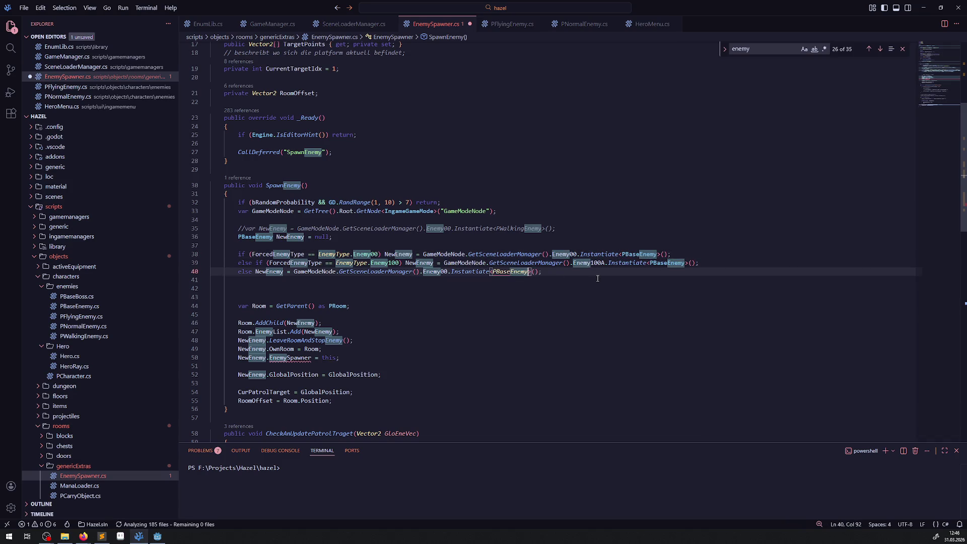
click(598, 279)
key(ctrl+s)
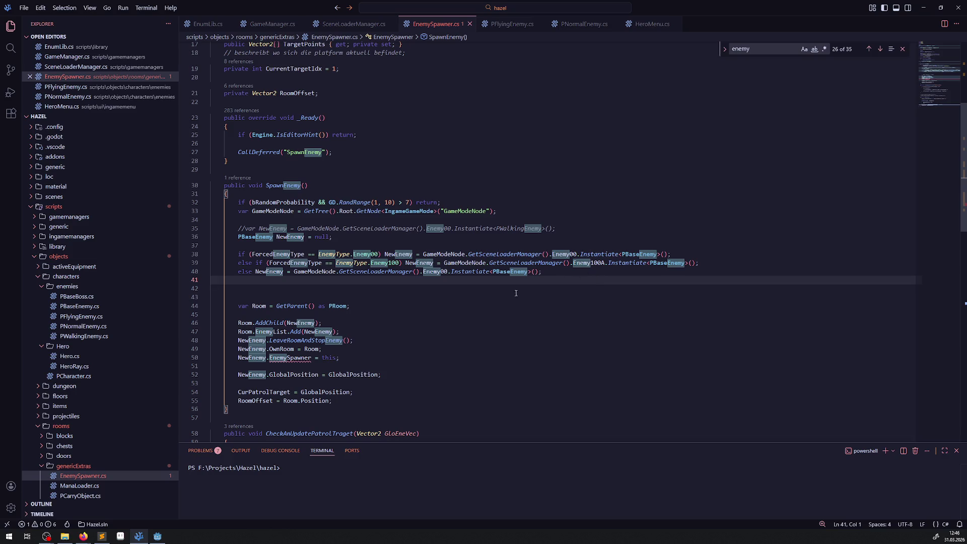
Copy PNormalEnemy from PNormalEnemy.cs, paste it as the type in lines 38–40, and save.
mouse_move(290, 359)
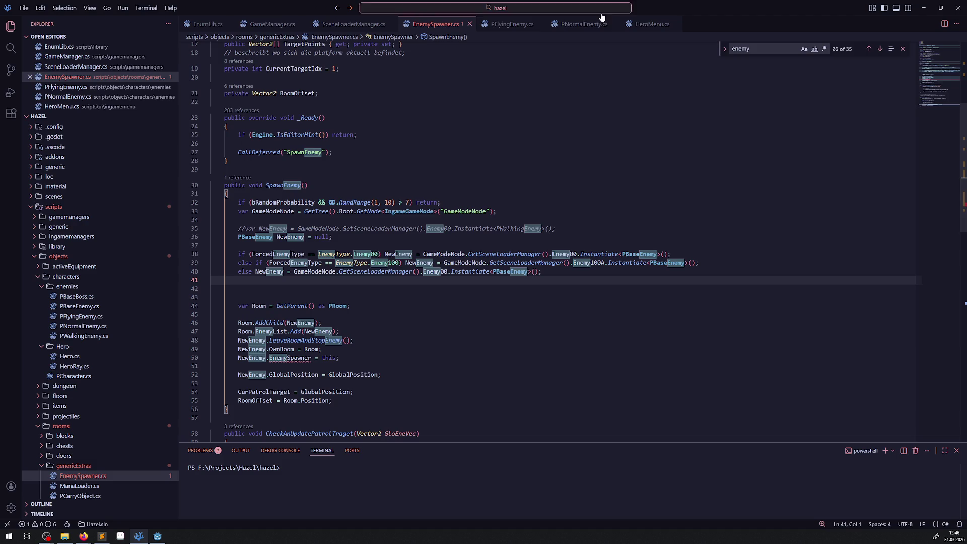
click(584, 23)
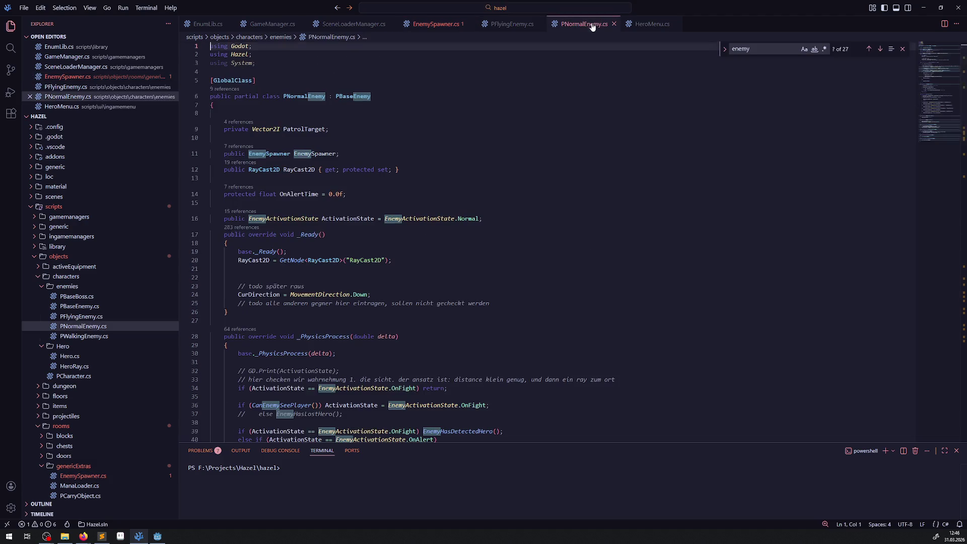
double_click(298, 97)
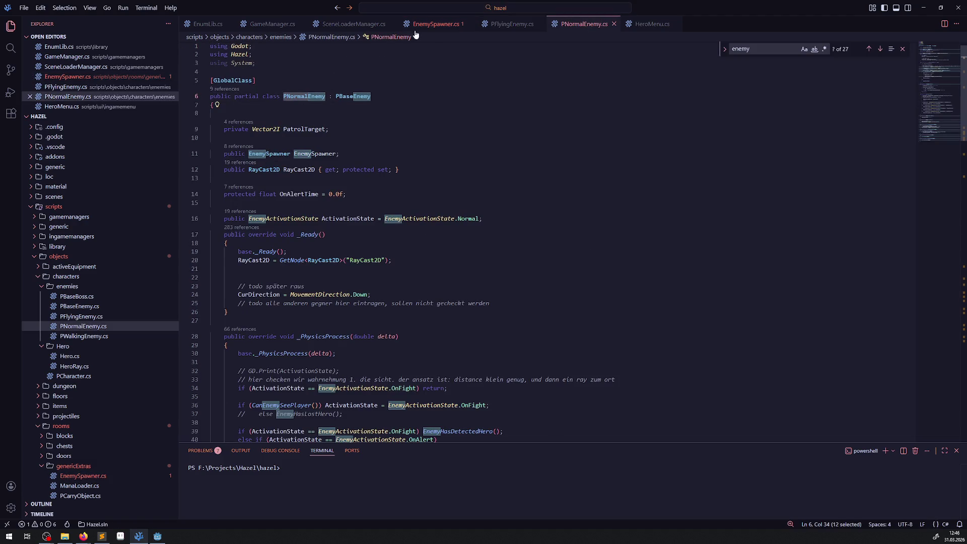
click(433, 24)
double_click(638, 254)
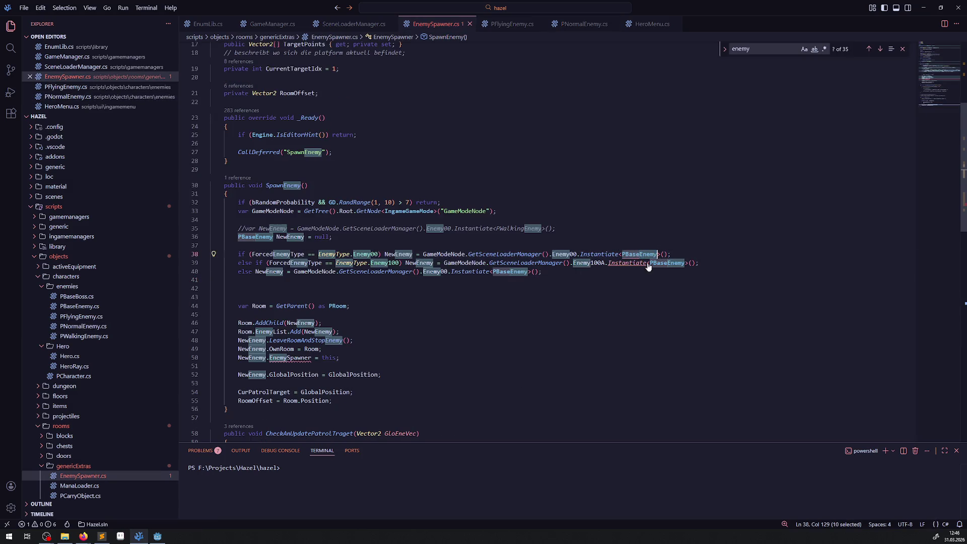
key(ctrl+v)
double_click(666, 263)
key(ctrl+v)
double_click(509, 271)
key(ctrl+v)
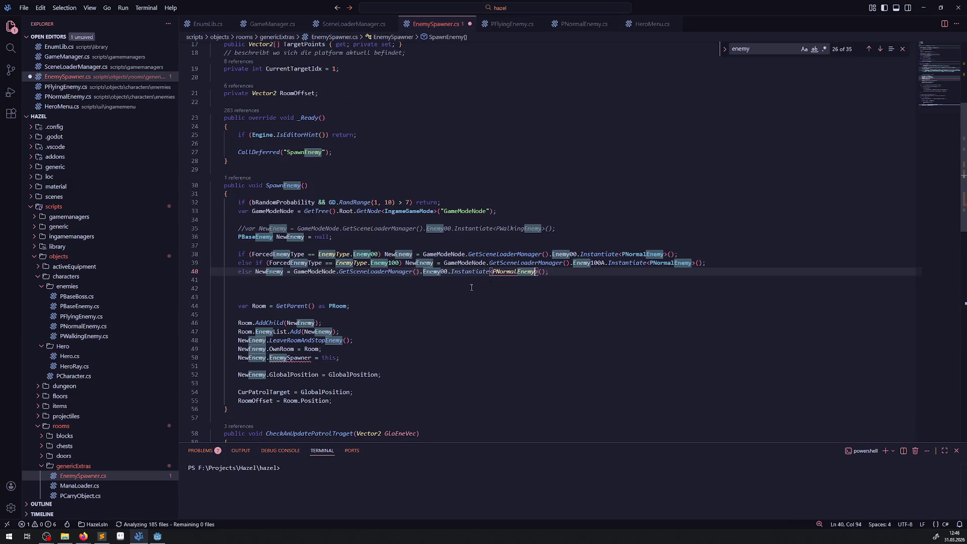
key(ctrl+s)
Declare NewEnemy as PNormalEnemy and close the enemy search widget.
double_click(257, 237)
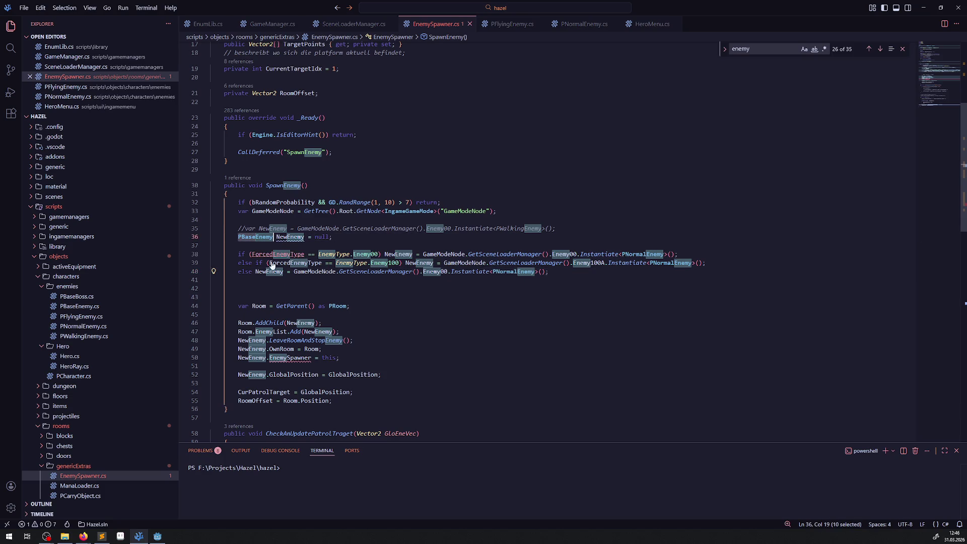
key(ctrl+v)
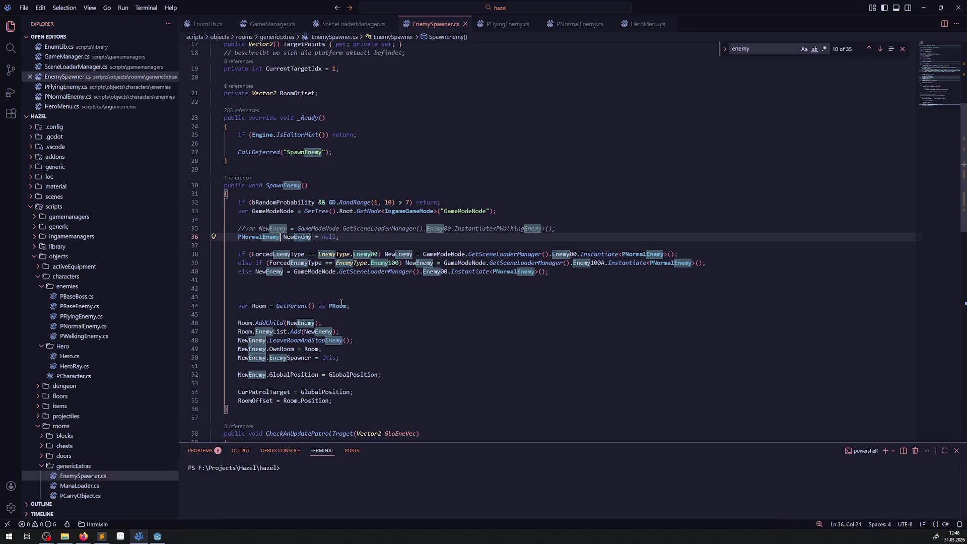
click(340, 306)
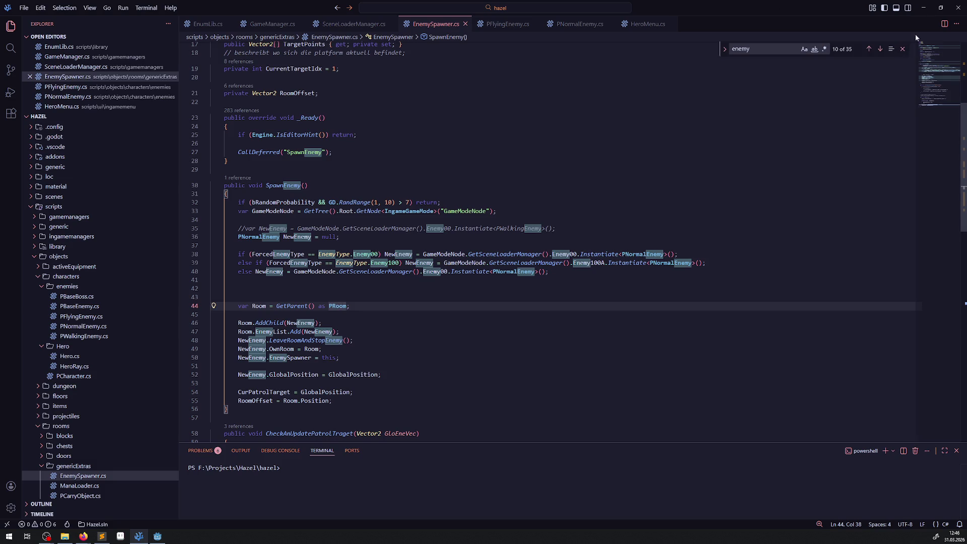
click(901, 49)
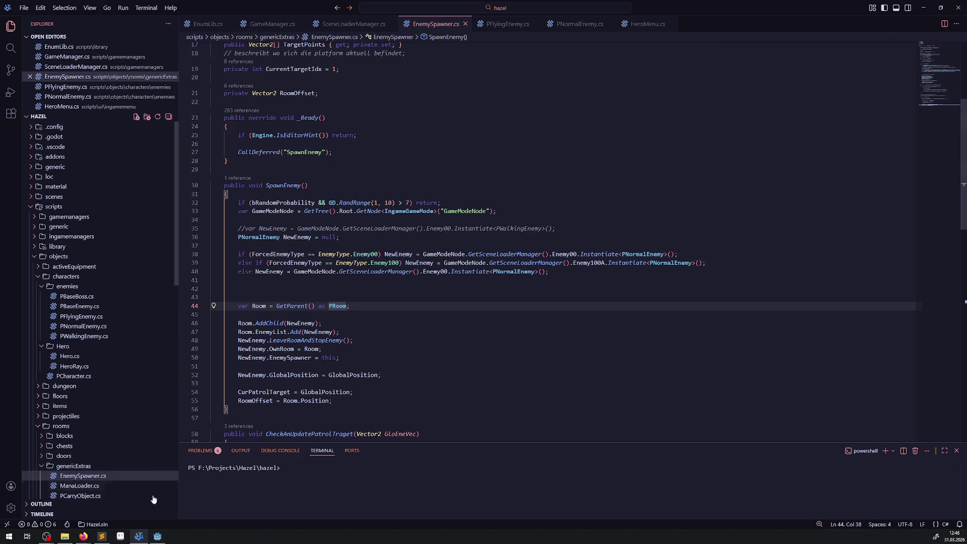
click(157, 536)
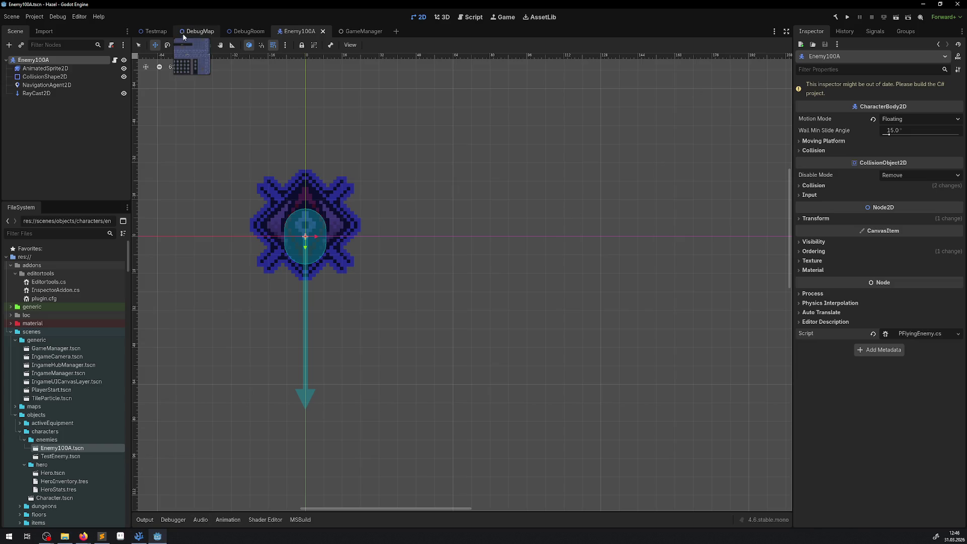
Build the C# project, run the game, walk the player around collecting gems, then stop it.
click(835, 18)
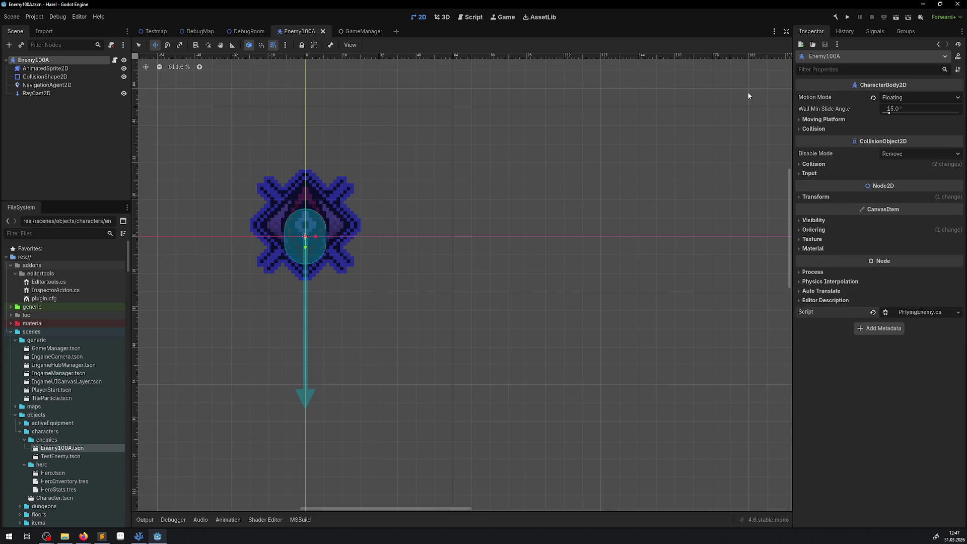
click(845, 18)
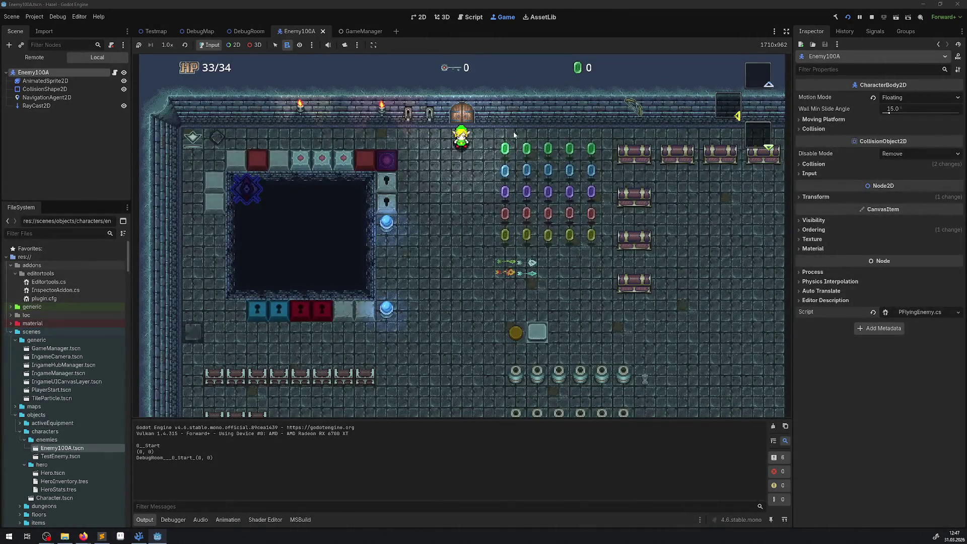
key(Right)
key(Down)
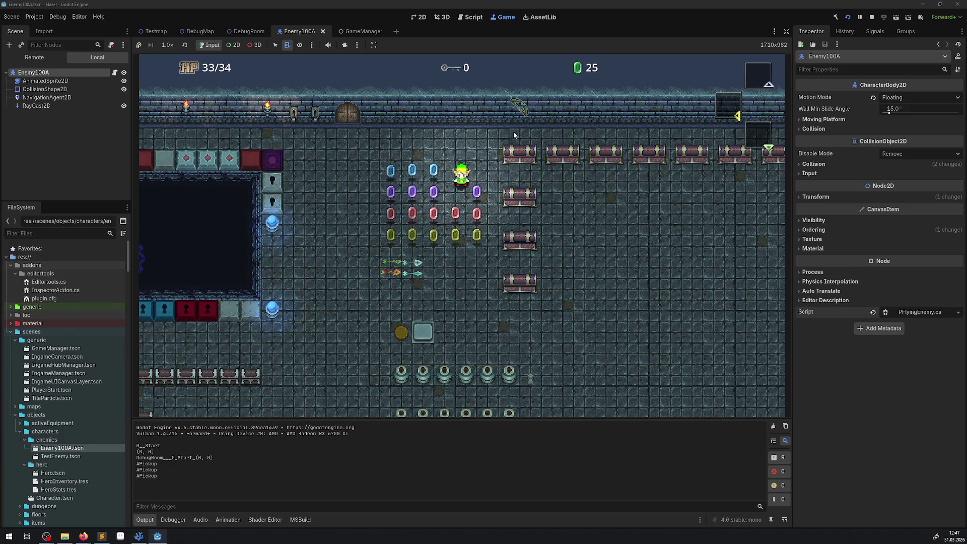
key(Left)
key(Down)
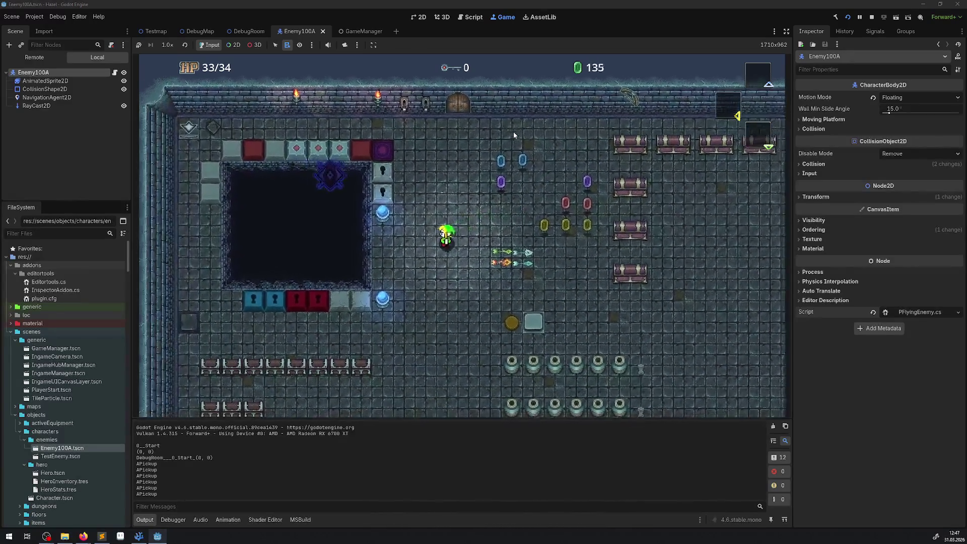
key(Left)
key(Down)
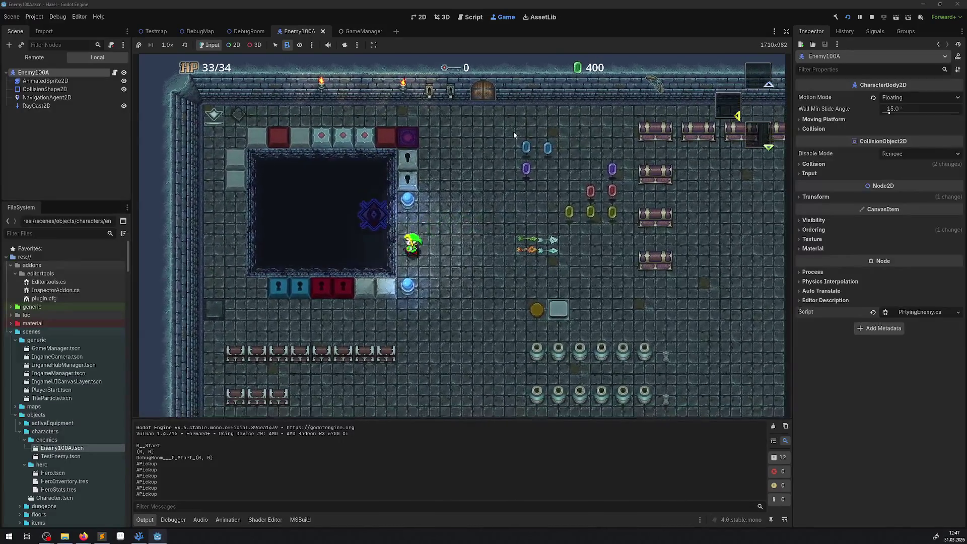
key(Right)
key(Left)
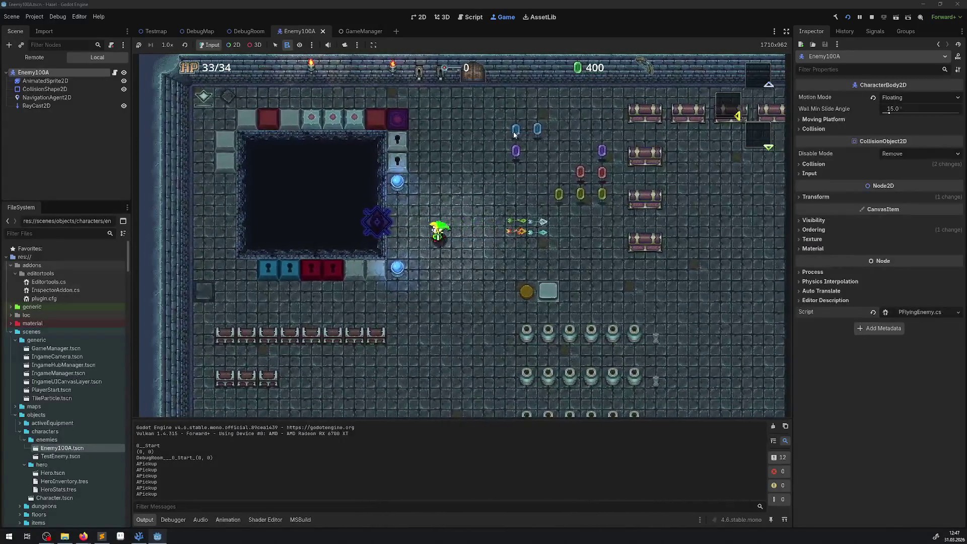
key(Right)
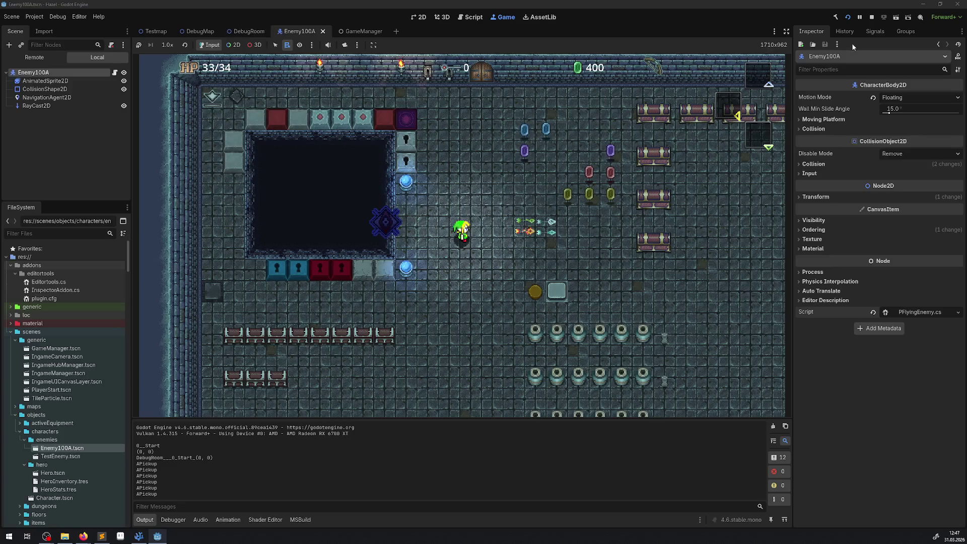
click(871, 16)
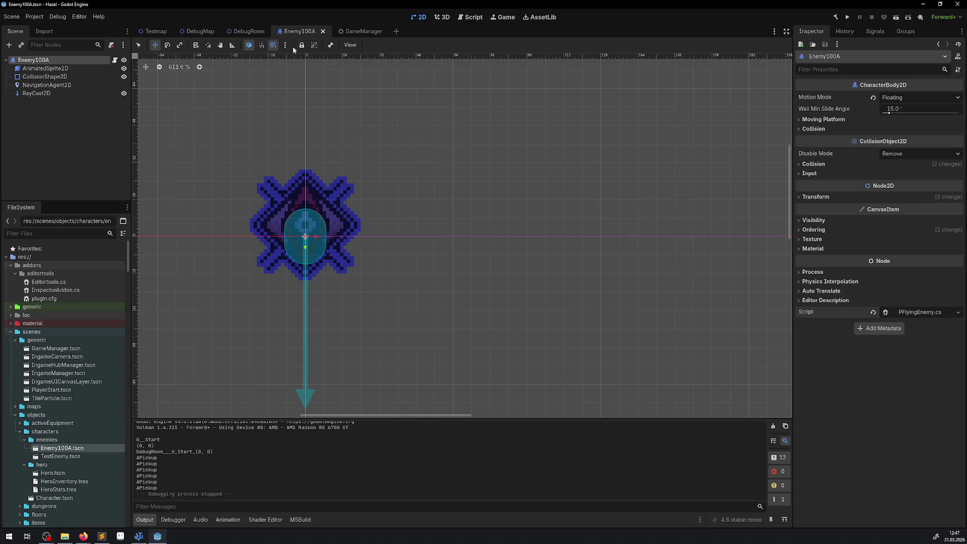
Switch to the DebugRoom scene, select its TileMapLayer, and enlarge the tile panel.
click(200, 31)
click(39, 69)
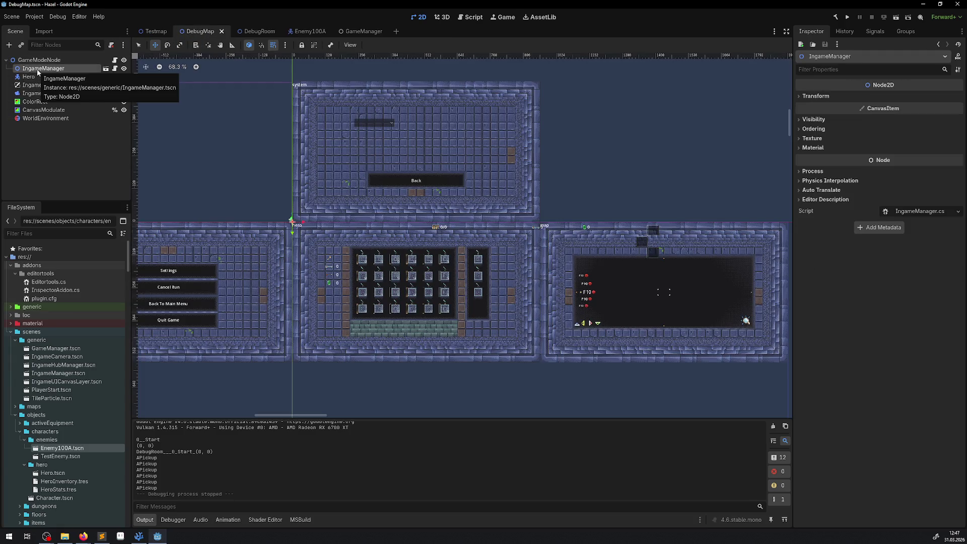
click(256, 31)
scroll(57, 103, up, 10)
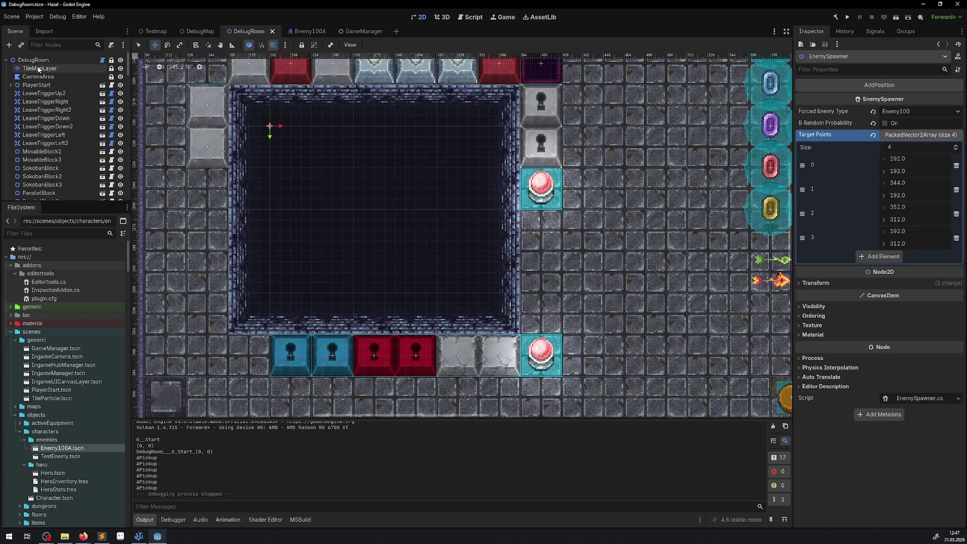
click(39, 68)
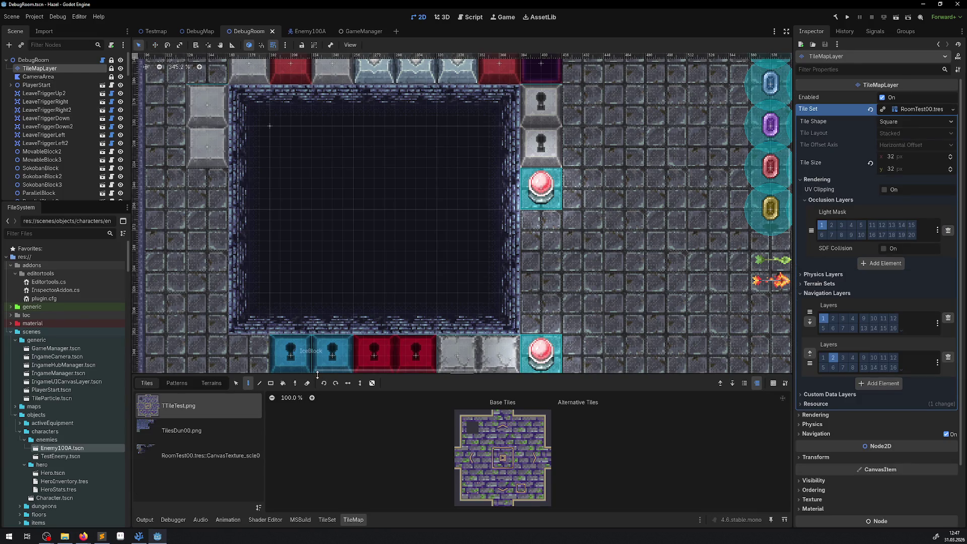
drag(317, 375, 316, 230)
Open the RoomTest00 tileset editor, select atlas tile (6,4), and expand its Navigation settings.
click(232, 306)
scroll(539, 382, down, 3)
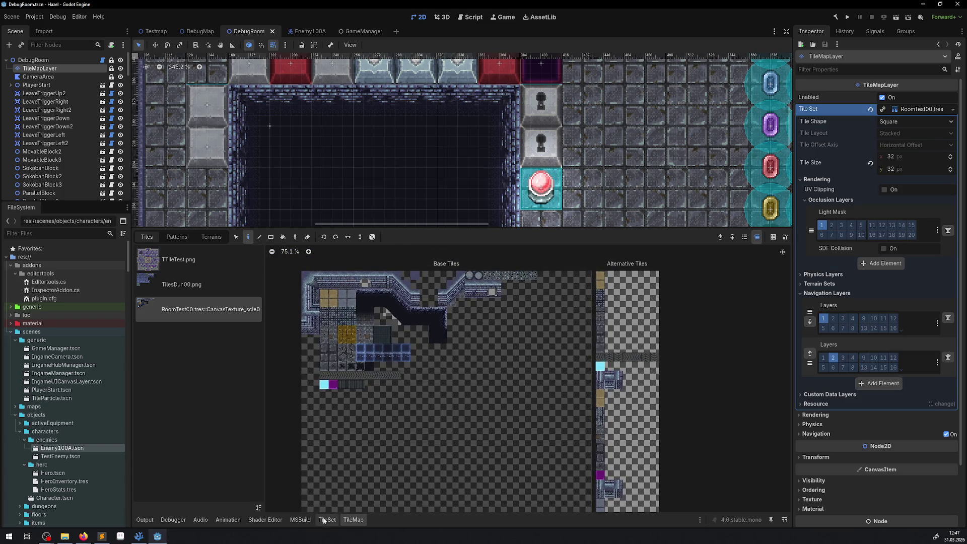
click(324, 519)
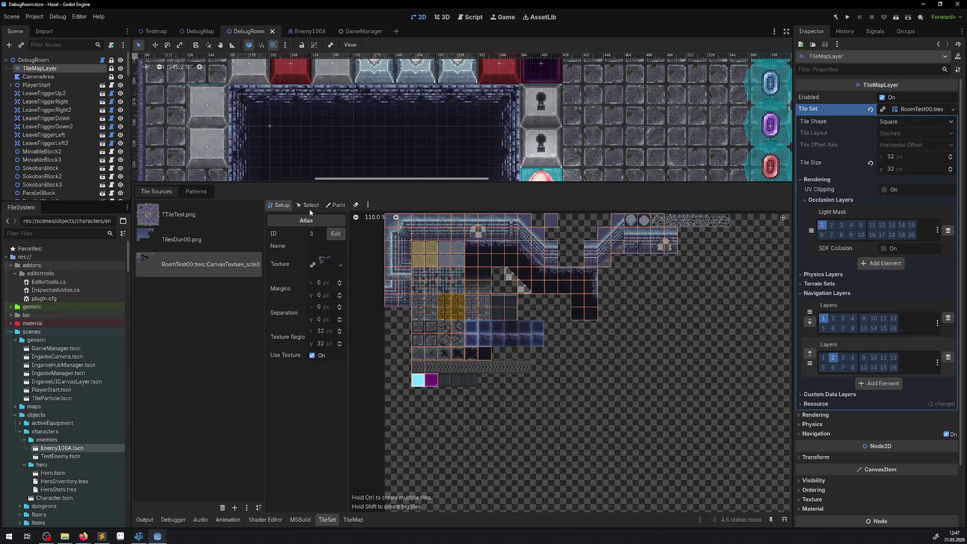
click(308, 204)
click(468, 274)
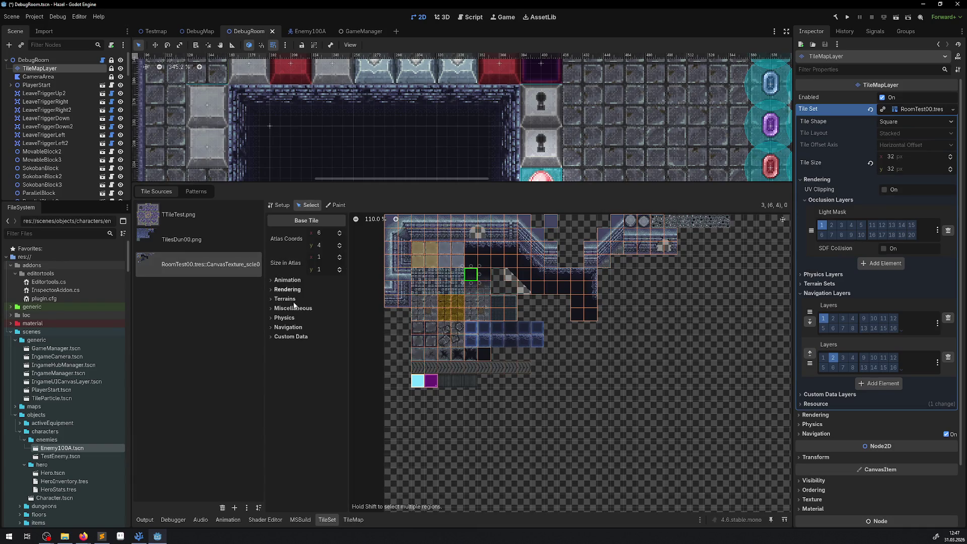
click(284, 327)
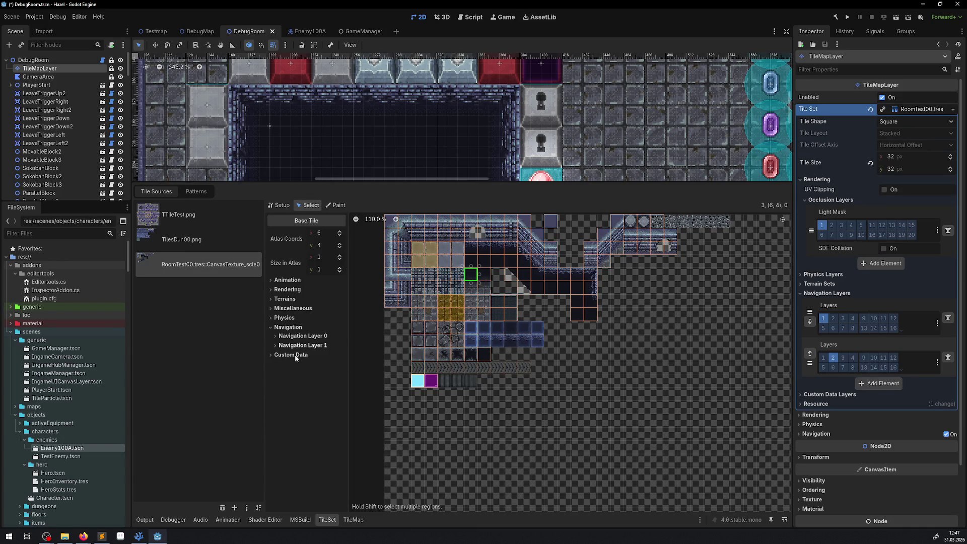
Give tile (6,4) a Navigation Layer 1 polygon, then move to the alternative tiles and select one.
click(302, 345)
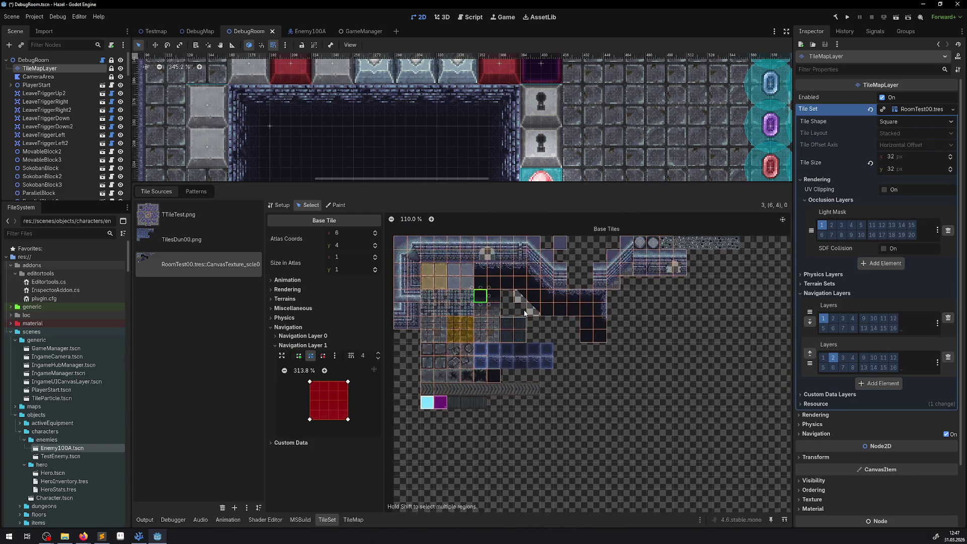
click(347, 397)
scroll(599, 326, right, 10)
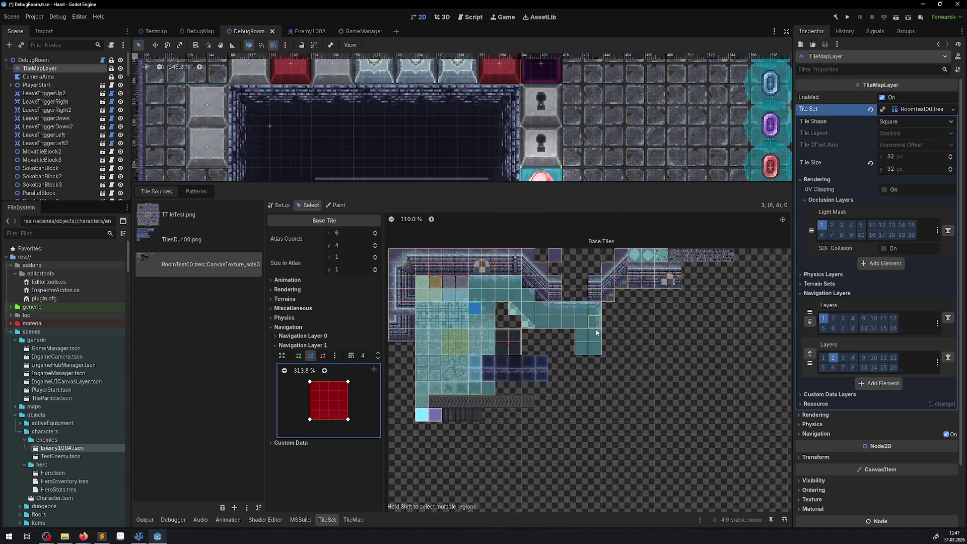
scroll(520, 341, up, 3)
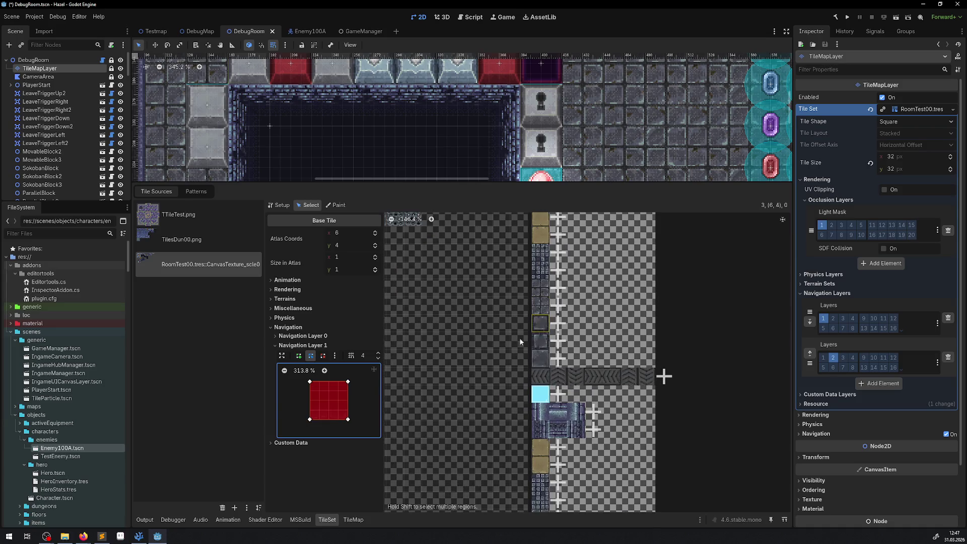
click(540, 340)
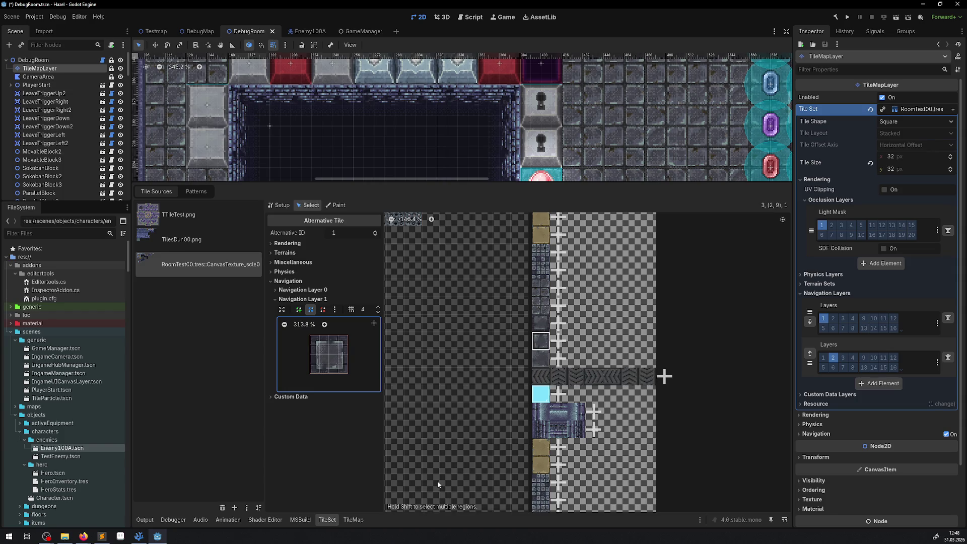
Review alternative tiles (2,2) and (2,3), keeping (2,2)'s square Navigation Layer 1 polygon after a test deletion.
scroll(507, 361, up, 2)
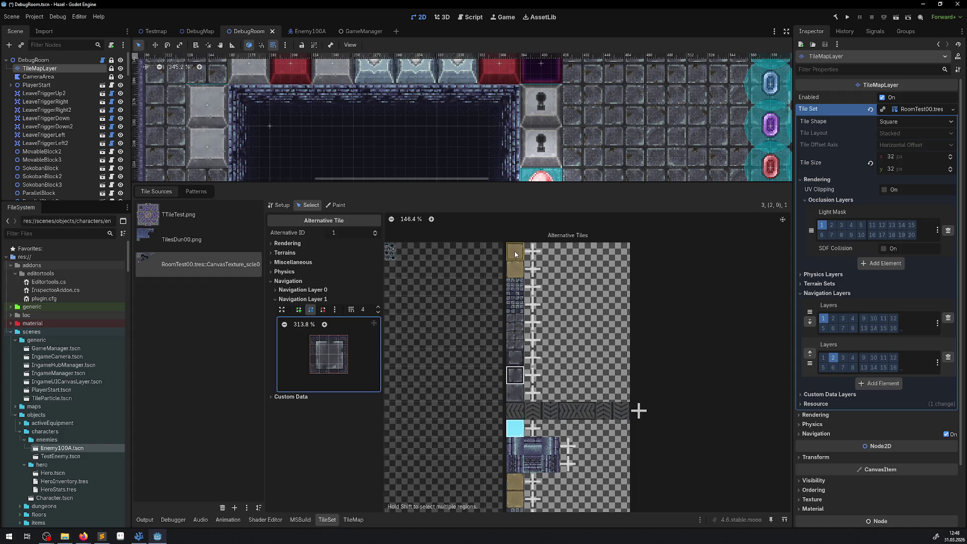
click(514, 269)
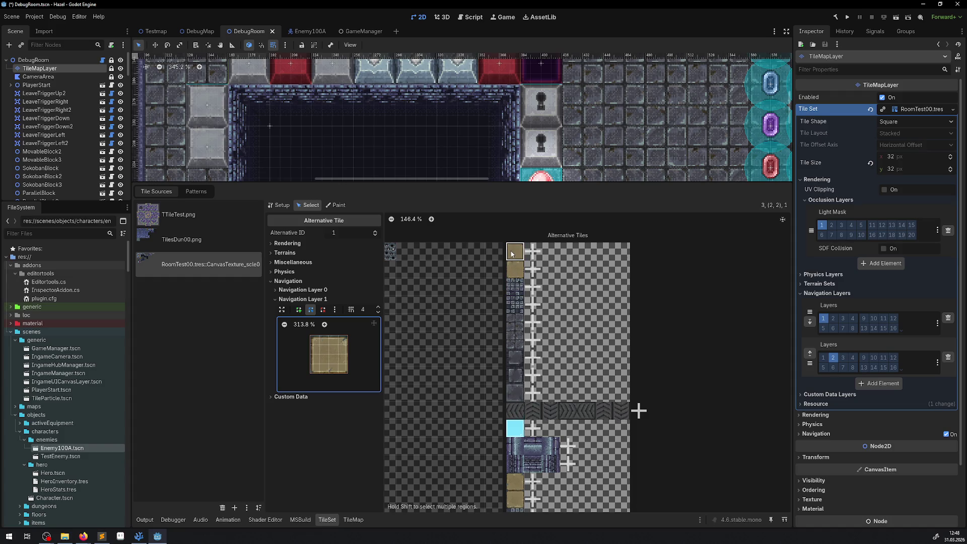
click(512, 254)
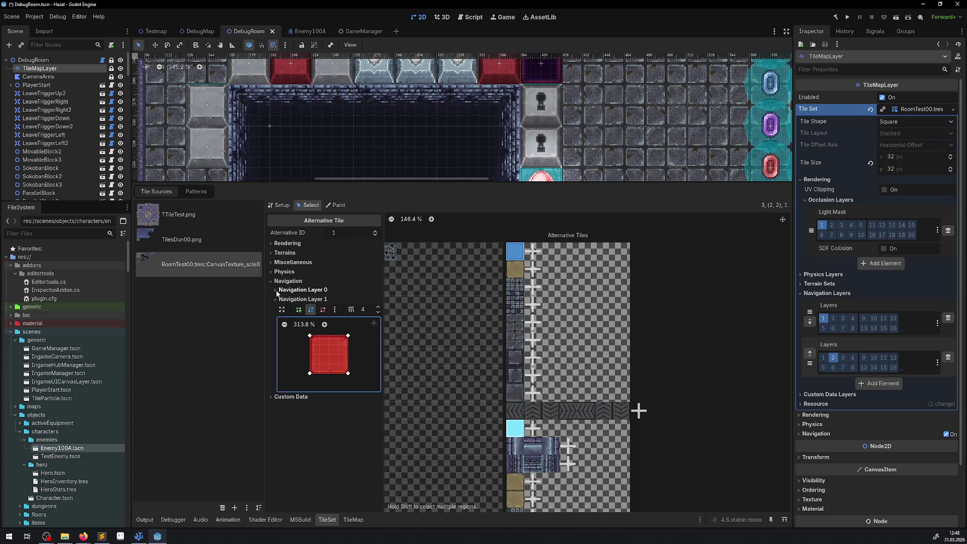
click(301, 289)
click(301, 290)
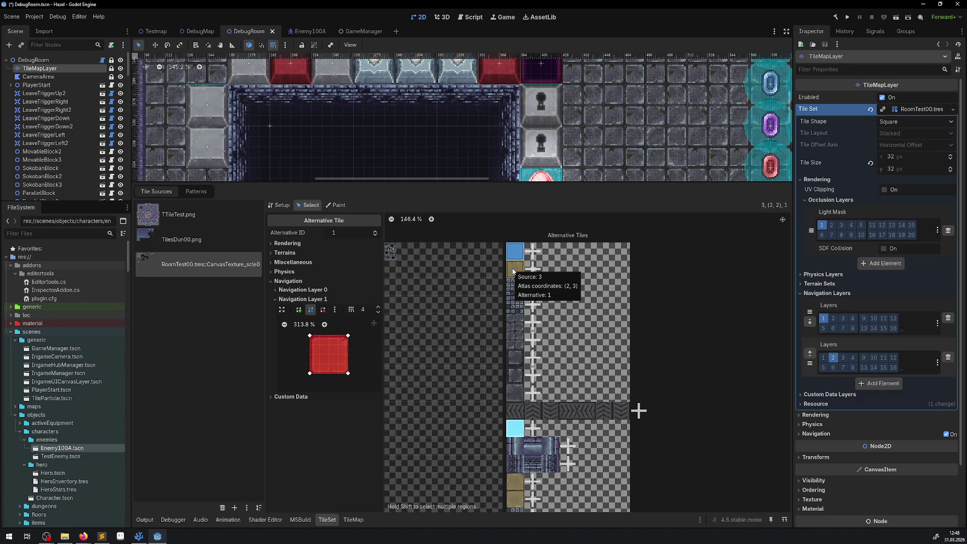
click(515, 275)
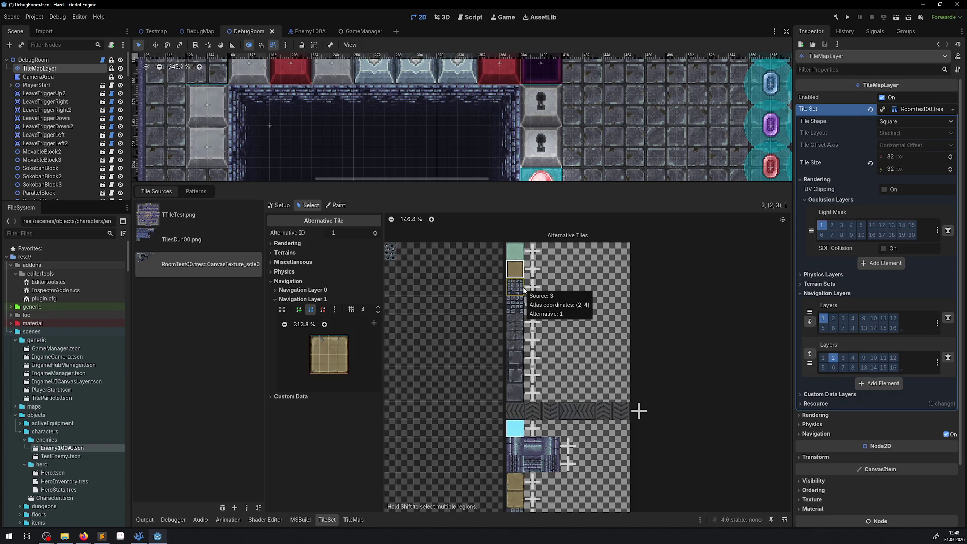
click(515, 251)
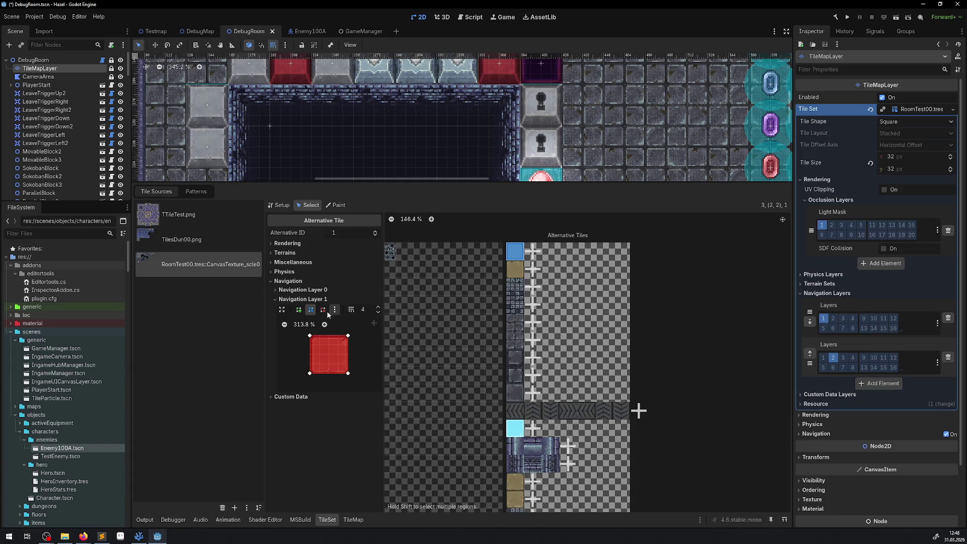
right_click(312, 337)
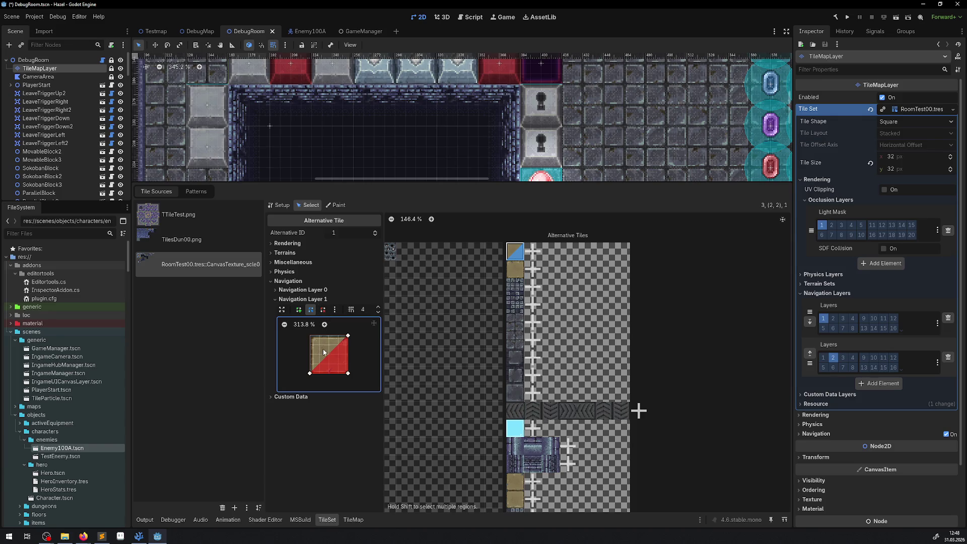
click(323, 310)
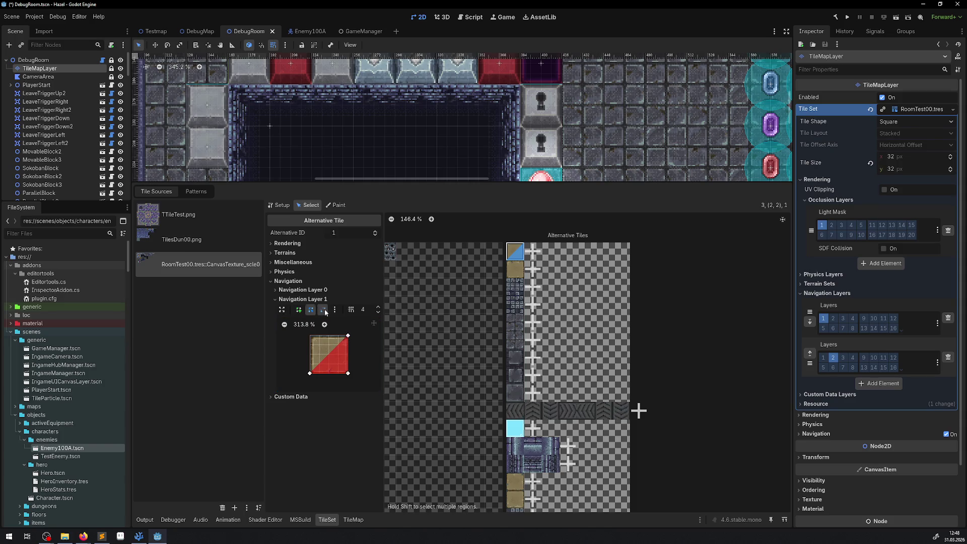
click(348, 336)
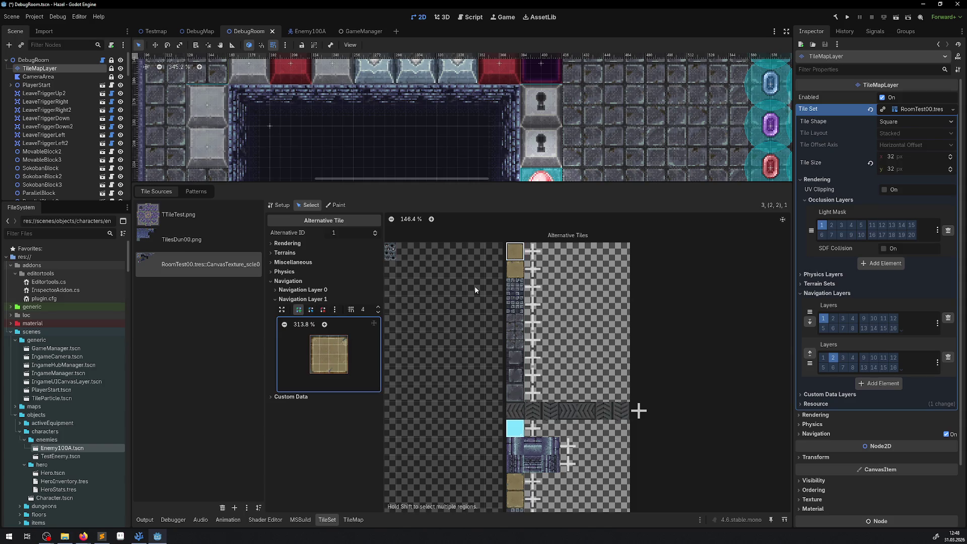
key(ctrl+z)
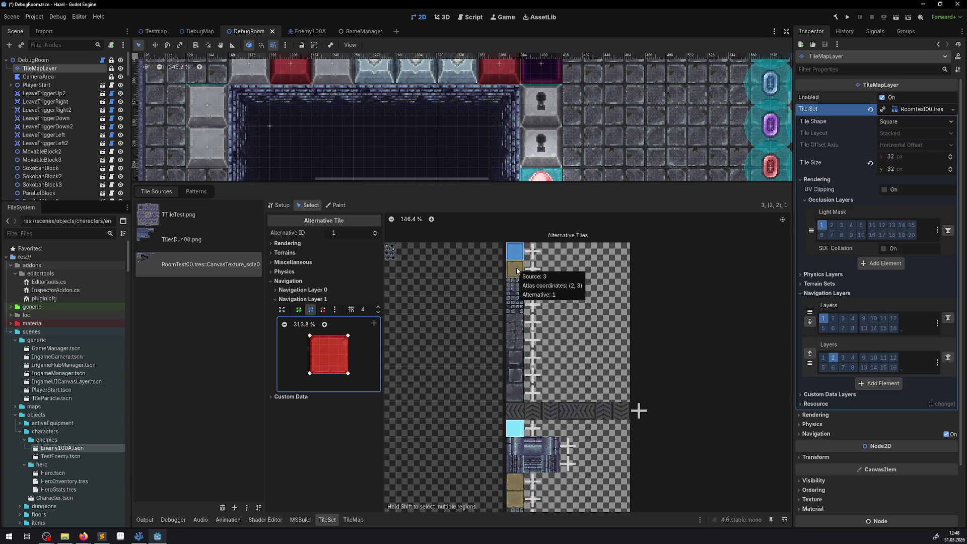
Step down column 2's alternative tiles from (2,3) to (2,9), checking their navigation polygons.
click(515, 268)
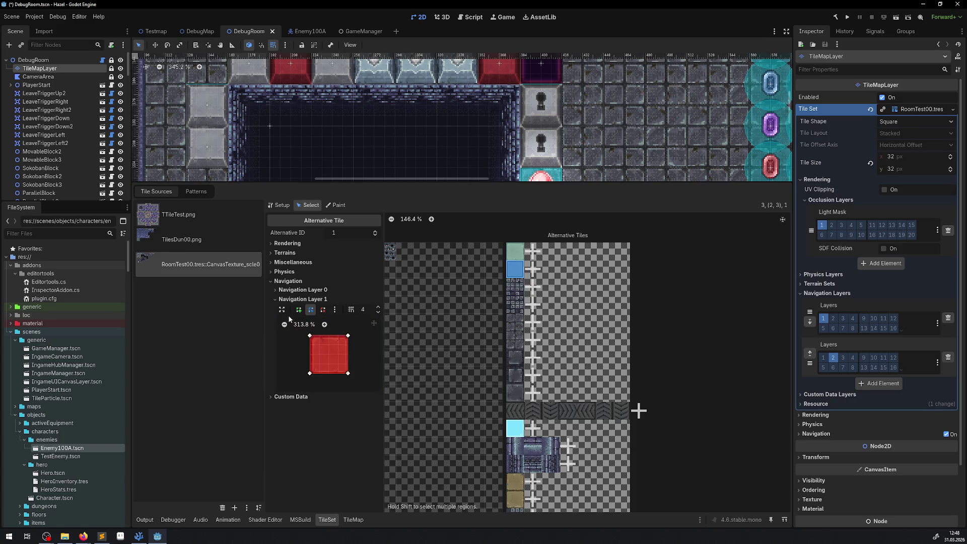
click(302, 290)
click(302, 290)
click(514, 286)
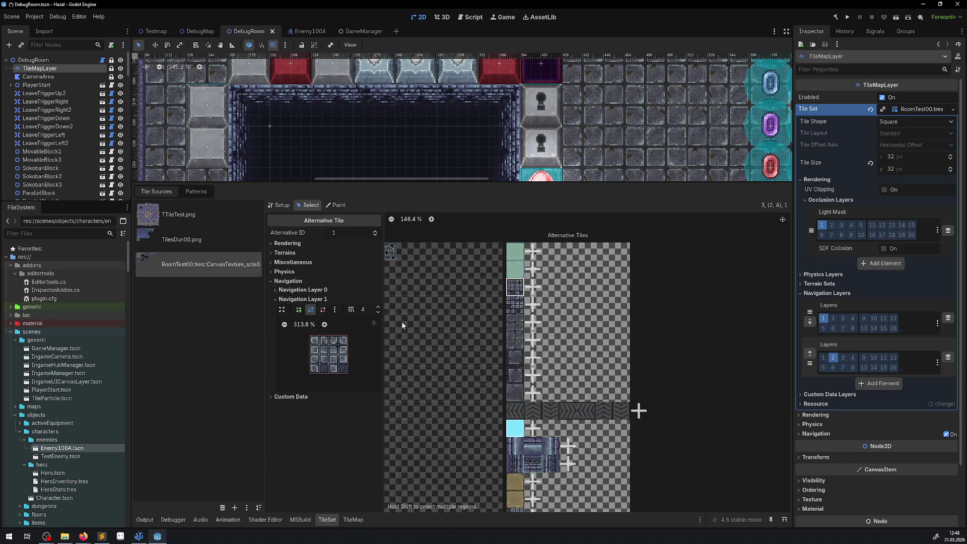
click(514, 322)
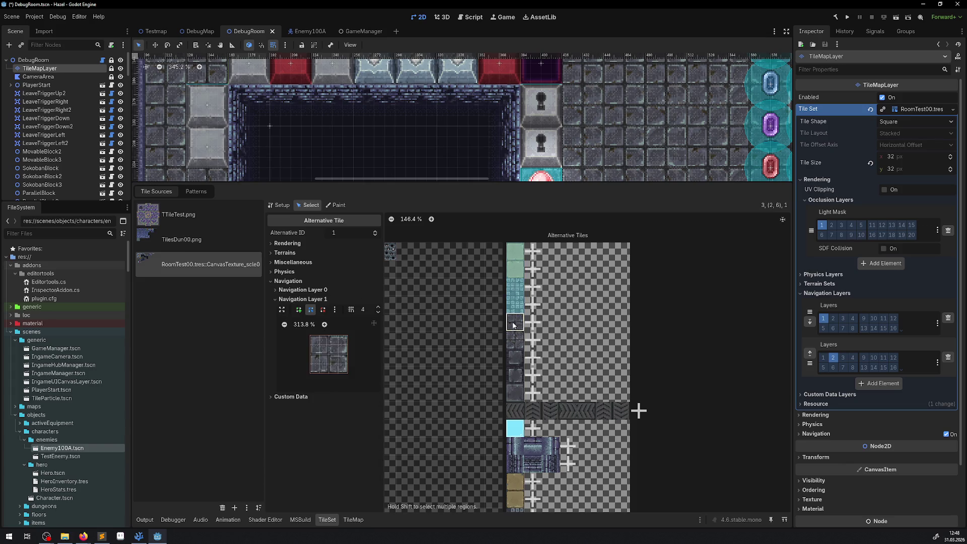
click(515, 338)
click(514, 356)
click(515, 374)
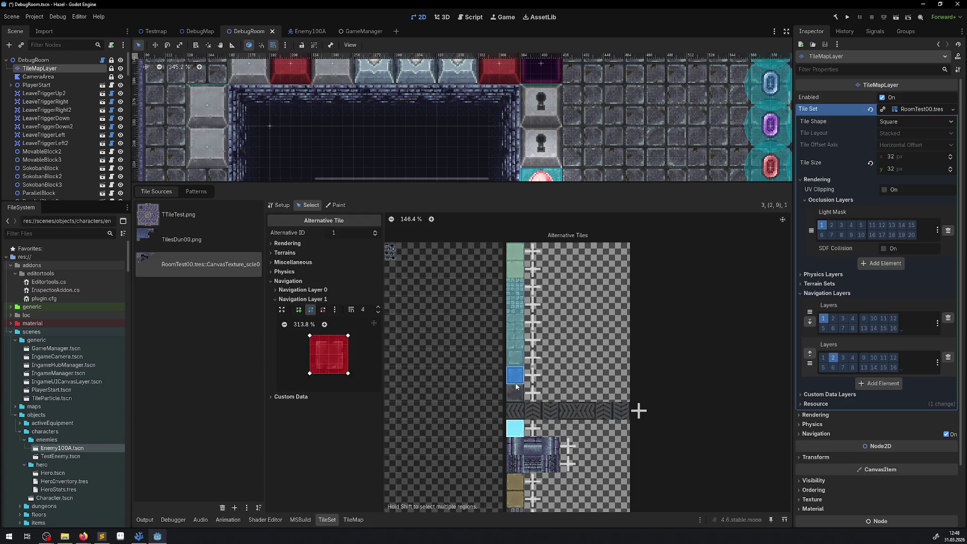
Step through the chevron row's alternative tiles up to alternative 7, checking their navigation polygons.
click(515, 393)
click(514, 410)
click(533, 410)
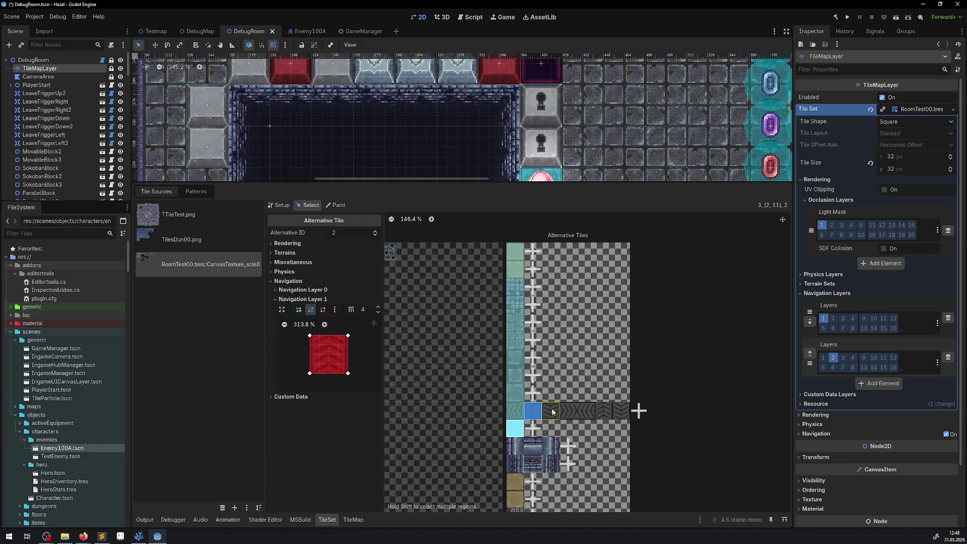
click(551, 410)
click(569, 410)
click(586, 410)
click(603, 410)
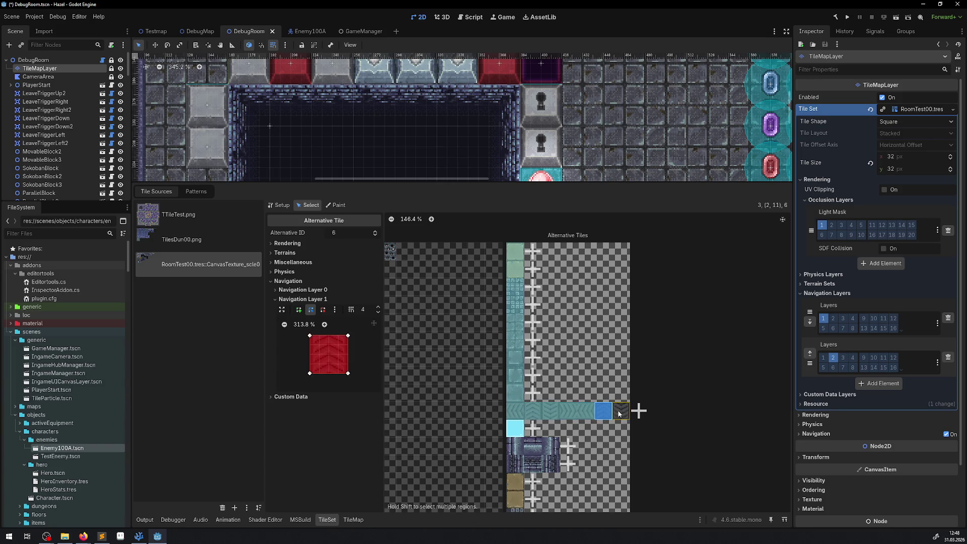
click(619, 414)
scroll(604, 438, down, 2)
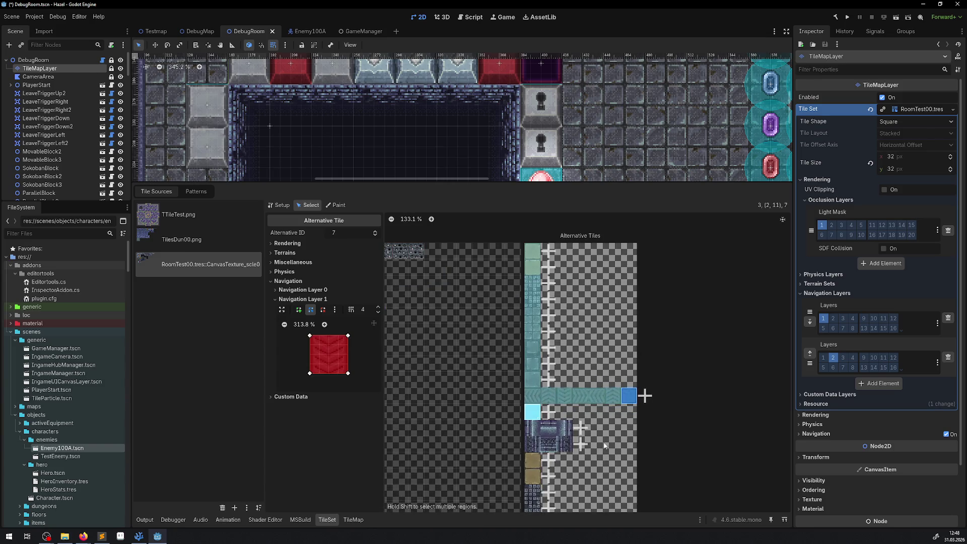
Paint Navigation Layer 1 onto column 3 tiles (rows 5–9) and the column 4 tiles below.
scroll(604, 445, down, 3)
click(526, 290)
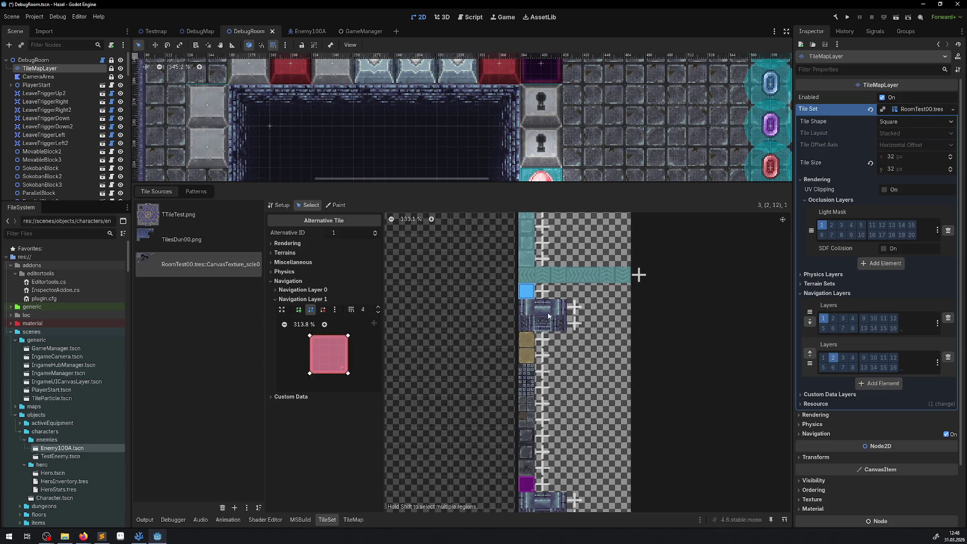
click(529, 336)
click(528, 386)
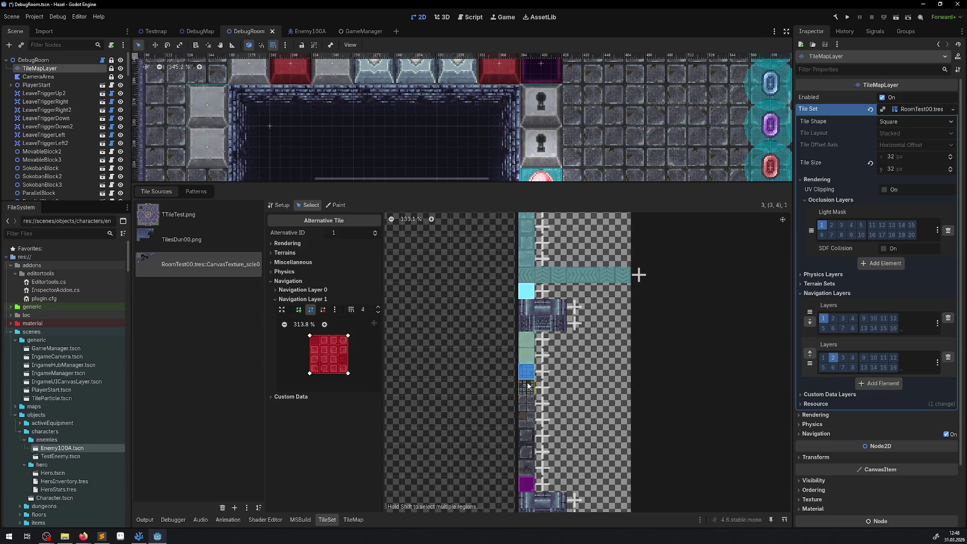
click(529, 406)
drag(529, 415, 526, 485)
scroll(541, 296, down, 5)
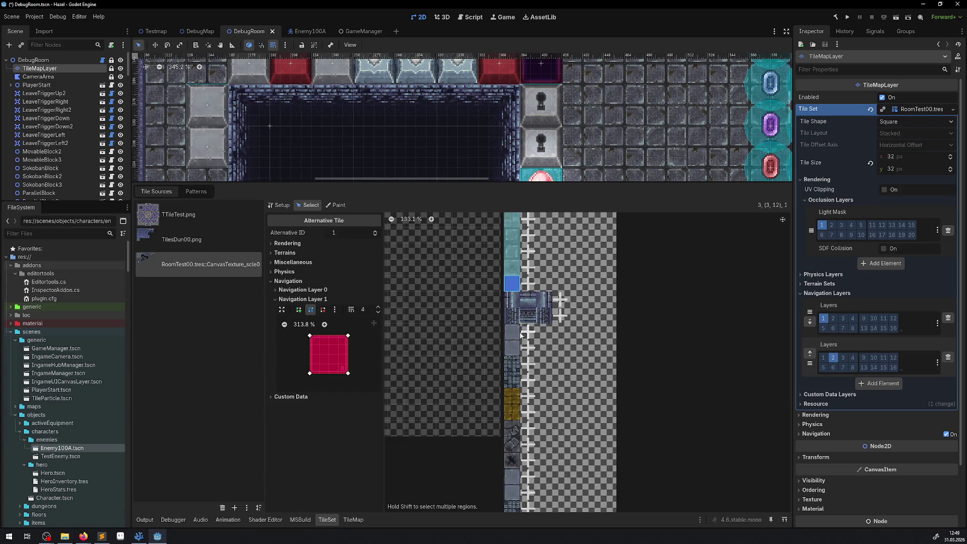
mouse_move(521, 335)
mouse_down()
mouse_move(510, 396)
mouse_move(519, 479)
mouse_move(491, 278)
mouse_move(482, 395)
mouse_up()
Paint Navigation Layer 1 onto the remaining lower atlas tiles, including alternative tile ID 3.
scroll(519, 478, down, 5)
scroll(495, 278, down, 5)
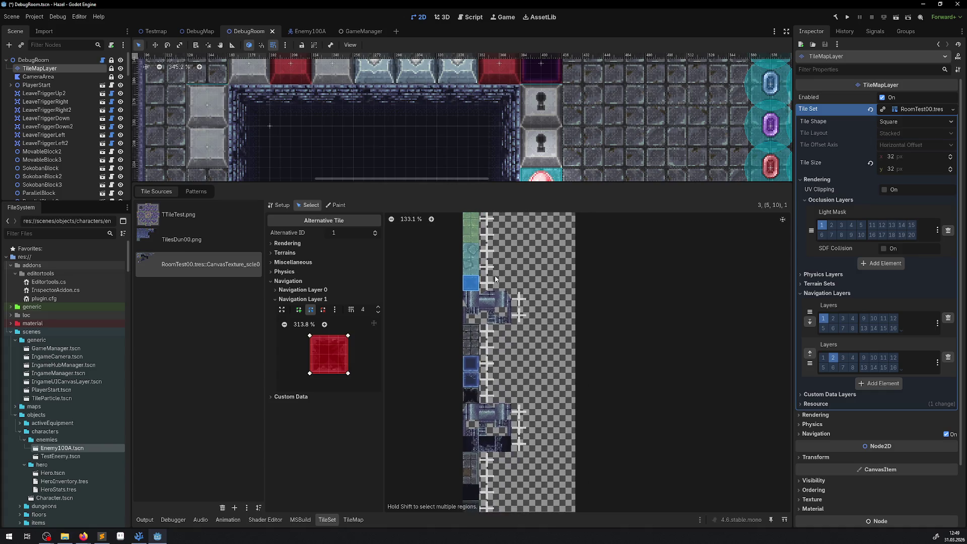
drag(471, 332, 470, 401)
scroll(481, 259, down, 5)
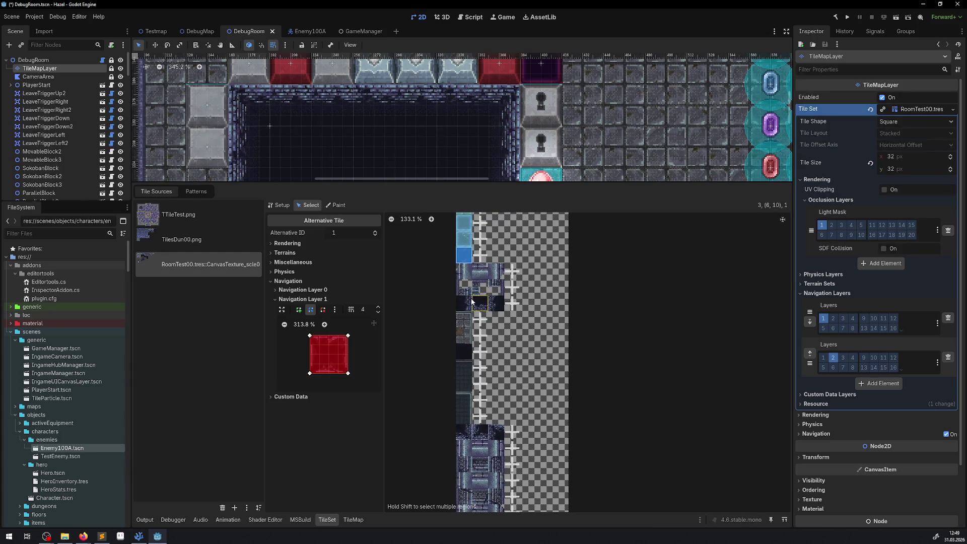
click(471, 301)
click(496, 303)
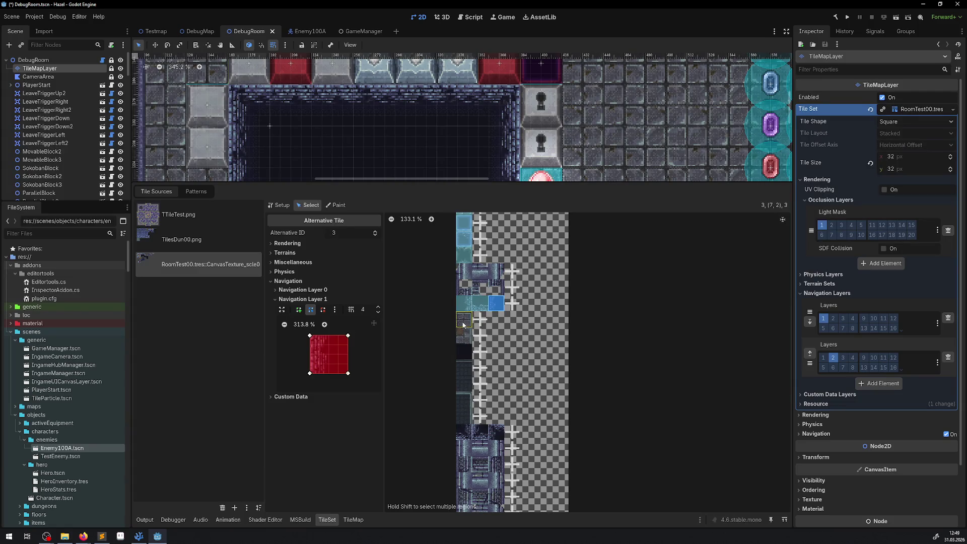
mouse_move(463, 324)
mouse_down()
mouse_move(463, 416)
mouse_move(480, 416)
mouse_move(497, 385)
mouse_up()
scroll(497, 289, down, 2)
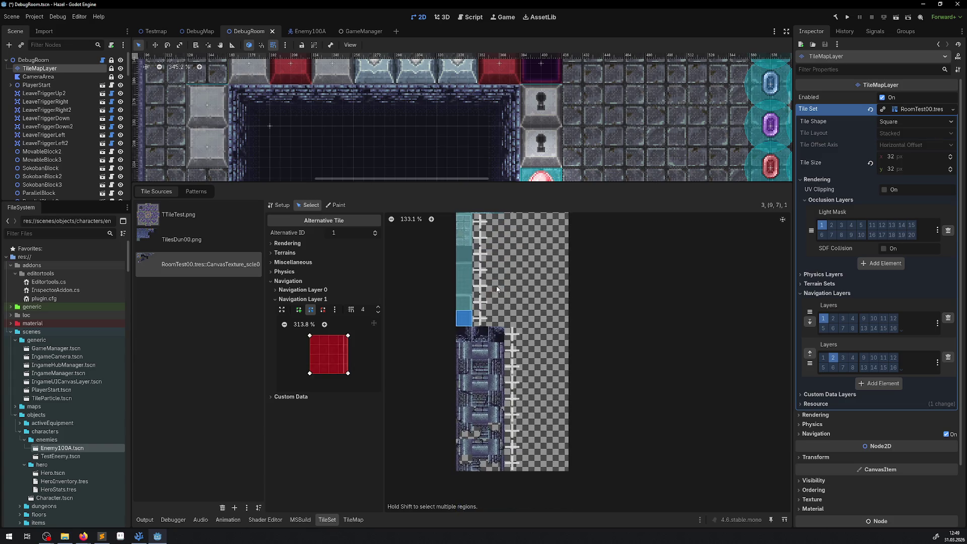
drag(468, 331, 496, 331)
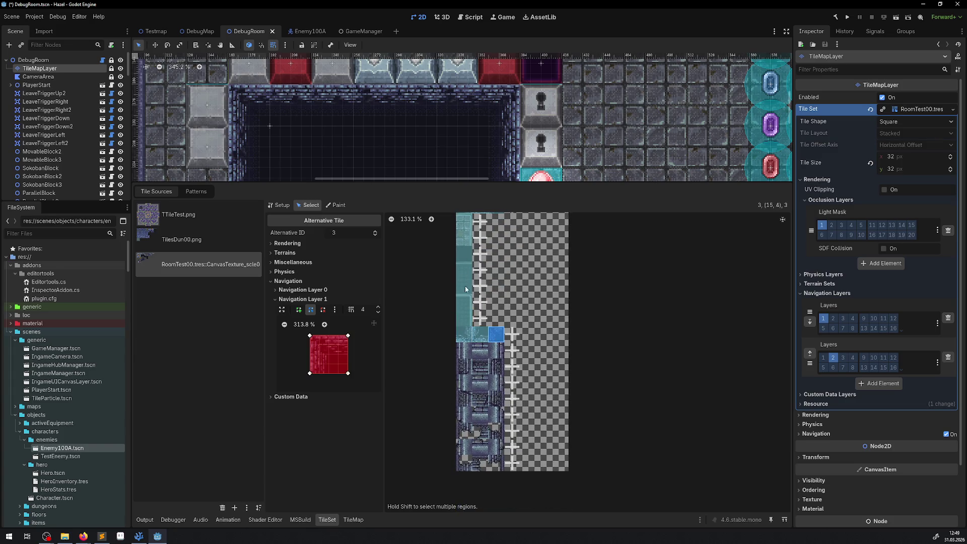
Save the tileset changes and return to the Enemy100A scene.
key(ctrl+s)
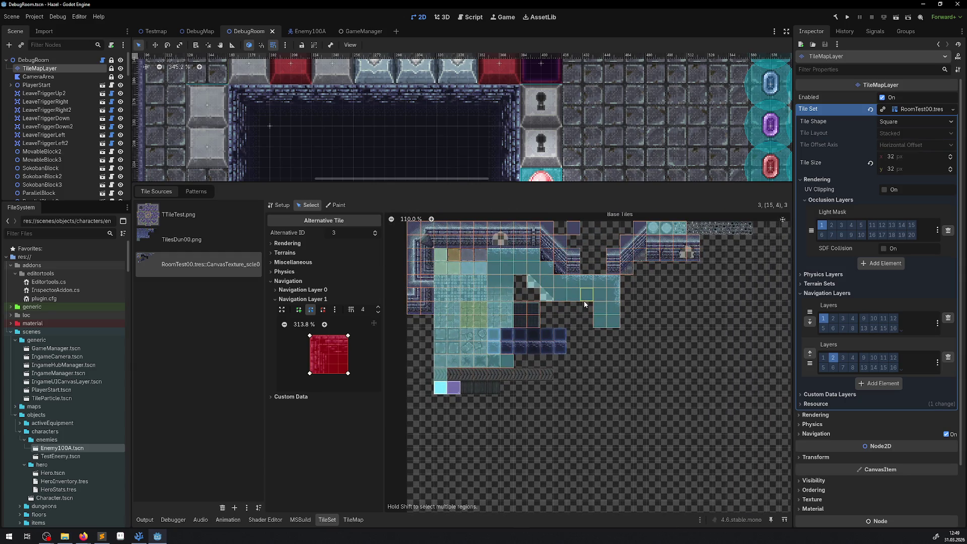
mouse_move(584, 302)
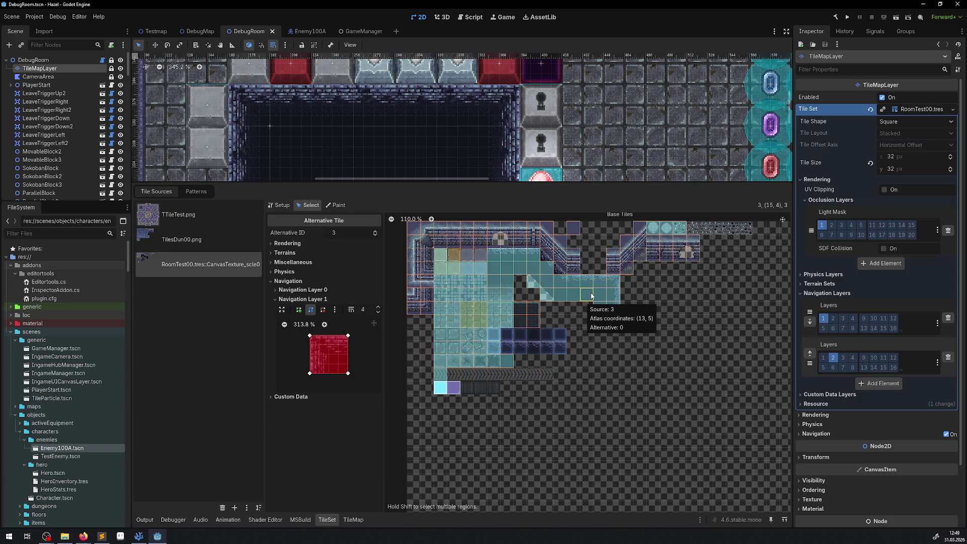
scroll(628, 272, up, 6)
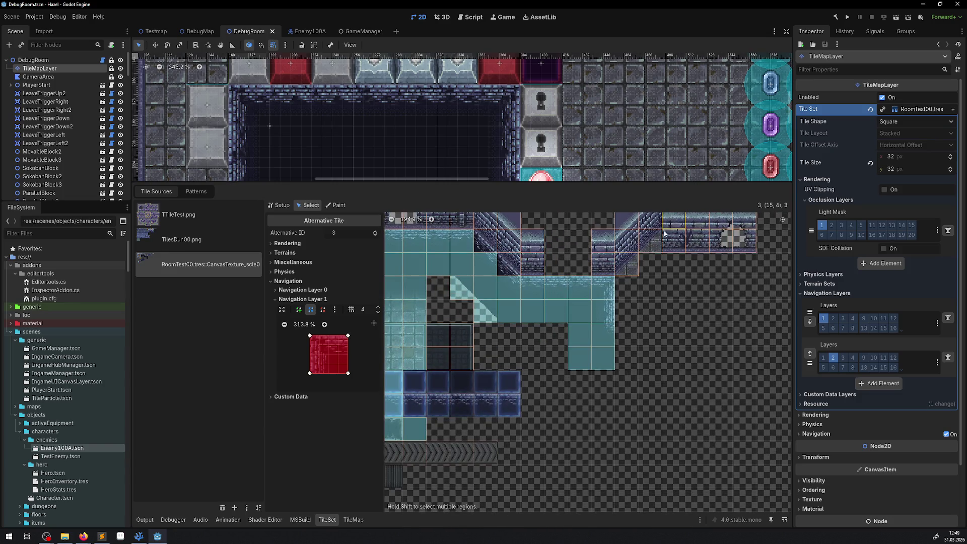
scroll(651, 308, down, 4)
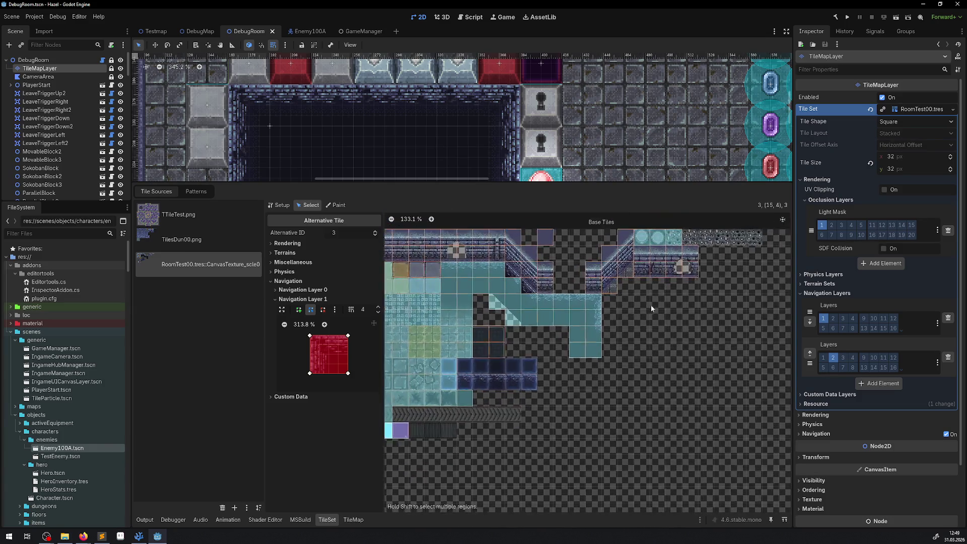
scroll(686, 274, up, 3)
scroll(601, 319, down, 3)
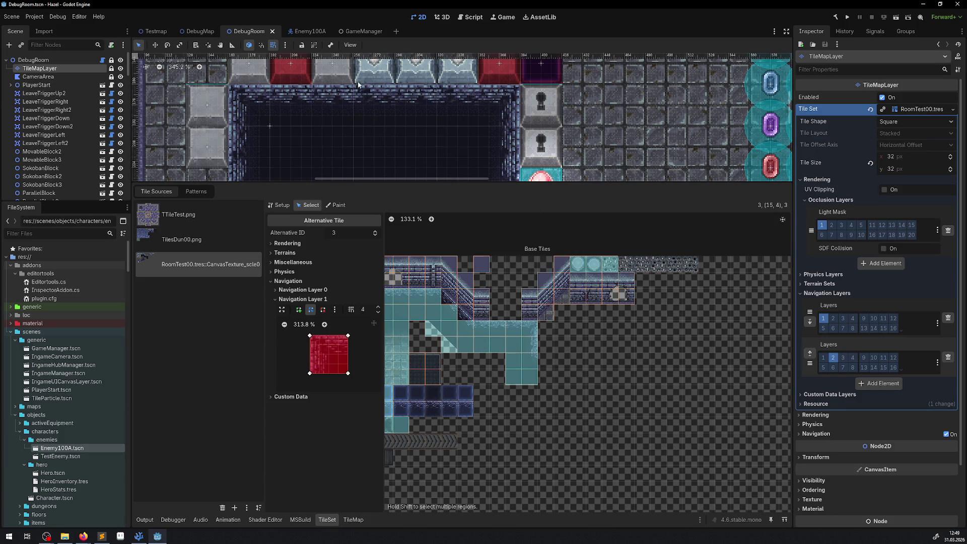
click(302, 31)
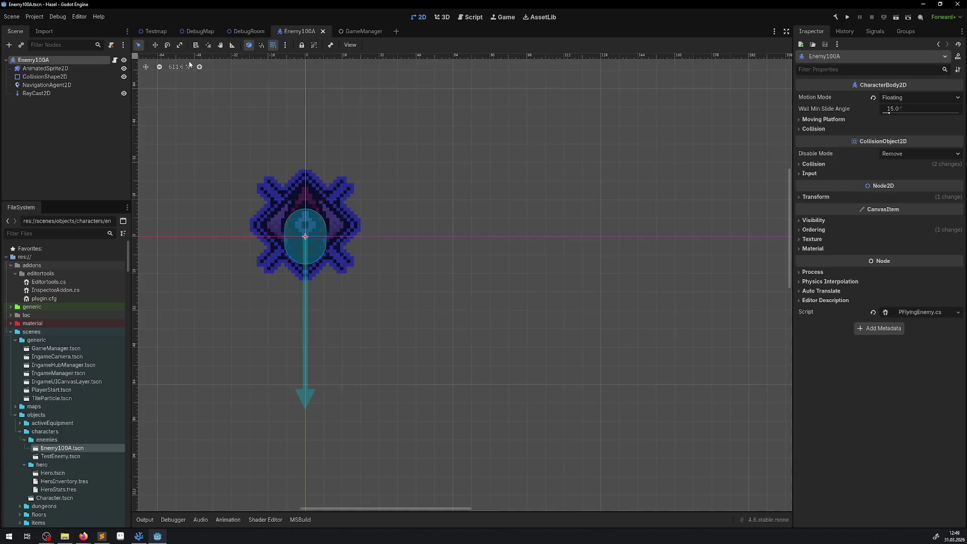
Set the Enemy100A Transform scale to 1 and save the scene.
click(808, 197)
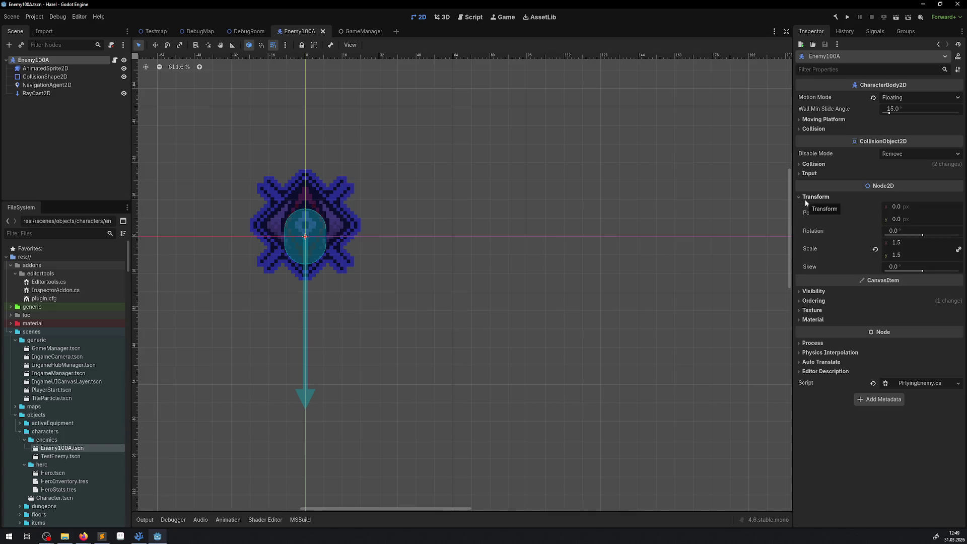
click(898, 255)
text(1)
key(Return)
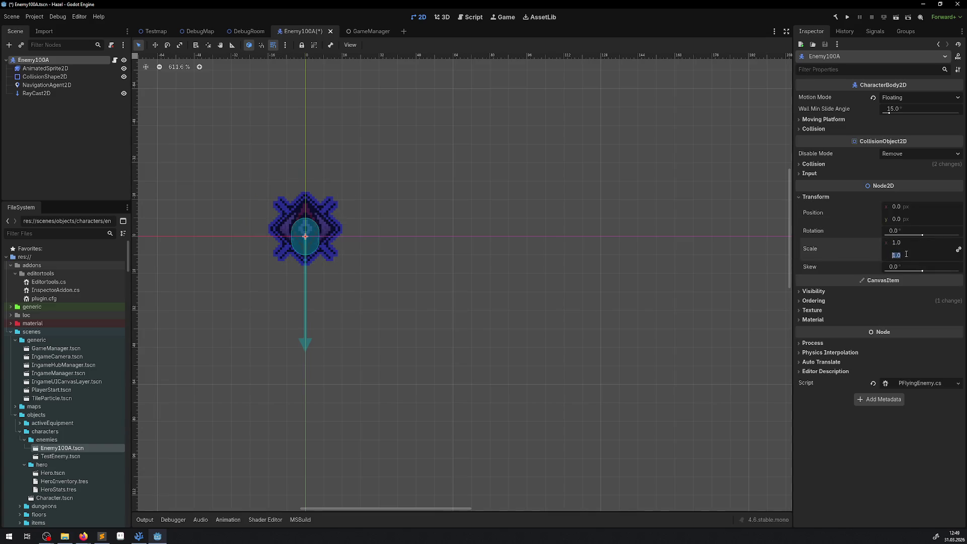
key(ctrl+s)
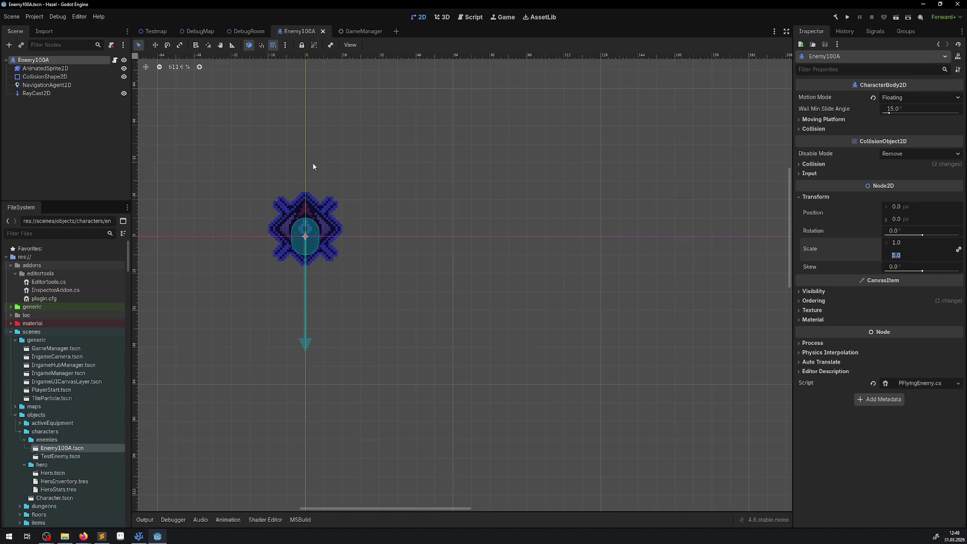
Drag the CollisionShape2D capsule handles toward a circle, save, and run the project.
click(305, 231)
scroll(307, 231, up, 2)
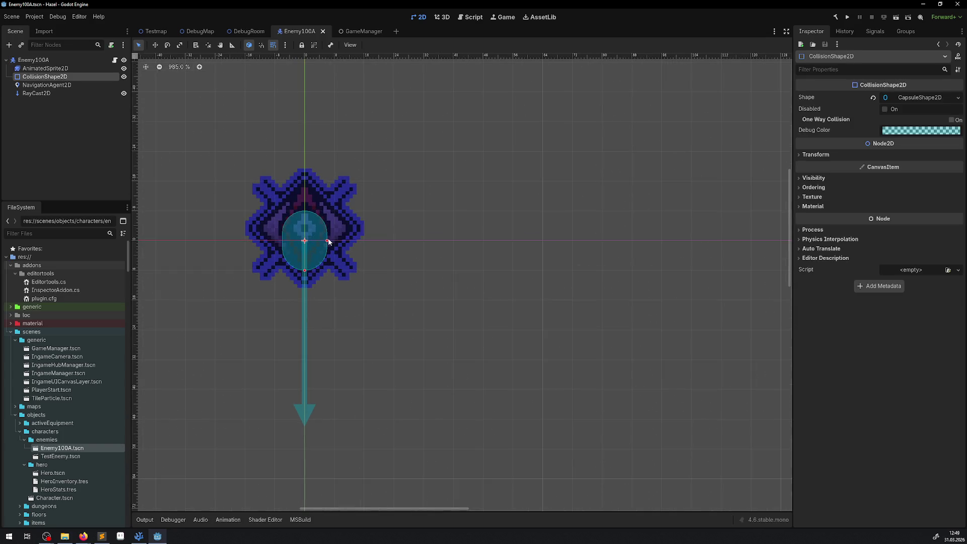
mouse_move(328, 242)
mouse_down()
mouse_move(362, 246)
mouse_move(344, 244)
mouse_up()
drag(305, 301, 308, 280)
key(ctrl+s)
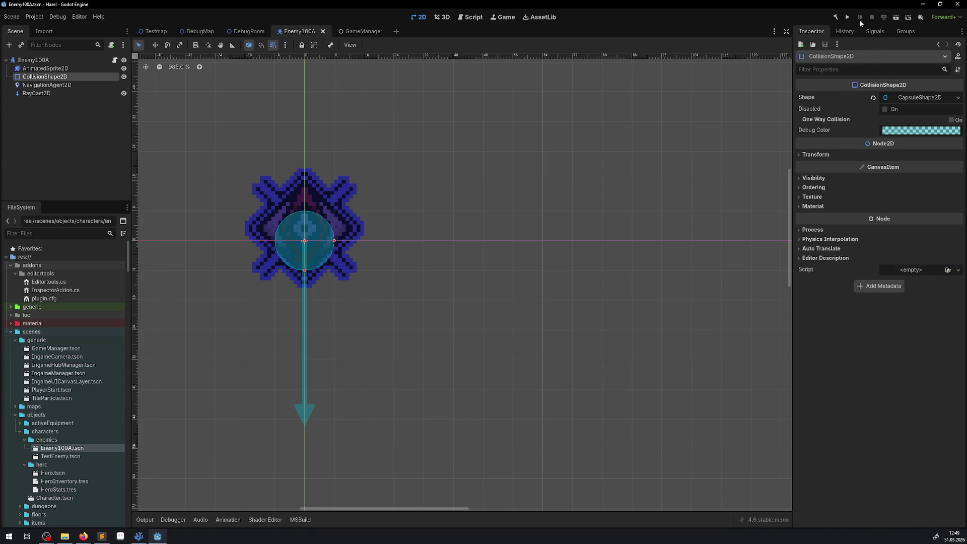
click(57, 16)
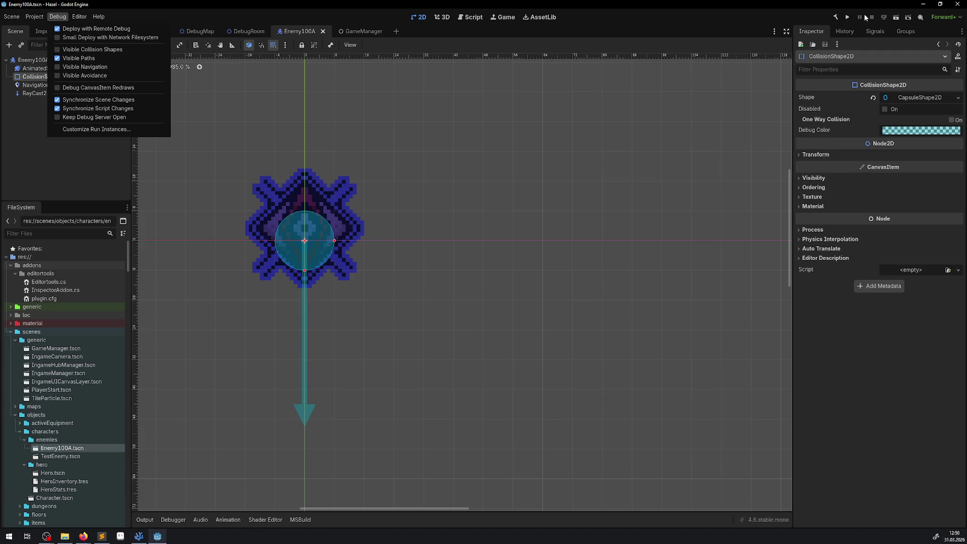
click(850, 19)
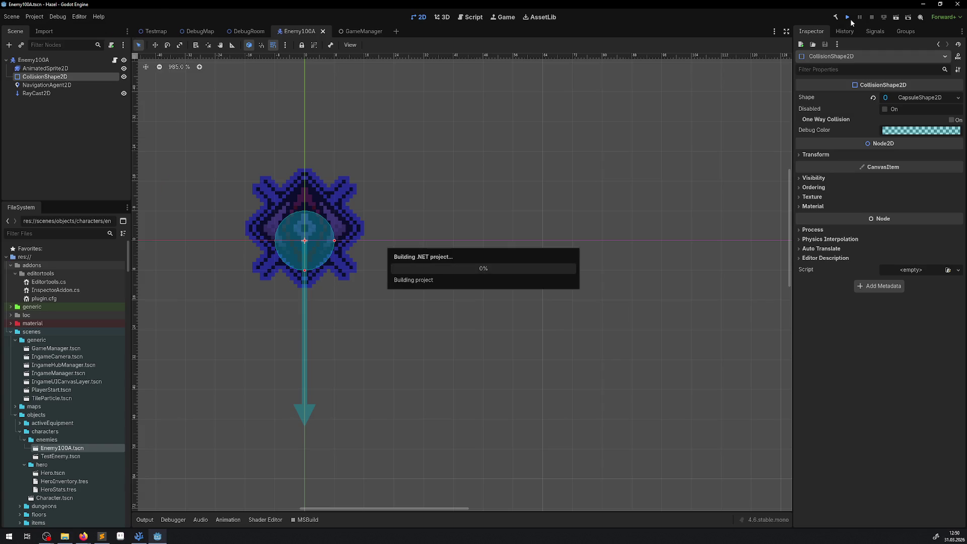
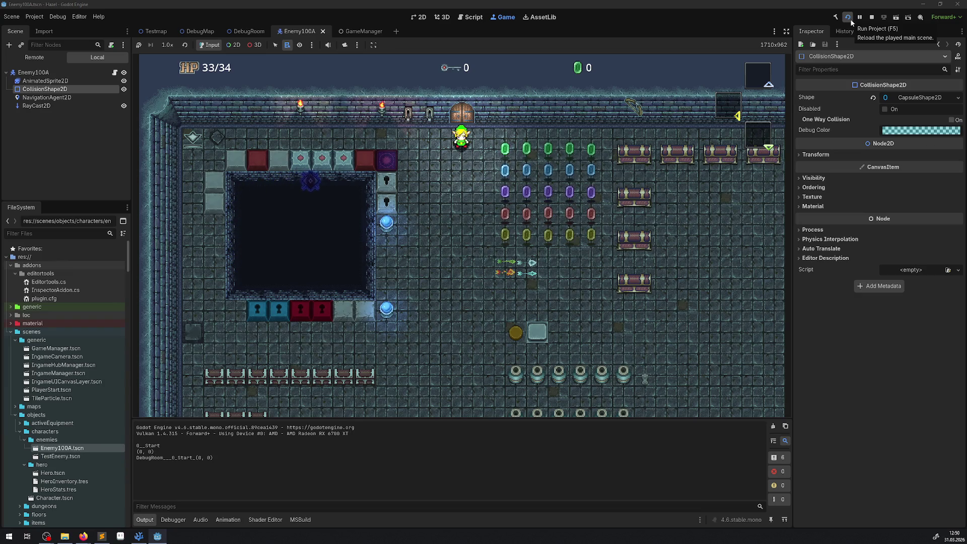
Walk the hero around the dungeon room in the running game to watch the enemy.
click(59, 17)
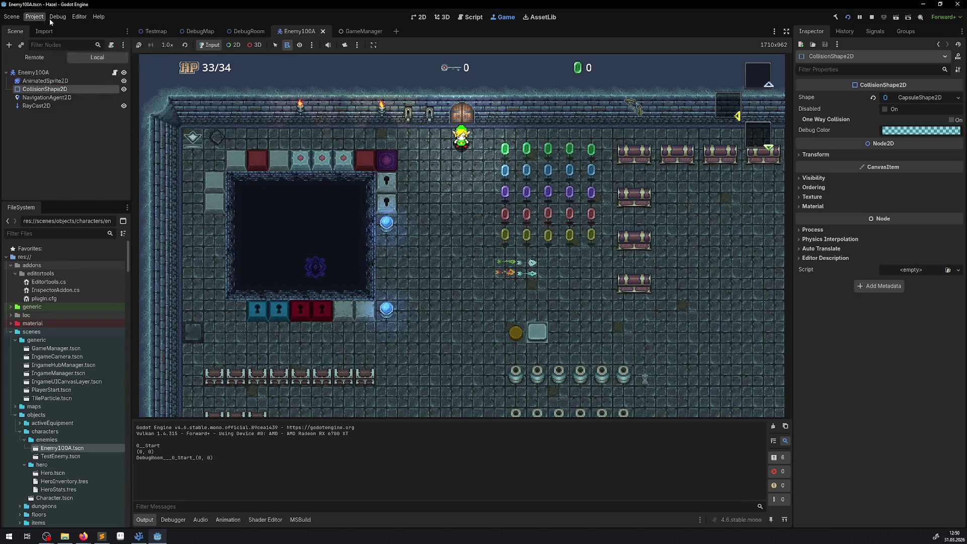
click(531, 224)
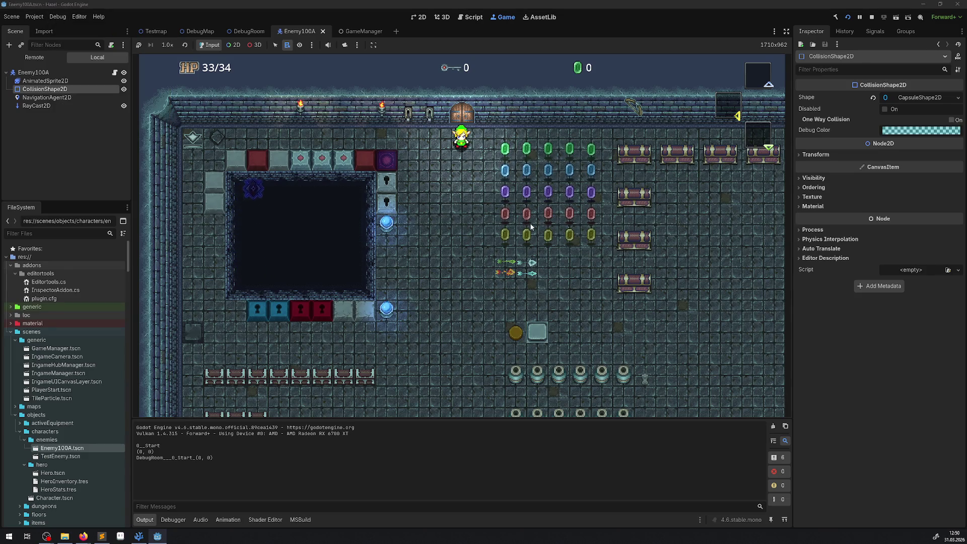
key(Down)
key(Left)
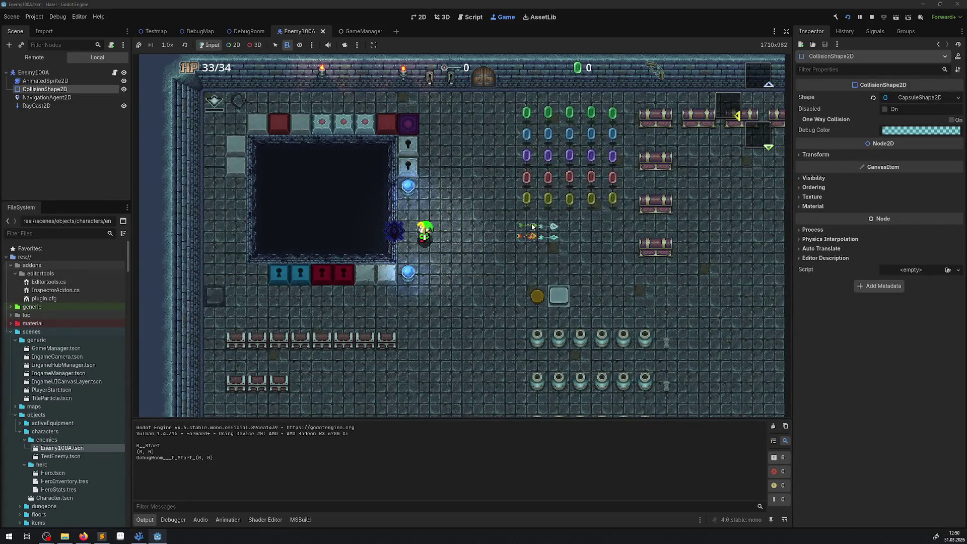
key(Right)
key(Right)
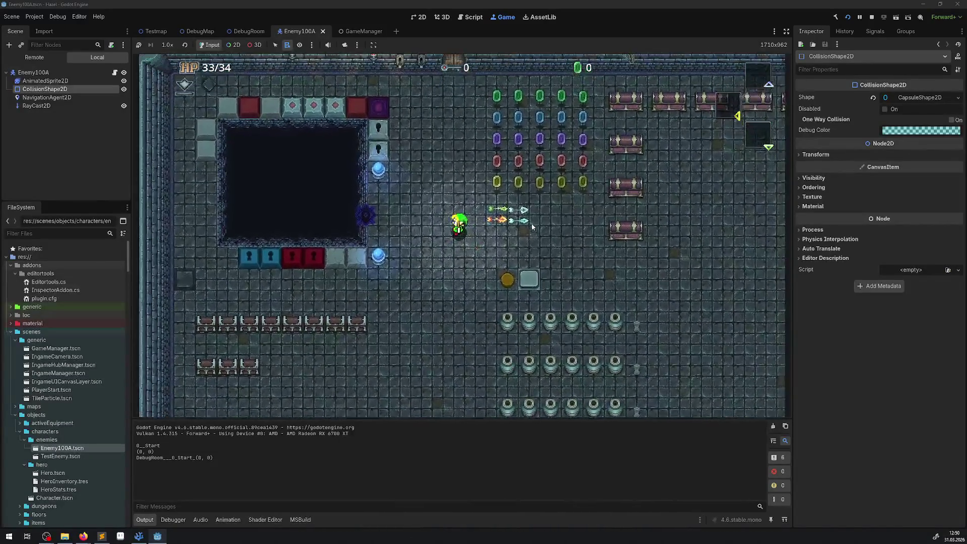
key(Left)
key(Up)
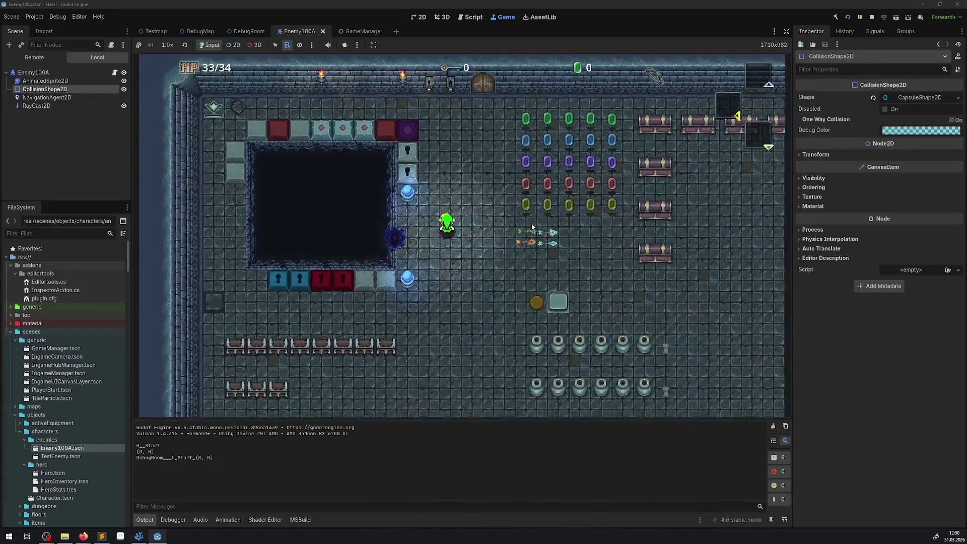
key(Down)
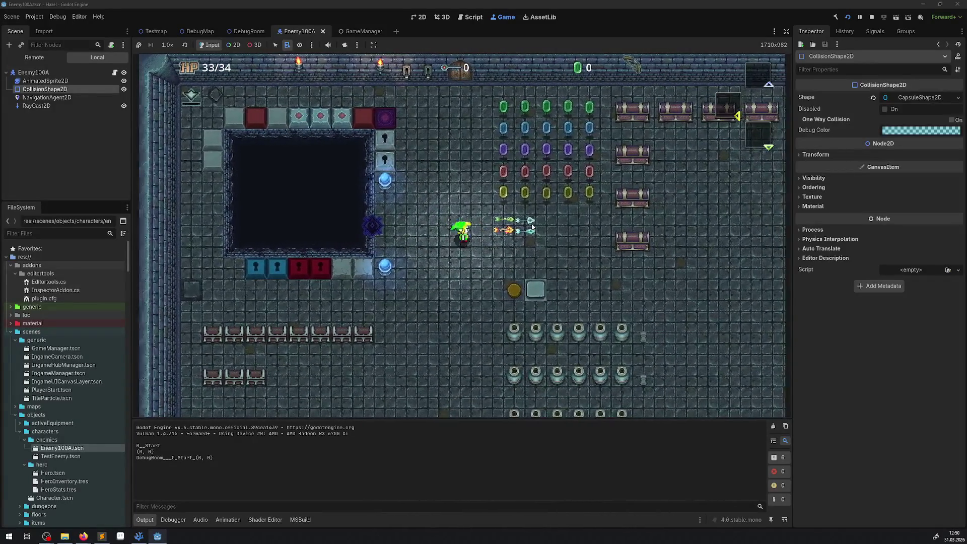
key(Left)
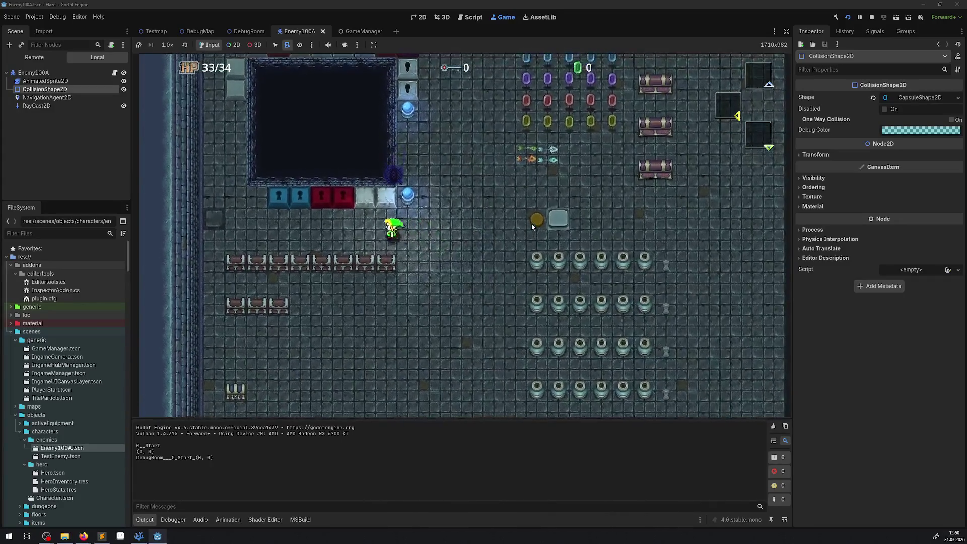
key(Up)
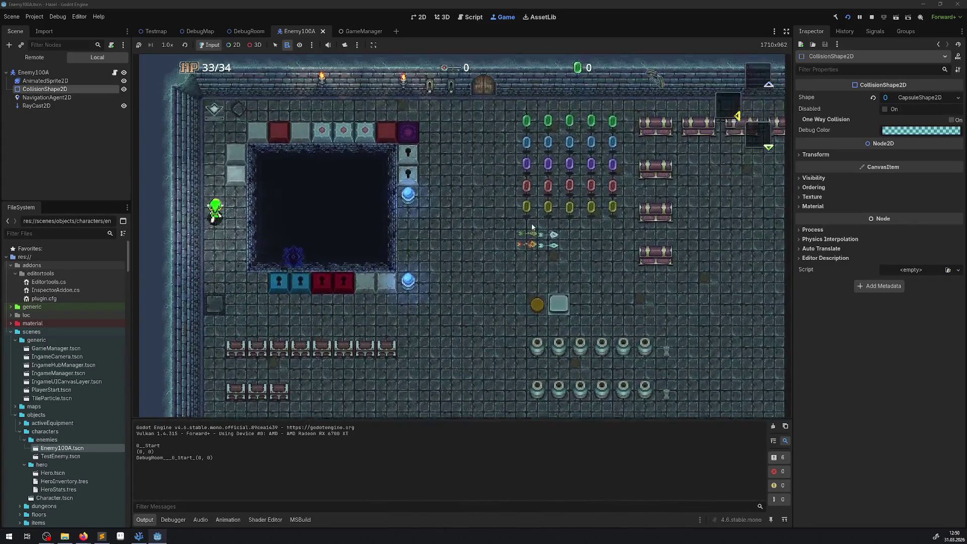
key(Down)
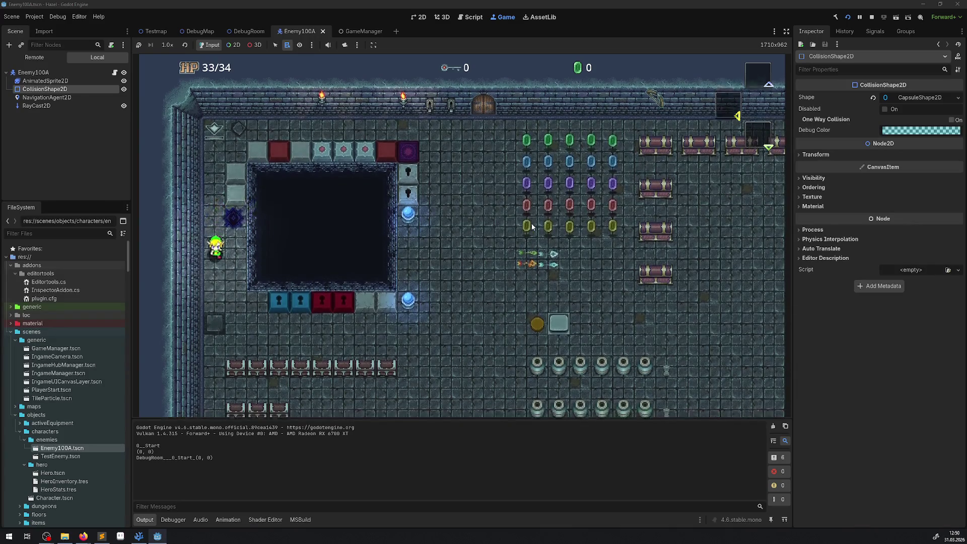
Walk the hero to the blue orb and back, then stop the game.
key(Up)
key(Right)
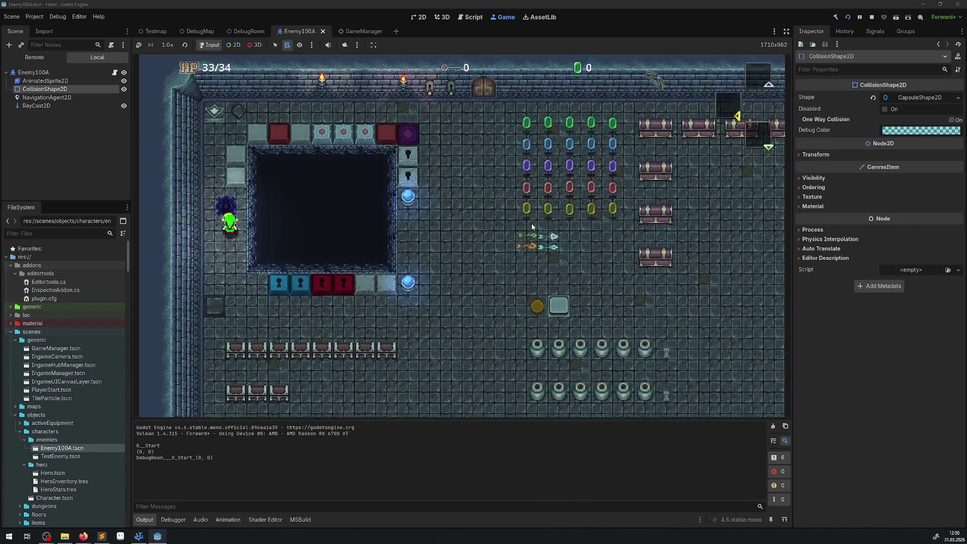
key(Down)
key(Right)
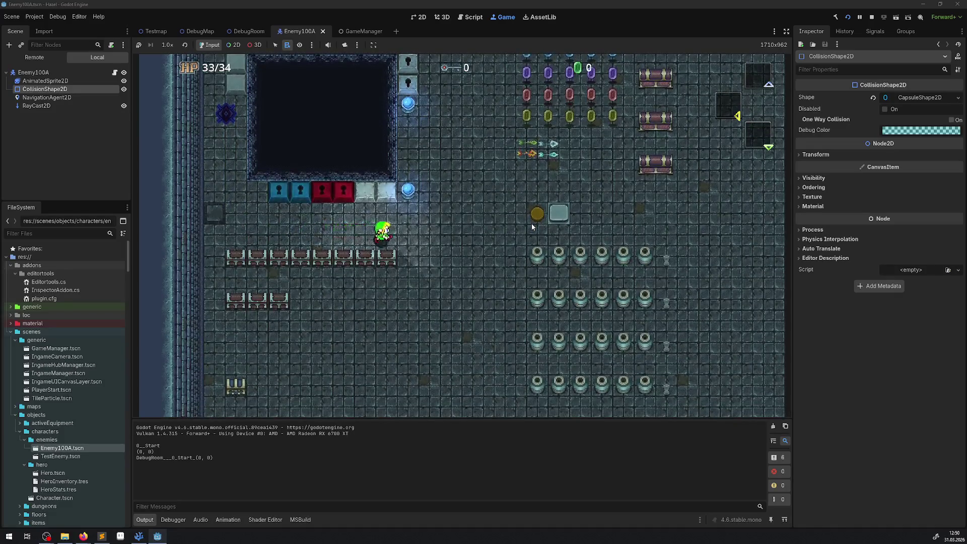
key(Up)
key(Left)
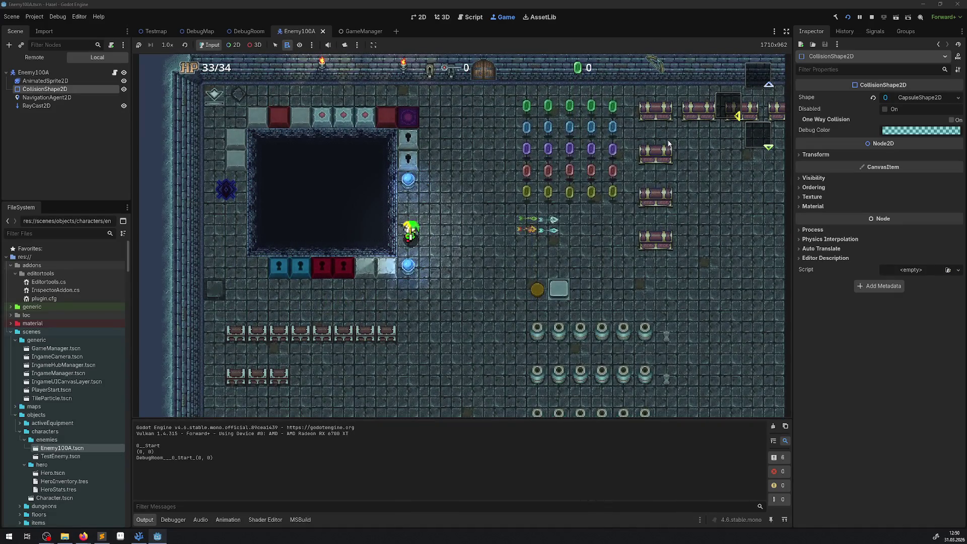
click(872, 18)
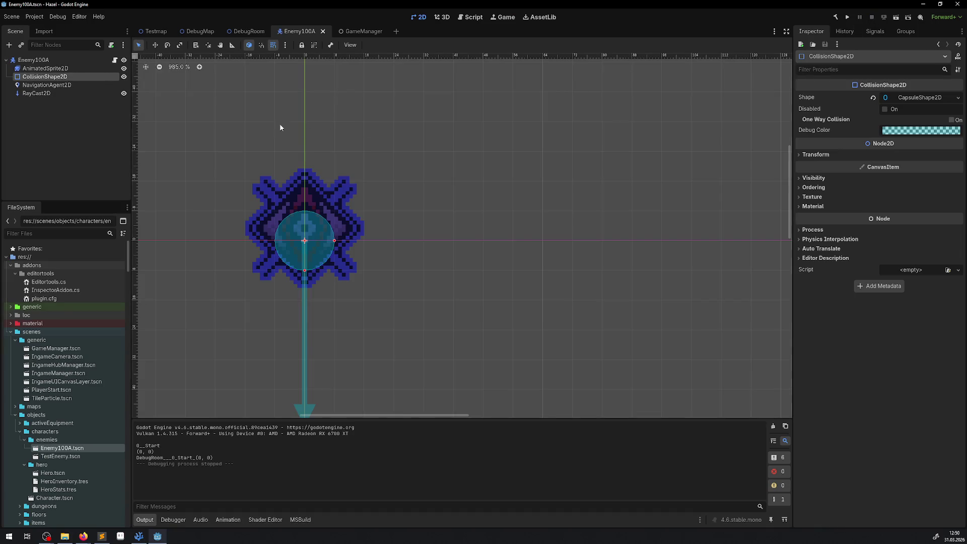
Select the enemy's NavigationAgent2D and enable Debug > Visible Navigation.
click(50, 86)
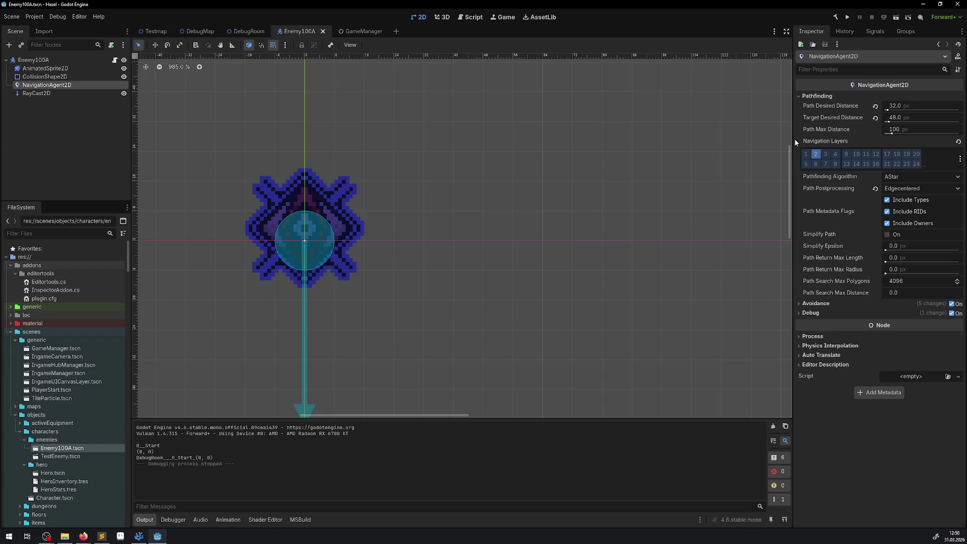
click(57, 17)
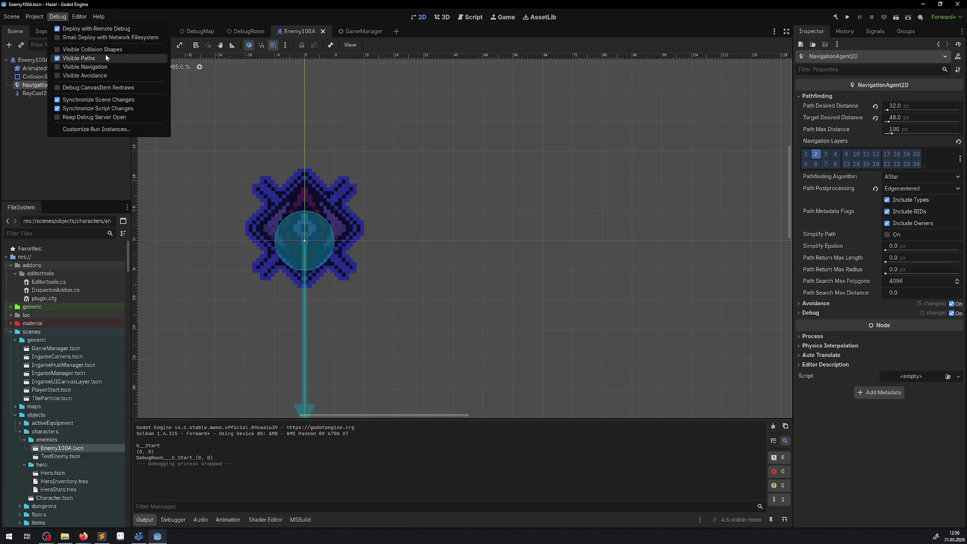
click(102, 67)
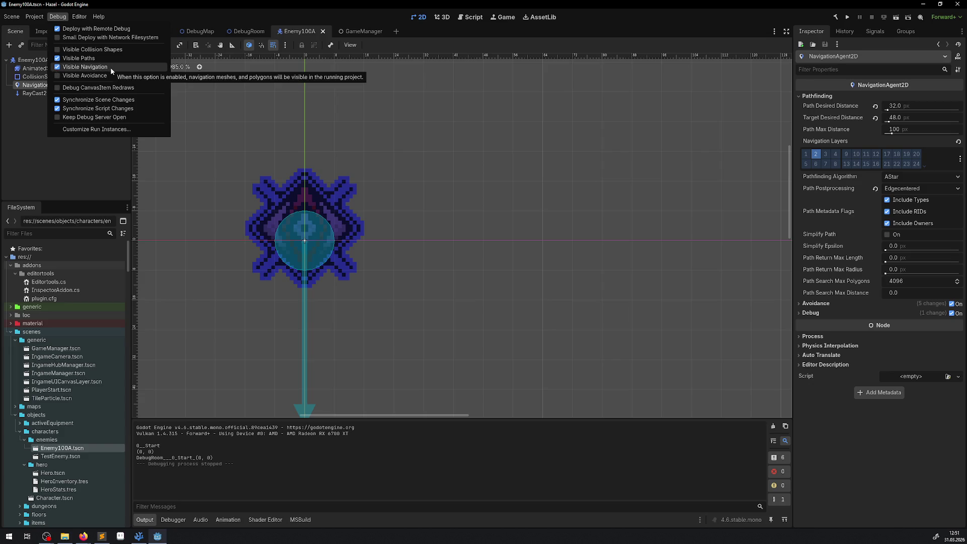
click(848, 19)
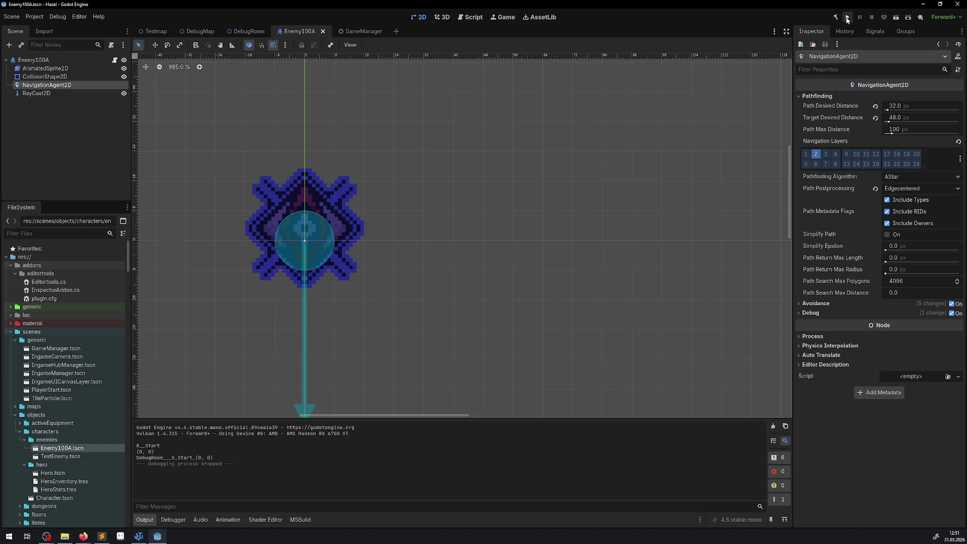
Run the project and walk the hero down, left and right to see the navigation overlay.
click(847, 18)
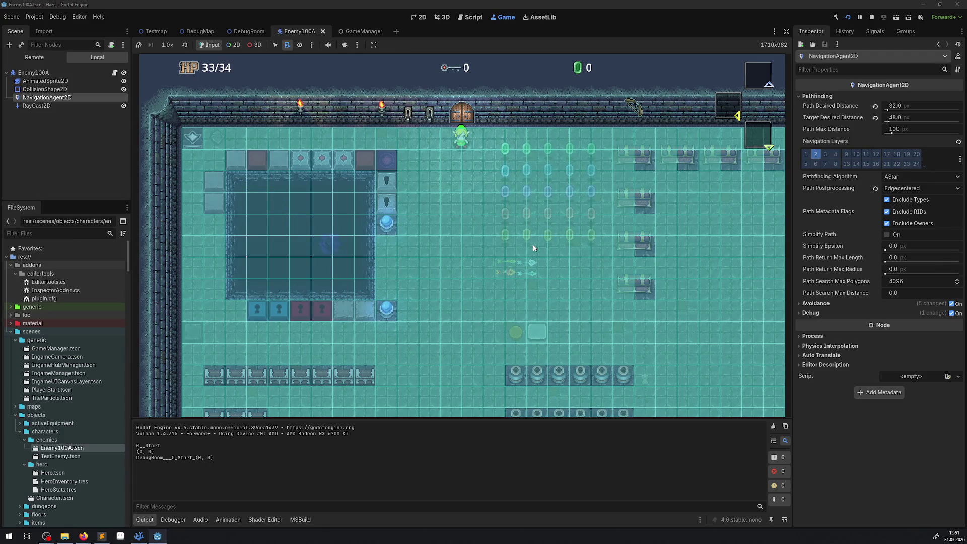
key(Down)
key(Left)
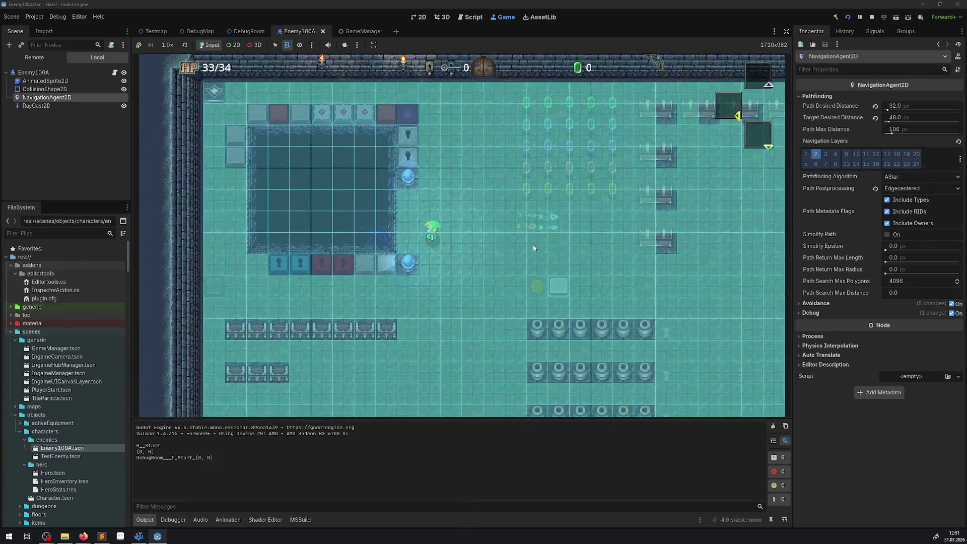
key(Right)
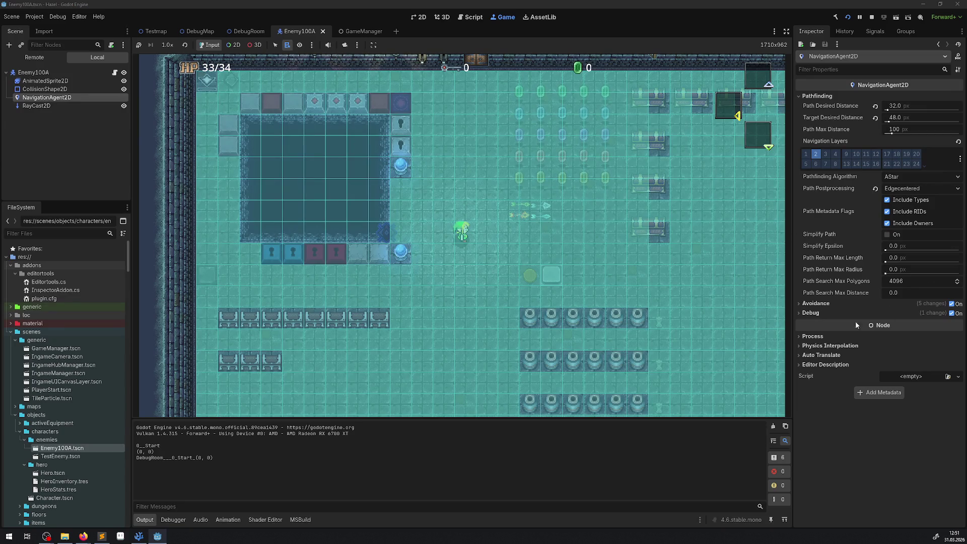
Toggle the agent's Debug Use Custom on and off, and compare the RayCast2D and NavigationAgent2D settings.
click(808, 313)
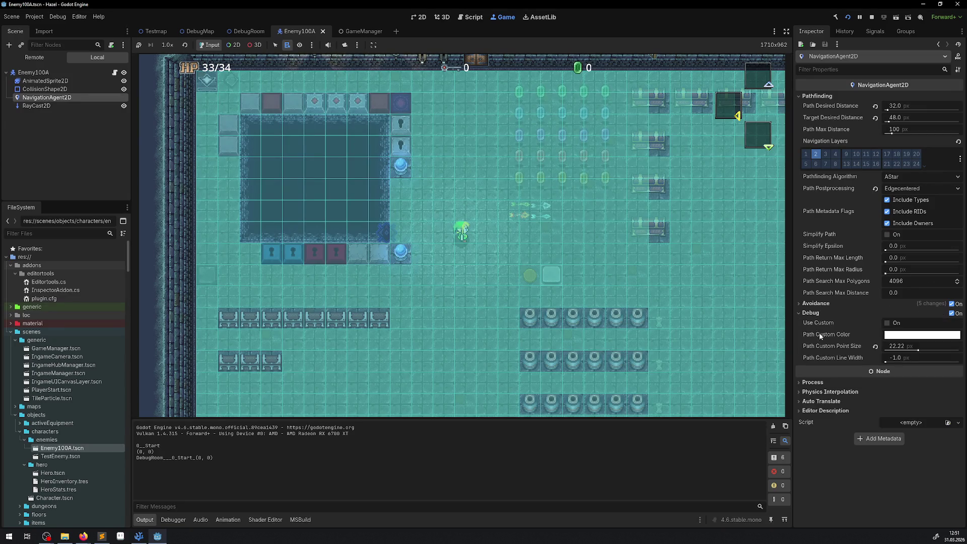
click(894, 323)
click(896, 325)
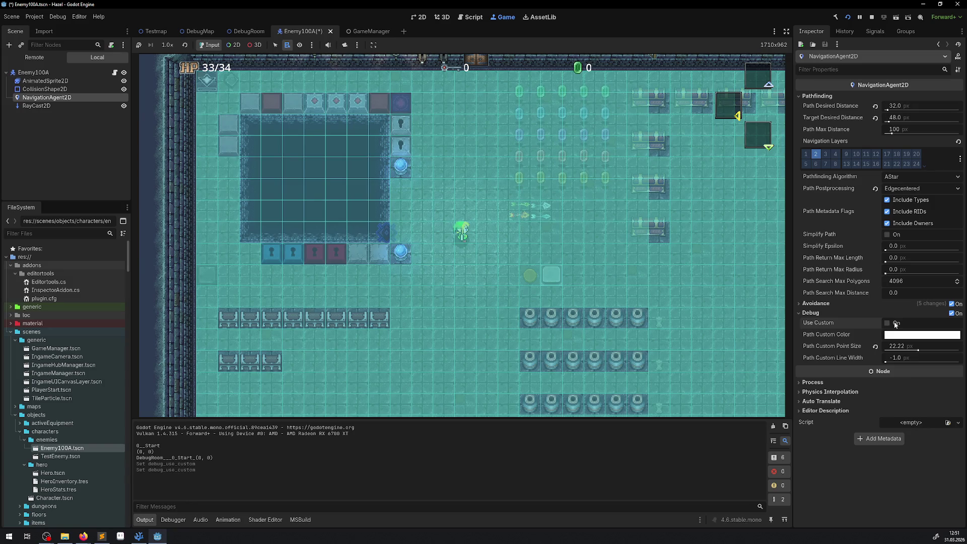
click(204, 113)
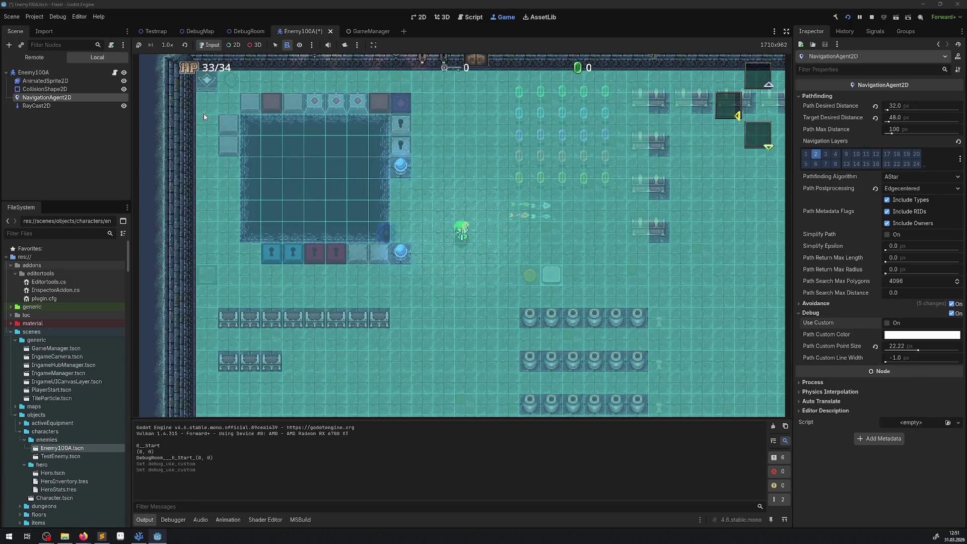
click(49, 106)
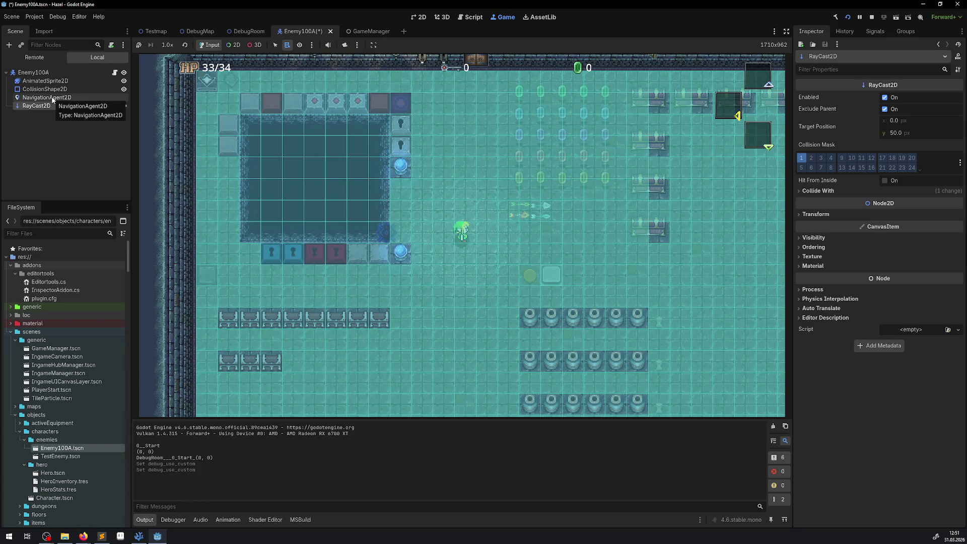
click(54, 99)
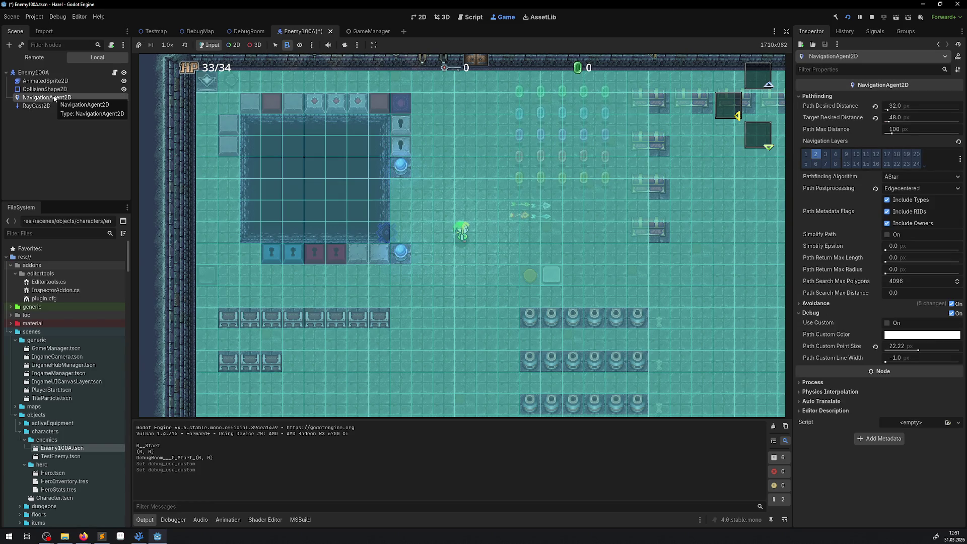
click(51, 107)
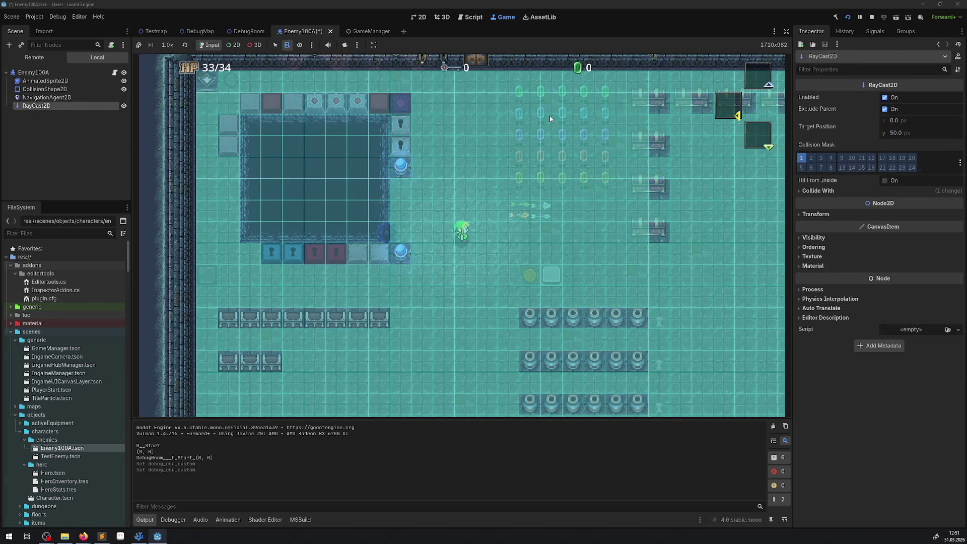
click(30, 97)
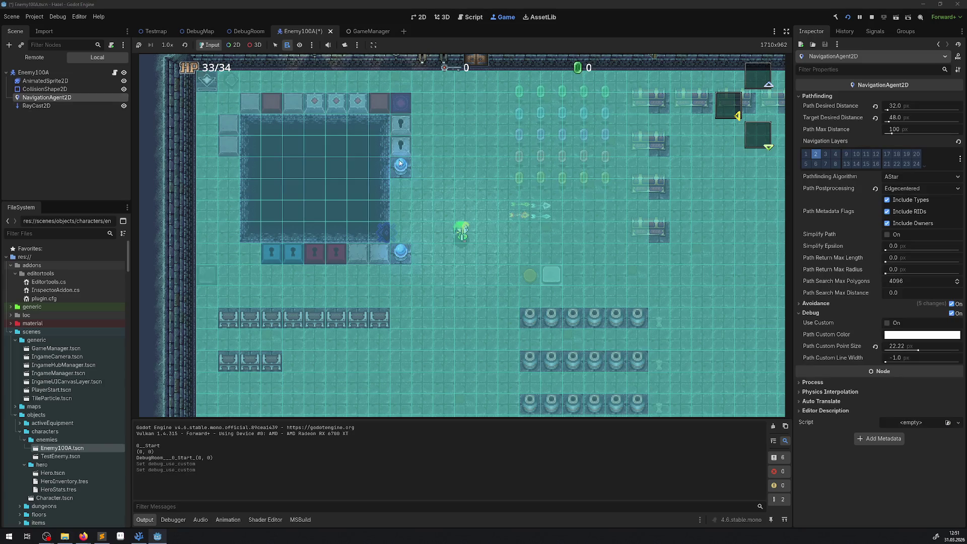
click(138, 536)
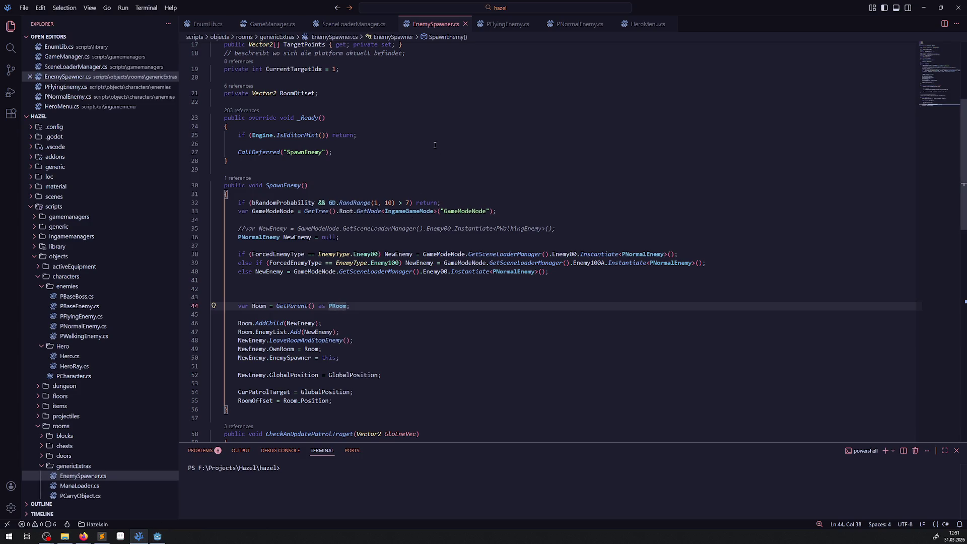
Open PFlyingEnemy.cs and search it for NavigationAgent2D '.lay', then clear the search.
click(506, 24)
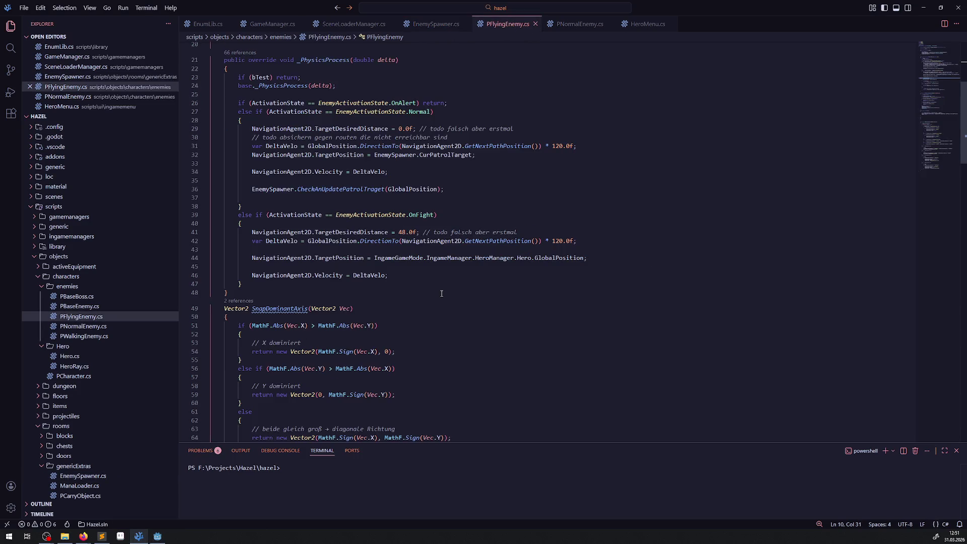
scroll(442, 293, up, 5)
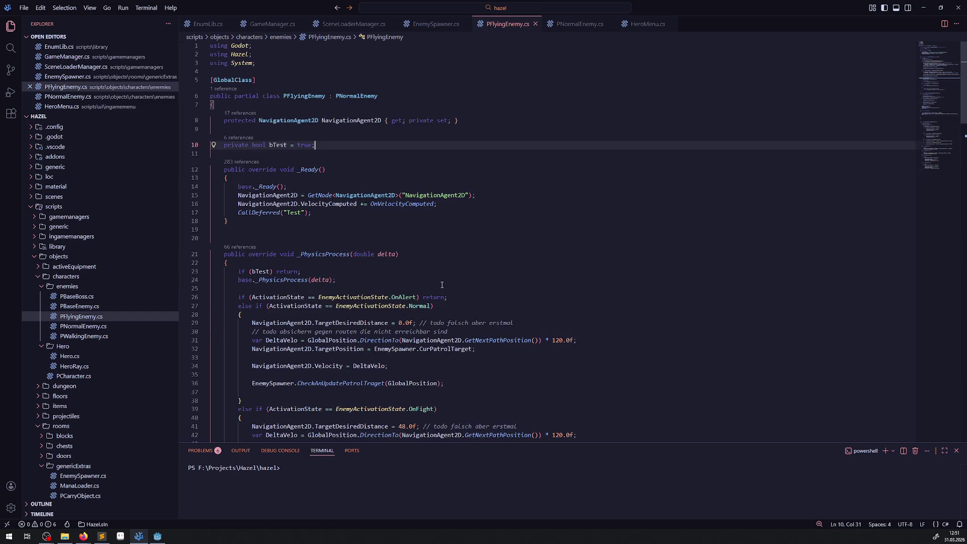
scroll(441, 285, down, 2)
click(294, 266)
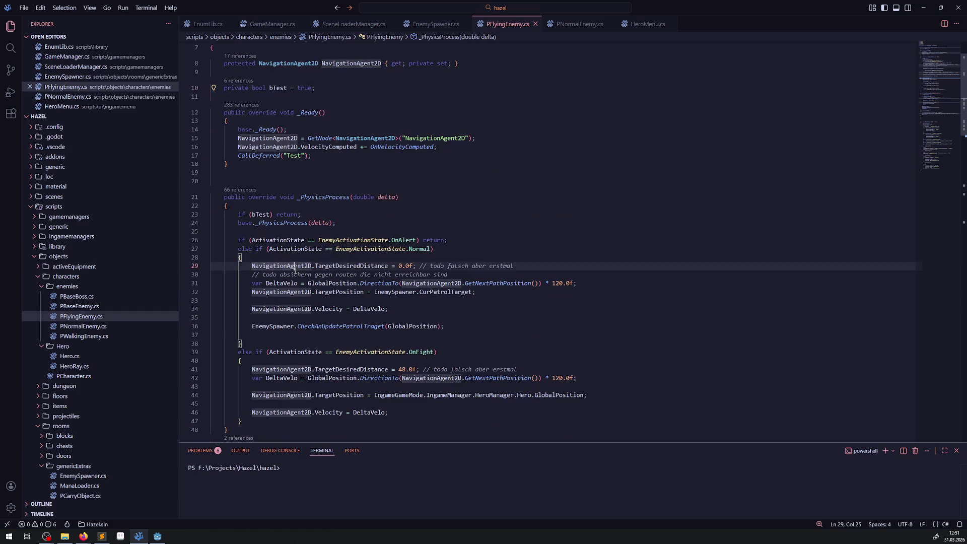
click(578, 208)
key(ctrl+f)
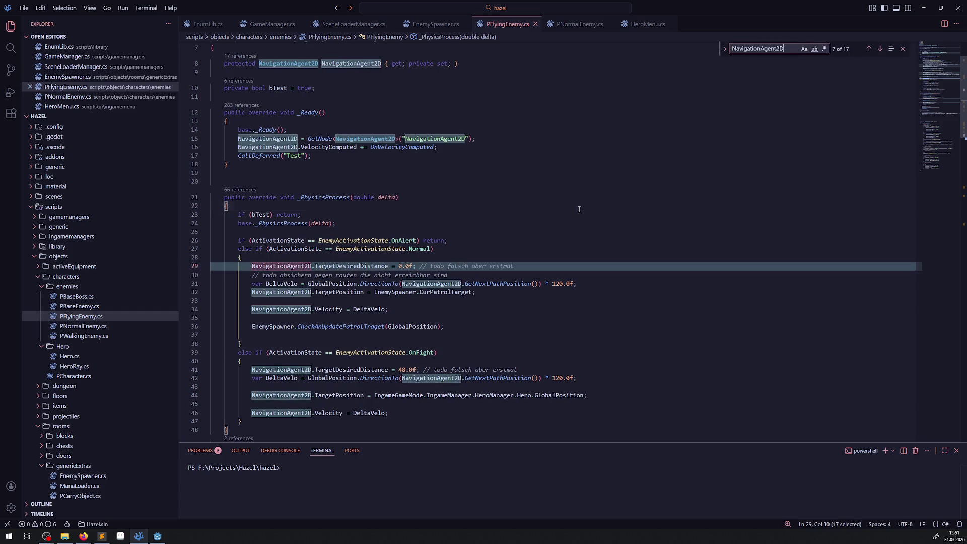
text(.lay)
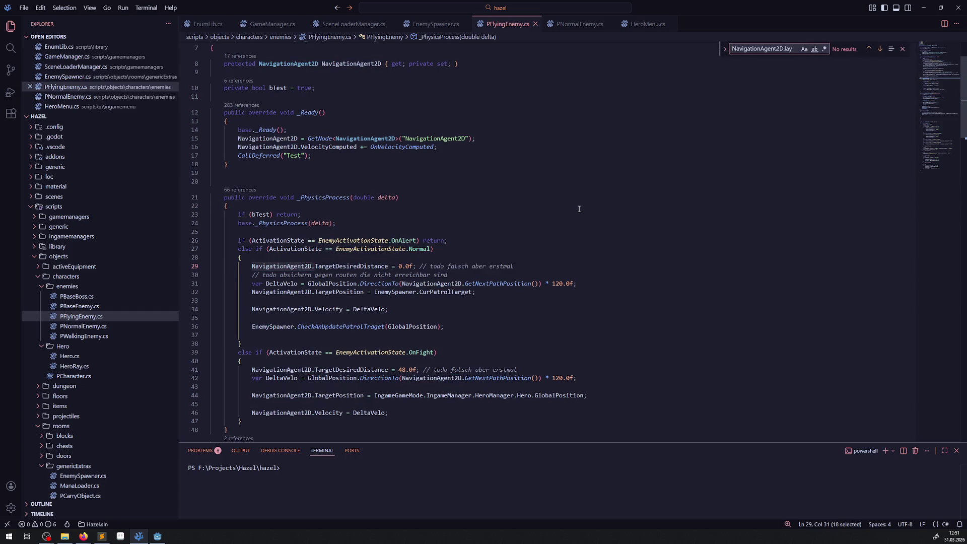
key(ctrl+a)
key(BackSpace)
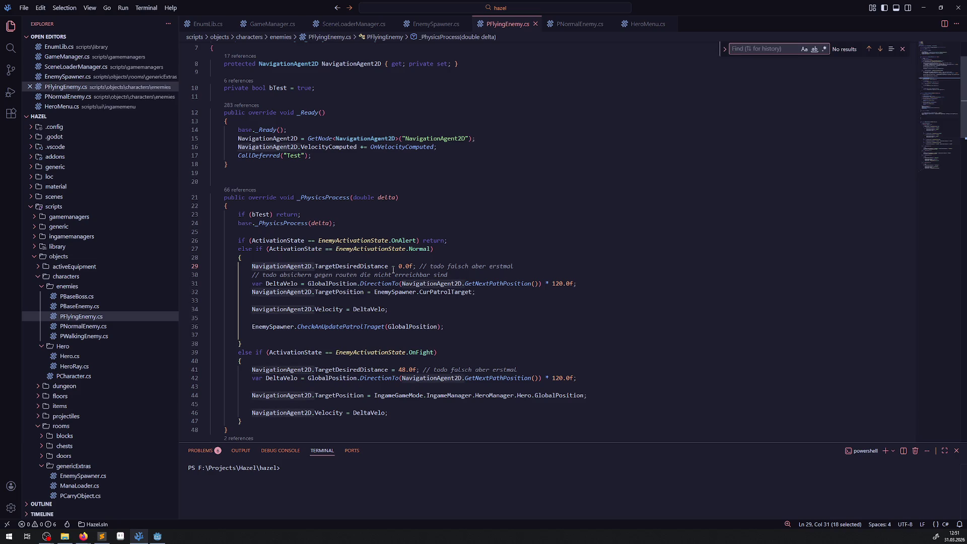
Read through the rest of PFlyingEnemy.cs, including OnVelocityComputed, then return to Godot.
mouse_move(392, 270)
scroll(431, 288, down, 12)
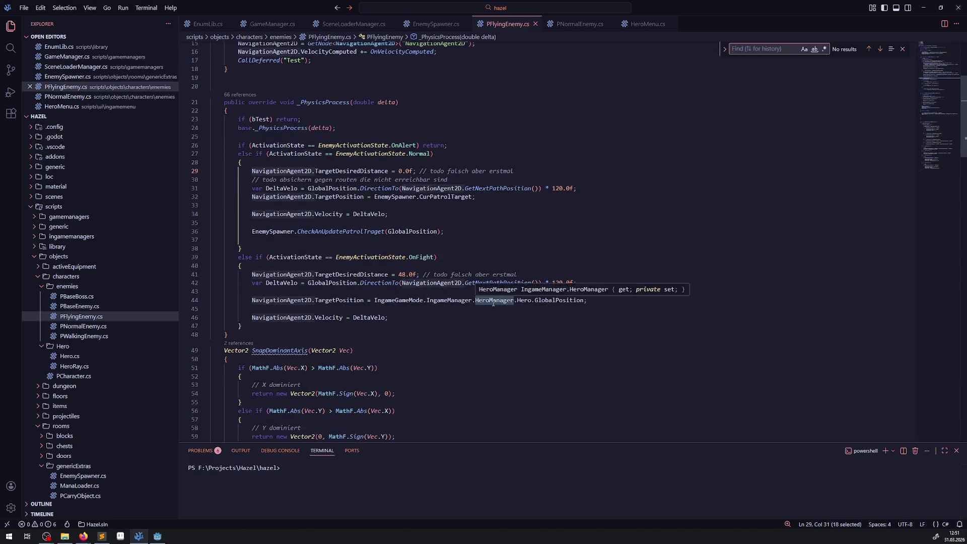
scroll(473, 314, down, 6)
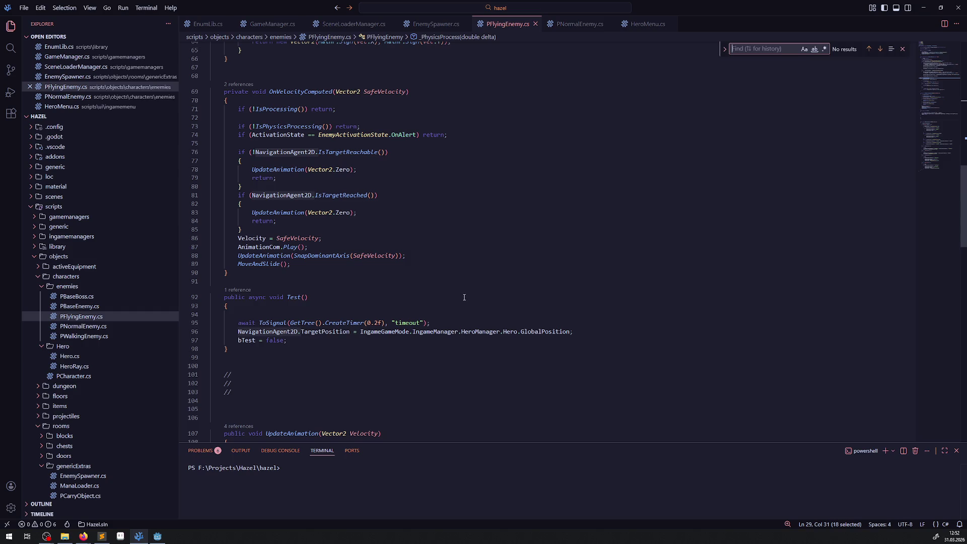
scroll(467, 288, up, 20)
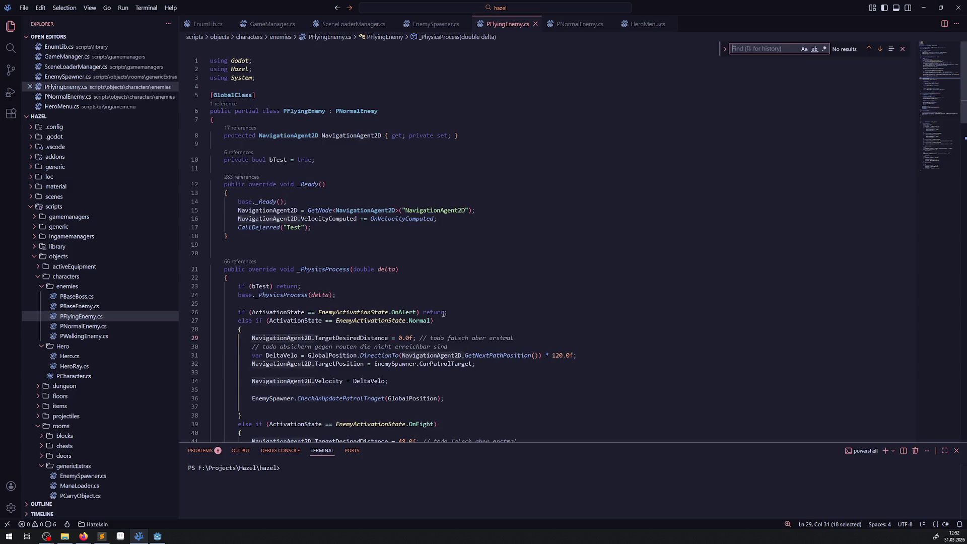
scroll(445, 312, down, 15)
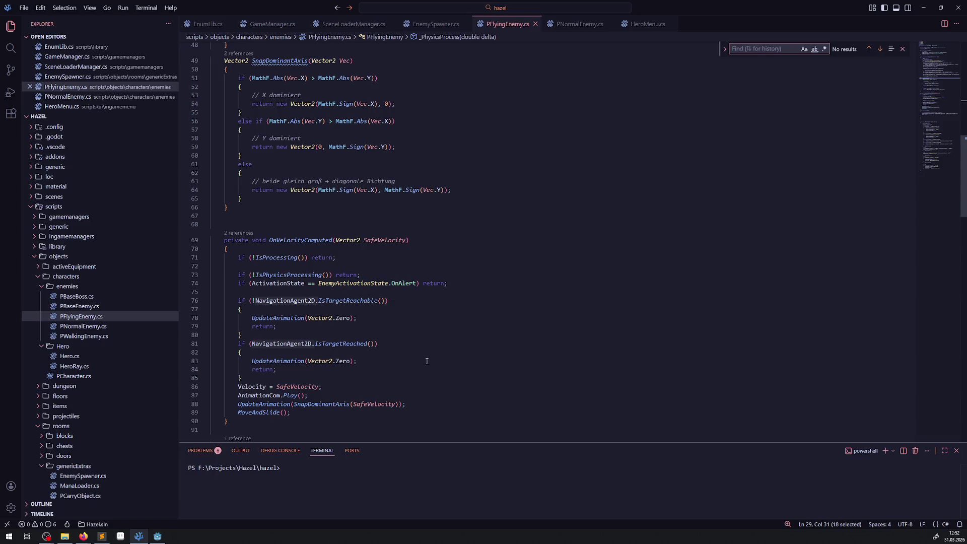
click(399, 365)
scroll(442, 361, down, 5)
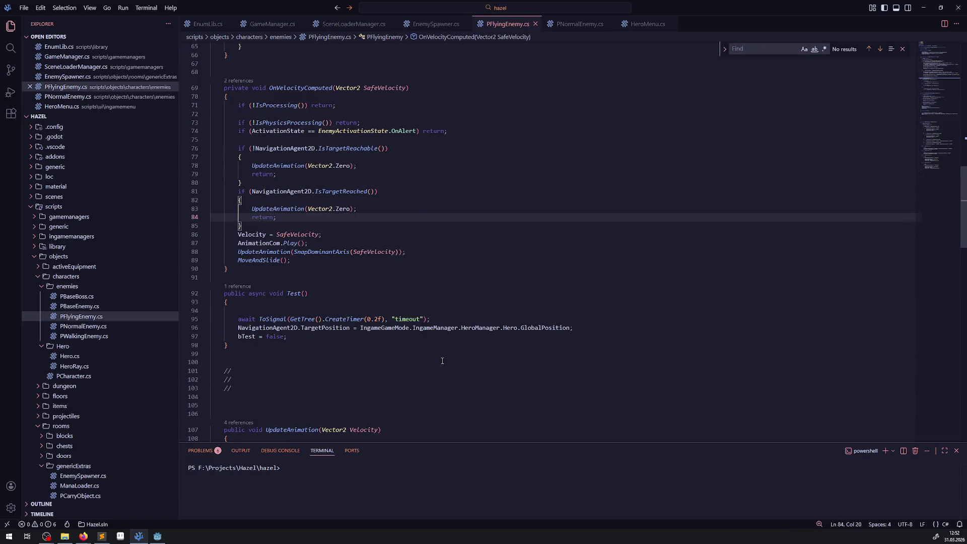
scroll(442, 360, down, 9)
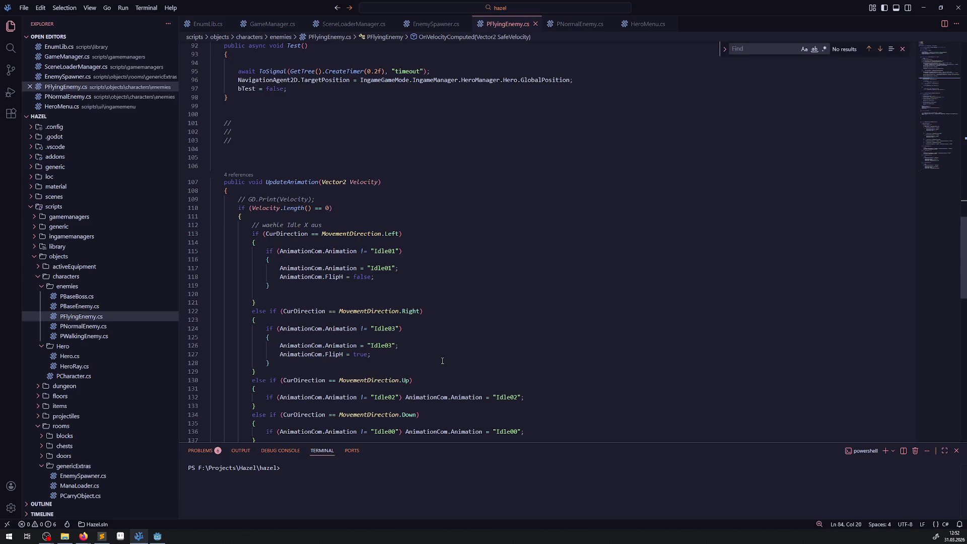
scroll(442, 360, down, 19)
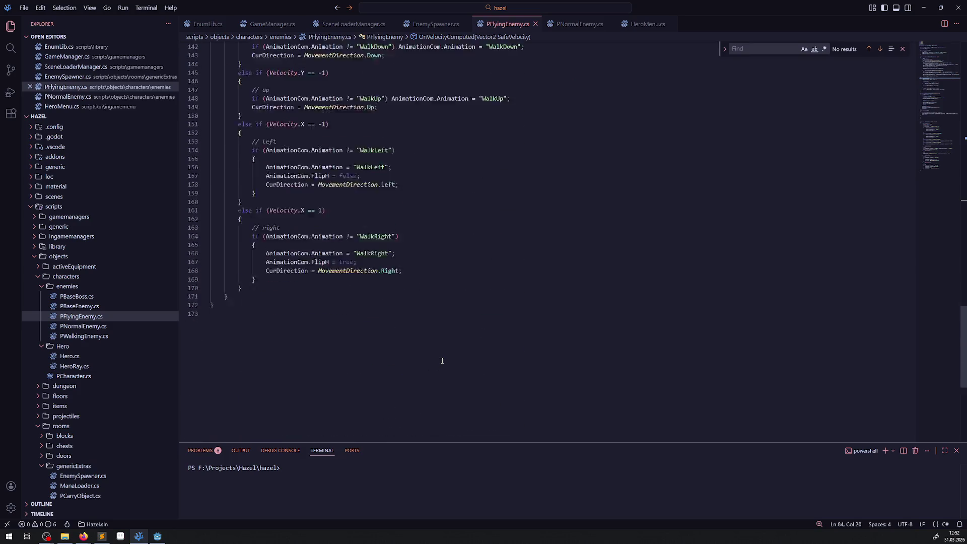
scroll(442, 360, up, 10)
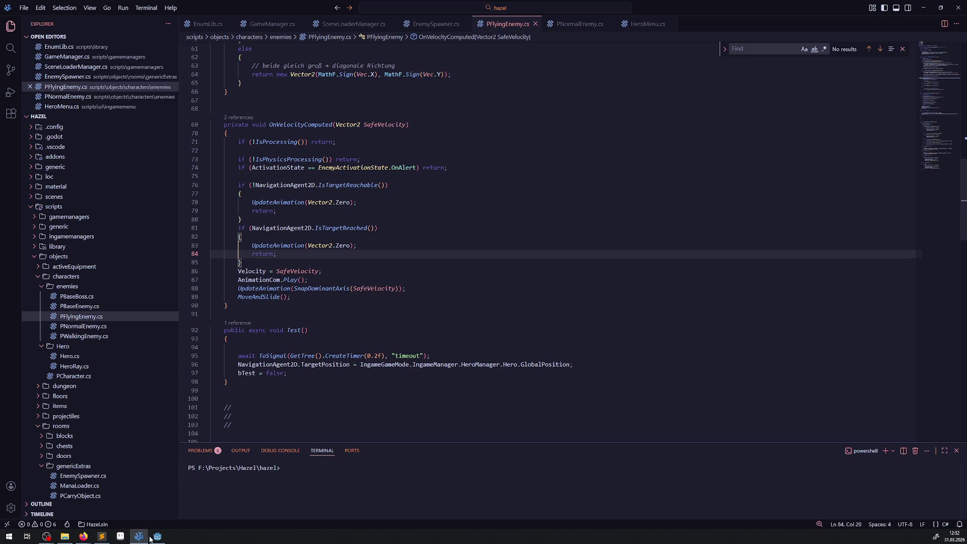
click(156, 537)
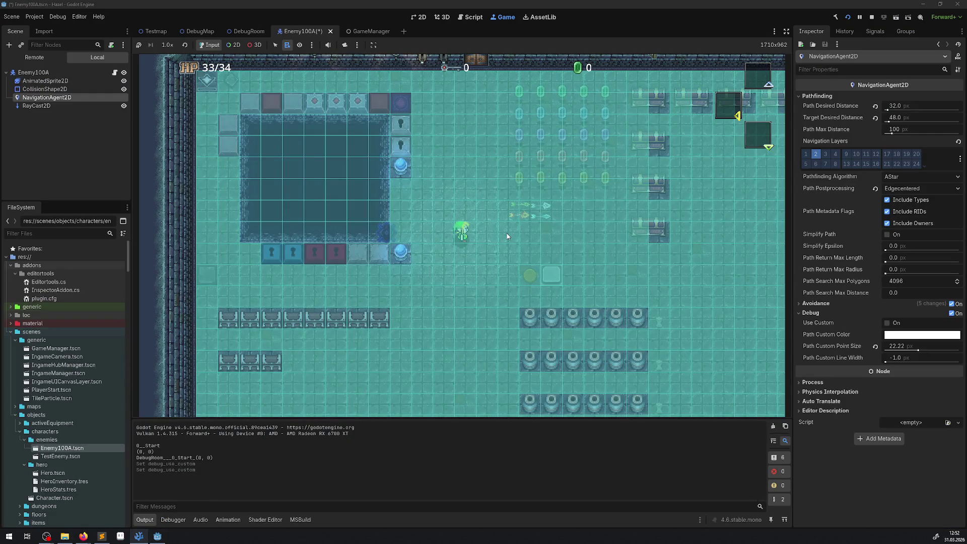
In the Remote tree, expand GameModeNode, Hero, IngameManager, FloorManager and Floor_0, and inspect Enemy100A.
click(34, 57)
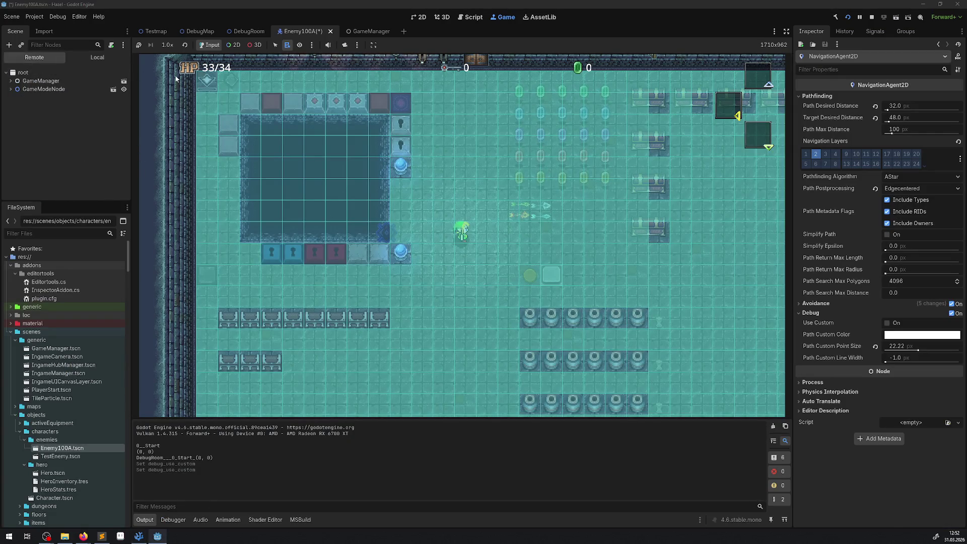
click(11, 89)
click(16, 106)
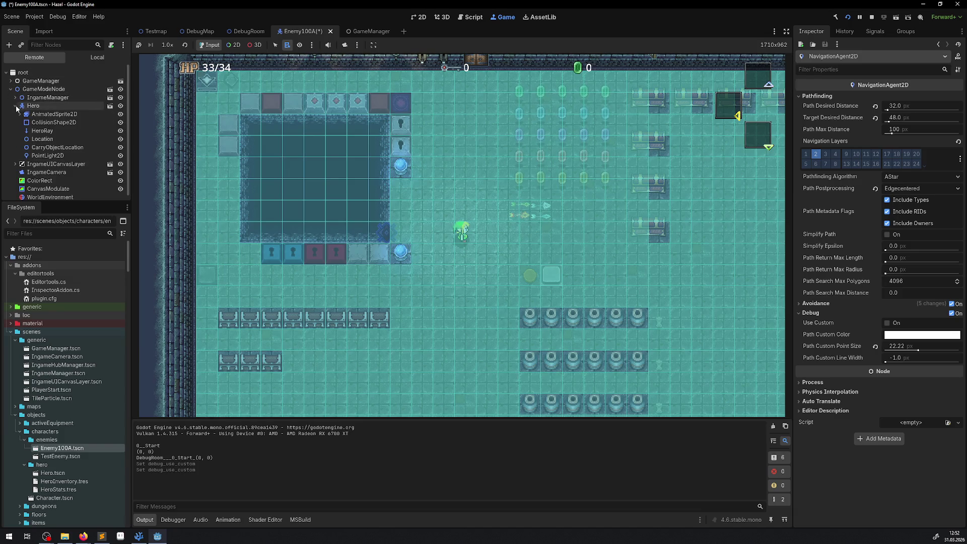
click(15, 97)
click(20, 114)
click(24, 123)
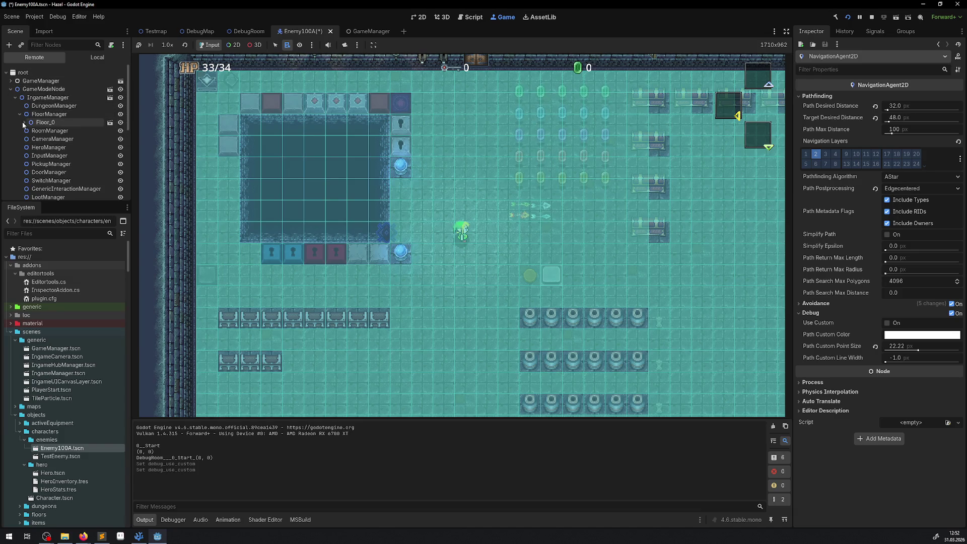
scroll(61, 135, down, 8)
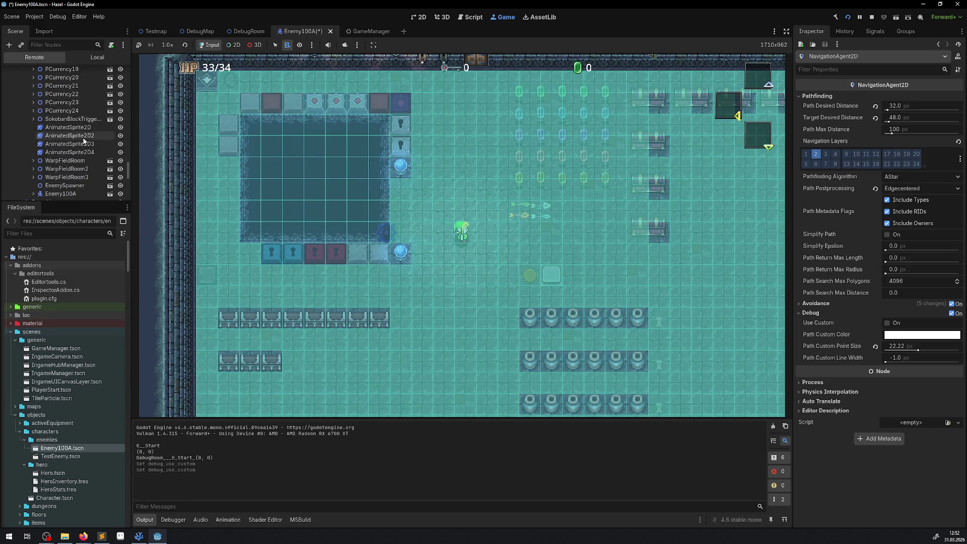
scroll(80, 137, down, 5)
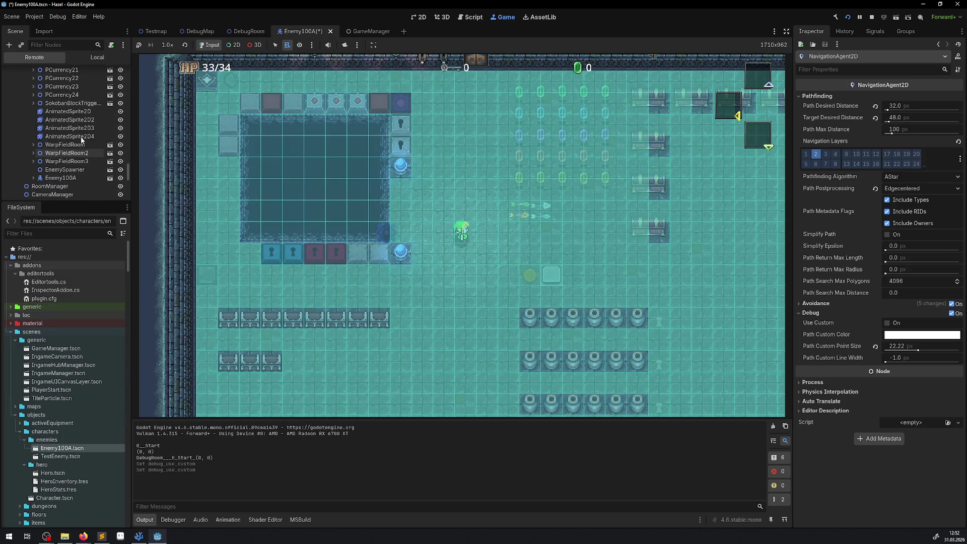
click(67, 179)
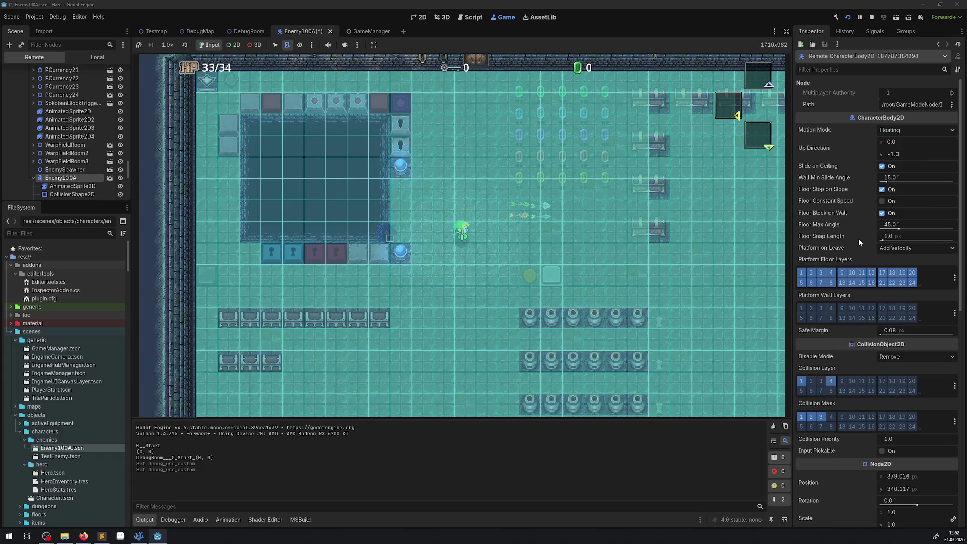
scroll(851, 272, down, 5)
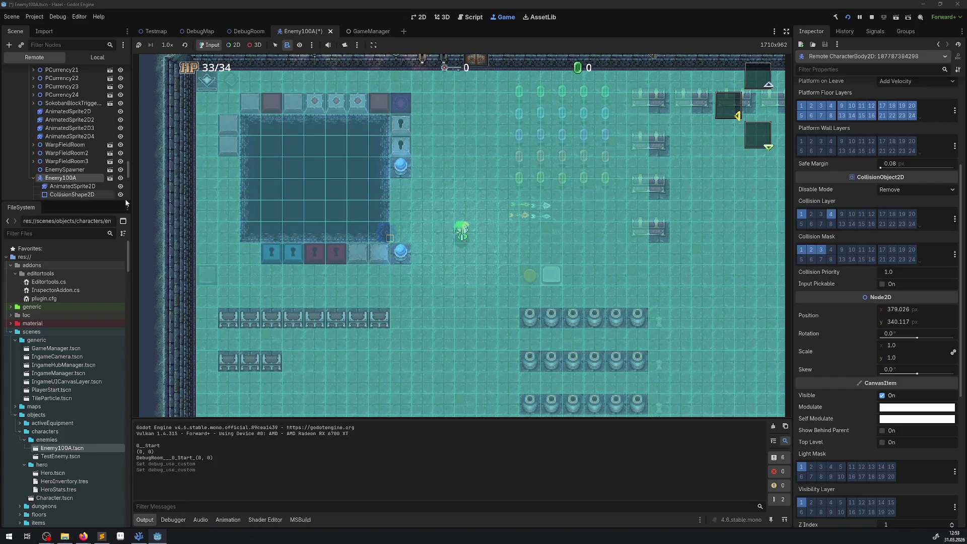
scroll(64, 190, down, 1)
Select the live NavigationAgent2D, turn off navigation layer 2, and walk the hero.
click(64, 188)
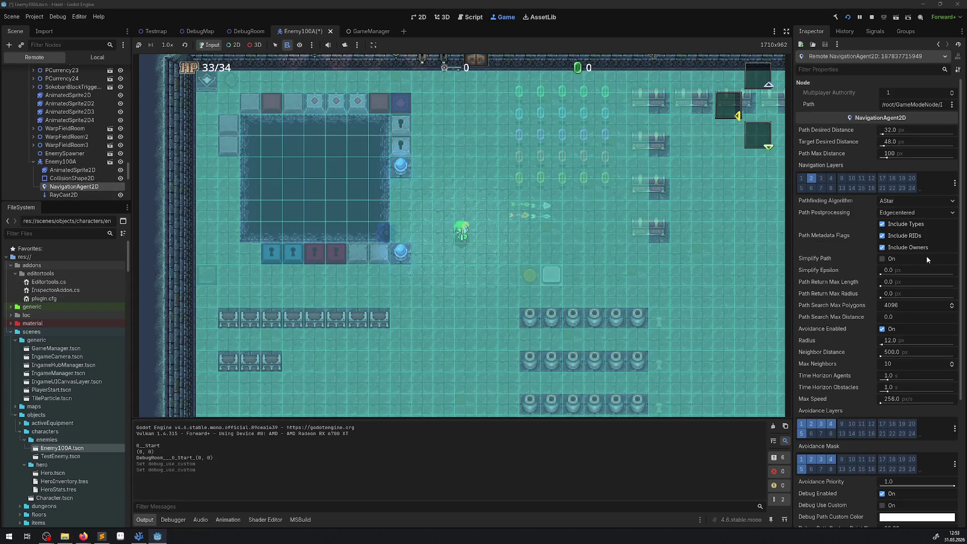
click(810, 178)
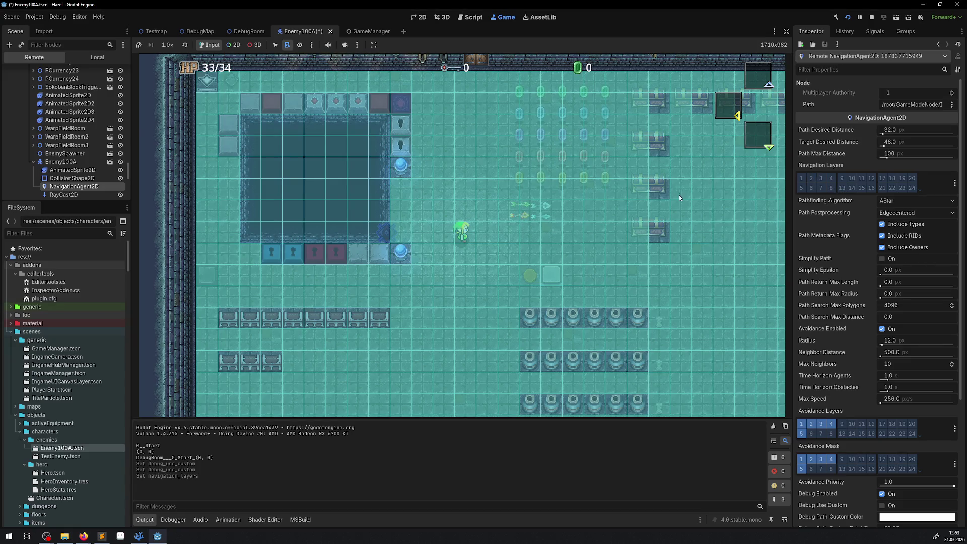
key(Left)
key(Down)
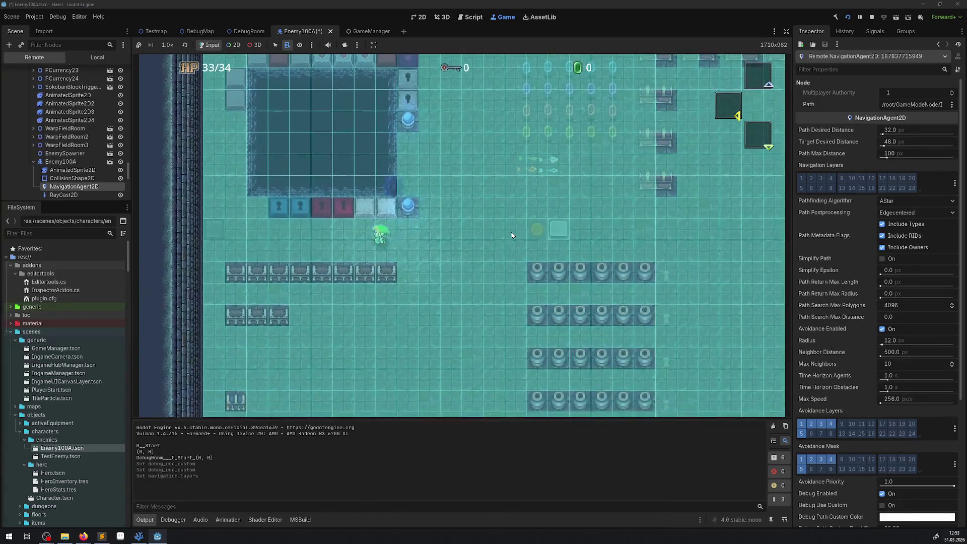
key(Left)
key(Up)
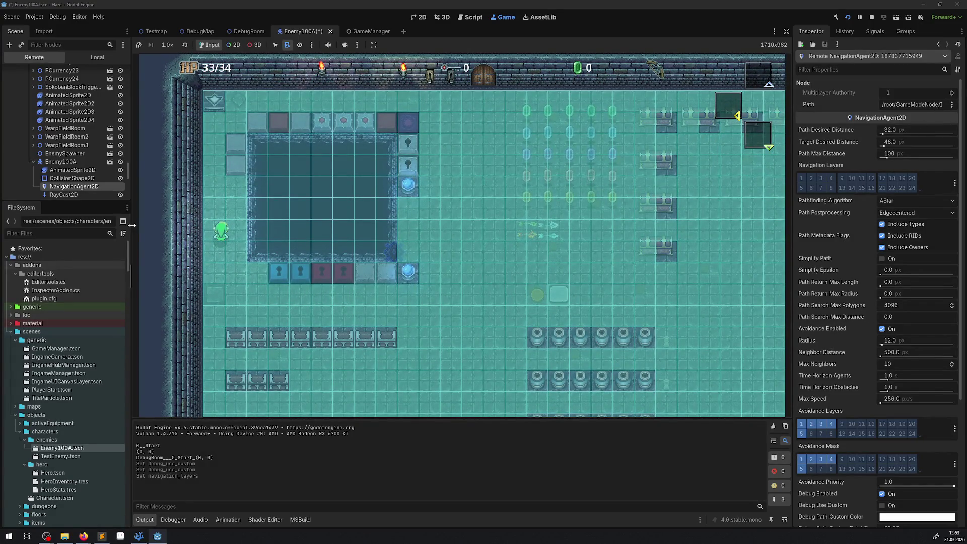
Re-enable navigation layer 2 and disable layer 1 on the enemy's live agent.
click(802, 179)
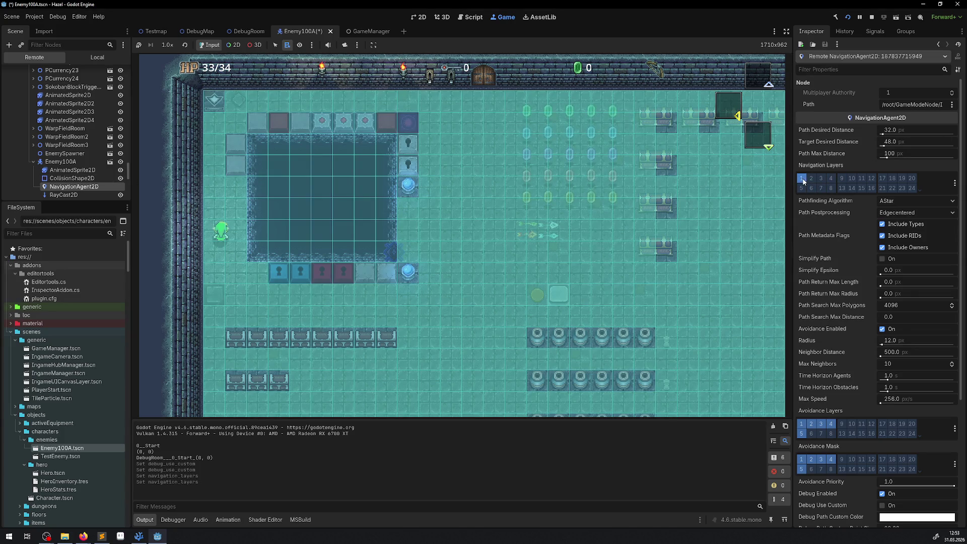
click(811, 178)
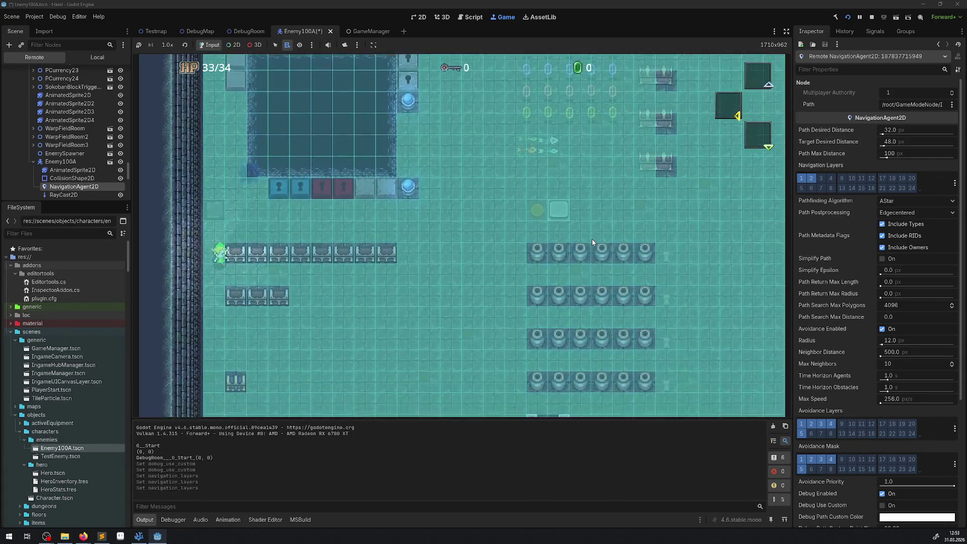
key(Up)
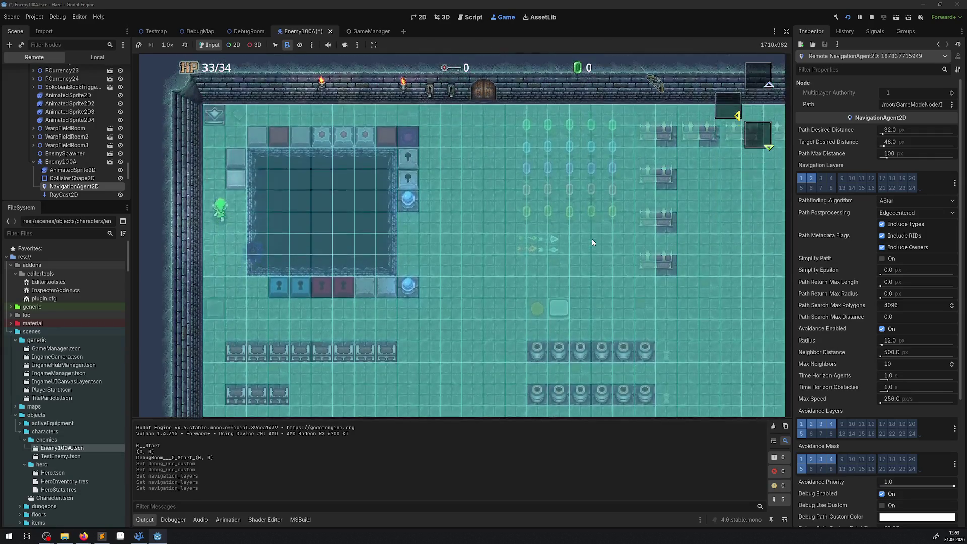
click(801, 178)
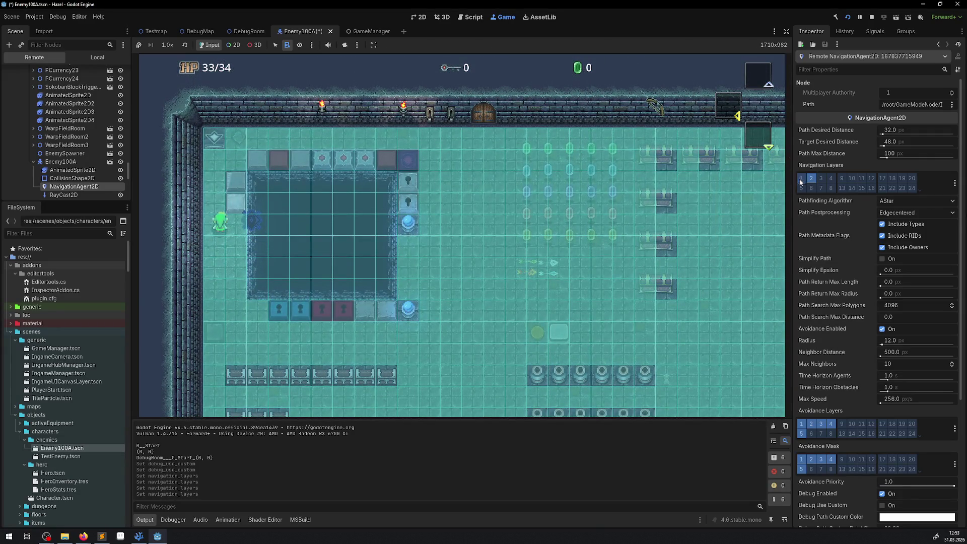
key(Down)
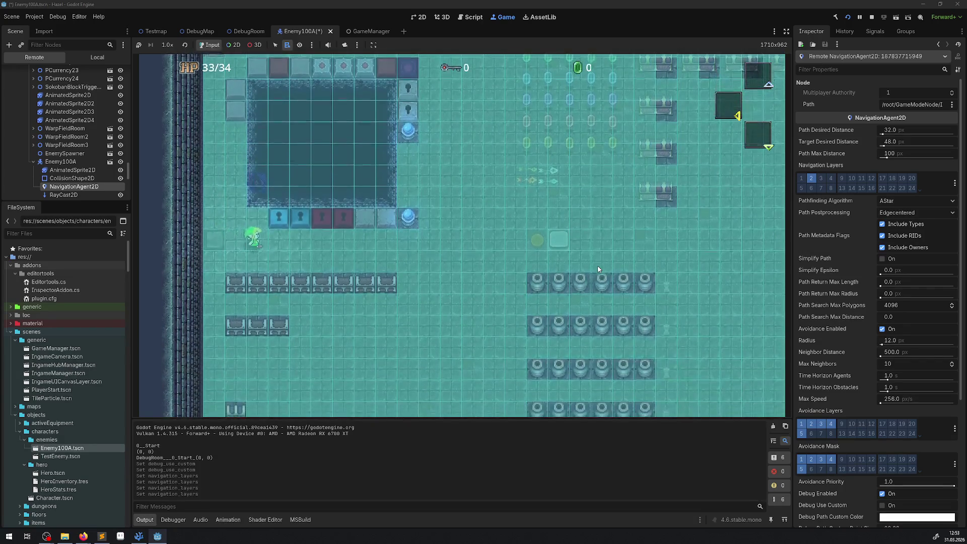
key(Right)
Walk the hero around the test room to watch the enemy pathfind on layer 2.
key(Up)
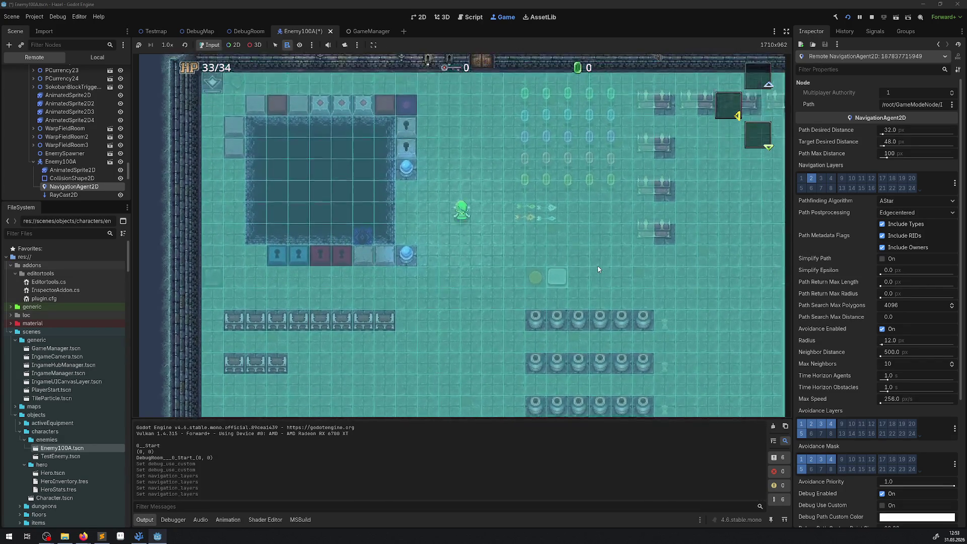
key(Left)
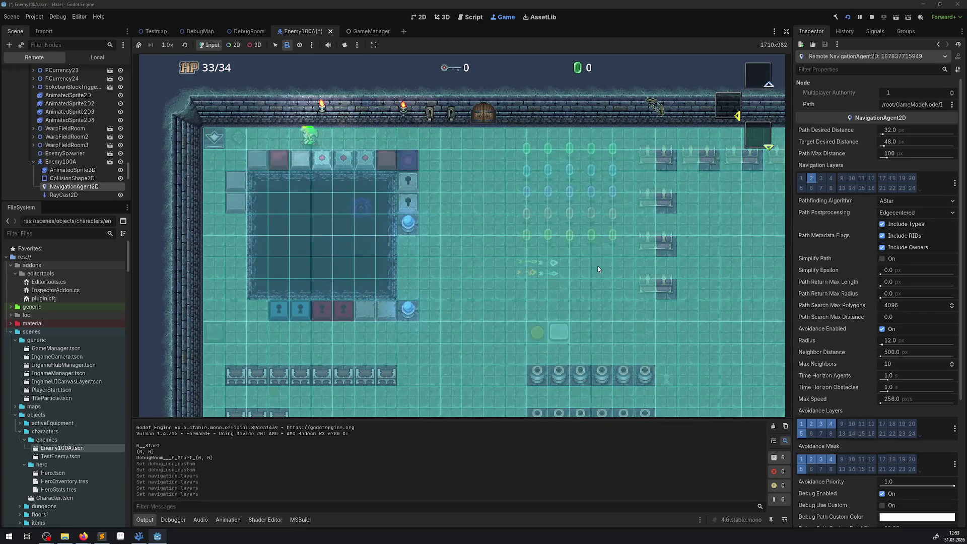
key(Right)
key(Right)
key(Down)
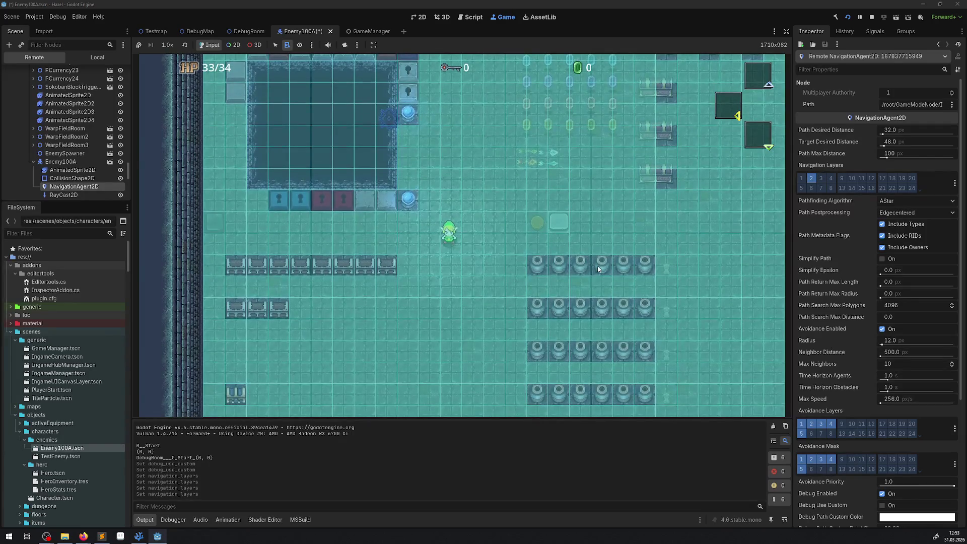
key(Left)
key(Right)
key(Up)
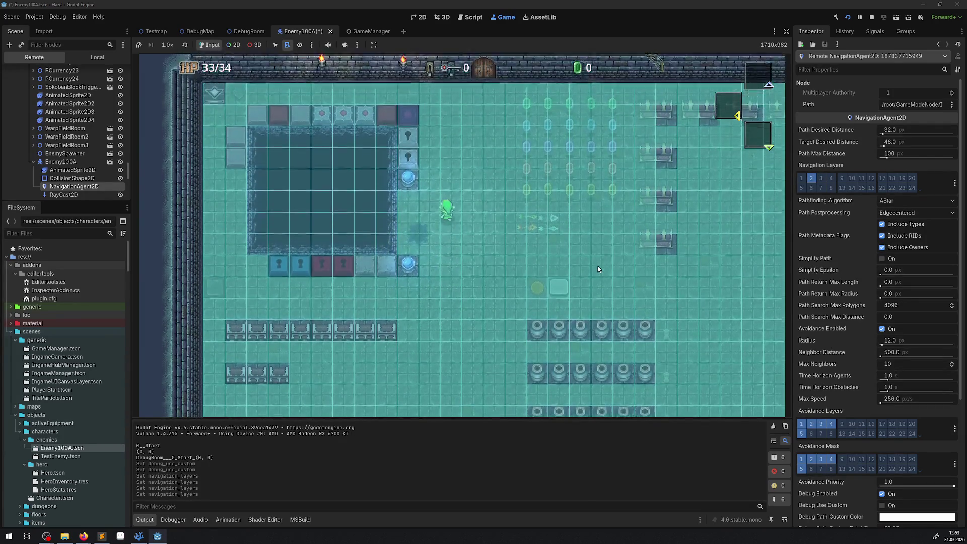
key(Down)
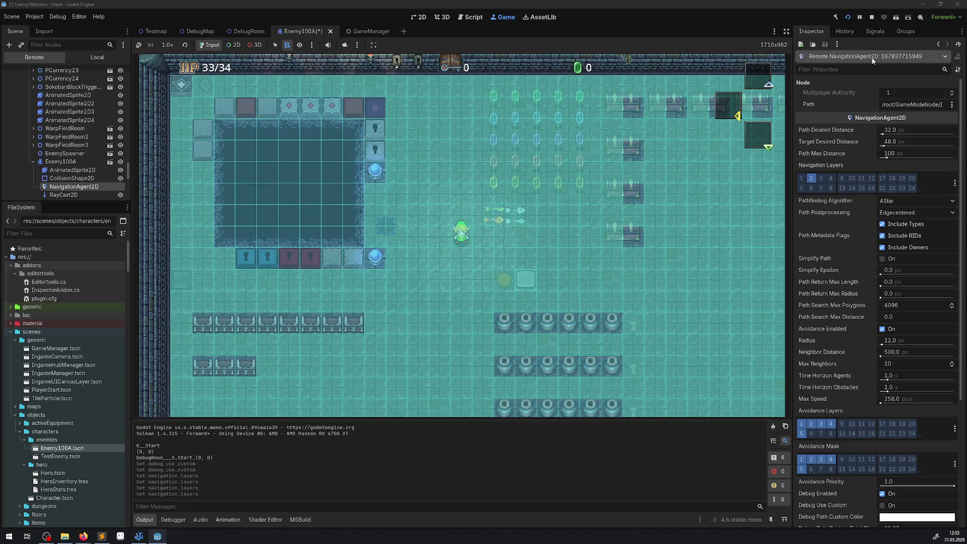
Stop the game, save the Enemy100A scene, and switch to the Testmap scene.
click(870, 18)
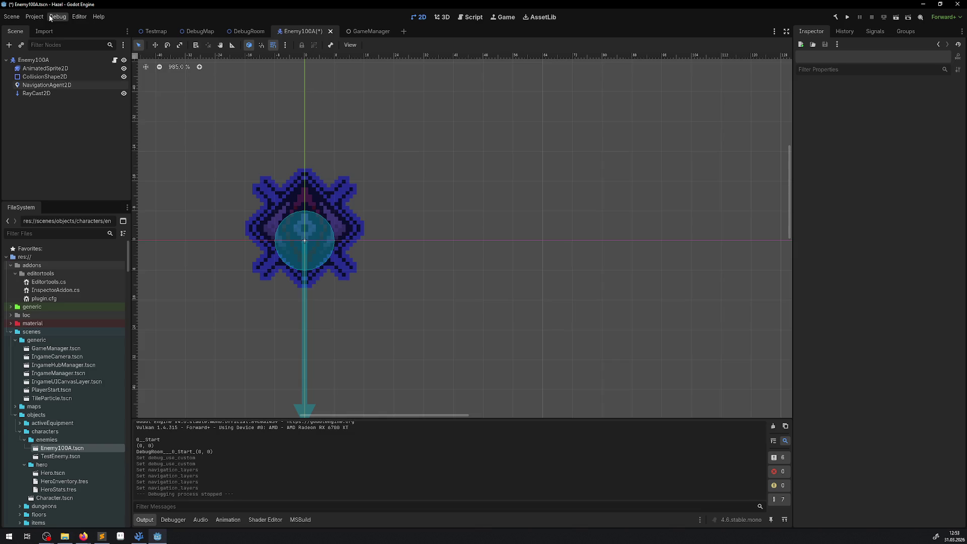
click(34, 17)
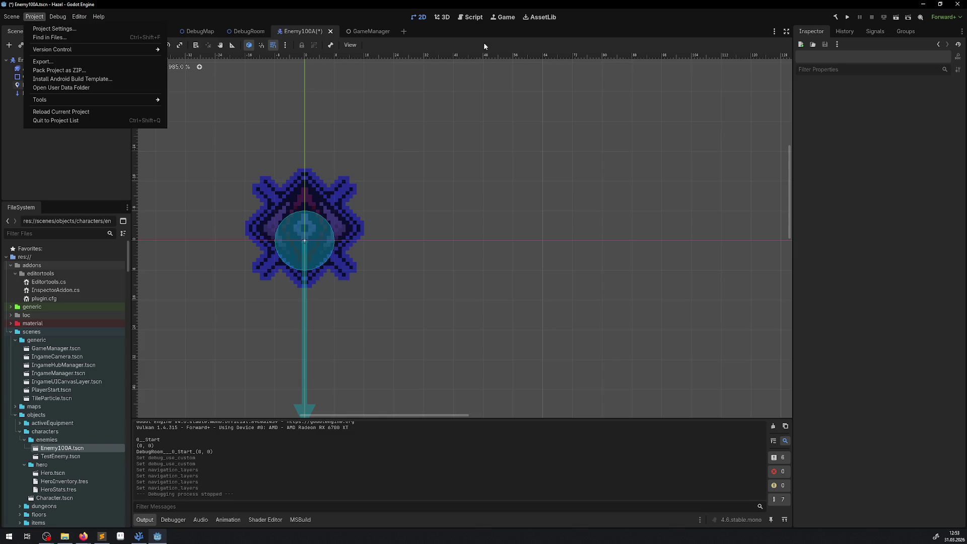
click(489, 101)
key(ctrl+s)
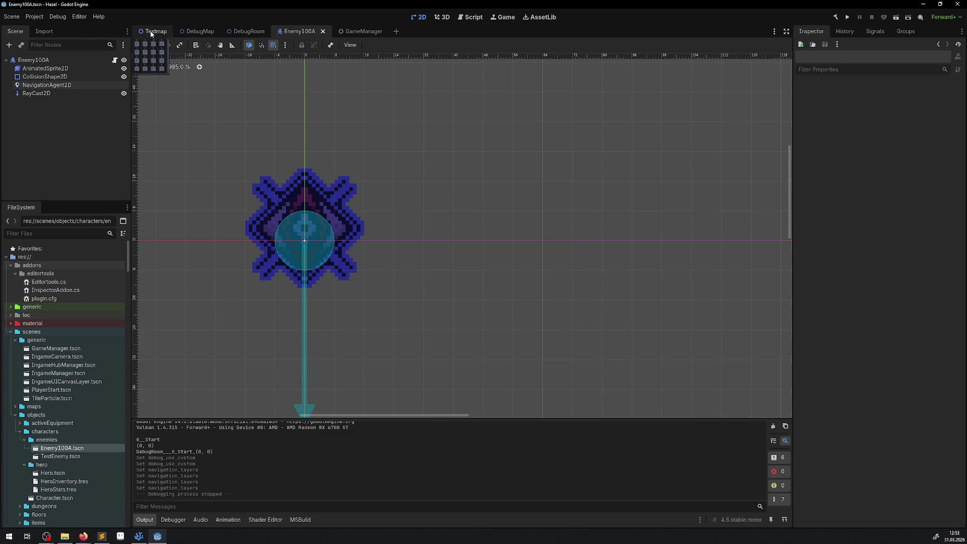
click(153, 32)
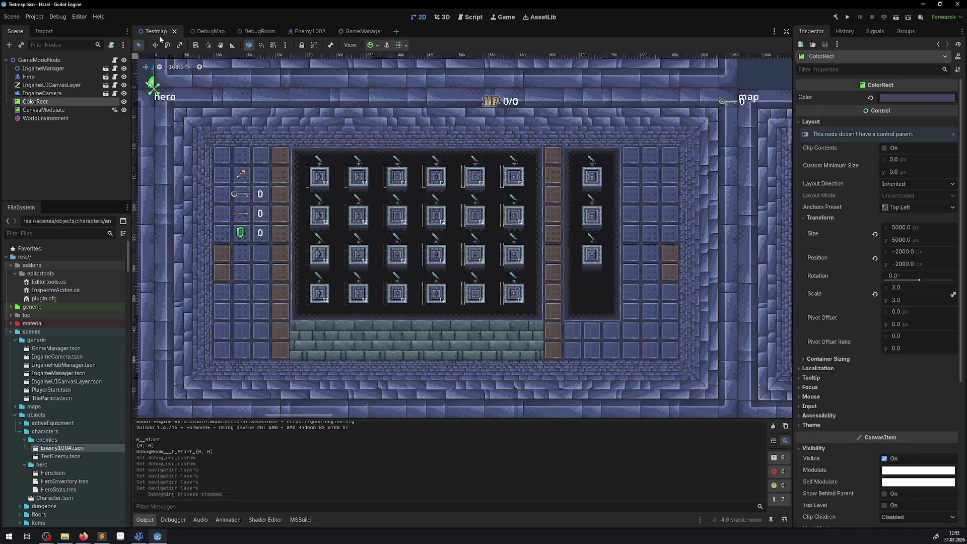
Run the Testmap scene, walk the hero through the corridor into the next room, then stop.
click(896, 20)
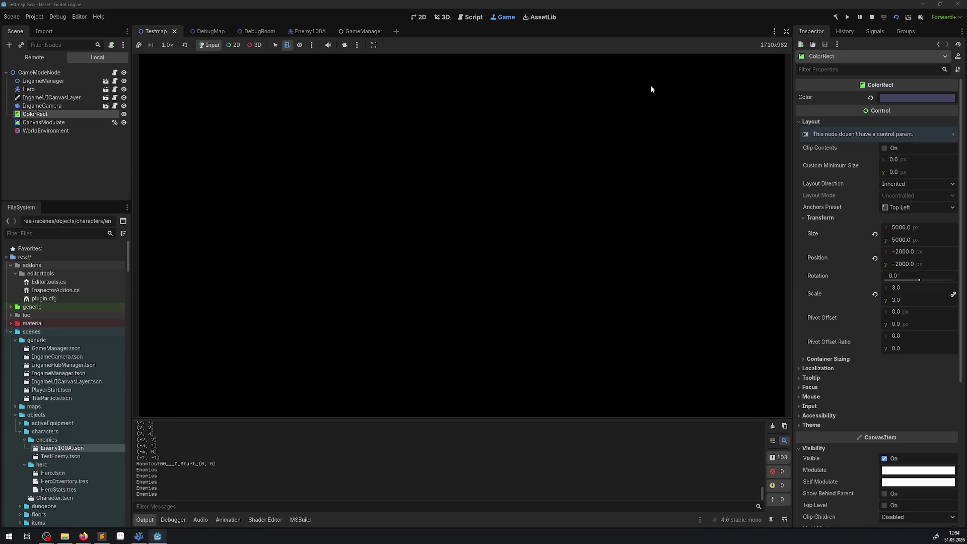
key(Up)
key(Right)
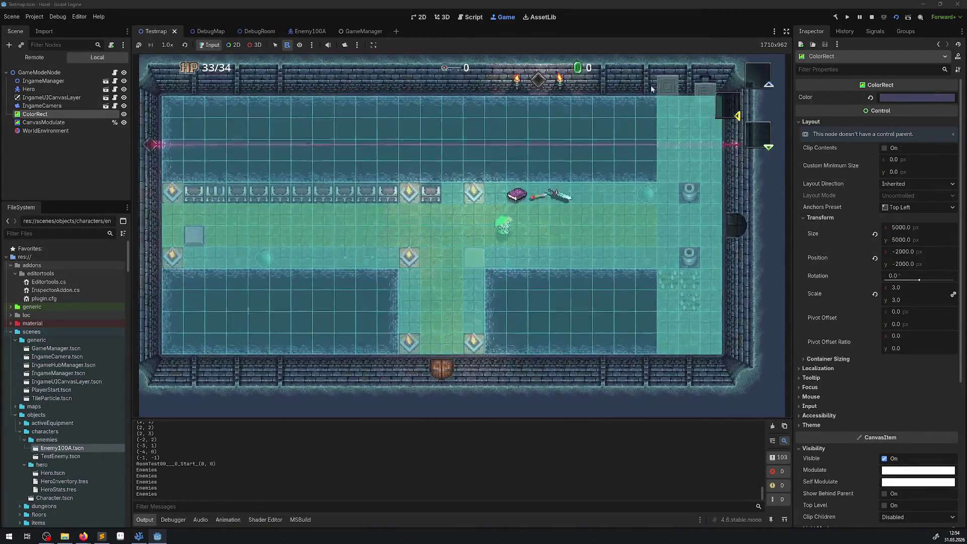
key(Right)
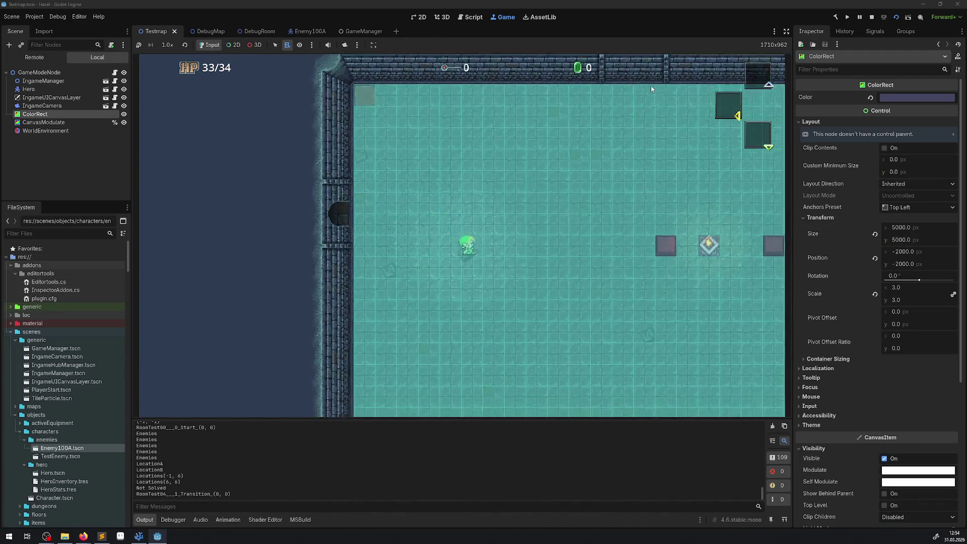
key(Down)
key(Right)
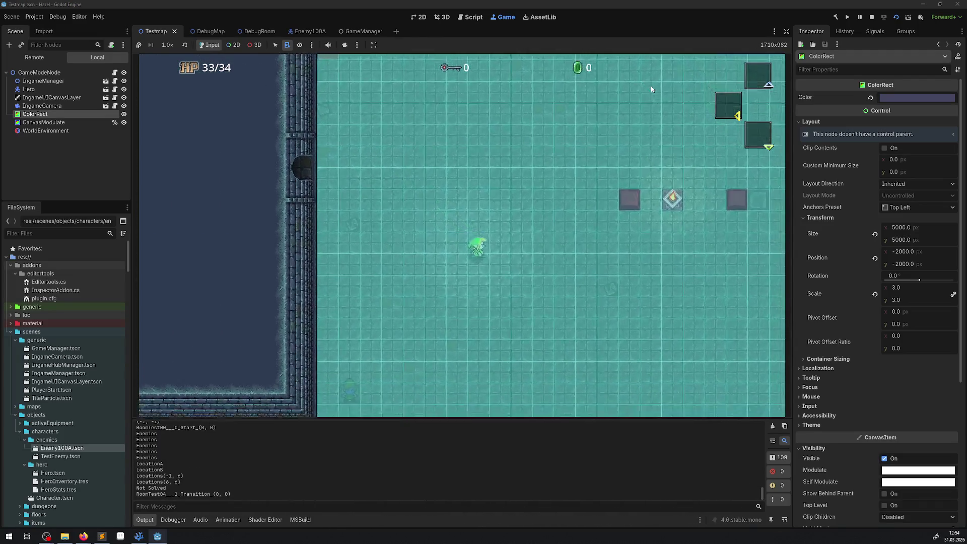
key(Down)
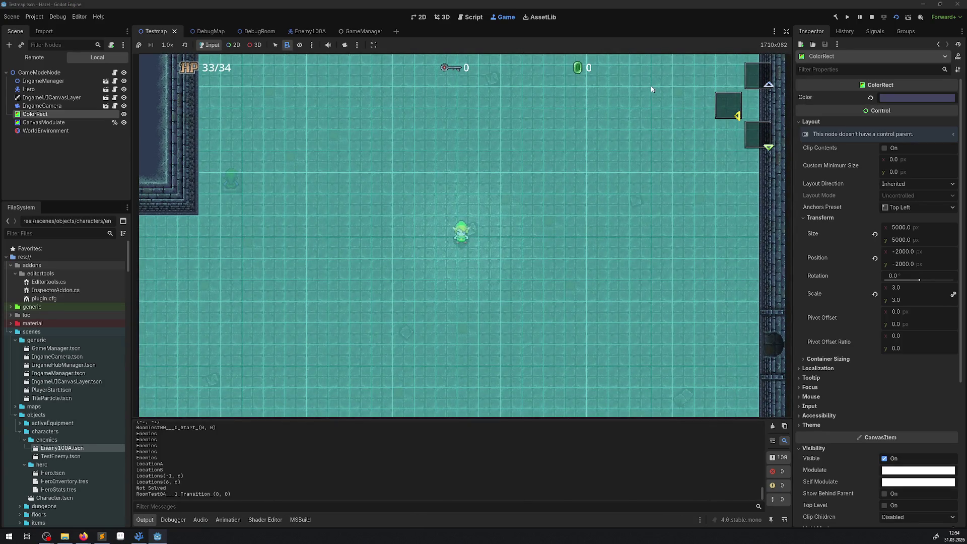
click(867, 18)
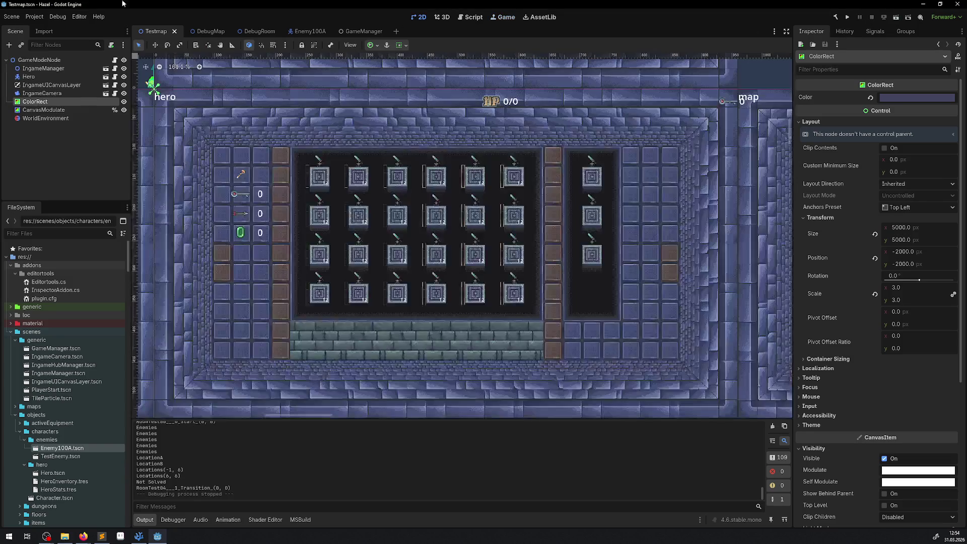
Open Project Settings at the Navigation > 2D section.
click(36, 16)
click(49, 30)
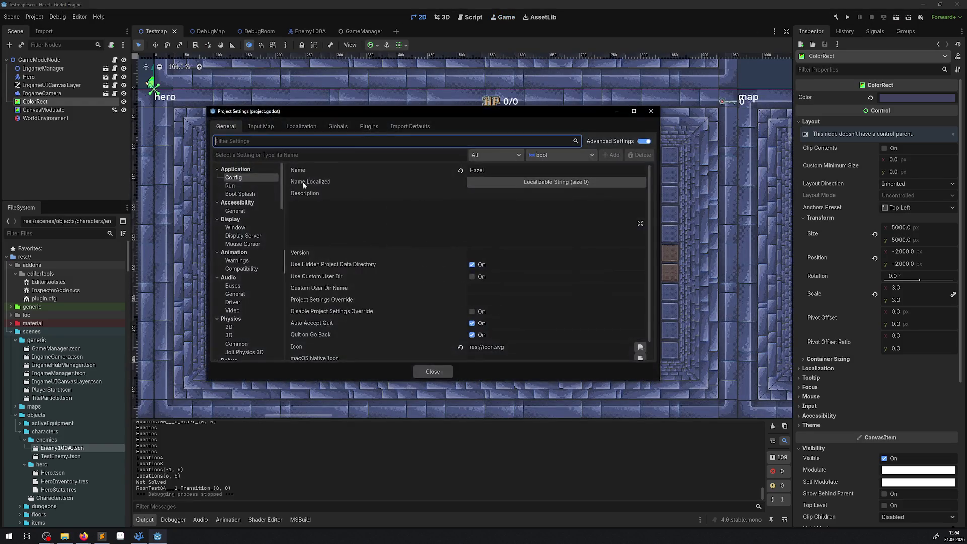
scroll(249, 282, down, 5)
scroll(247, 297, down, 10)
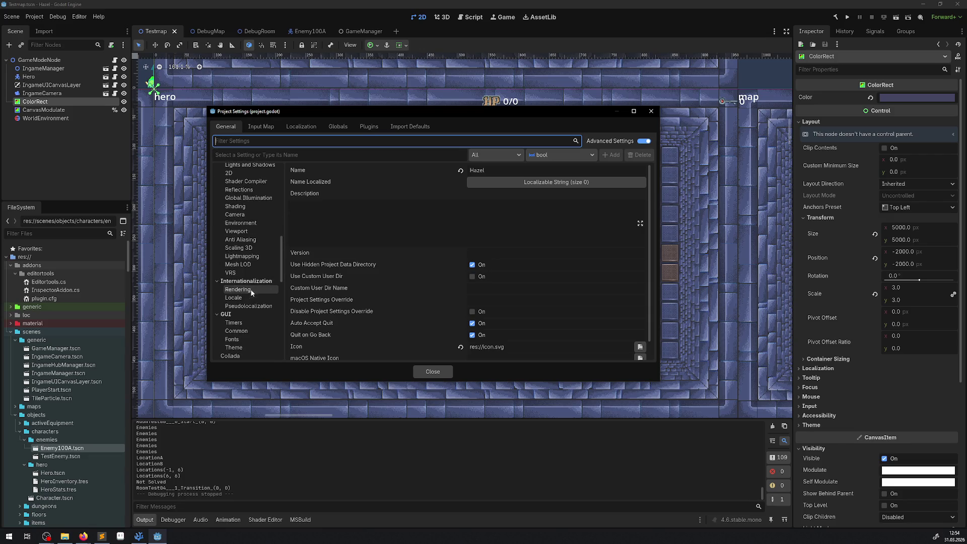
scroll(245, 302, down, 5)
click(234, 334)
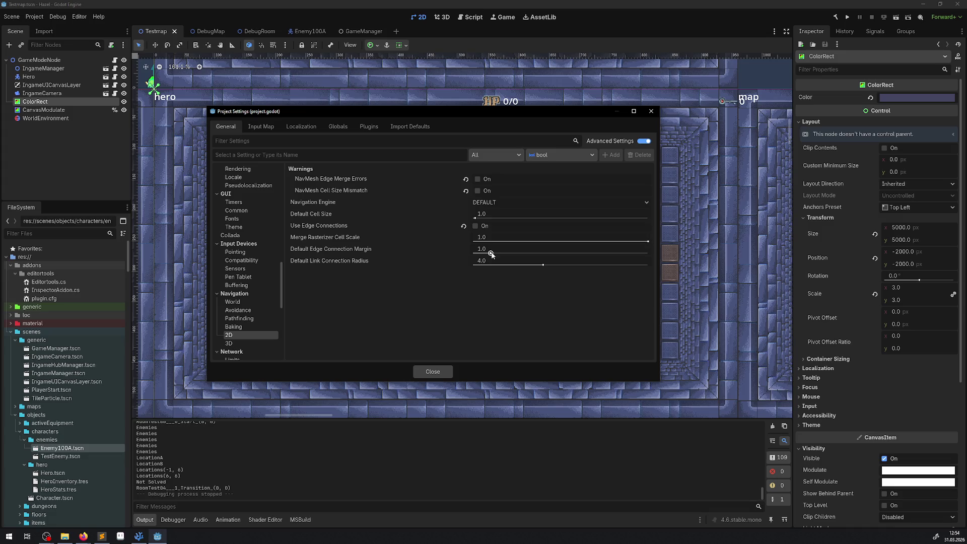
Set Default Edge Connection Margin to 2 and Merge Rasterizer Cell Scale to 2.0, then close.
mouse_move(491, 253)
mouse_down()
mouse_move(649, 252)
mouse_move(464, 256)
mouse_up()
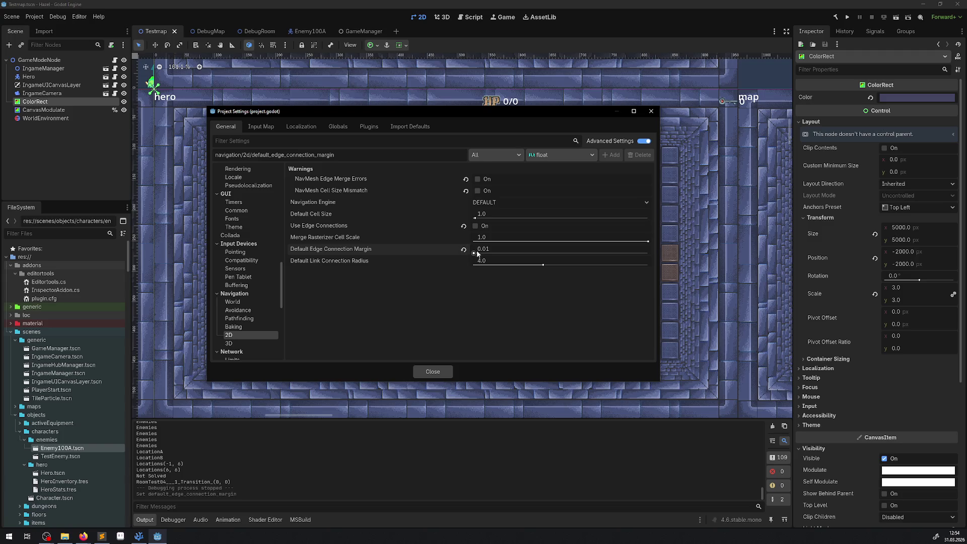
click(479, 251)
text(2)
key(Return)
drag(486, 241, 534, 252)
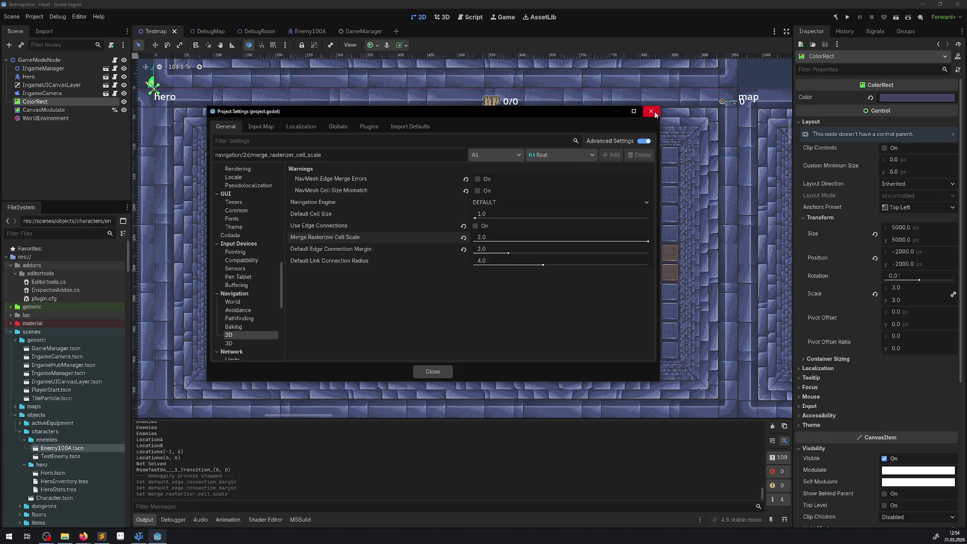
click(250, 317)
click(247, 310)
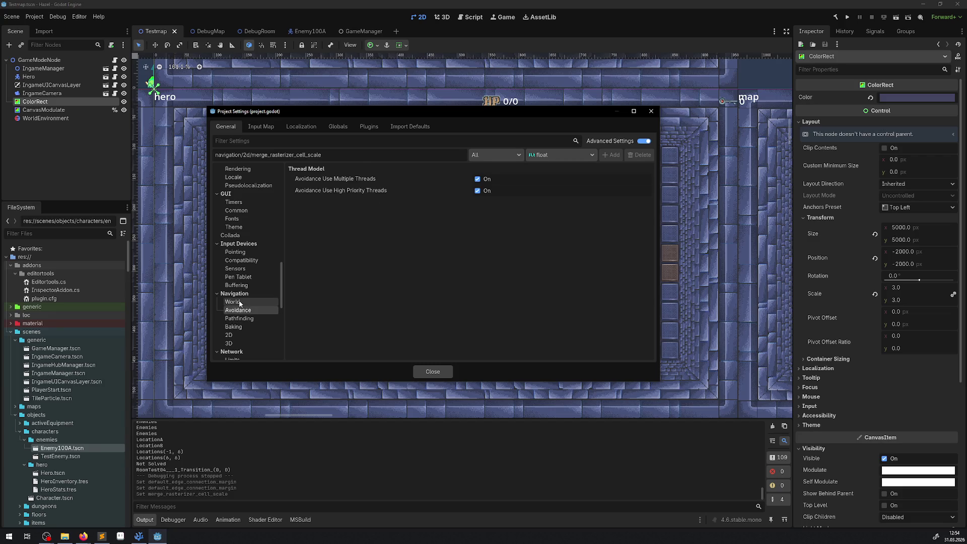
click(240, 302)
click(653, 111)
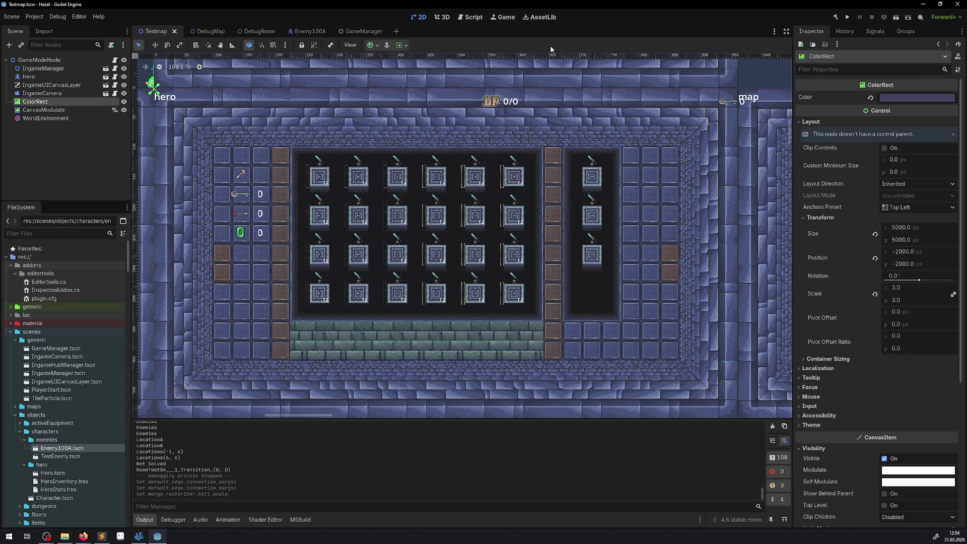
click(895, 18)
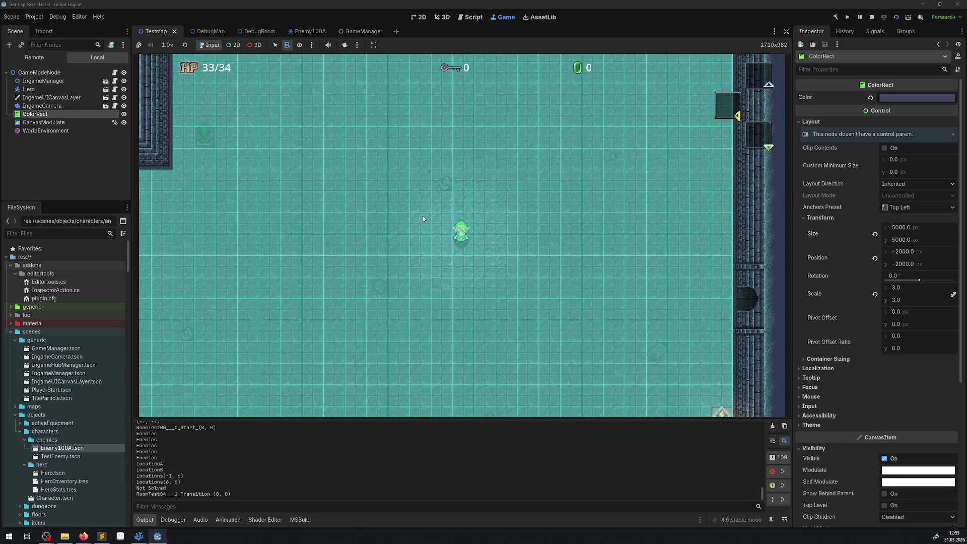
click(869, 18)
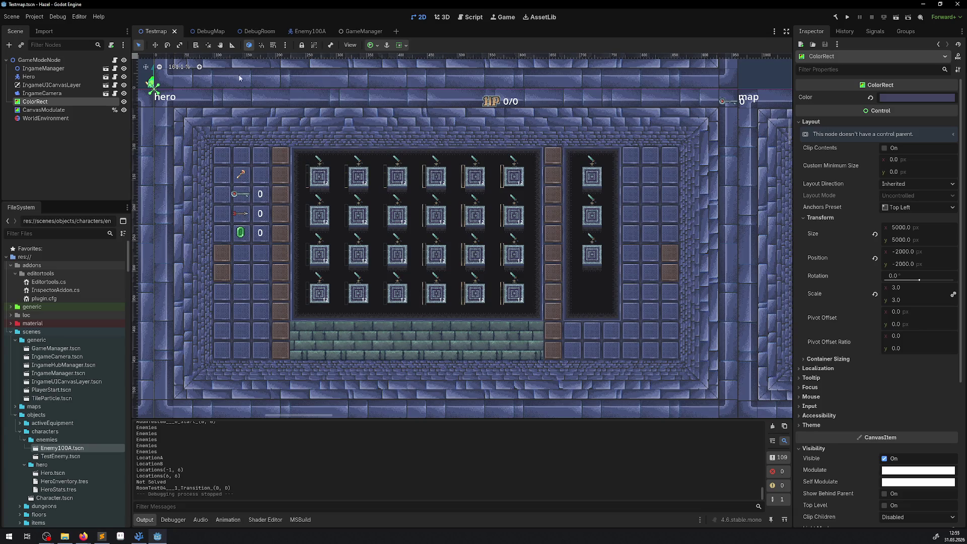
Reopen Project Settings at the Navigation > 2D section.
click(44, 19)
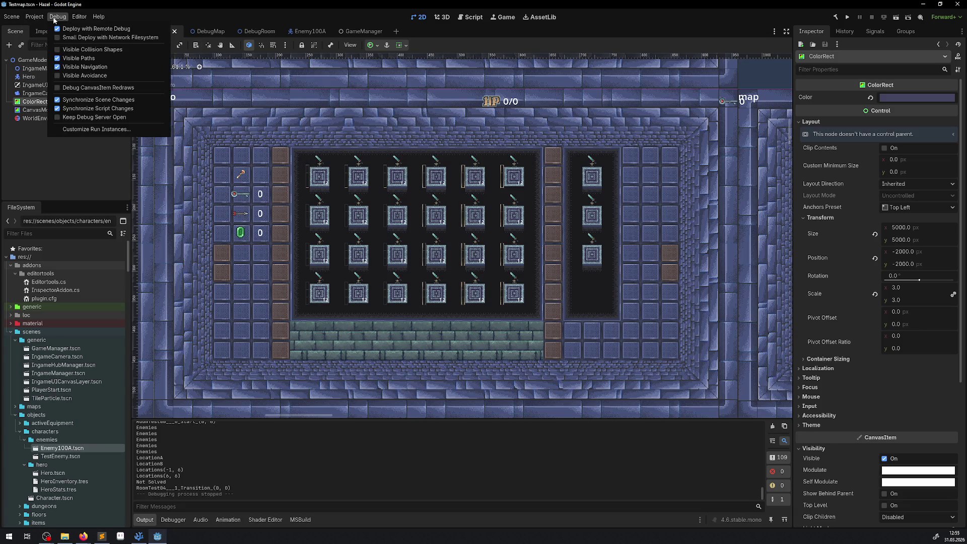
mouse_move(51, 16)
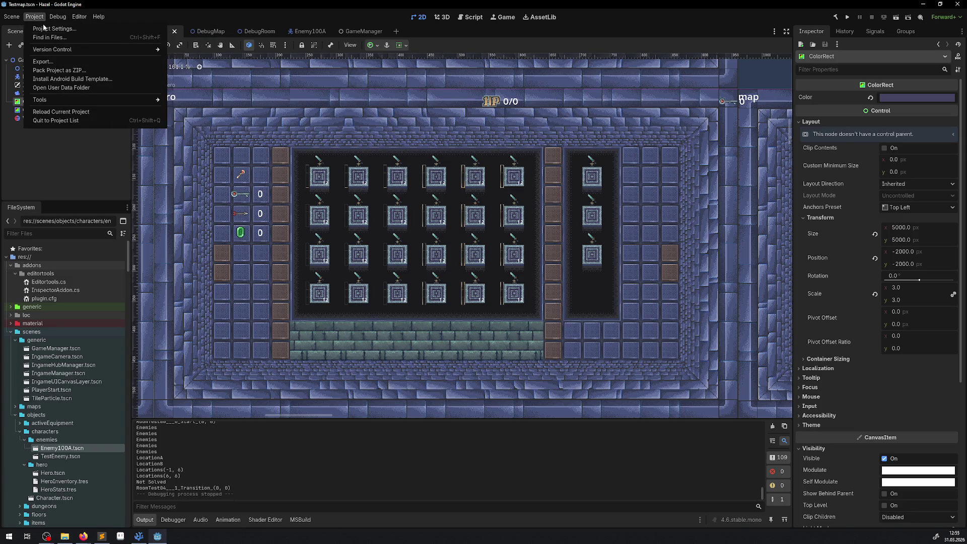
click(44, 28)
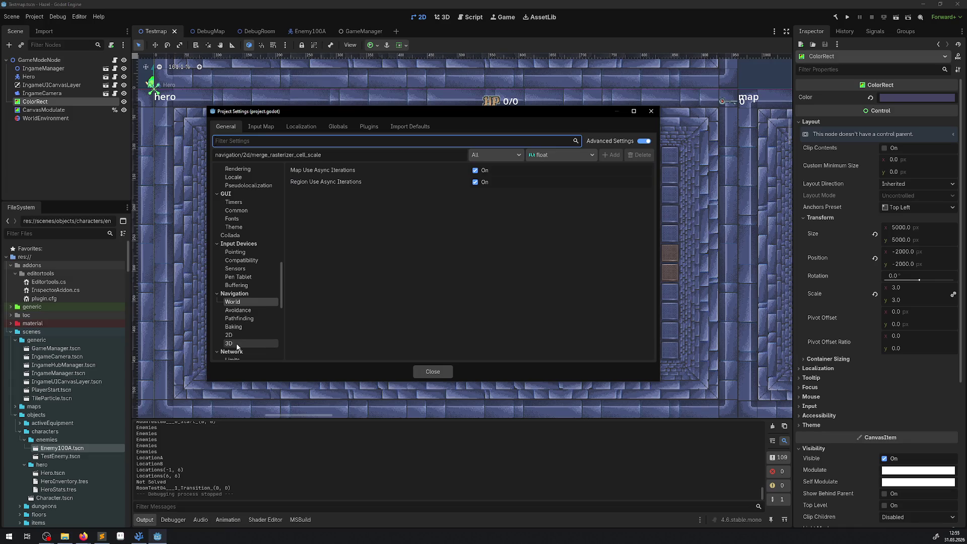
click(234, 336)
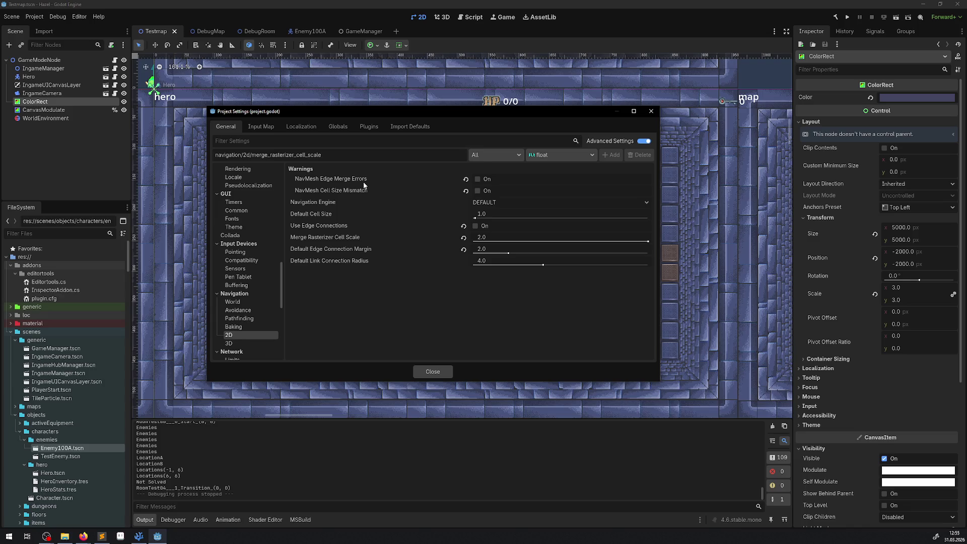
Change Default Cell Size from 1.0 to 32.0 and run the project again.
mouse_move(366, 197)
click(483, 214)
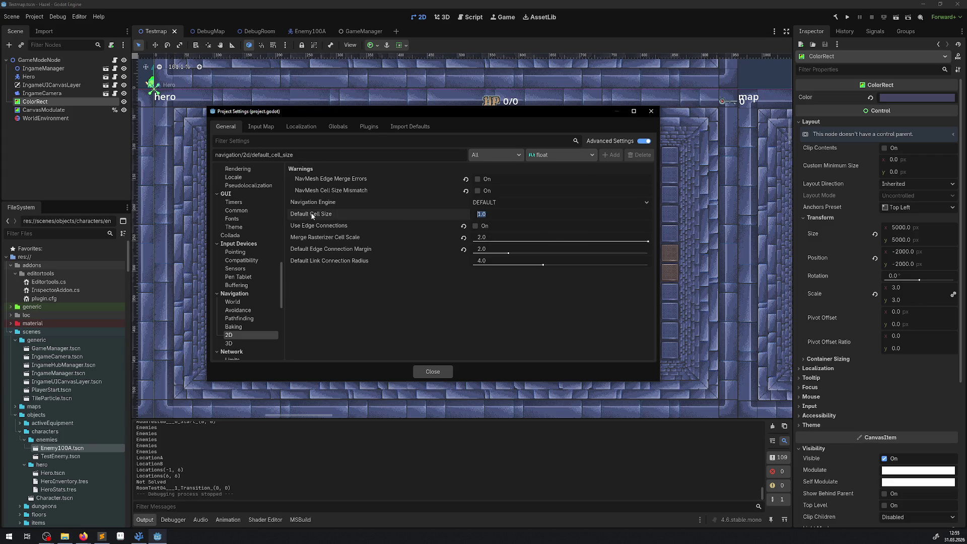
mouse_move(312, 215)
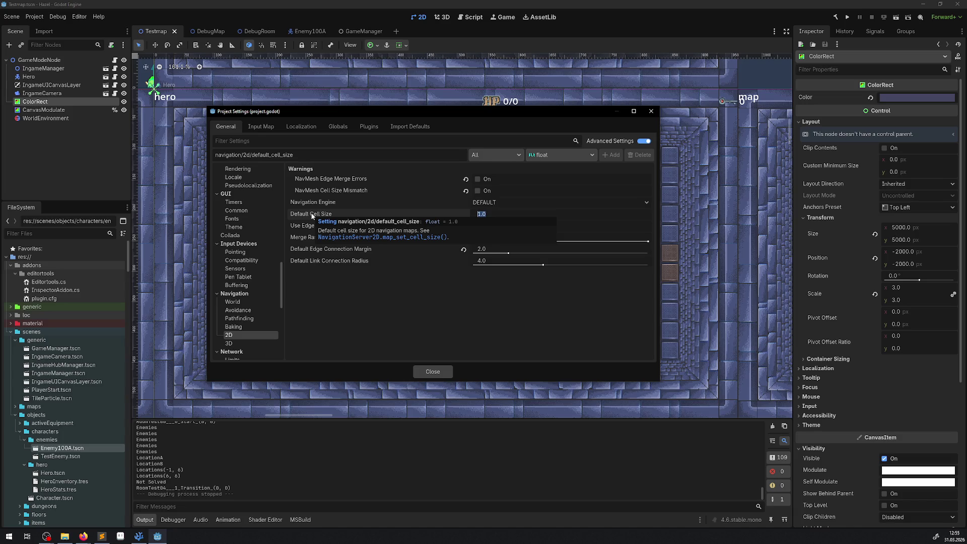
text(32)
key(Return)
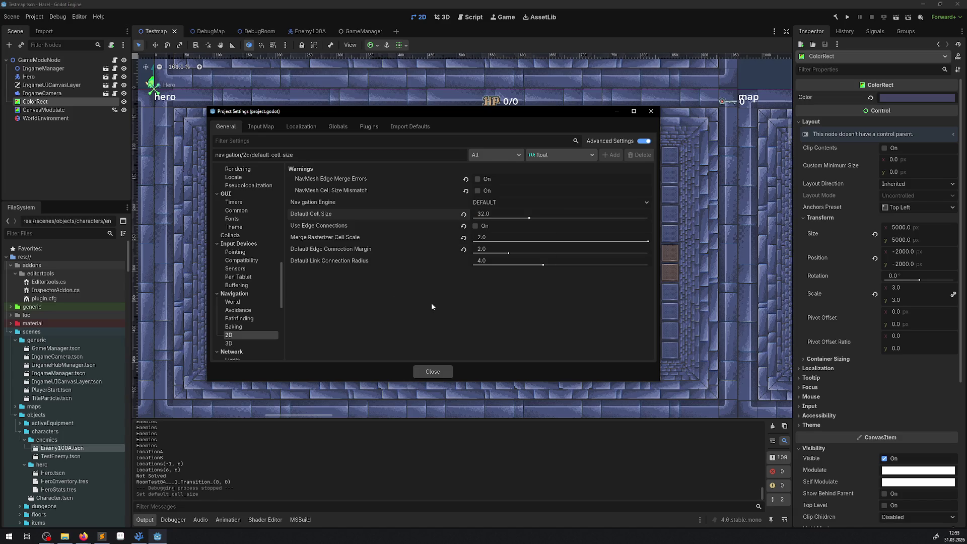
click(426, 371)
click(847, 17)
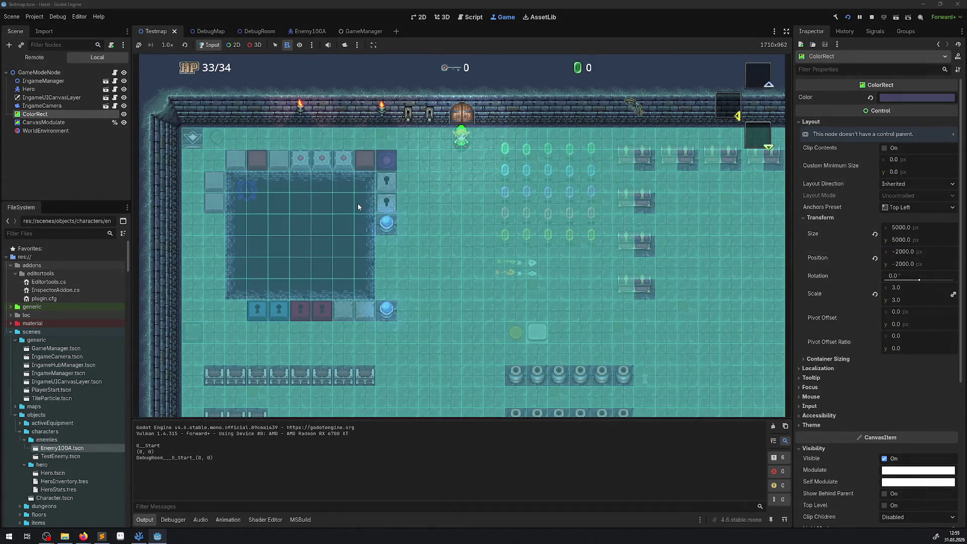
key(Down)
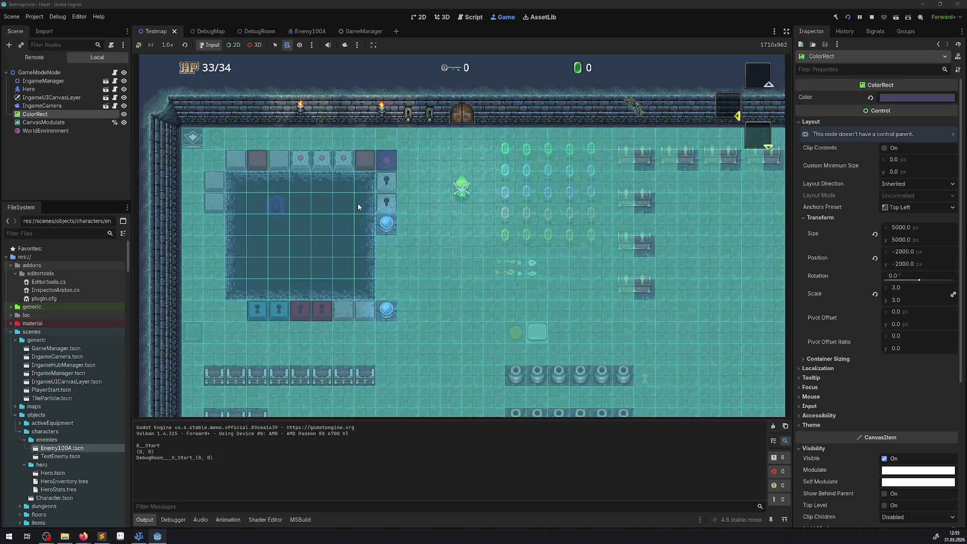
key(Left)
key(Right)
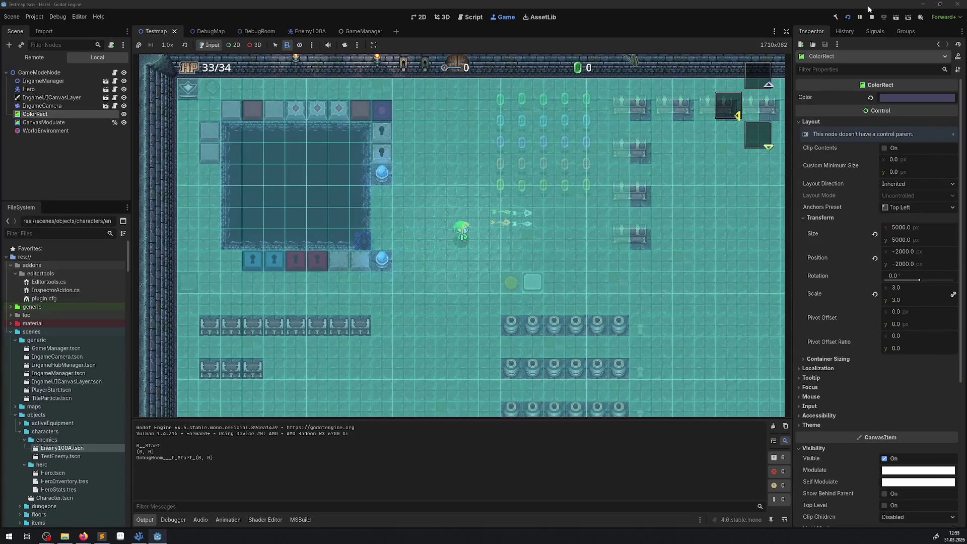
click(870, 17)
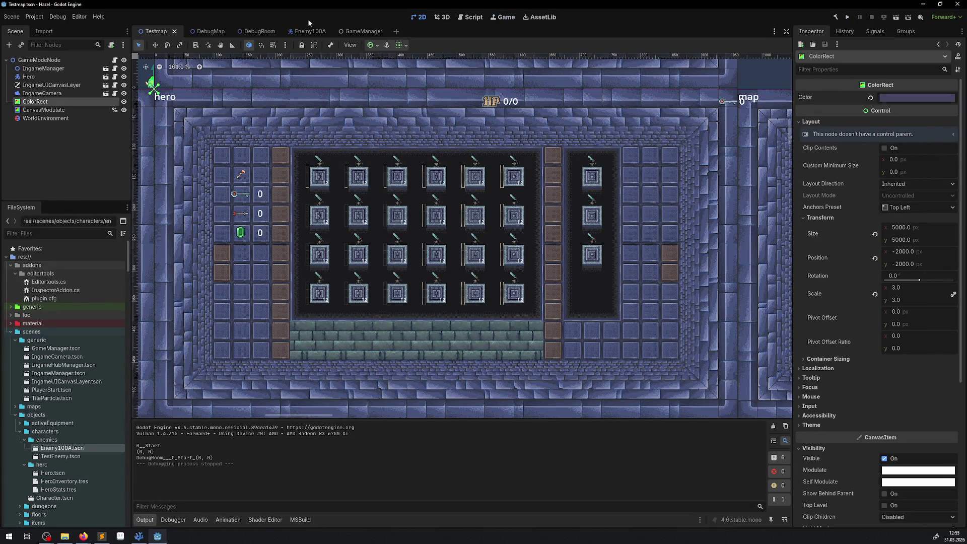
click(34, 17)
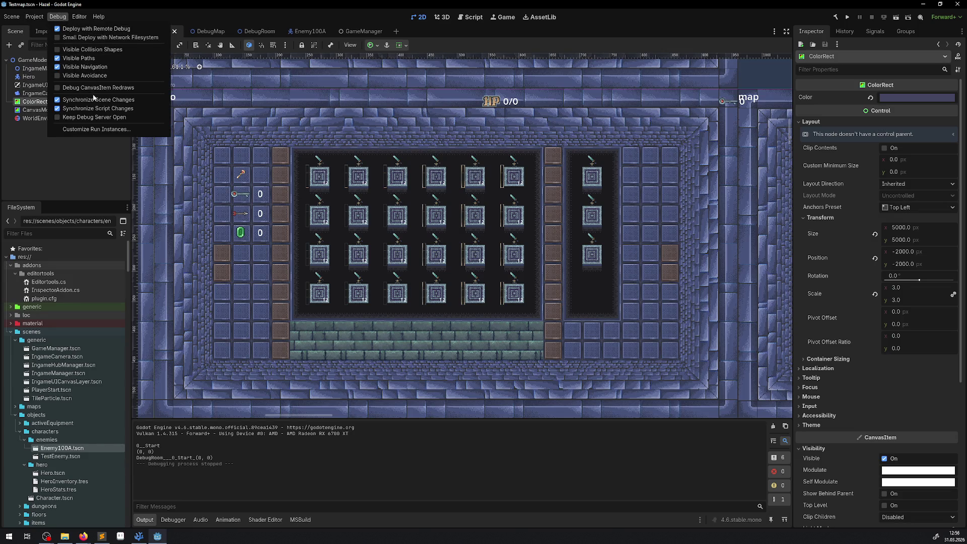
click(40, 17)
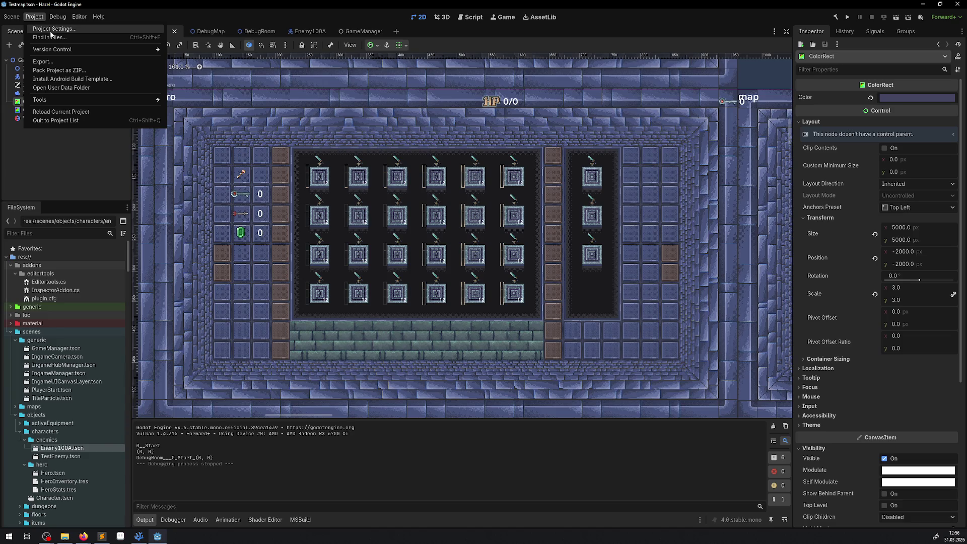
click(51, 31)
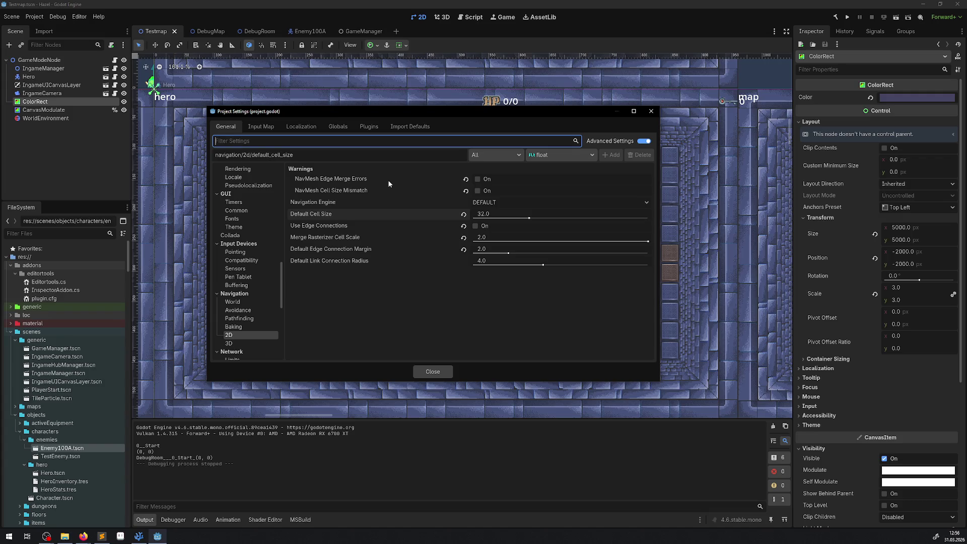
mouse_move(390, 179)
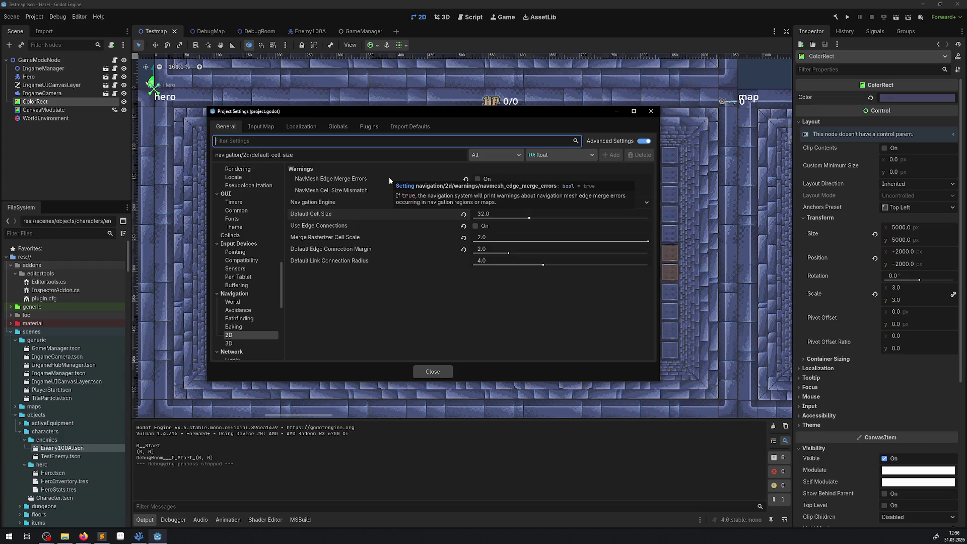
click(649, 112)
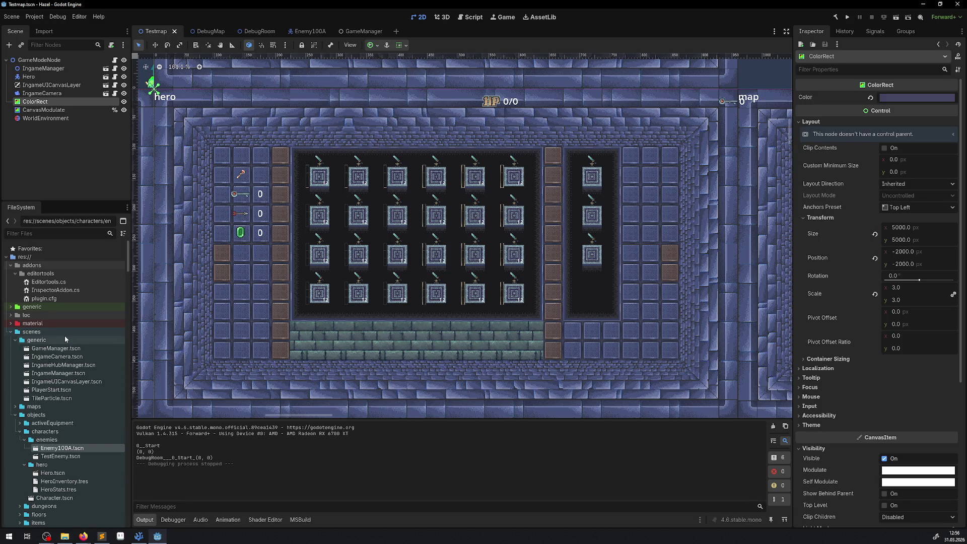
Open the RoomTest04 scene and close the RoomTest03 tab that opened alongside it.
scroll(74, 395, down, 5)
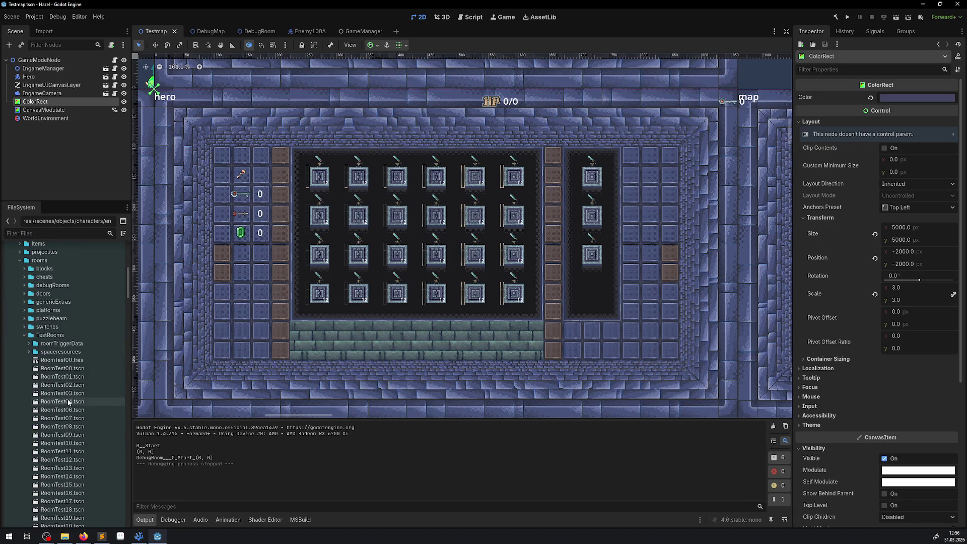
double_click(72, 393)
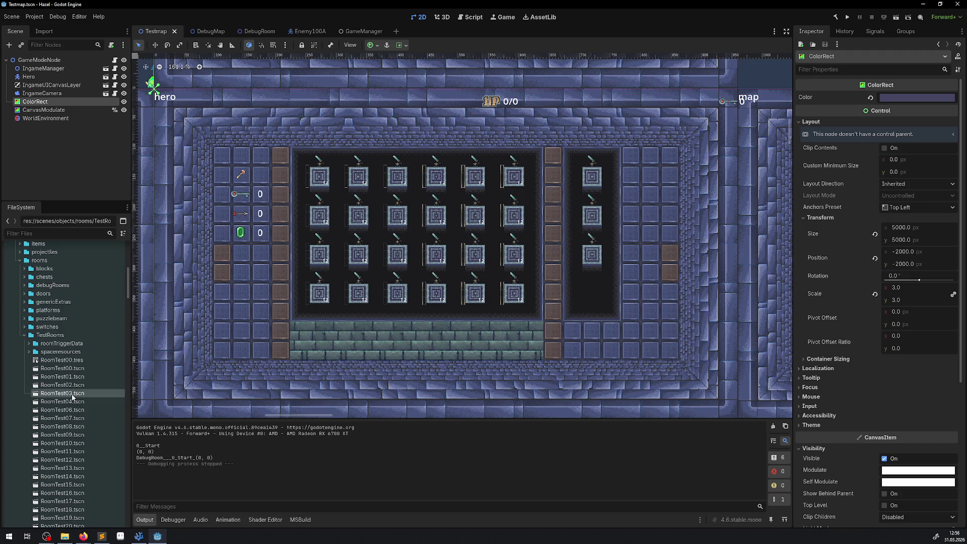
double_click(62, 401)
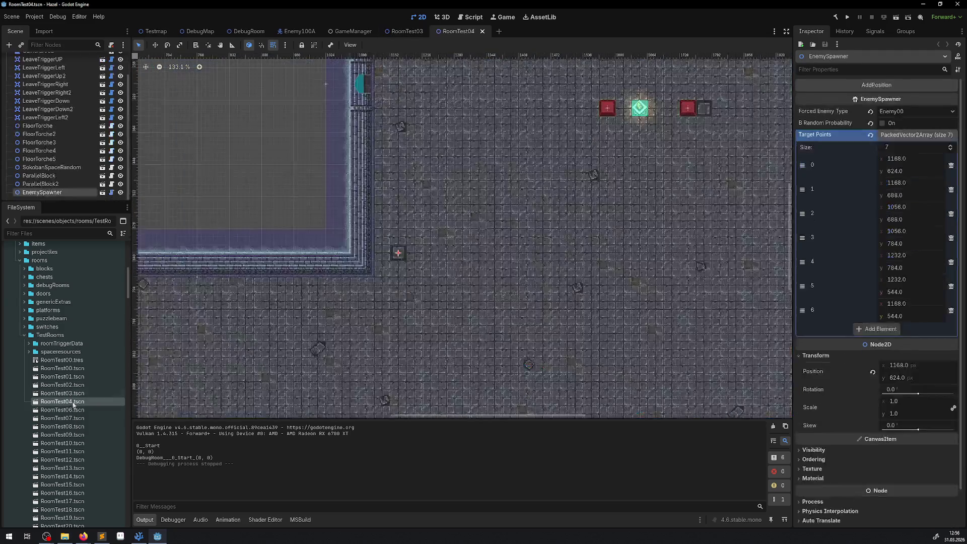
click(421, 32)
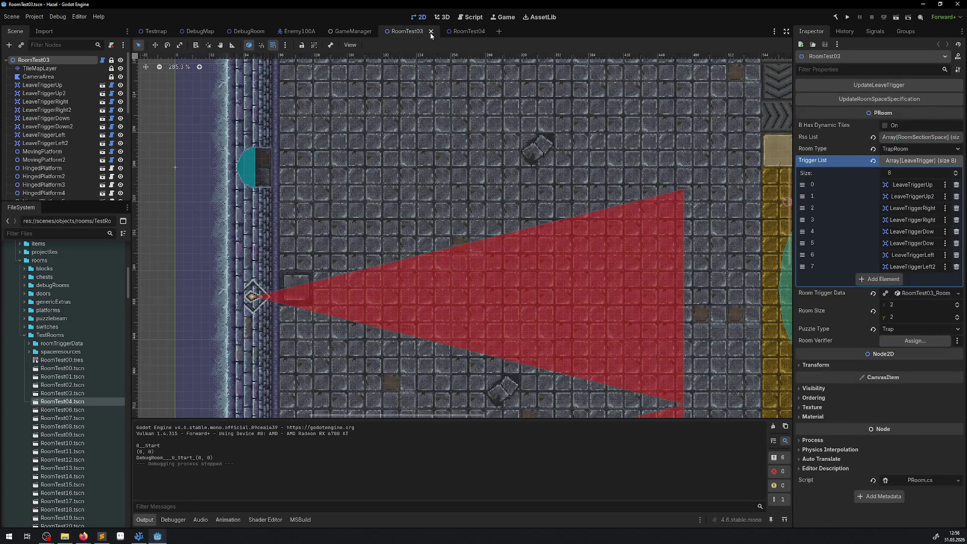
click(430, 32)
click(414, 32)
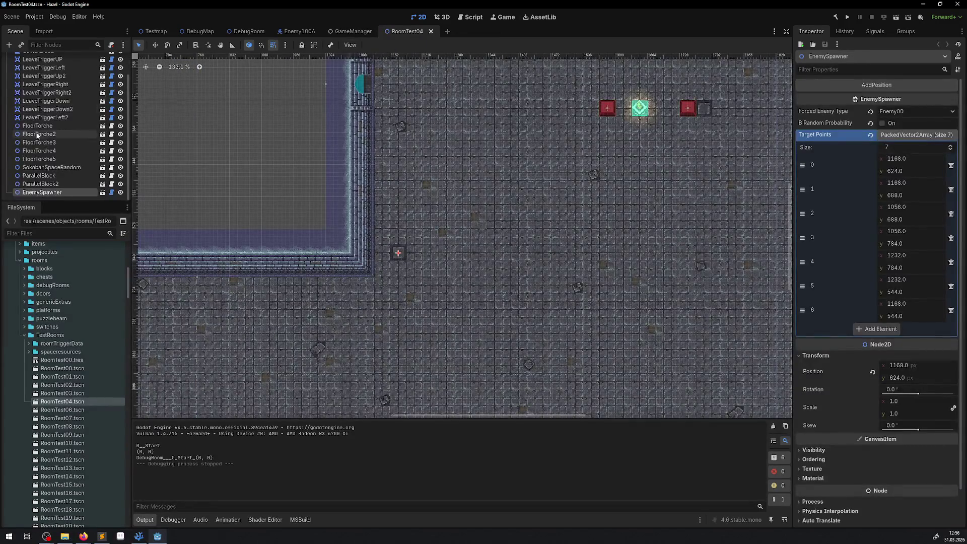
Select the room's TileMapLayer and pick a plain floor tile from the TilesDun00.png source in the TileSet editor.
click(41, 68)
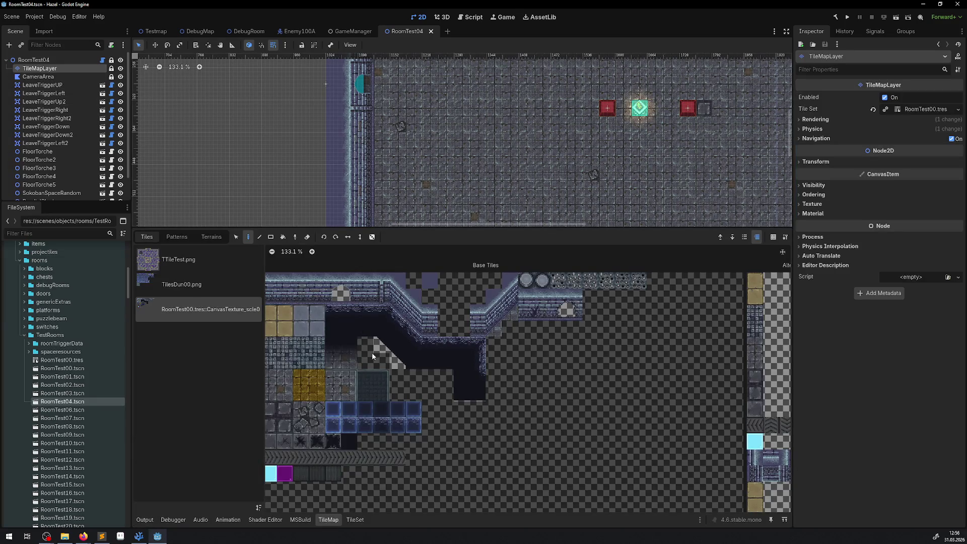
click(354, 363)
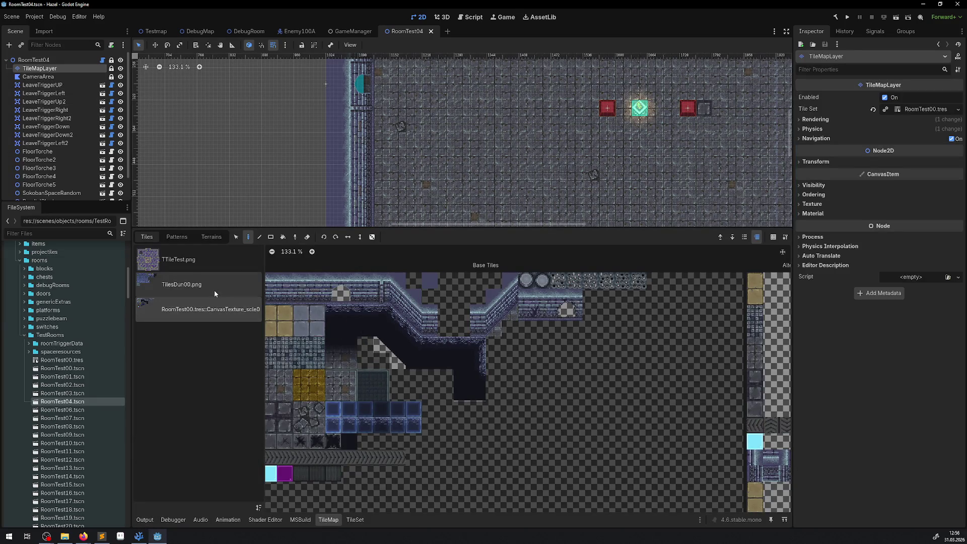
click(210, 288)
click(196, 266)
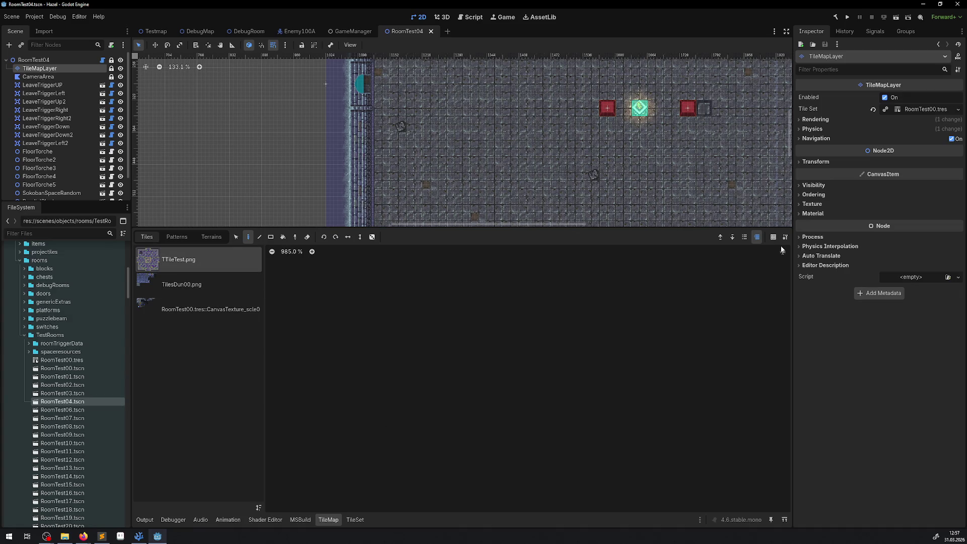
click(178, 286)
scroll(439, 347, up, 5)
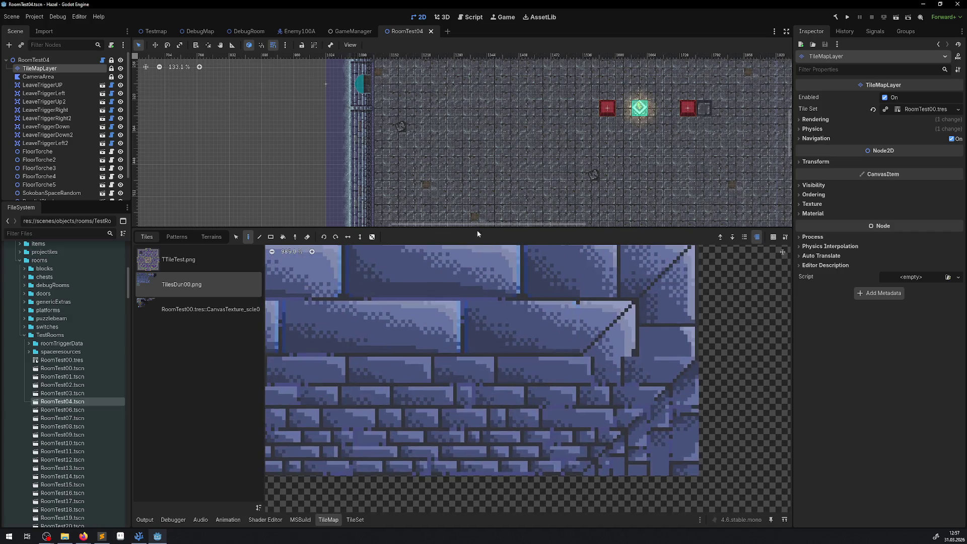
scroll(441, 185, down, 1)
scroll(439, 347, down, 2)
drag(438, 347, 523, 405)
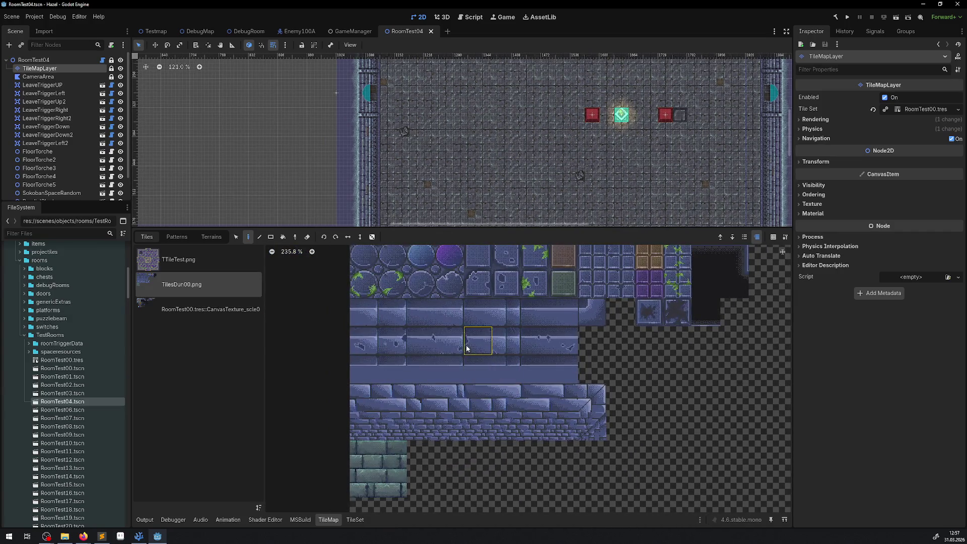
drag(448, 347, 437, 388)
click(468, 297)
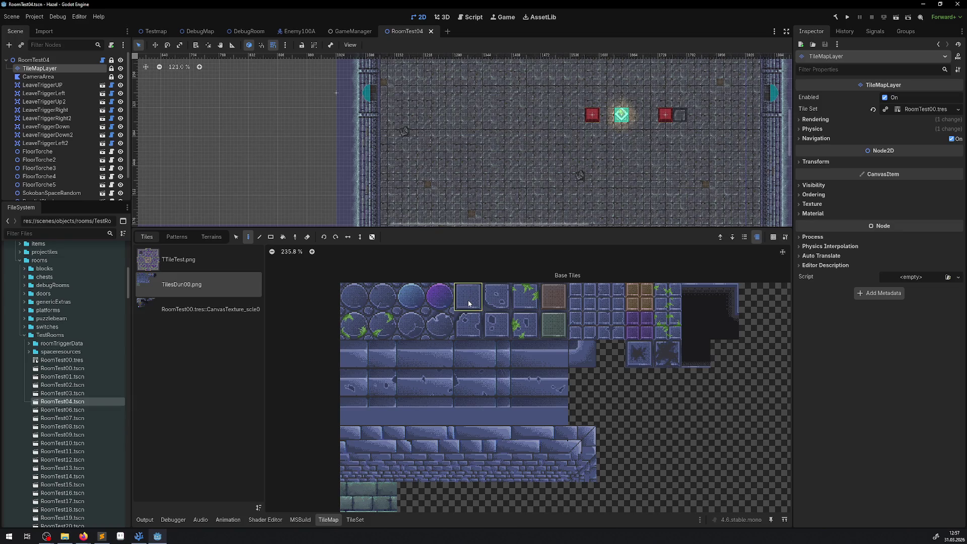
click(355, 519)
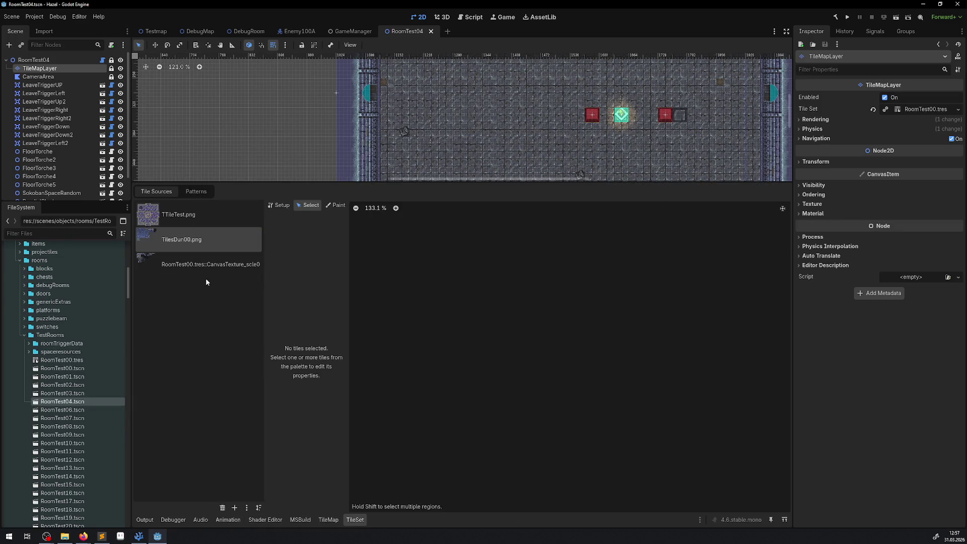
Select dungeon tile (4,0) and start removing its Navigation Layer 1 polygon.
click(782, 208)
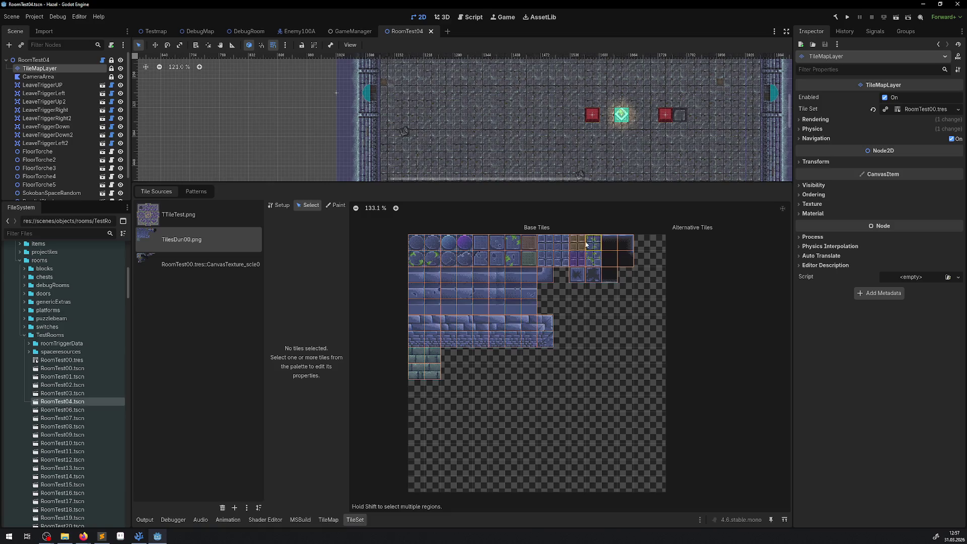
scroll(491, 244, up, 1)
click(486, 246)
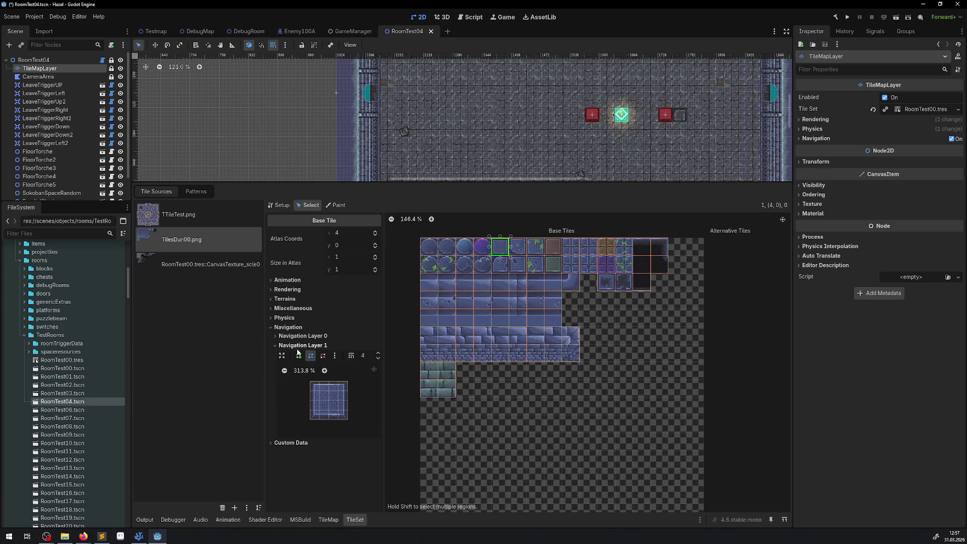
click(274, 335)
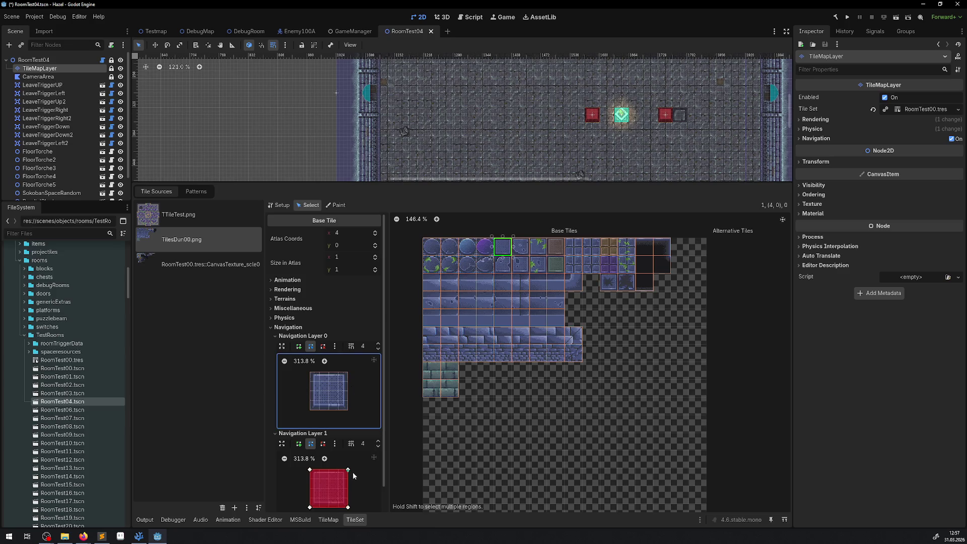
right_click(310, 469)
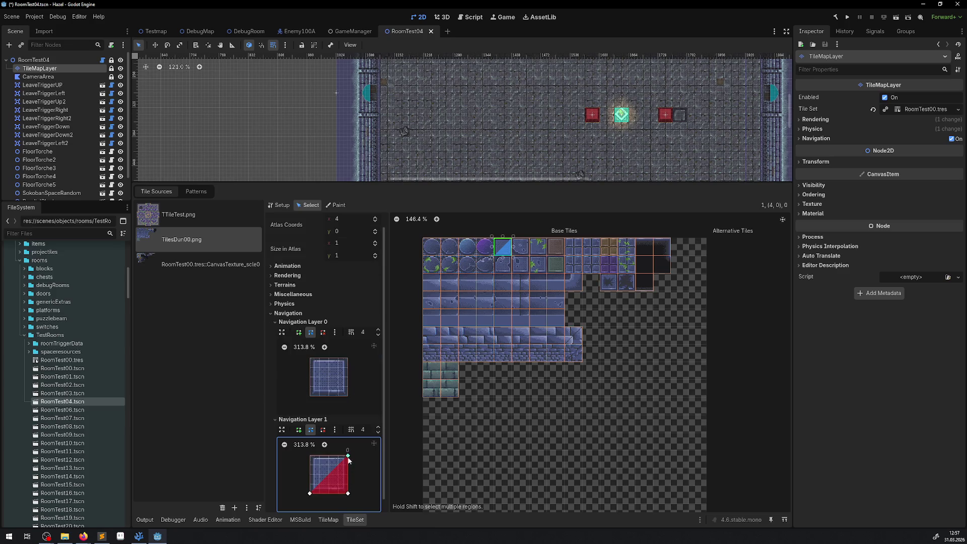
right_click(348, 456)
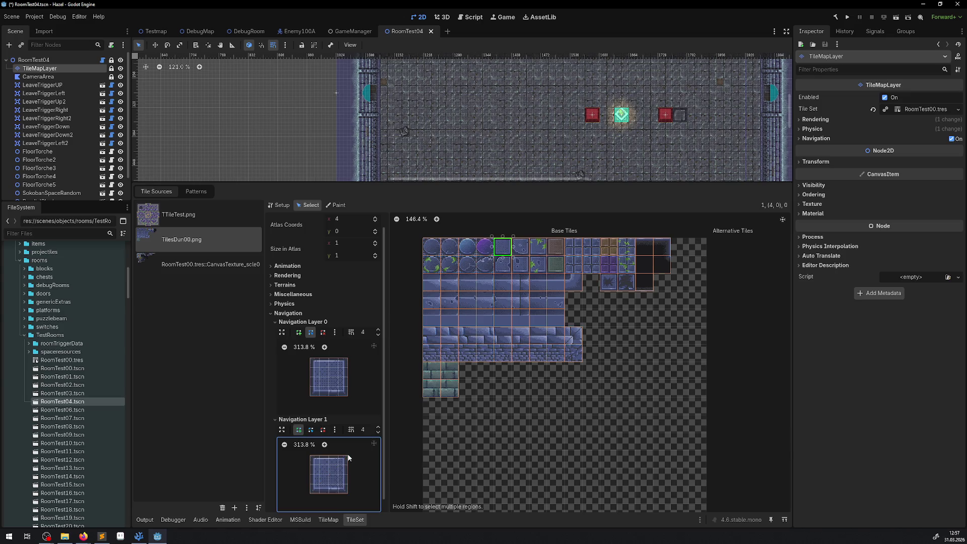
click(322, 430)
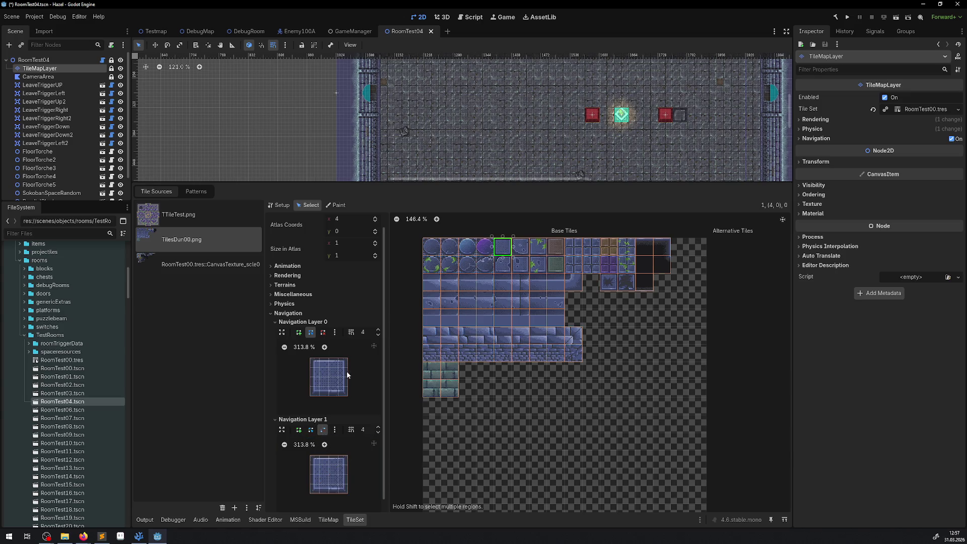
key(ctrl+z)
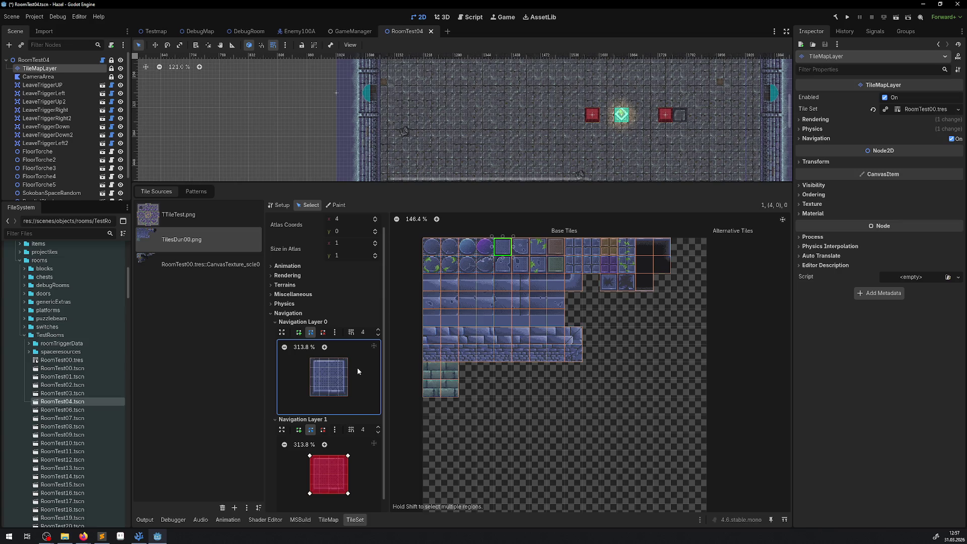
Try again to delete tile (4,0)'s Layer 1 polygon, then undo back to the full square.
click(323, 332)
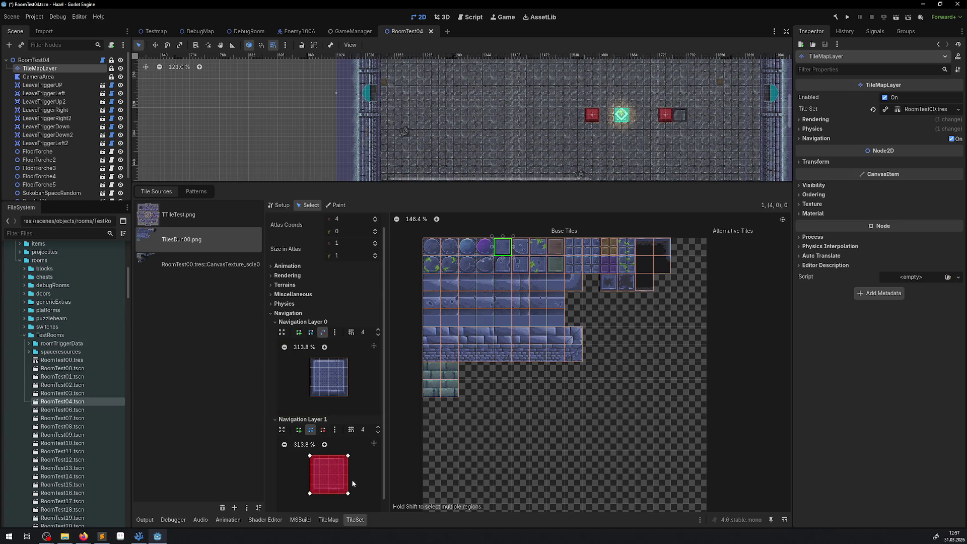
click(348, 456)
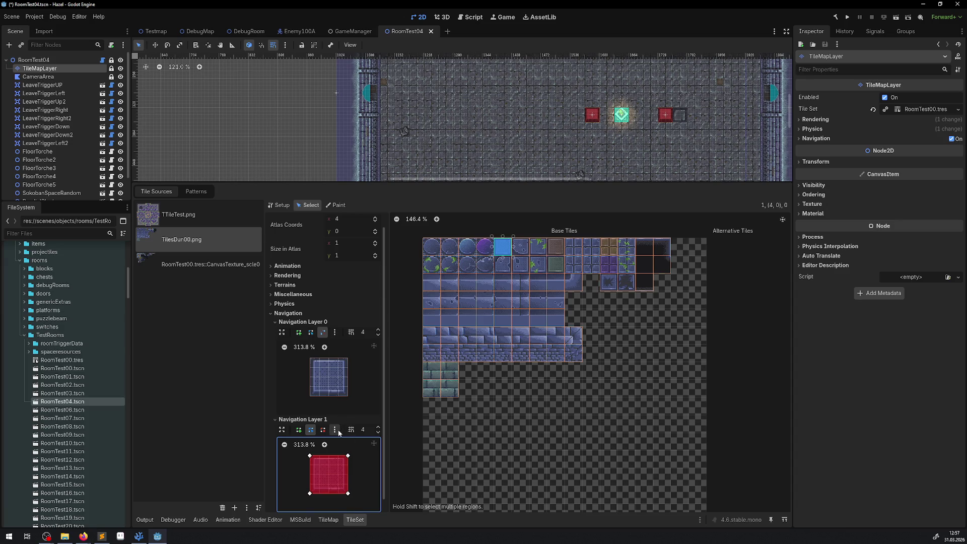
click(322, 429)
click(347, 456)
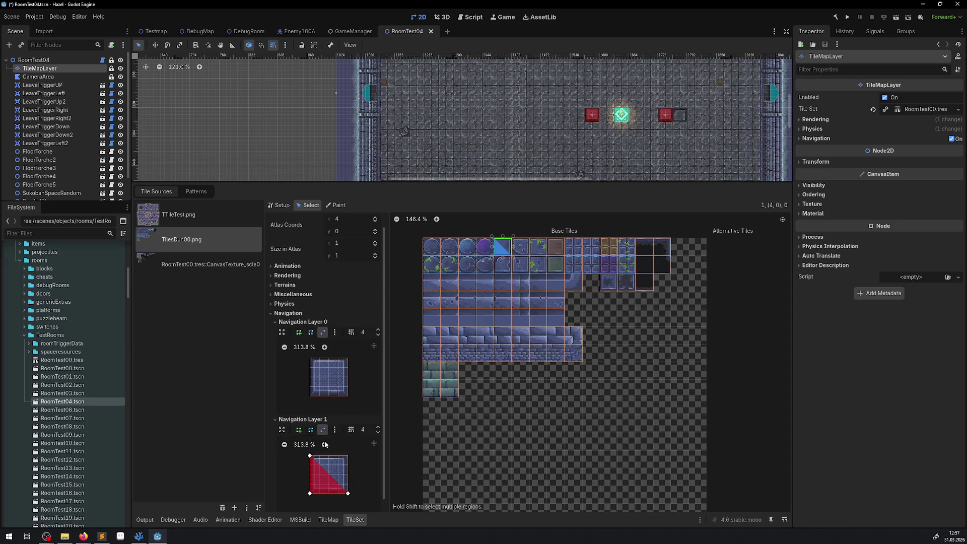
click(311, 456)
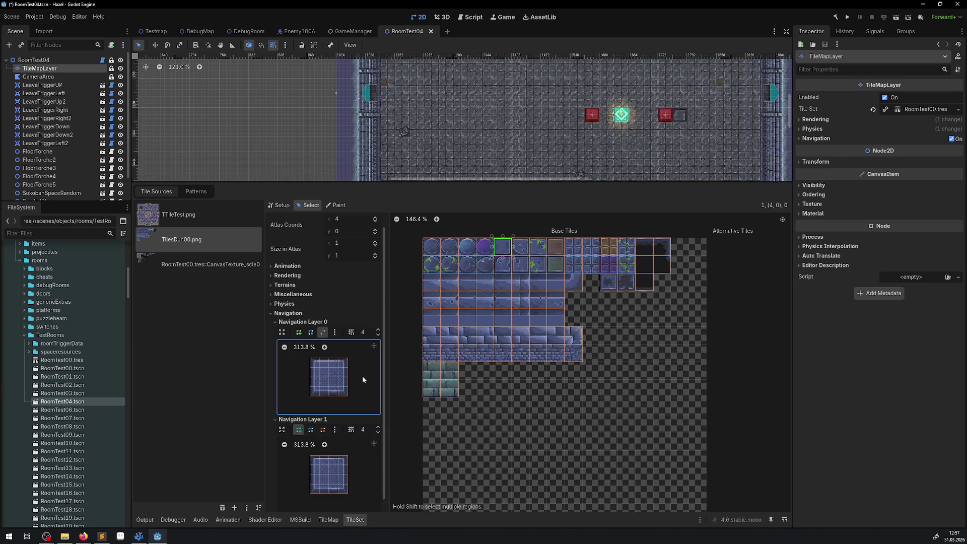
click(304, 322)
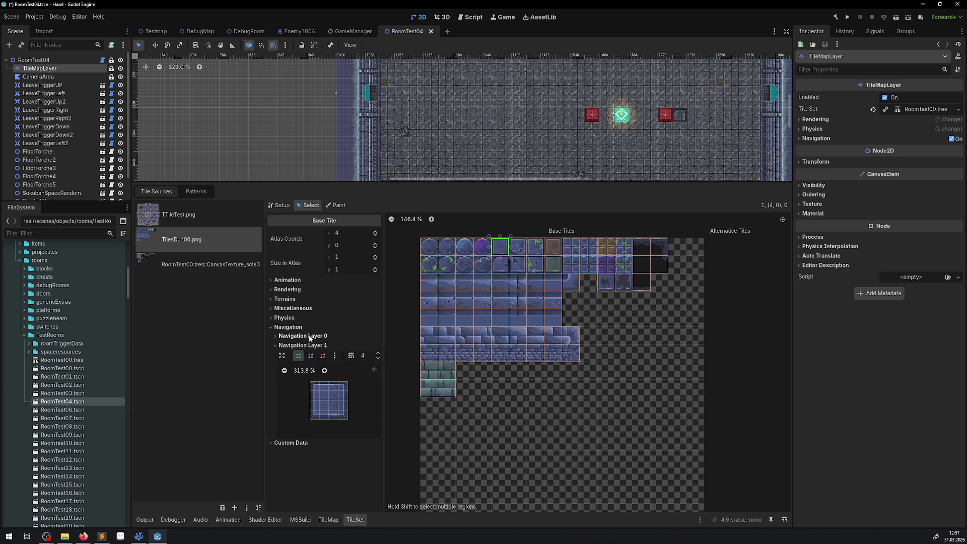
click(303, 335)
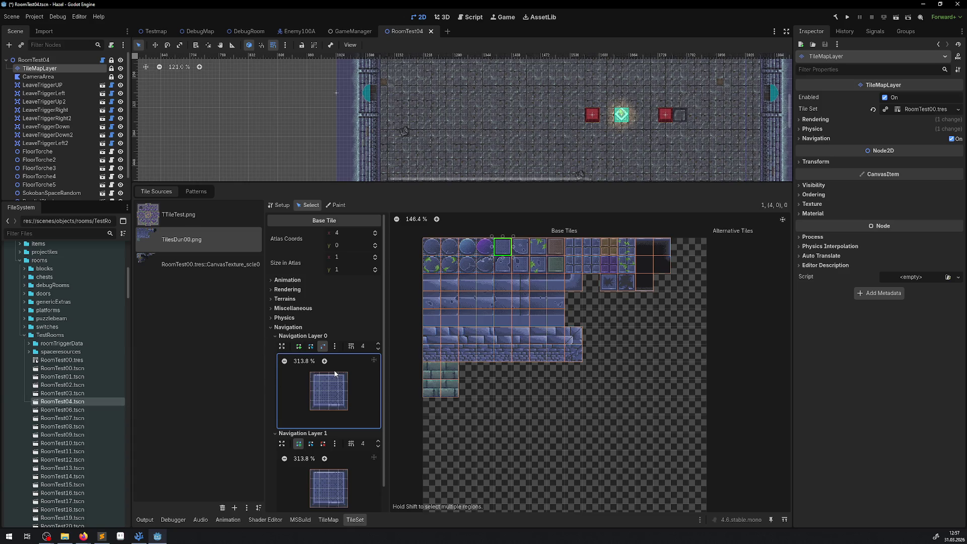
key(ctrl+z)
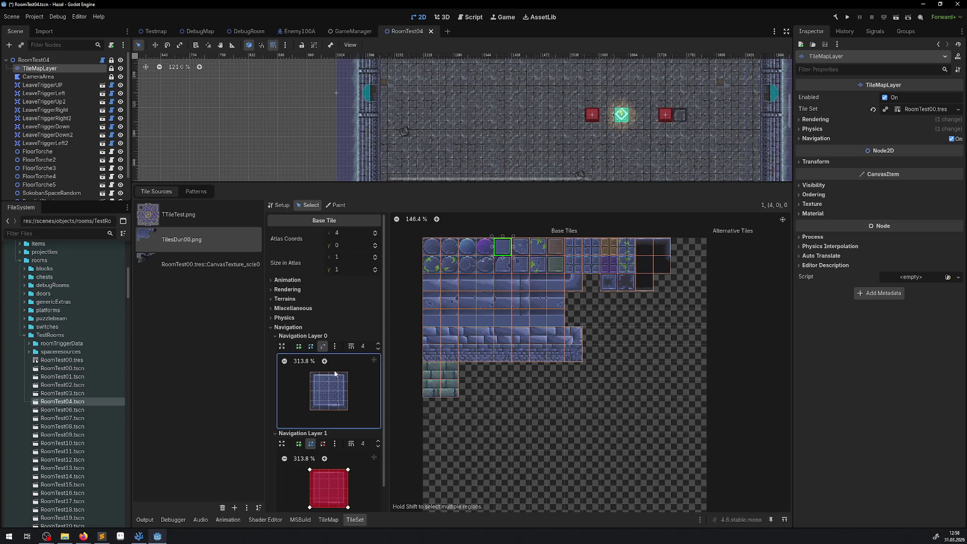
Draw a four-corner full-tile square on Navigation Layer 0, after discarding a first attempt.
click(298, 345)
click(318, 381)
click(310, 372)
click(347, 372)
click(318, 381)
click(318, 383)
click(298, 348)
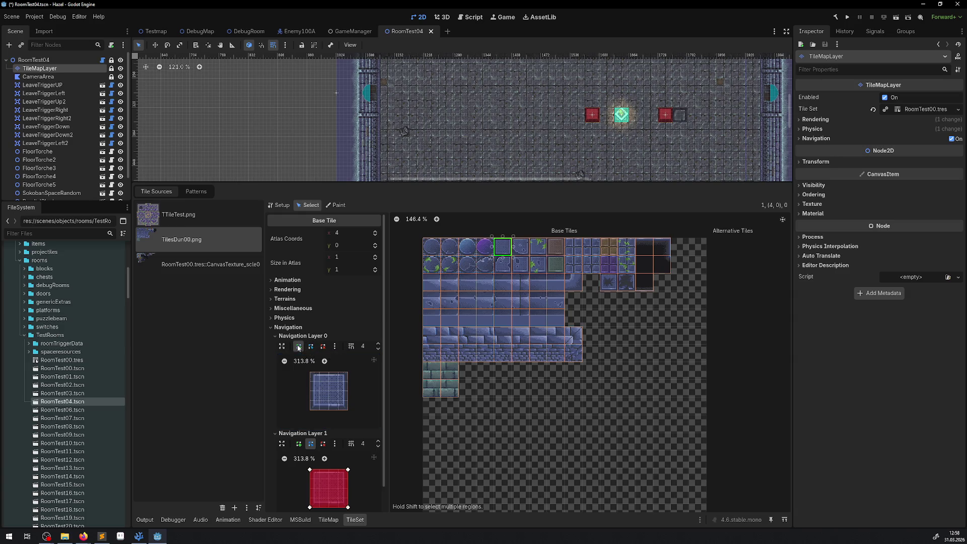
click(309, 372)
click(348, 372)
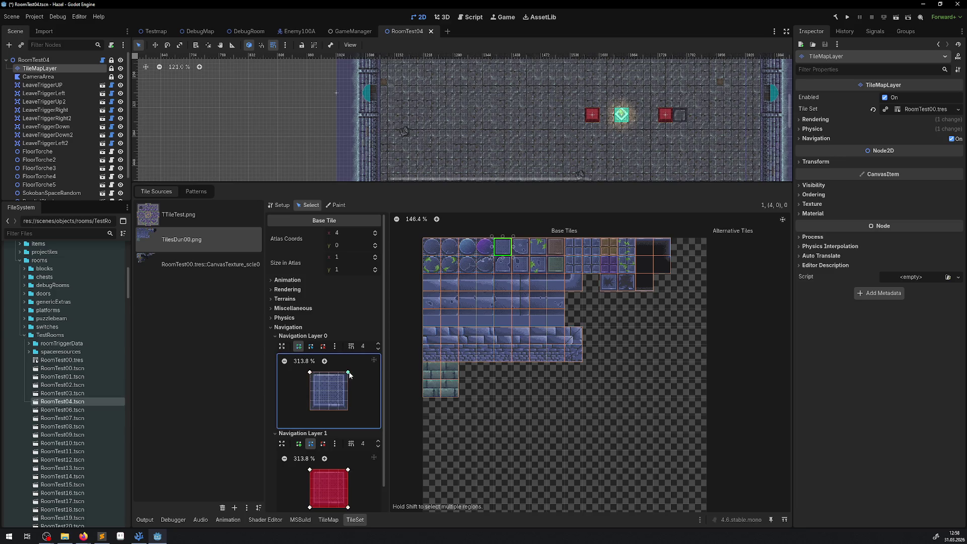
click(348, 410)
click(310, 409)
click(310, 372)
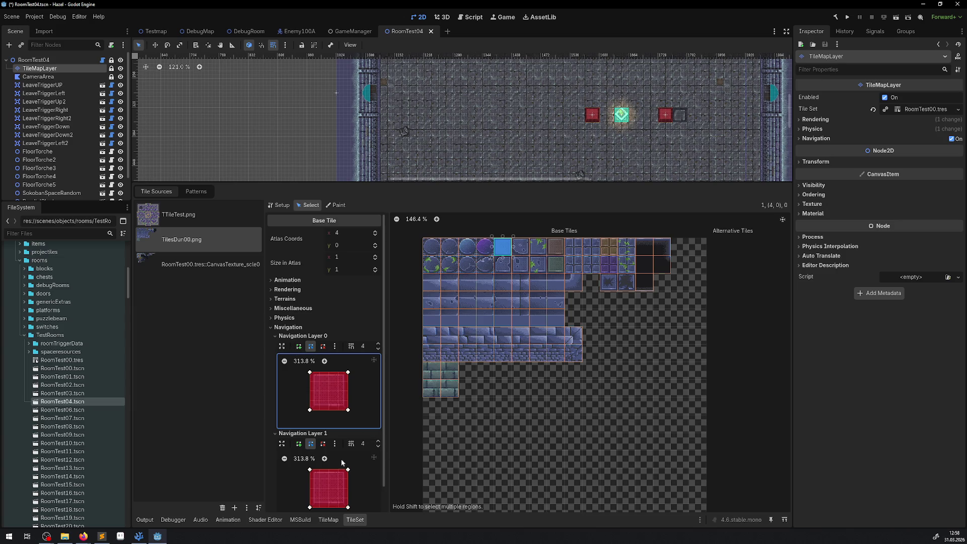
Delete tile (4,0)'s navigation polygon on Navigation Layer 1.
right_click(309, 471)
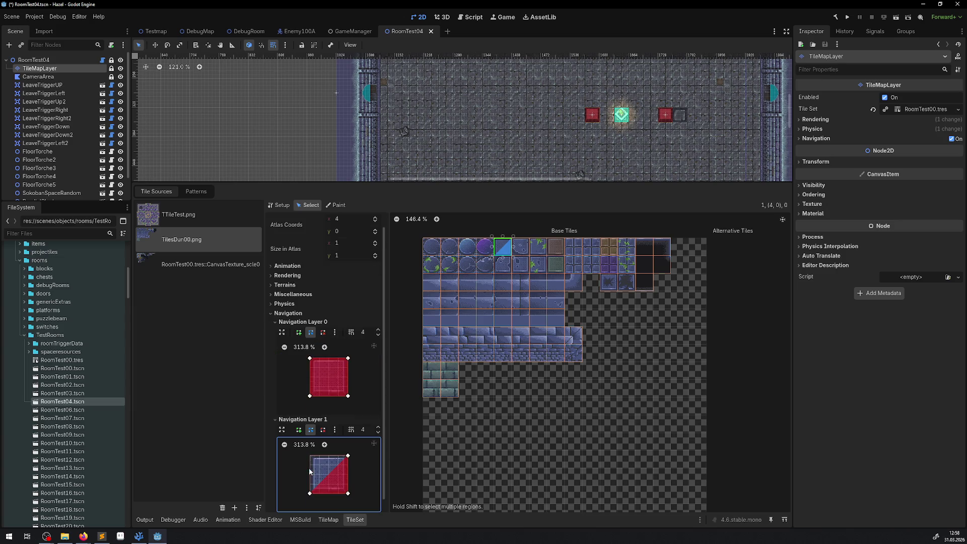
right_click(347, 456)
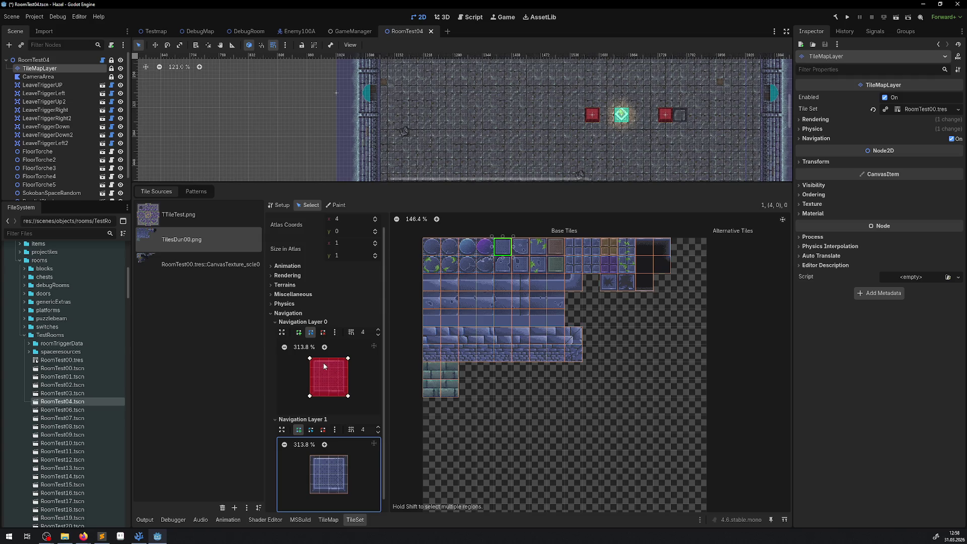
scroll(435, 118, down, 5)
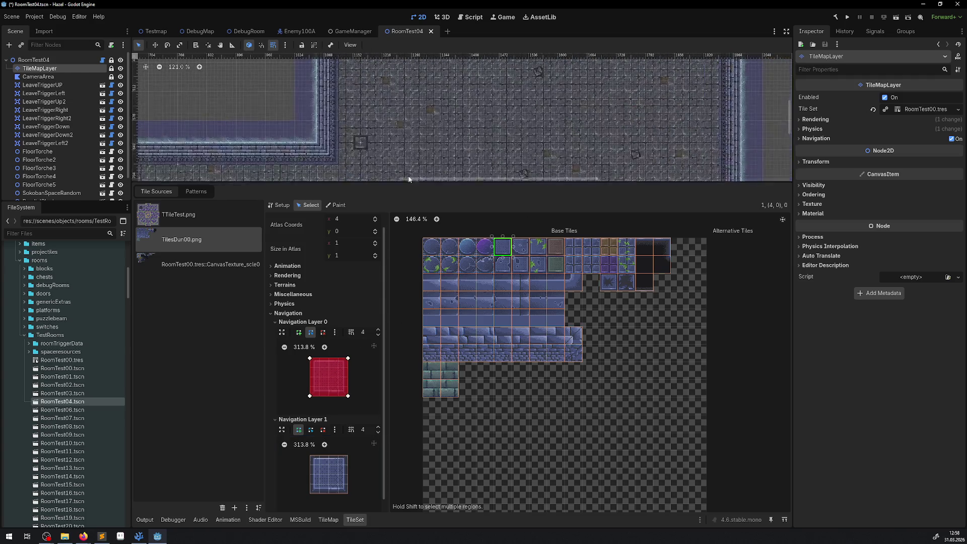
Paint several rectangular blocks and strips of blue floor tiles into RoomTest04.
click(328, 519)
scroll(379, 163, down, 3)
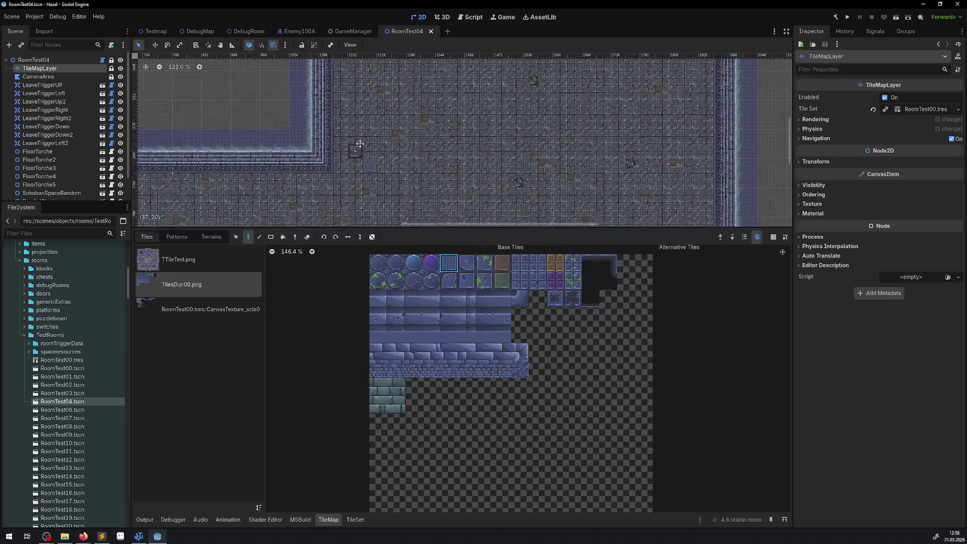
click(271, 237)
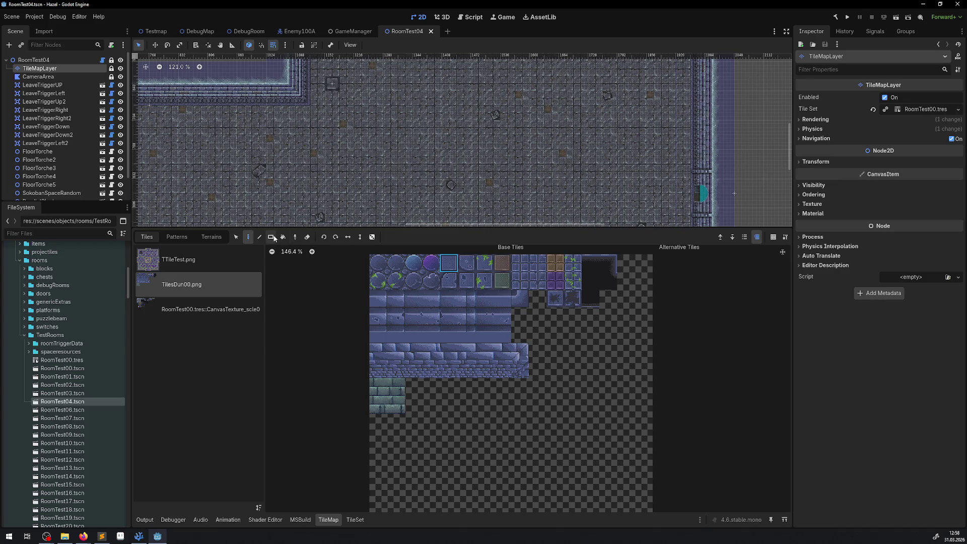
scroll(315, 75, up, 1)
mouse_move(315, 74)
mouse_down()
mouse_move(362, 103)
mouse_move(388, 179)
mouse_up()
drag(248, 131, 324, 180)
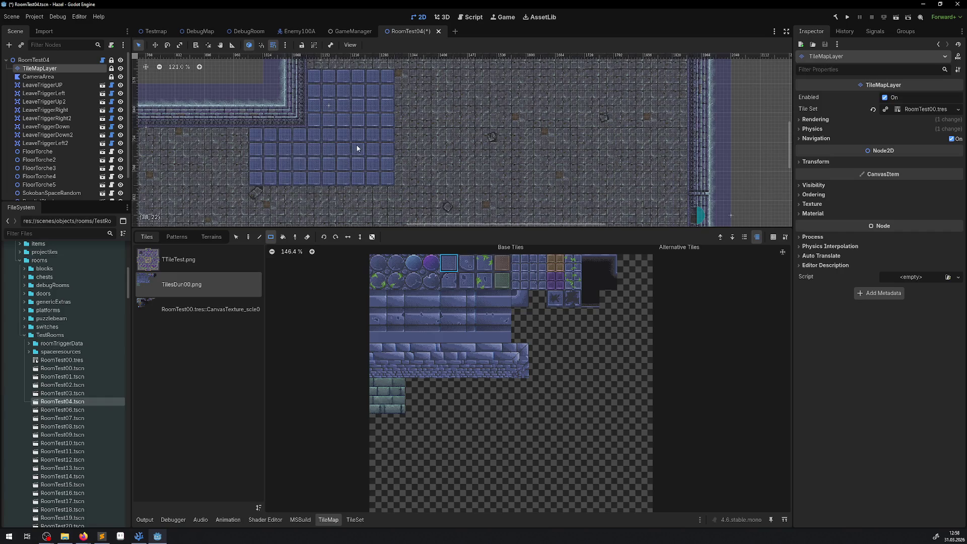
scroll(302, 161, down, 4)
drag(262, 141, 406, 191)
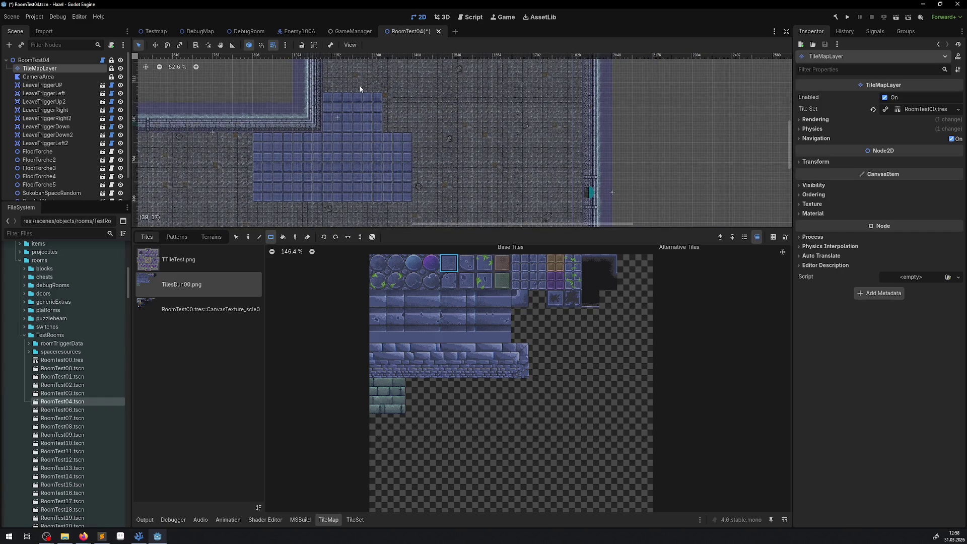
drag(329, 74, 381, 83)
mouse_move(415, 141)
mouse_down()
mouse_move(401, 143)
mouse_move(400, 73)
mouse_up()
Save RoomTest04, then run the Testmap scene.
key(ctrl+s)
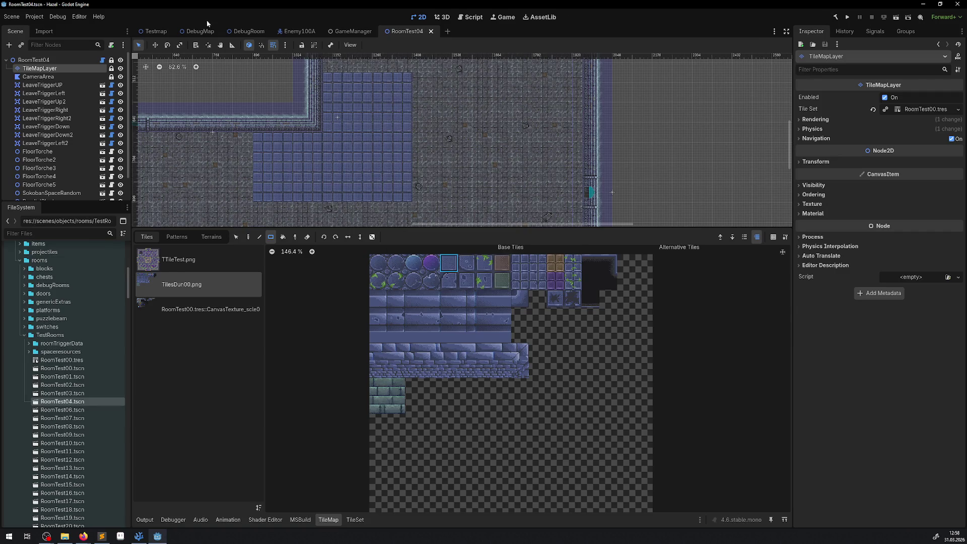
click(153, 31)
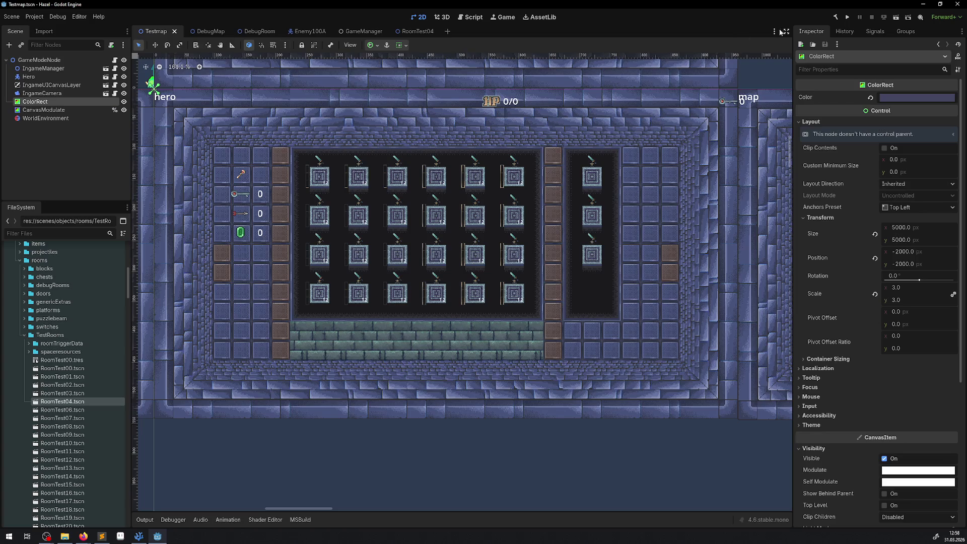
click(892, 19)
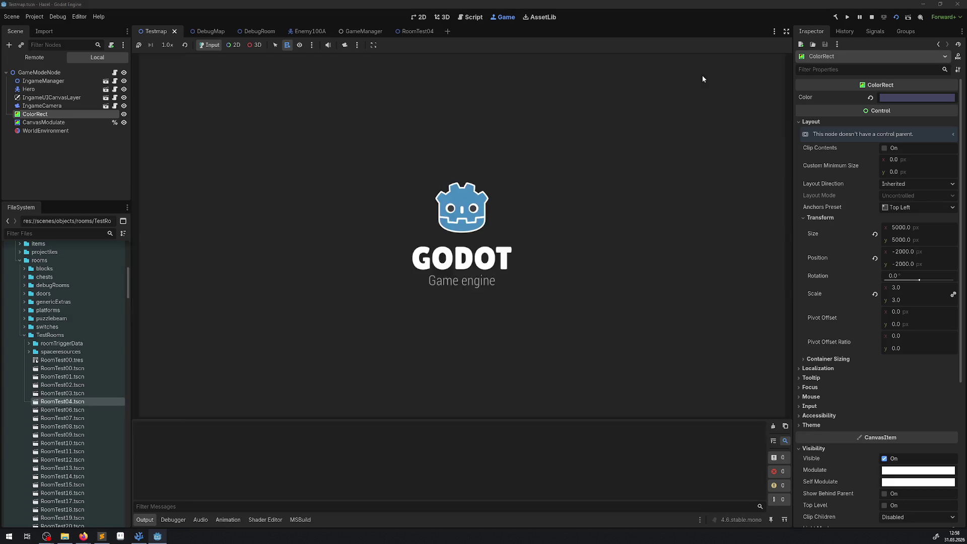
Walk the hero through the east door into the blue-tiled room and show the Remote scene tree.
key(Up)
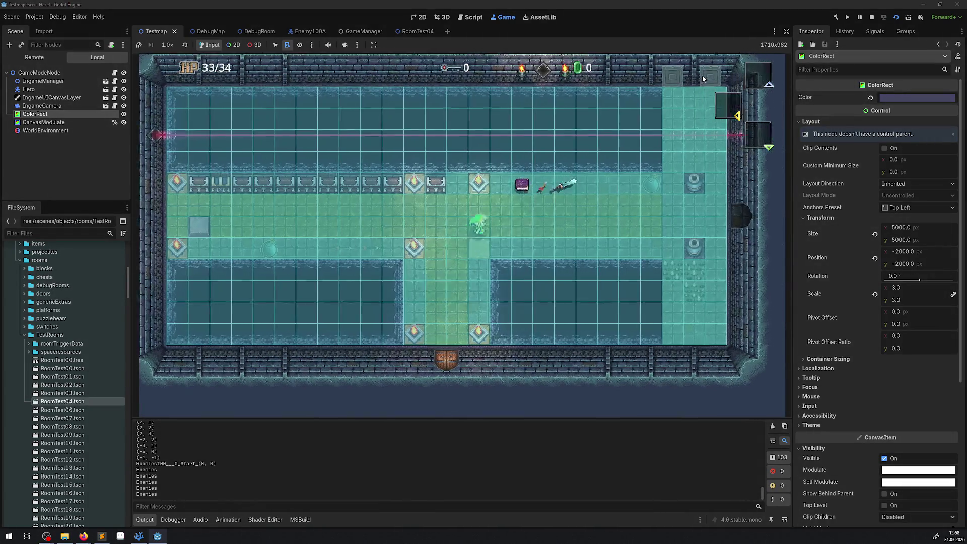
key(Right)
key(Right)
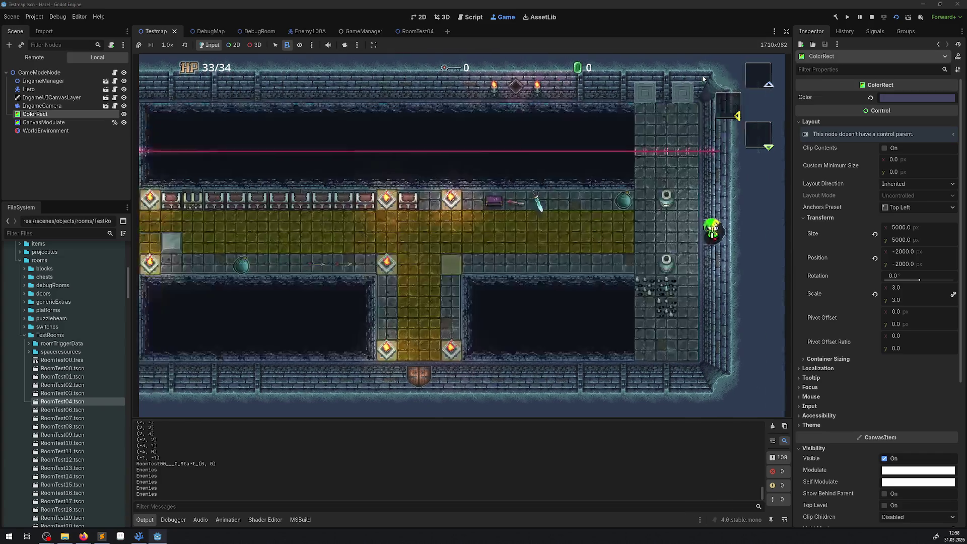
key(Right)
key(Down)
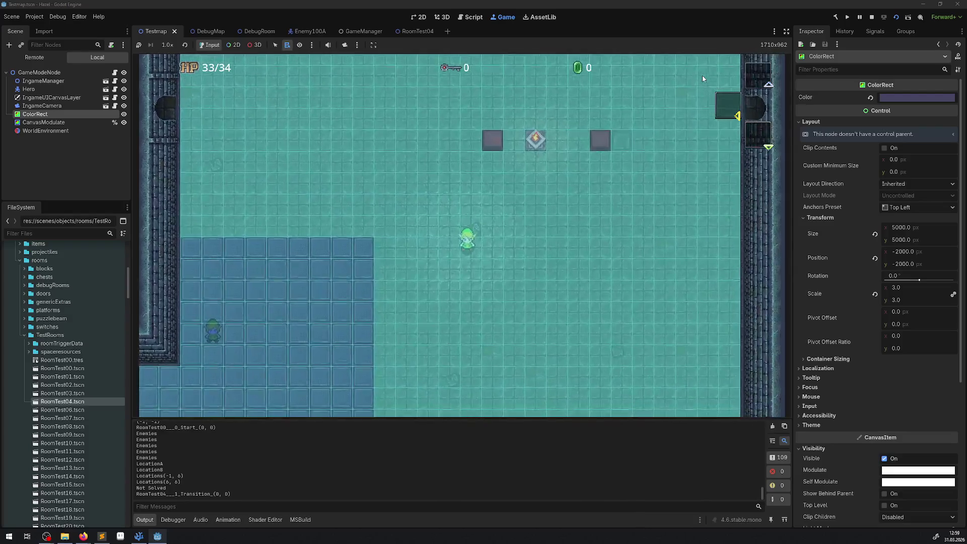
key(Left)
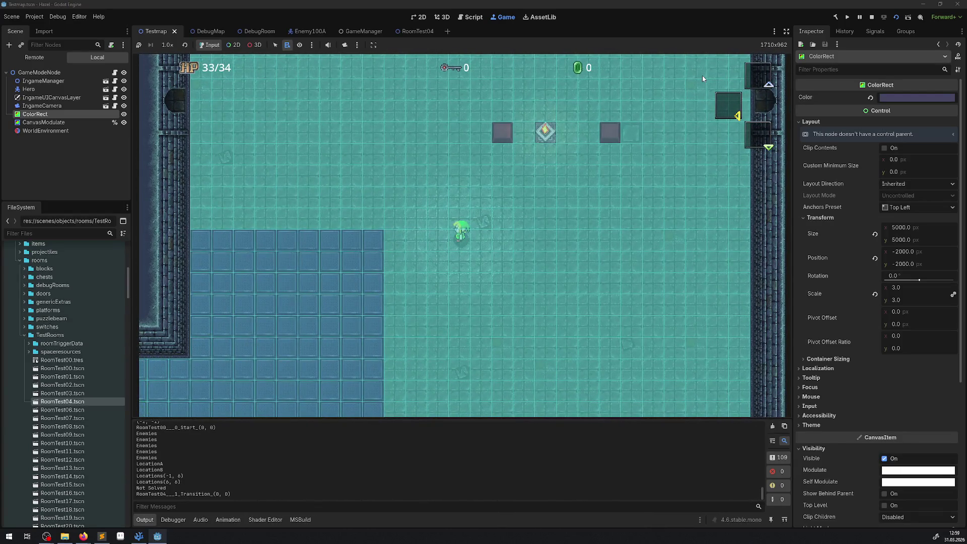
key(Down)
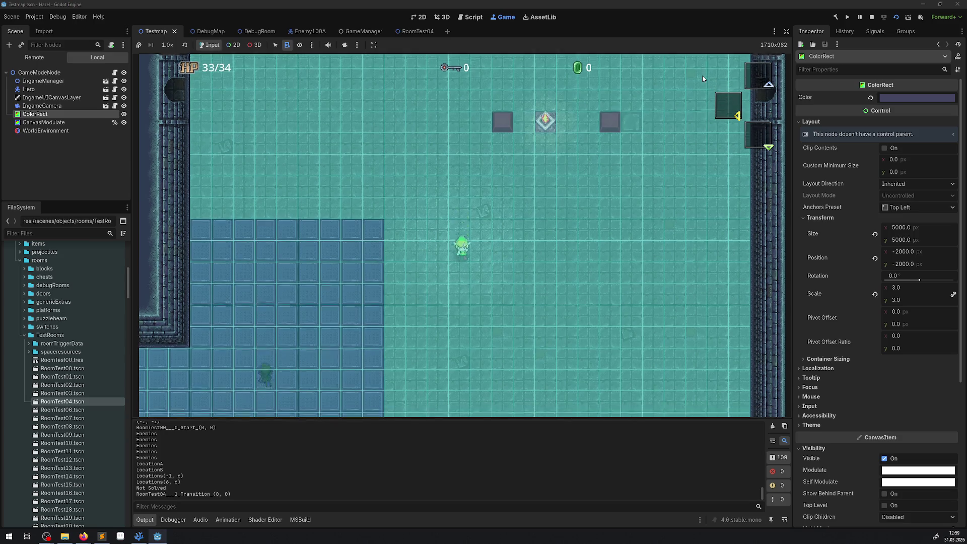
key(Left)
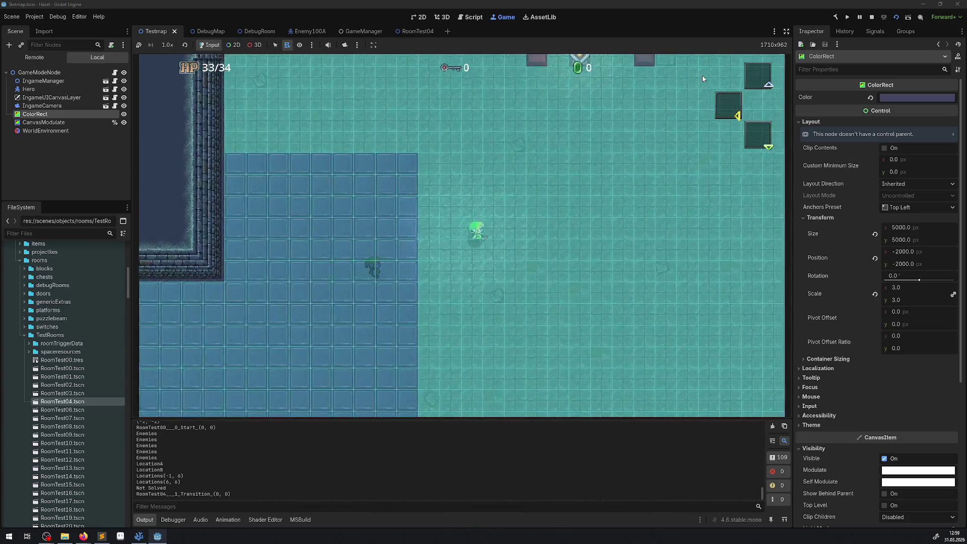
key(Right)
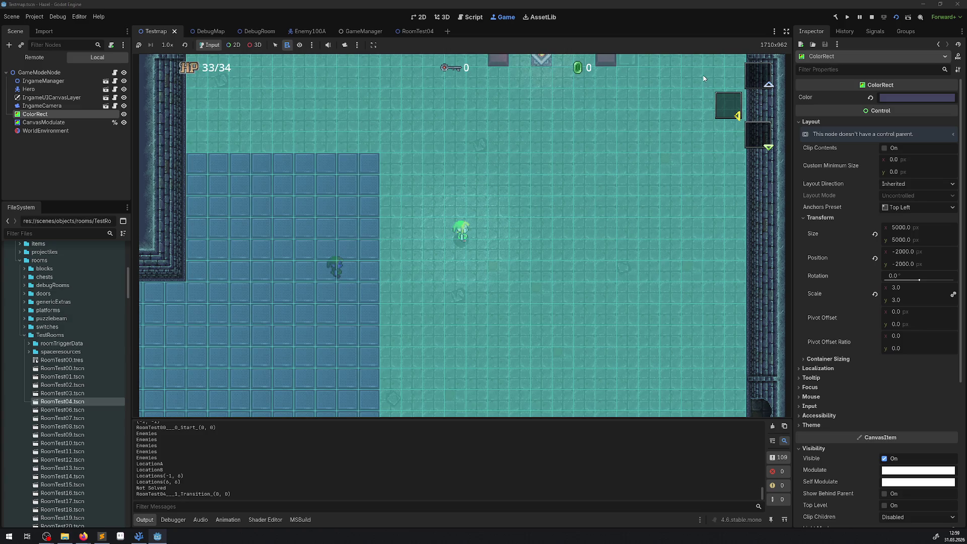
click(31, 57)
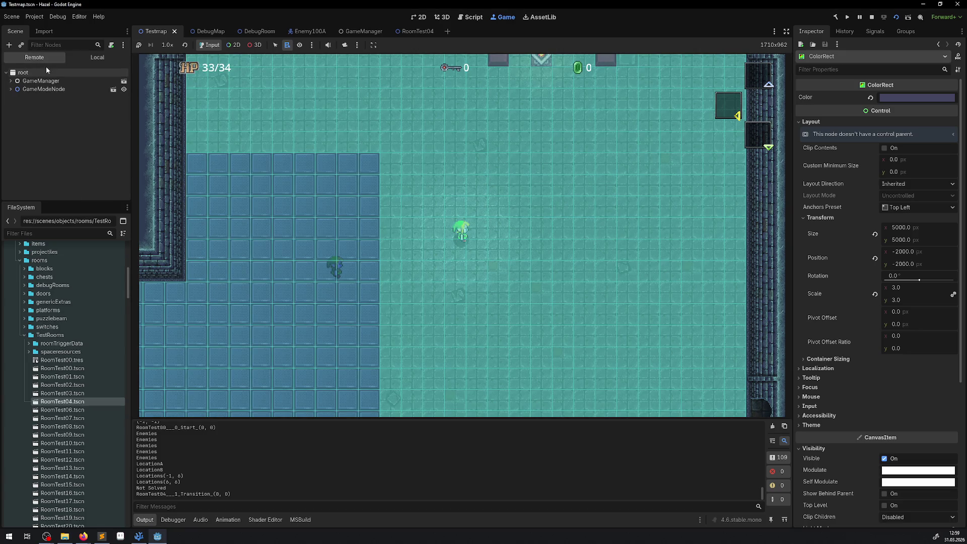
Enable 2D node picking and select the TestEnemy node in the running game.
click(234, 45)
right_click(334, 267)
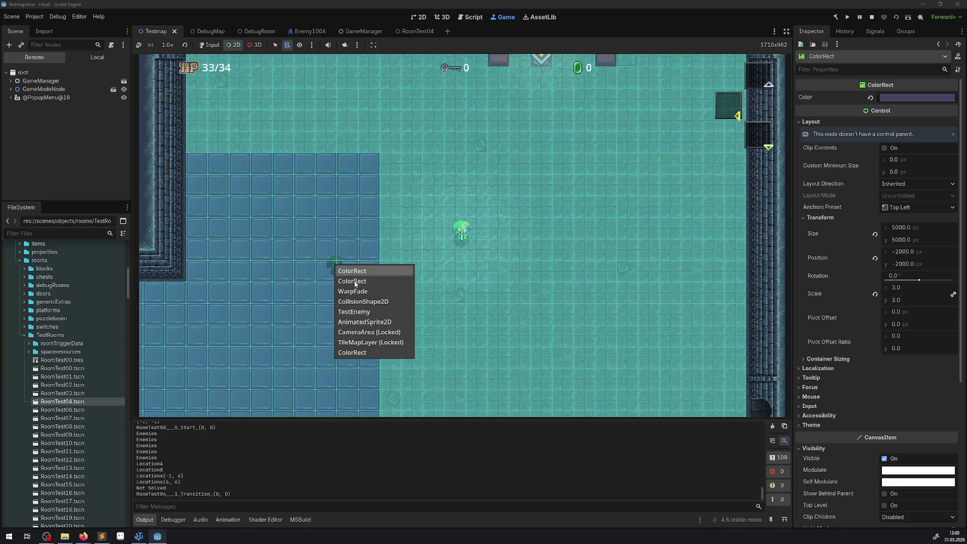
click(347, 304)
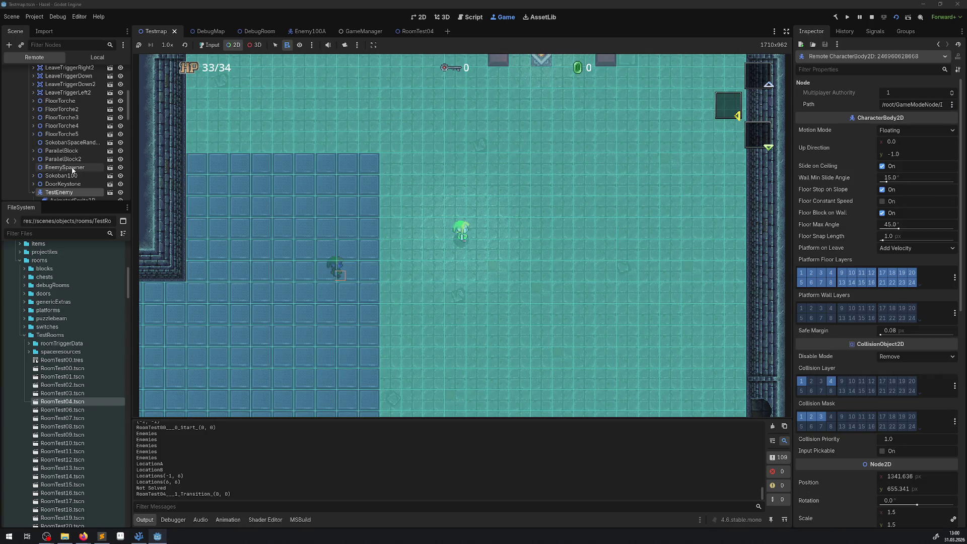
scroll(71, 167, down, 1)
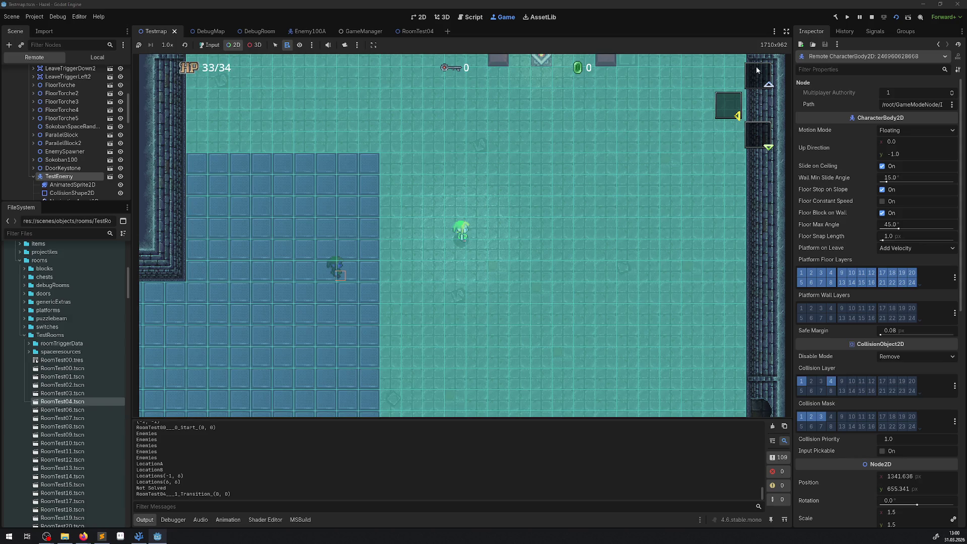
Filter the Inspector by 'nav' and switch NavigationAgent2D from navigation layer 1 to layer 2.
click(839, 69)
text(nav)
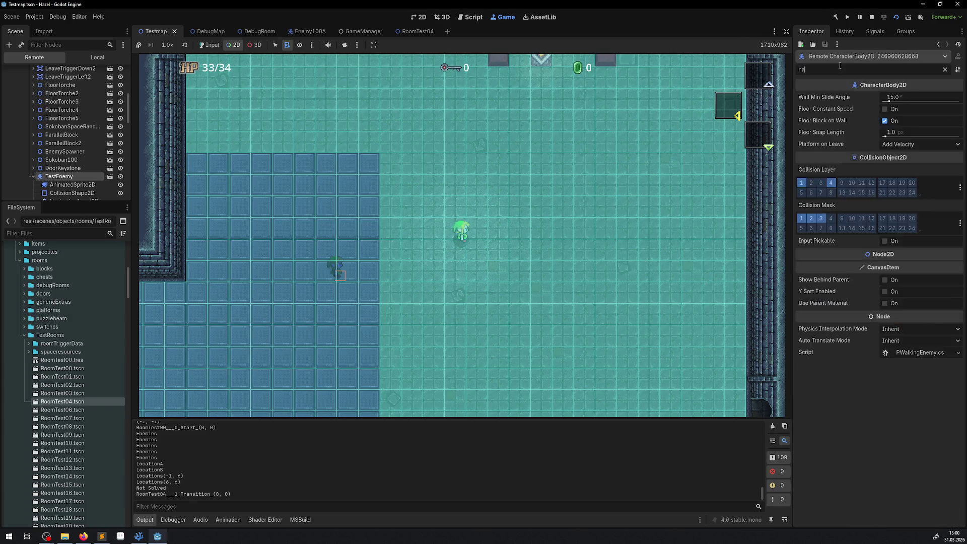
scroll(73, 176, down, 1)
click(71, 184)
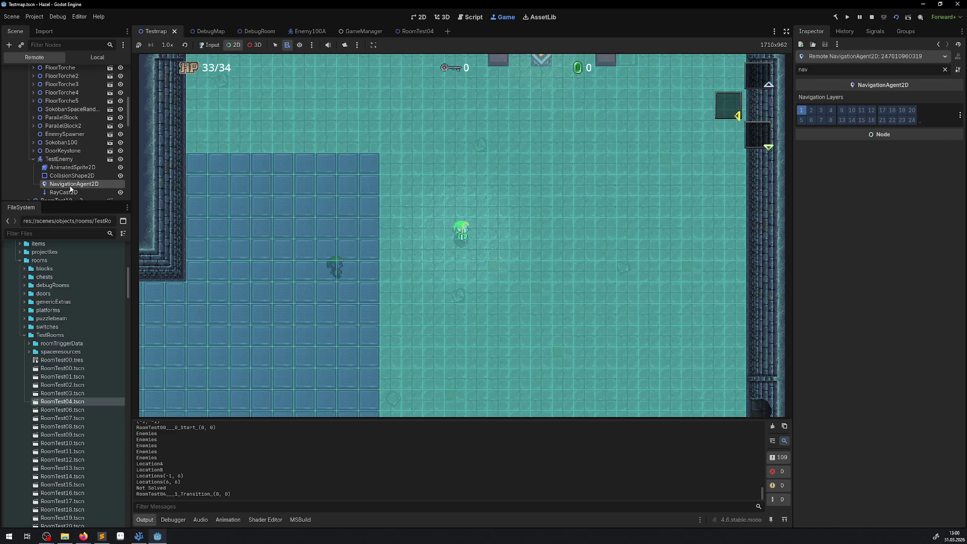
click(802, 111)
click(810, 112)
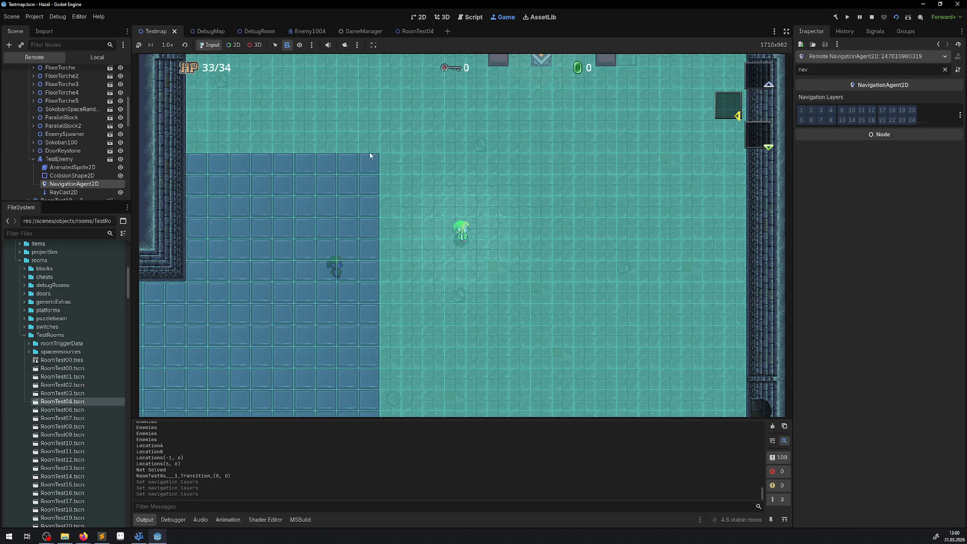
key(Left)
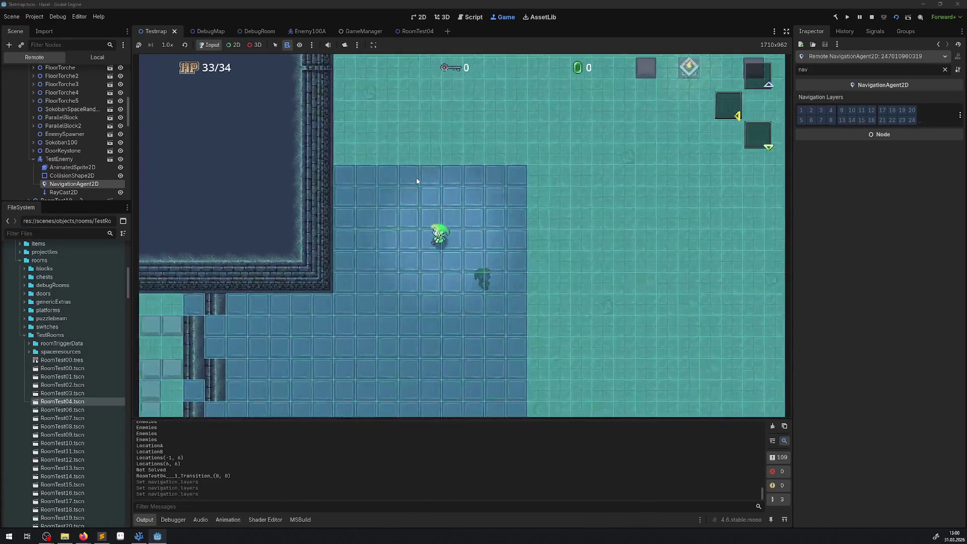
key(Down)
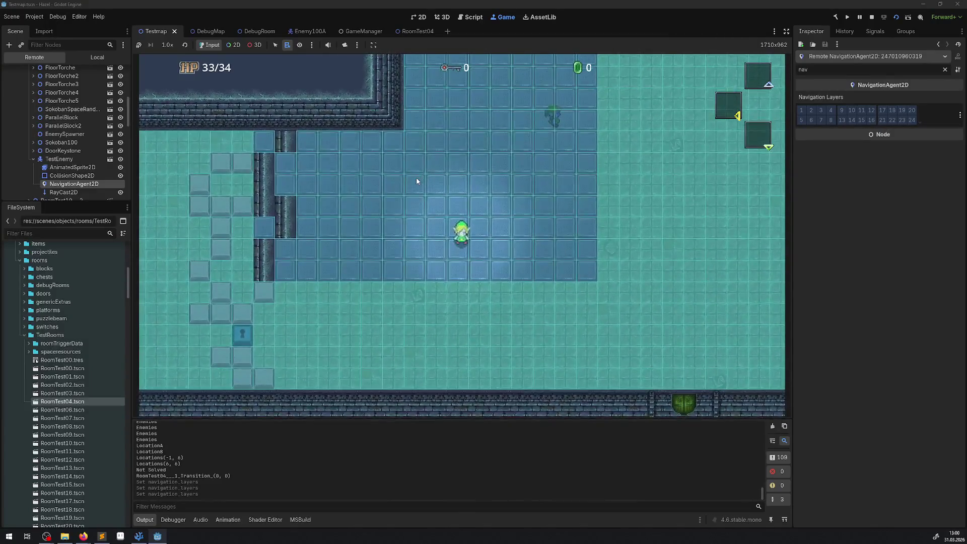
key(Right)
key(Up)
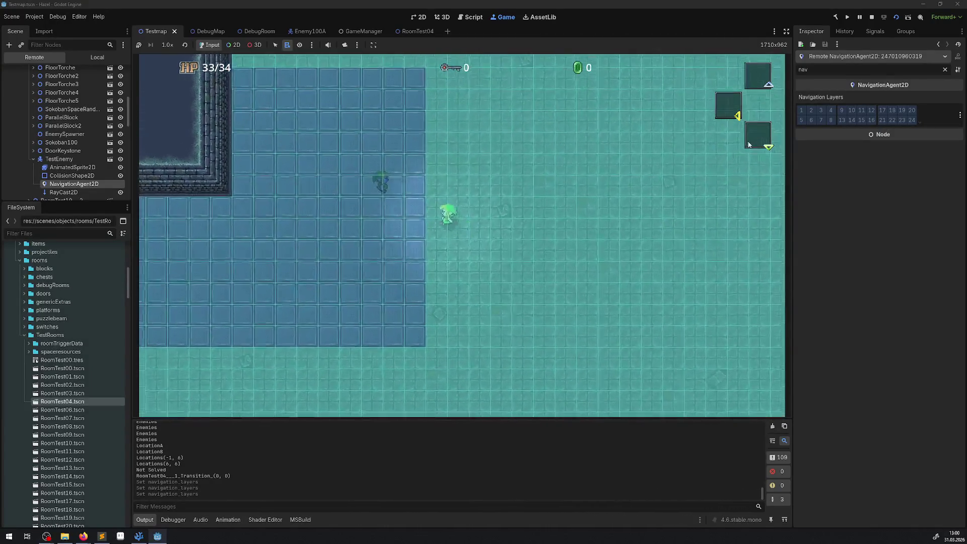
key(Left)
key(Up)
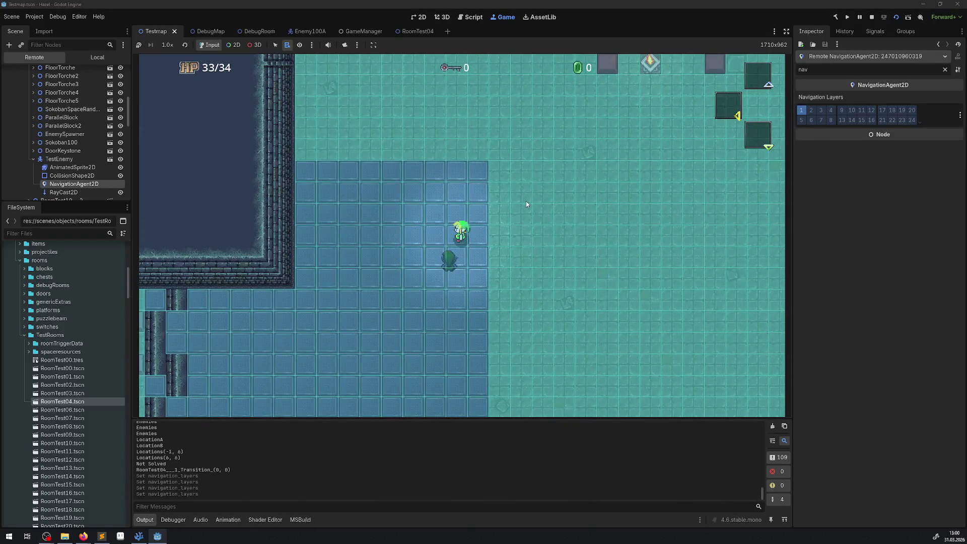
key(Left)
key(Down)
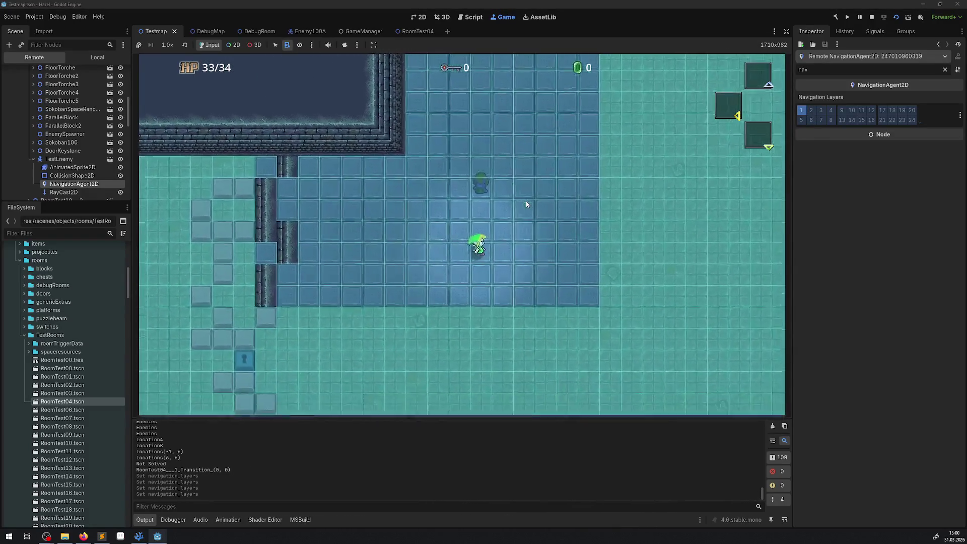
key(Right)
key(Up)
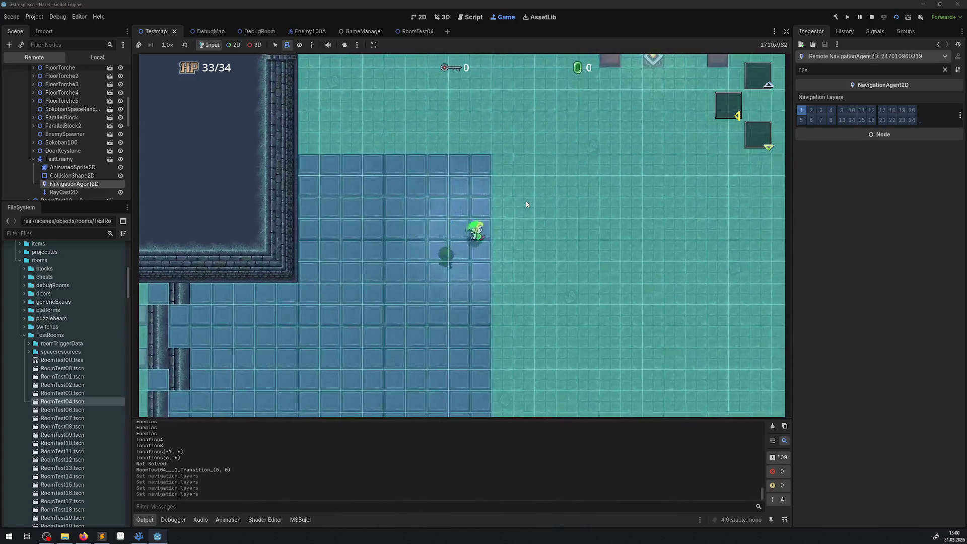
key(Right)
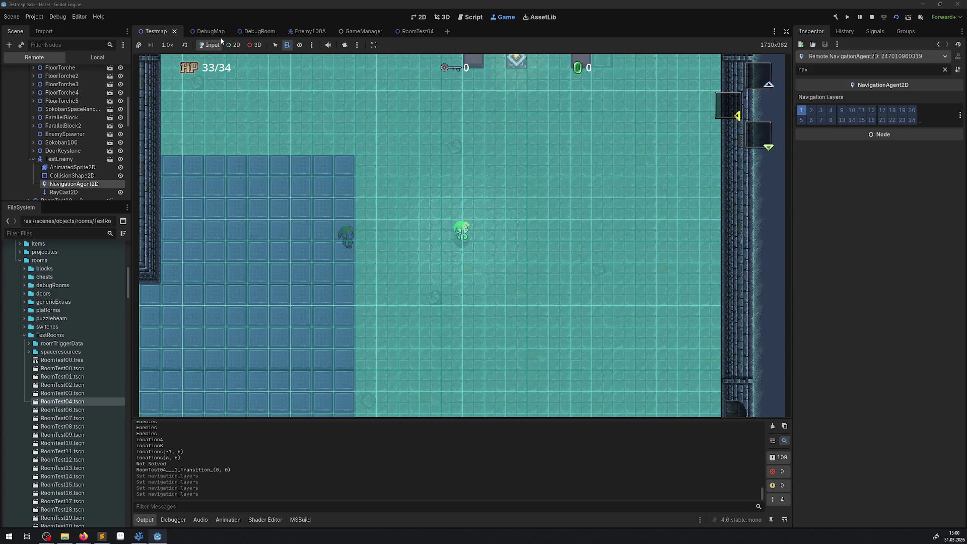
Select the live TileMapLayer, clear the Inspector filter, and open its RoomTest00.tres tile set.
scroll(61, 145, up, 10)
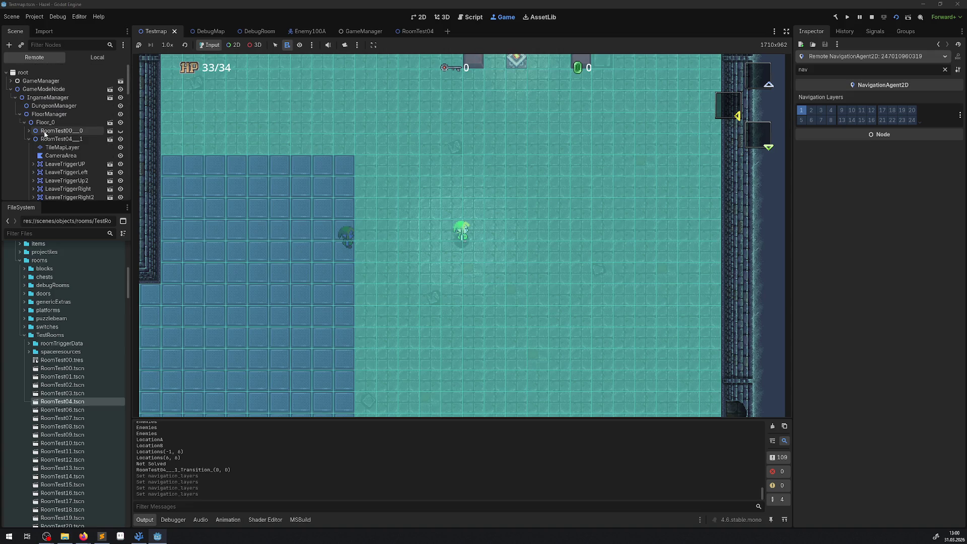
click(60, 148)
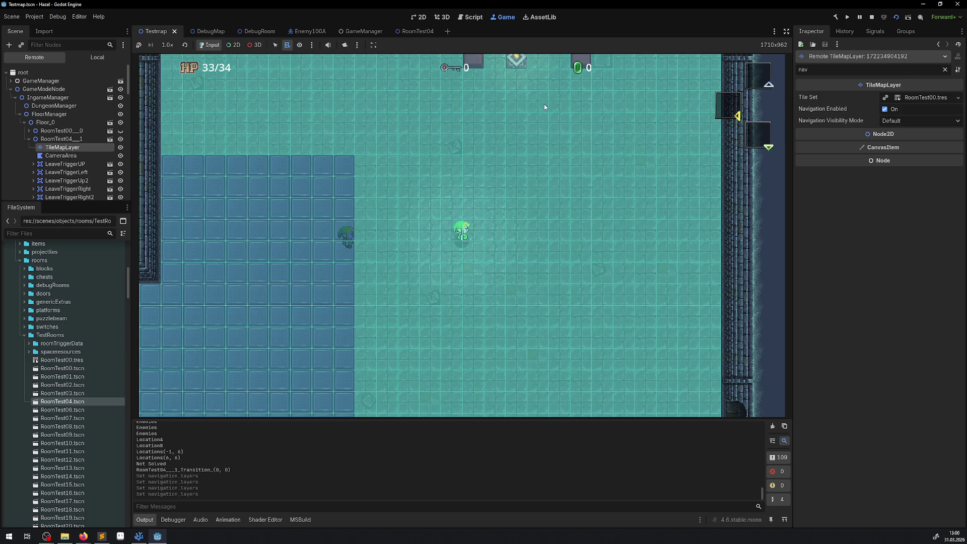
key(BackSpace)
key(BackSpace)
key(BackSpace)
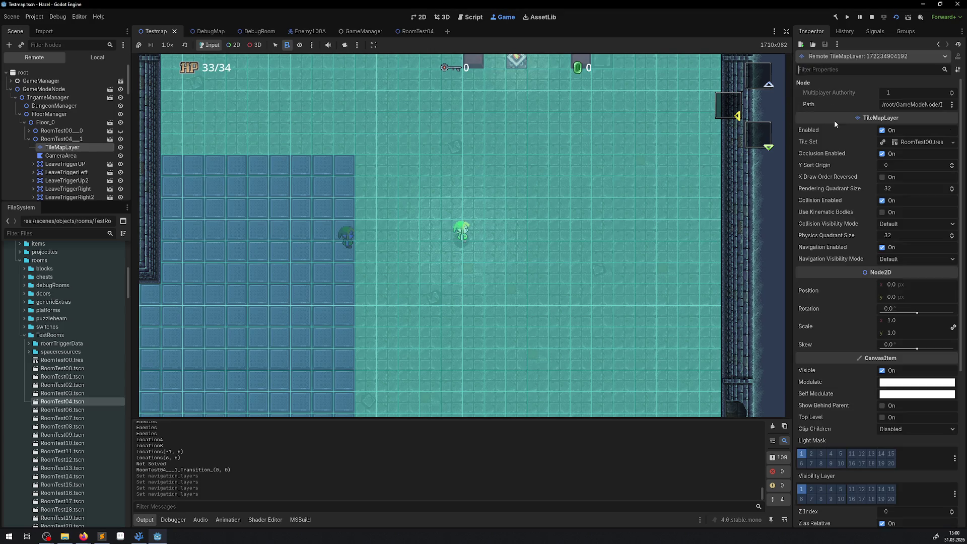
click(891, 261)
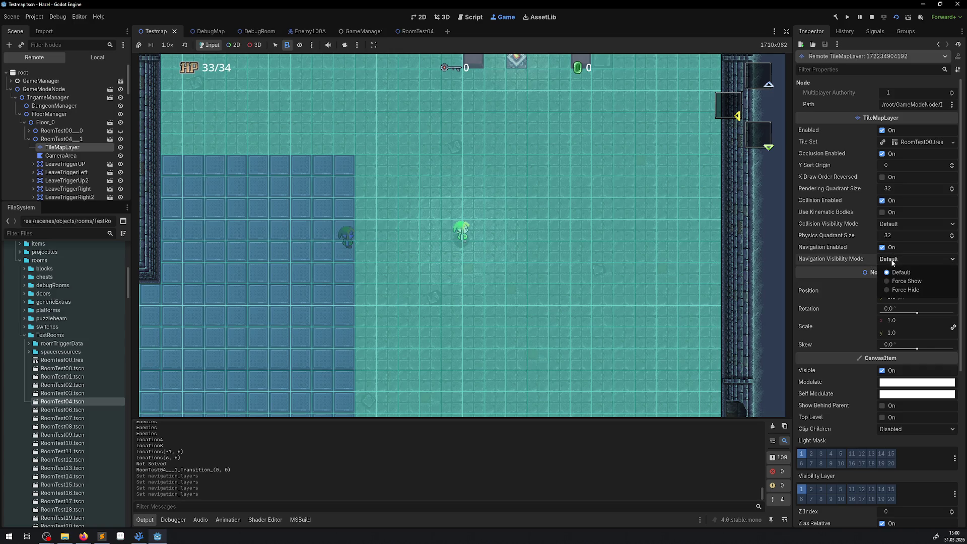
click(902, 261)
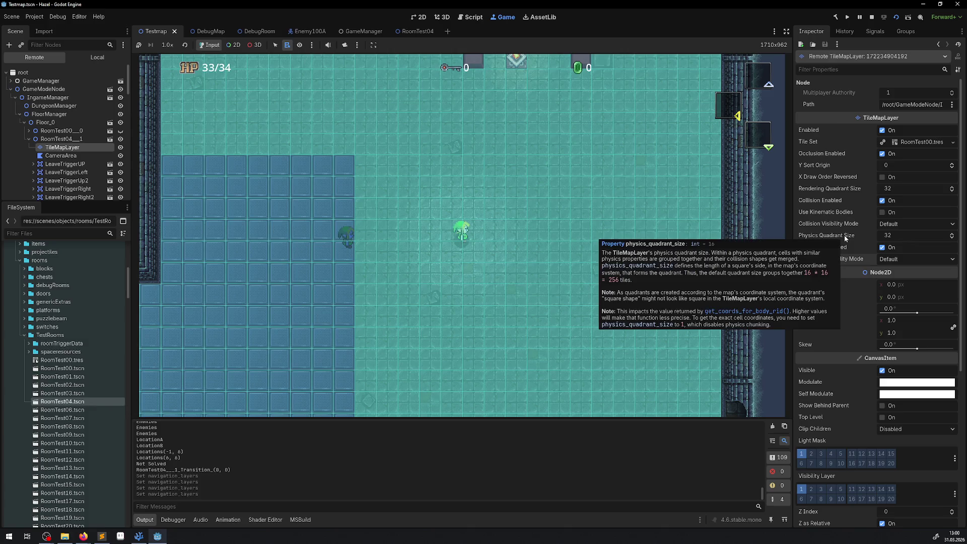
scroll(842, 301, down, 3)
scroll(847, 295, up, 3)
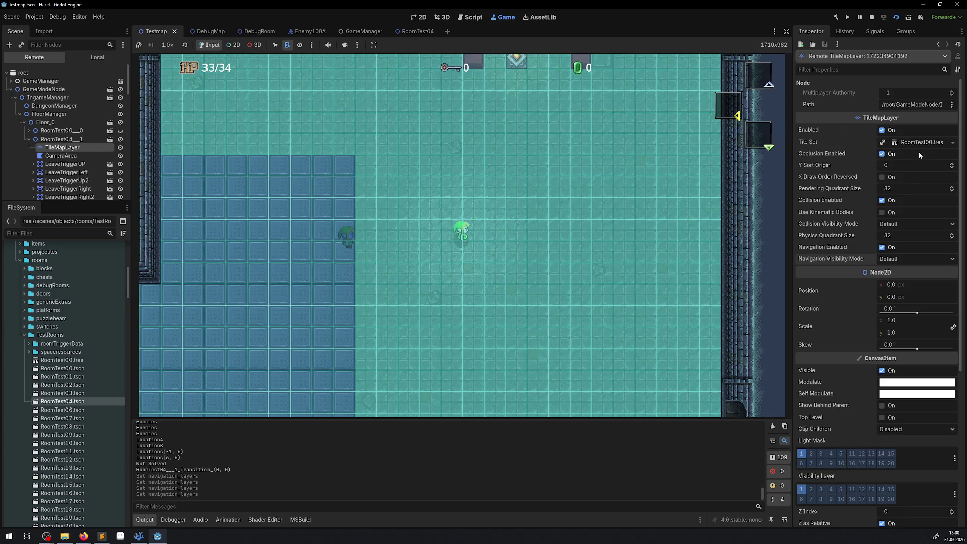
click(915, 143)
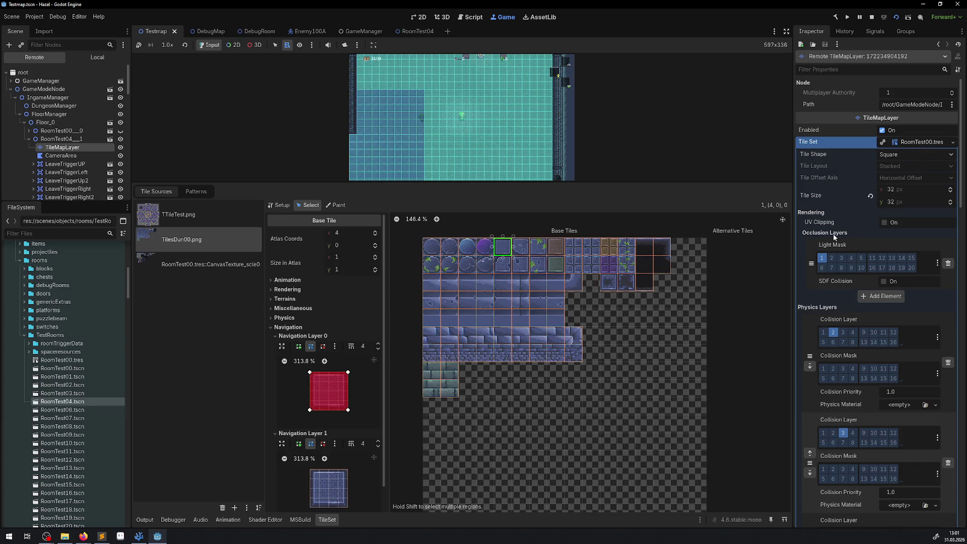
Scroll the Inspector to the tile set's Navigation Layers and enlarge the game view above the TileSet panel.
scroll(832, 230, down, 3)
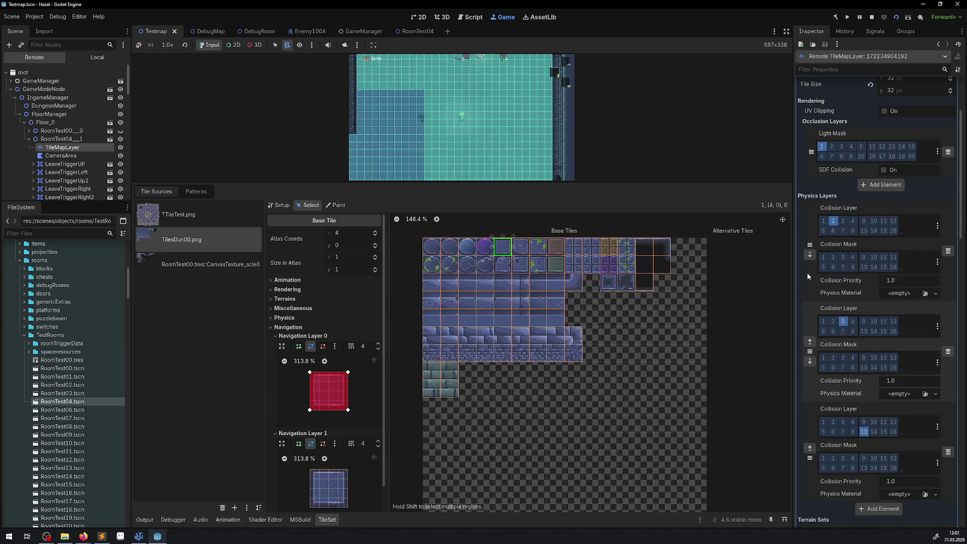
scroll(807, 274, down, 2)
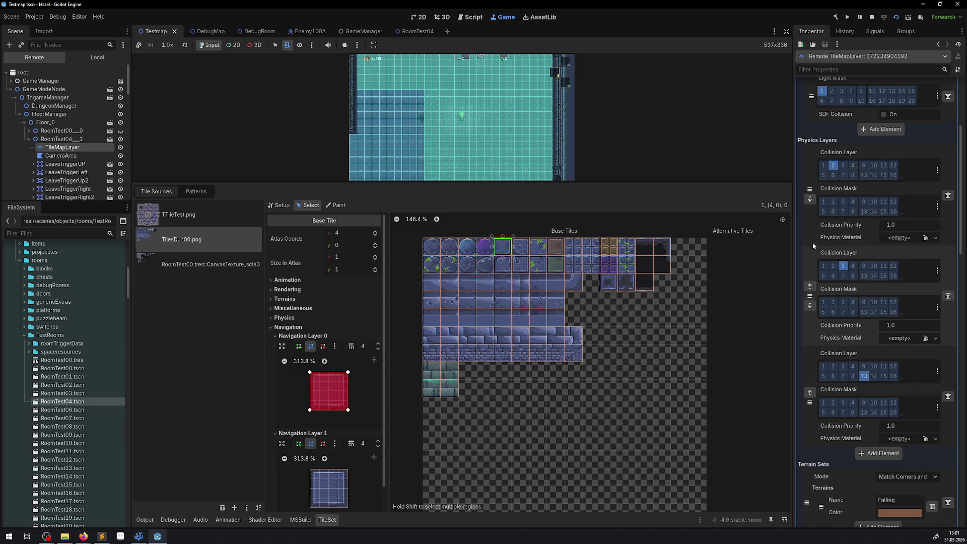
scroll(811, 243, down, 2)
scroll(813, 246, down, 2)
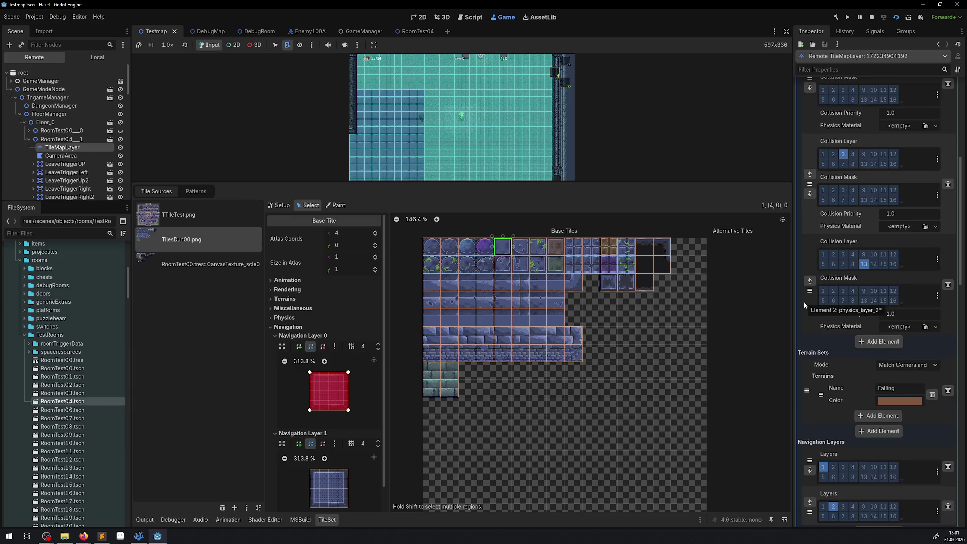
scroll(806, 302, down, 2)
scroll(805, 337, down, 6)
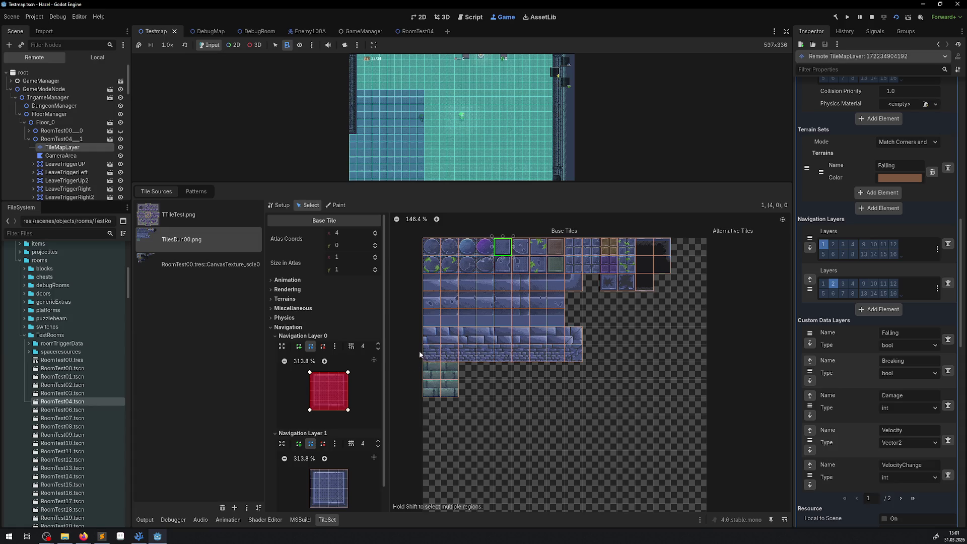
scroll(354, 381, down, 1)
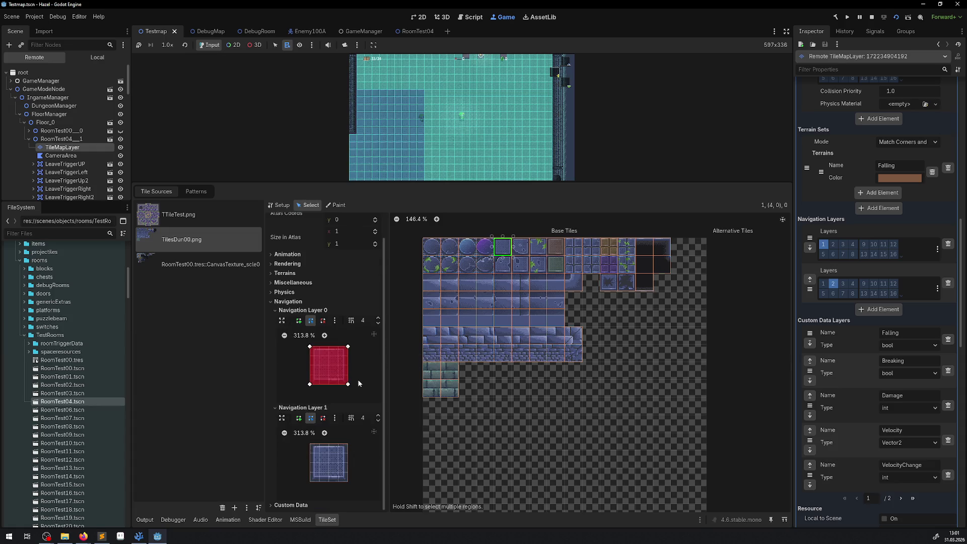
click(428, 124)
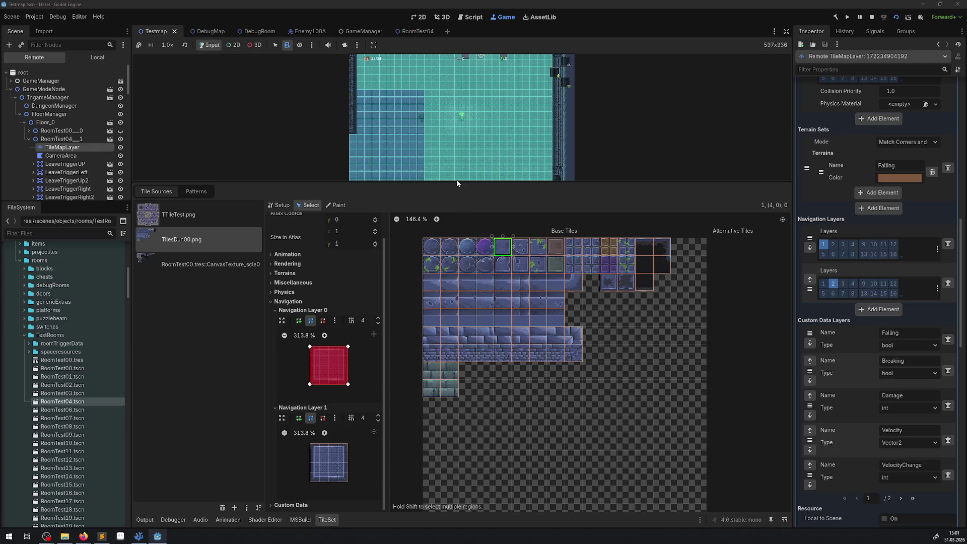
mouse_move(455, 182)
mouse_down()
mouse_move(458, 393)
mouse_move(461, 227)
mouse_up()
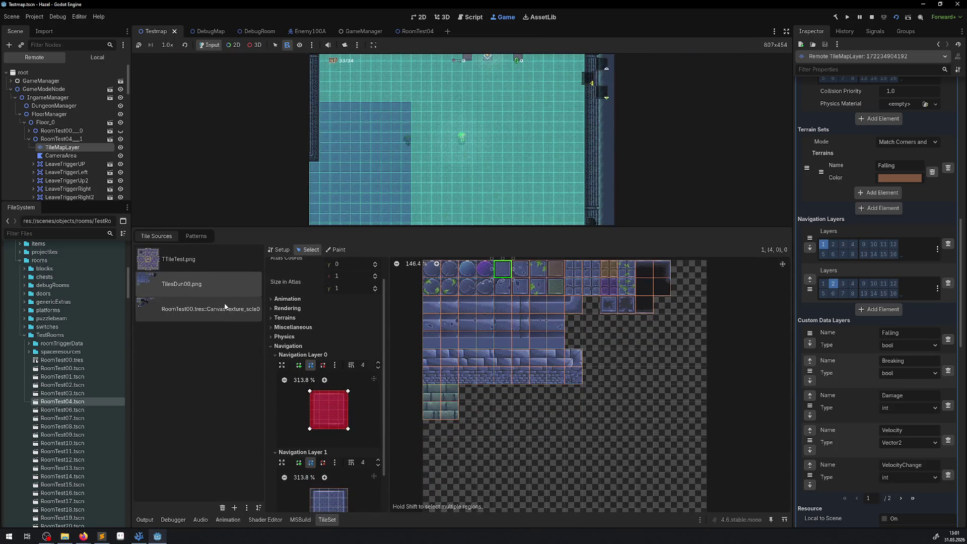
Zoom the dungeon tile source and inspect tiles (2,6), (2,7), (3,6) and (3,7).
click(237, 309)
scroll(594, 453, up, 2)
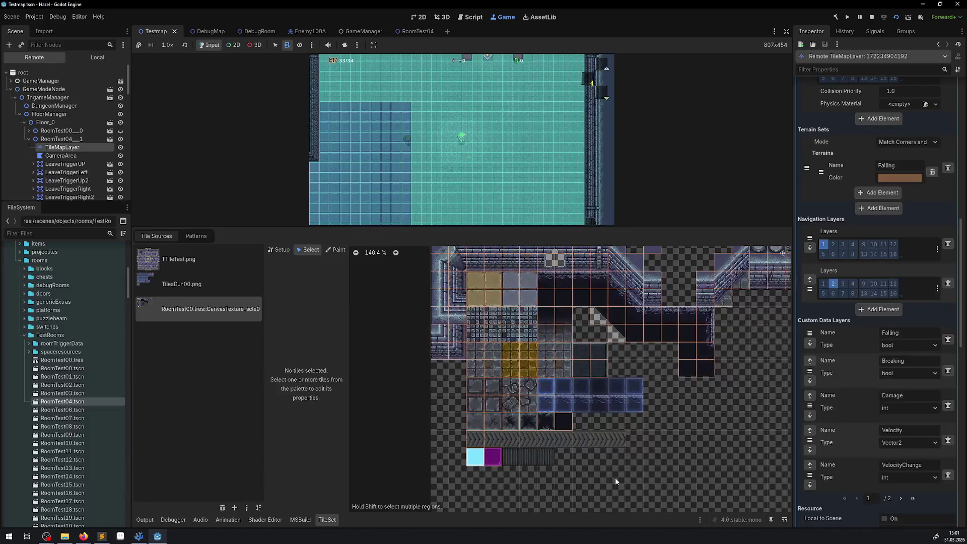
scroll(481, 351, up, 2)
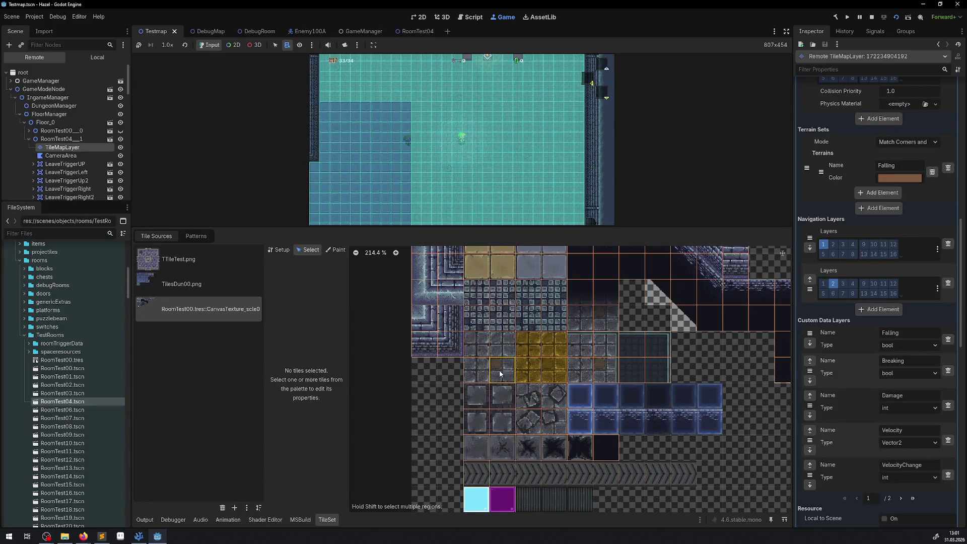
click(485, 349)
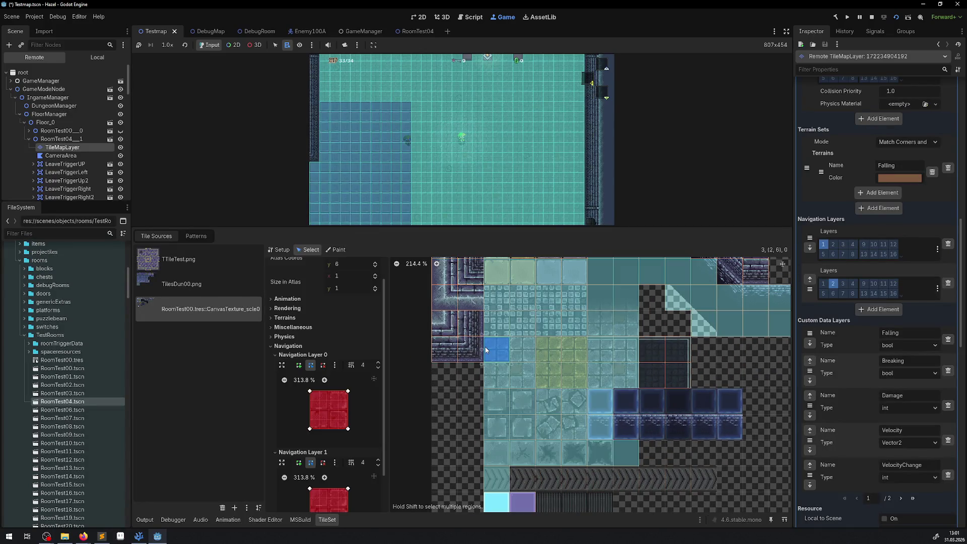
click(495, 376)
click(531, 376)
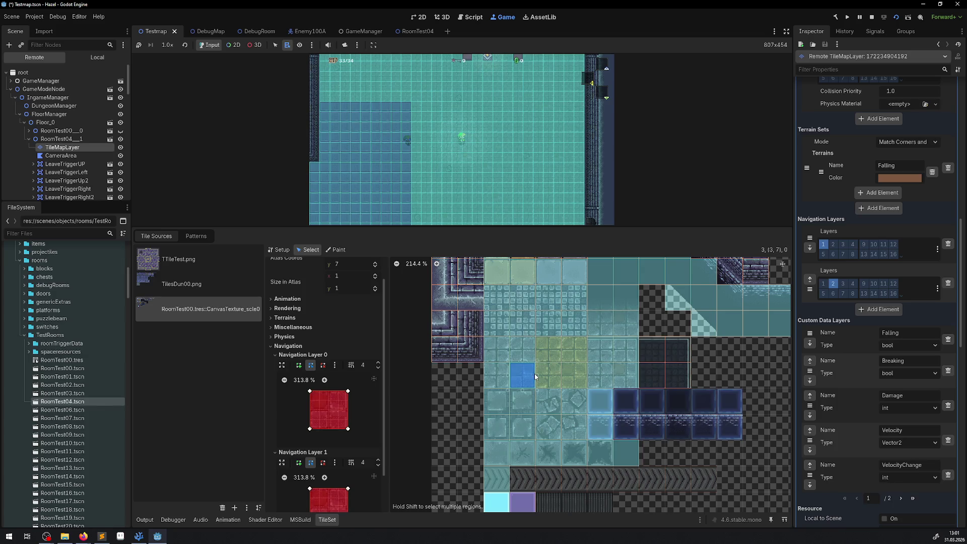
click(531, 350)
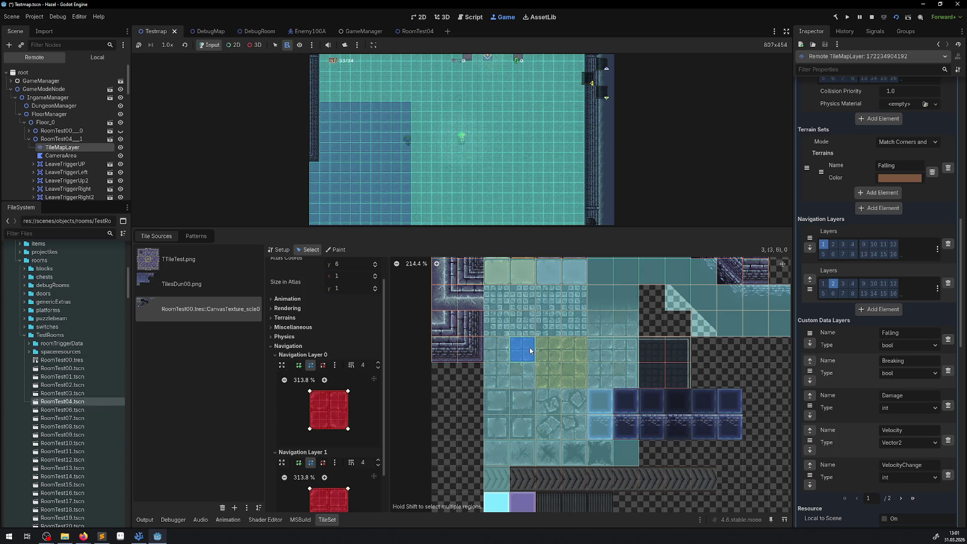
click(497, 353)
click(500, 373)
click(522, 375)
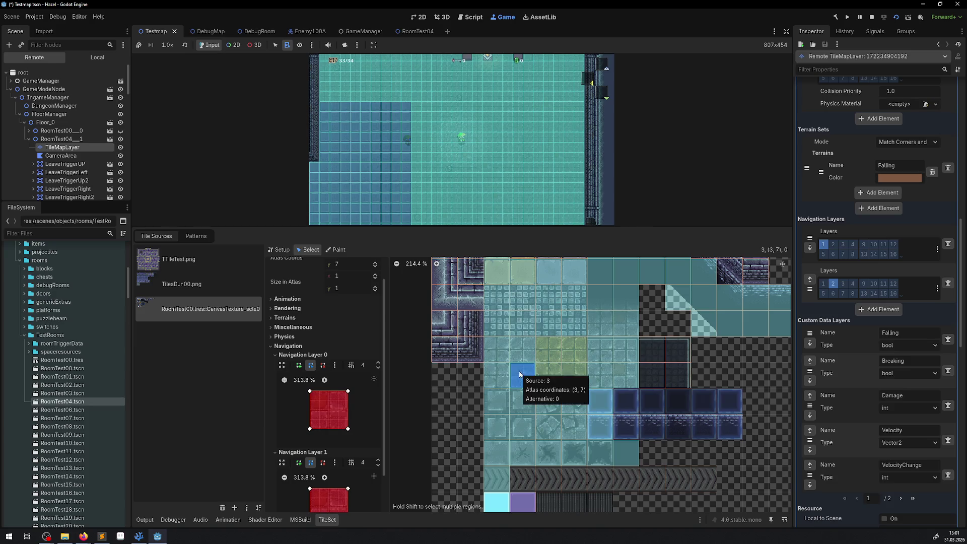
click(516, 354)
click(498, 352)
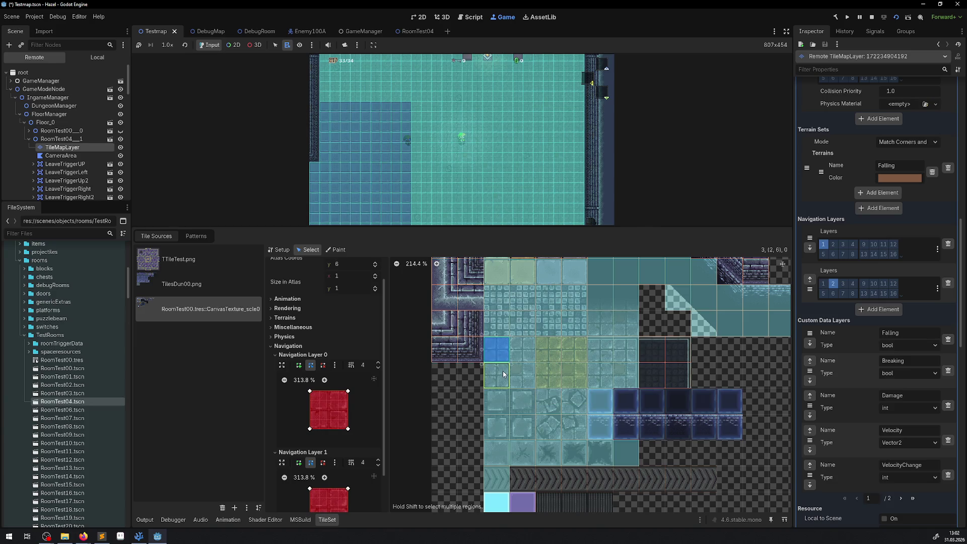
click(503, 374)
click(523, 375)
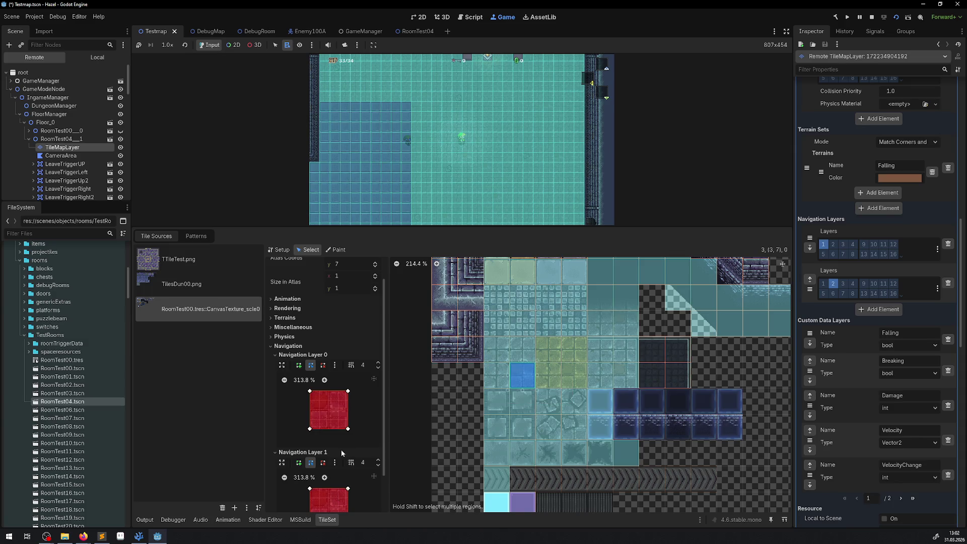
scroll(341, 449, down, 2)
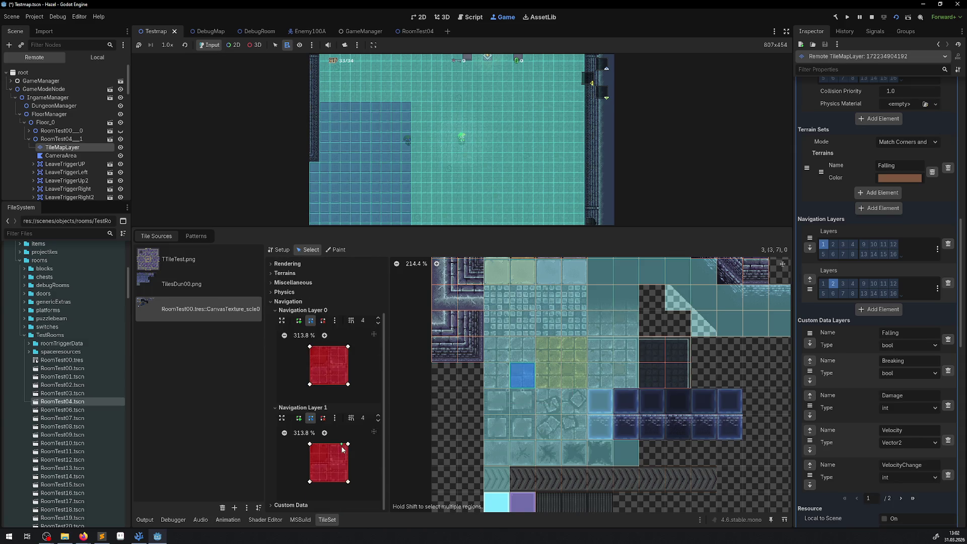
Delete the Navigation Layer 1 polygons of tiles (2,6) and (2,7).
click(506, 352)
click(323, 418)
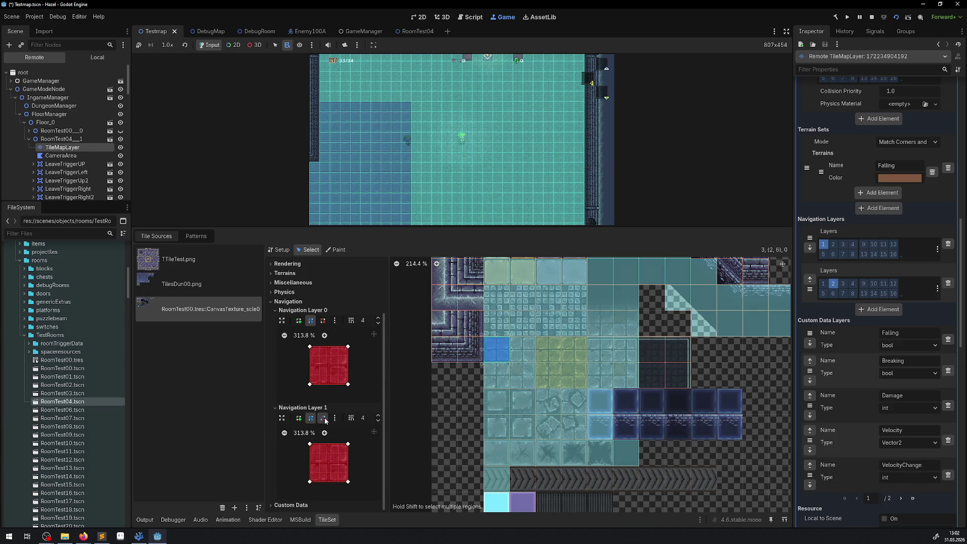
click(346, 446)
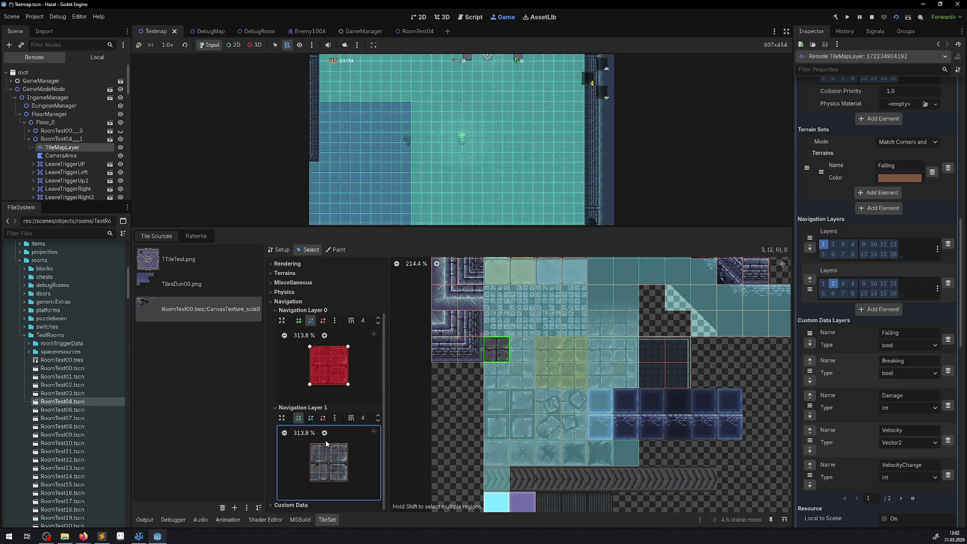
click(499, 376)
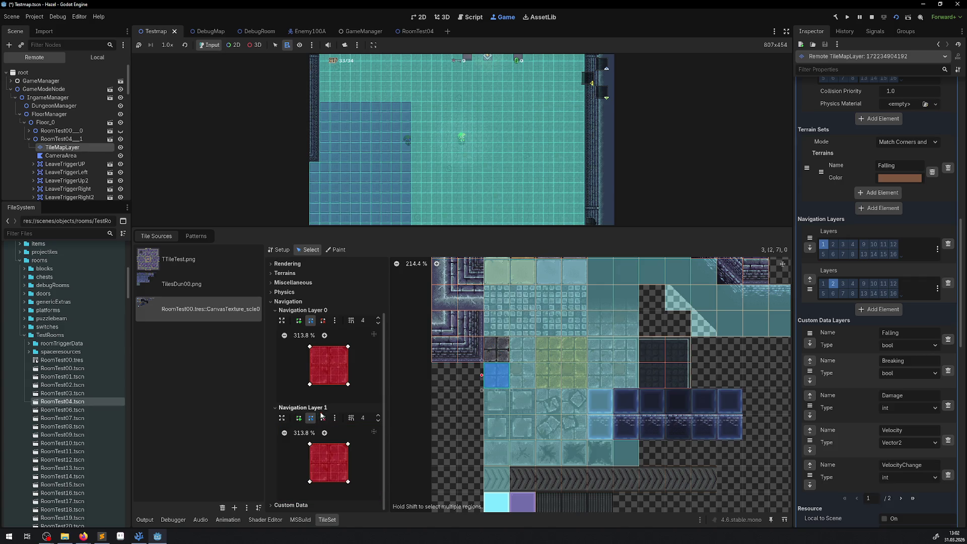
click(311, 418)
right_click(347, 444)
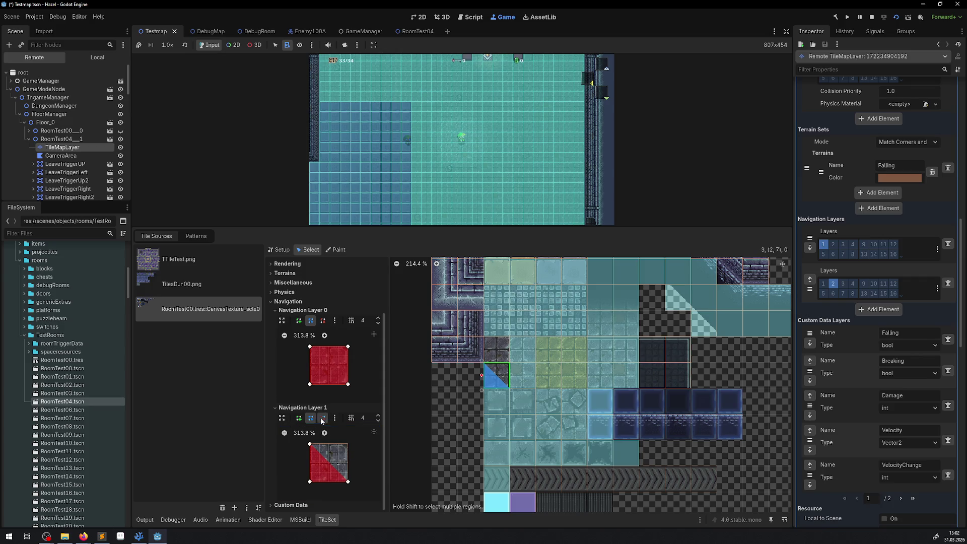
right_click(310, 482)
Delete the Navigation Layer 1 polygons of tiles (3,7) and (3,6).
click(516, 375)
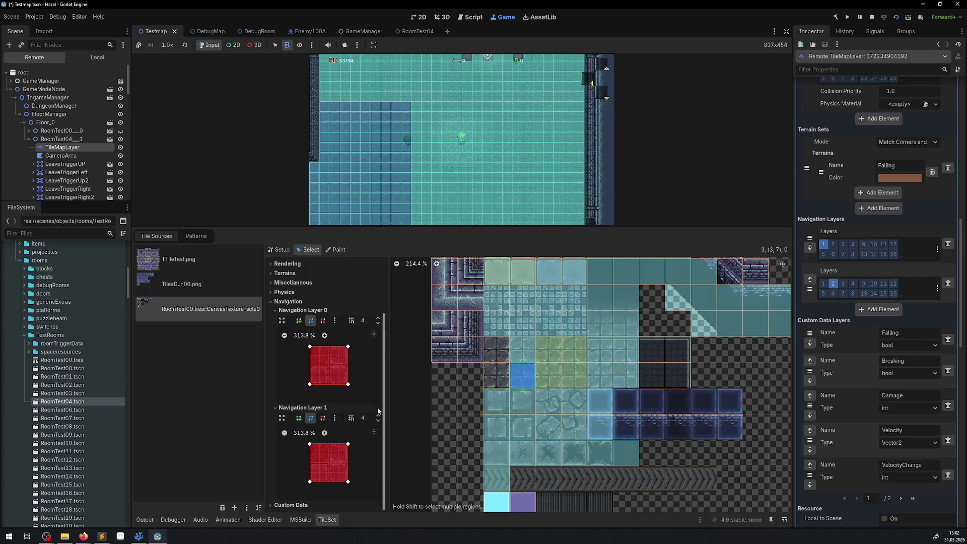
click(322, 418)
right_click(347, 445)
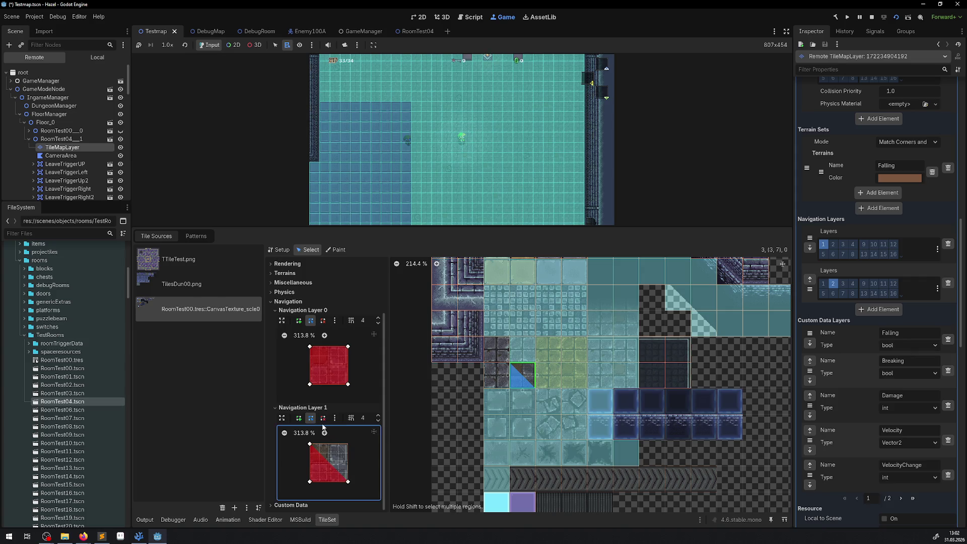
right_click(309, 481)
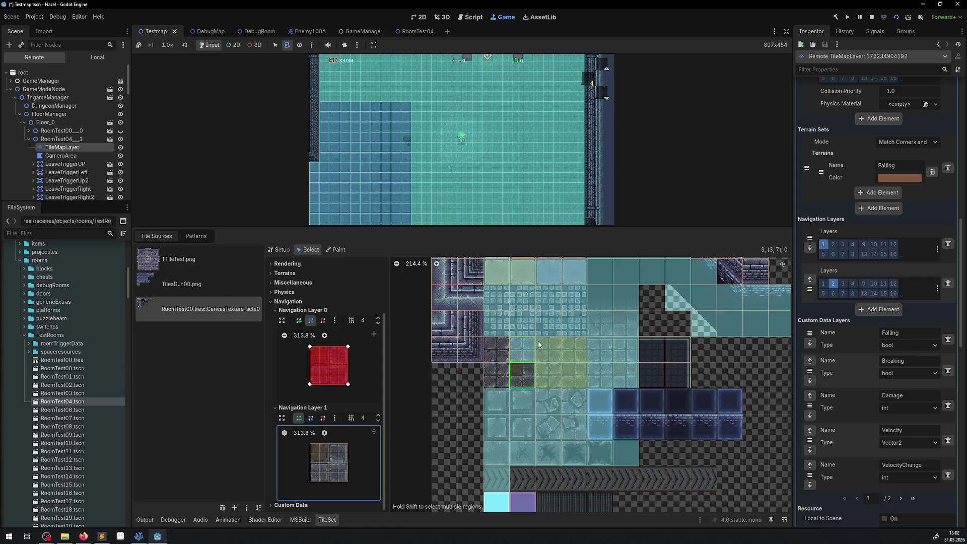
click(522, 348)
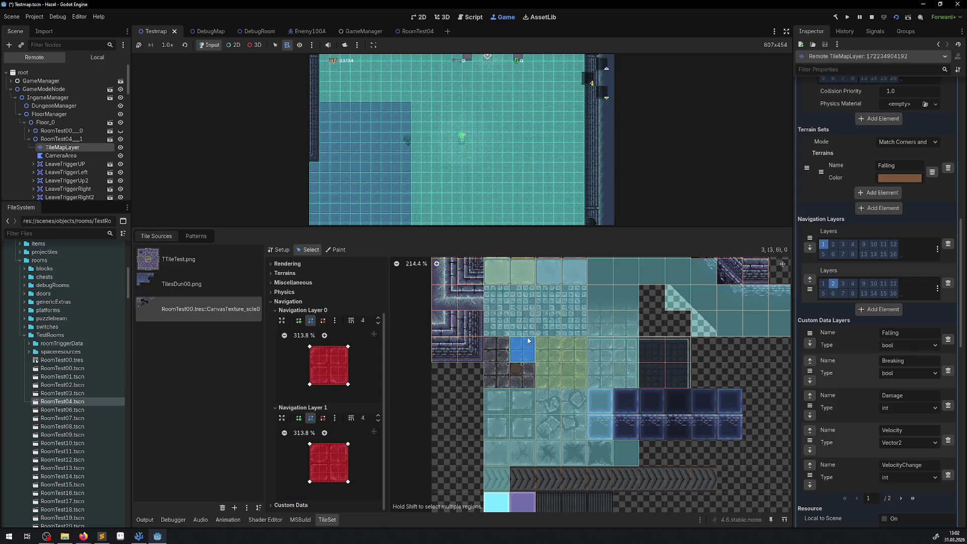
right_click(349, 443)
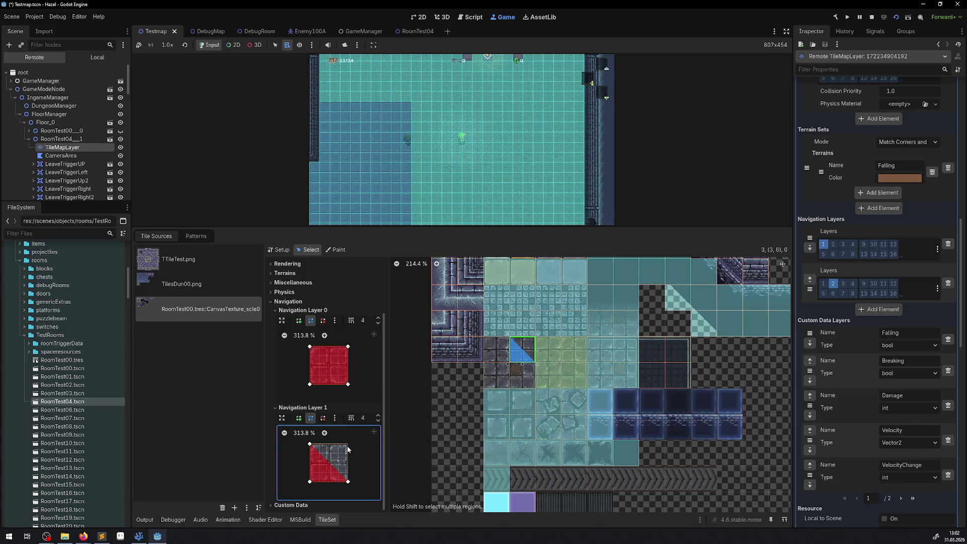
click(323, 418)
click(310, 480)
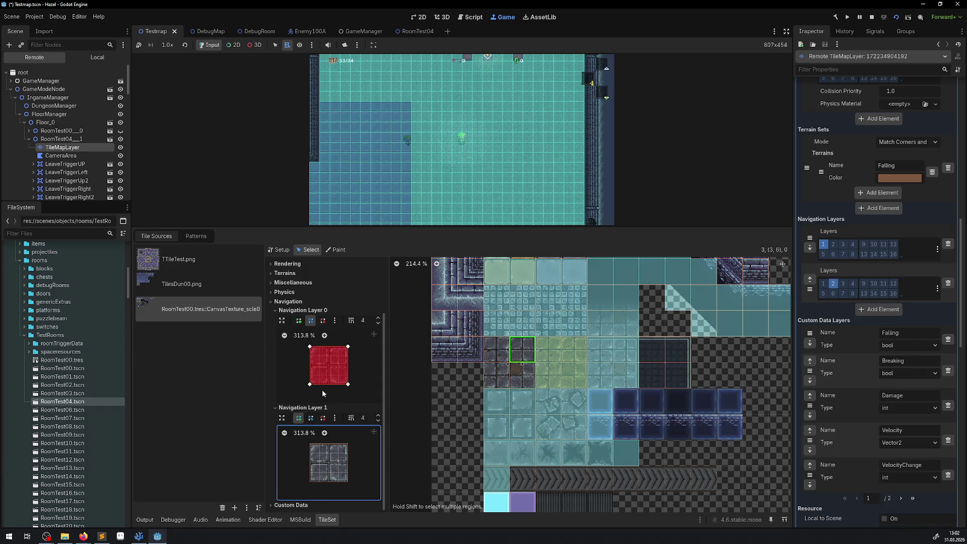
Stop the running Testmap game with F8.
scroll(457, 355, right, 10)
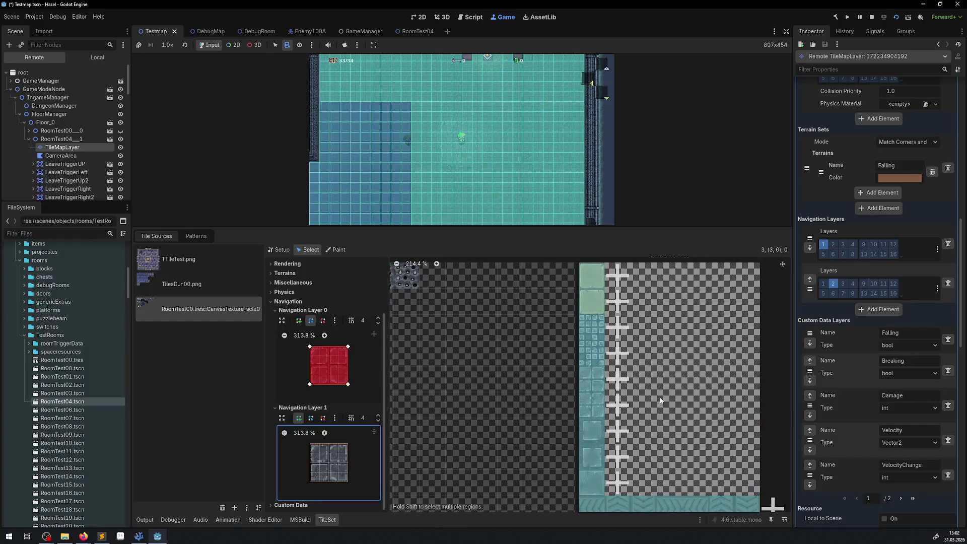
scroll(500, 416, up, 10)
scroll(606, 420, left, 5)
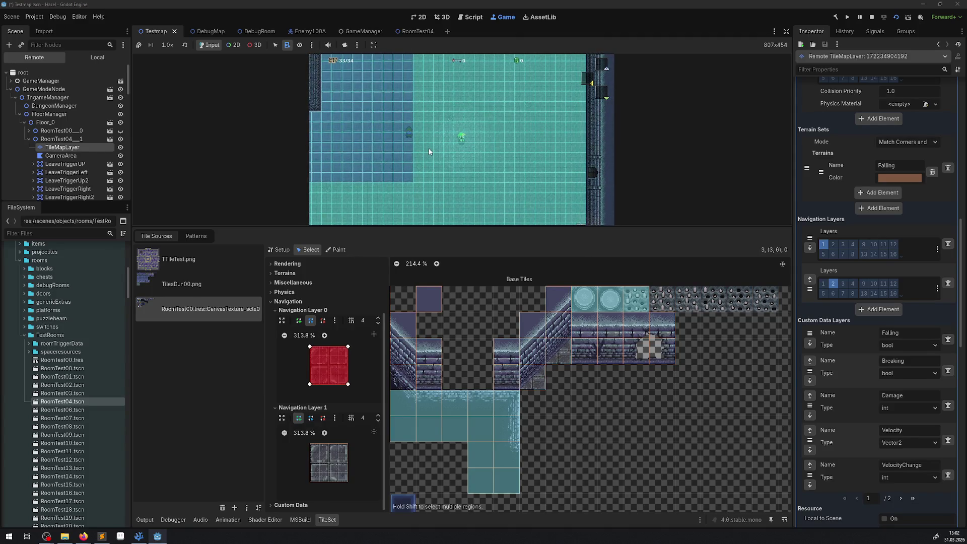
key(F8)
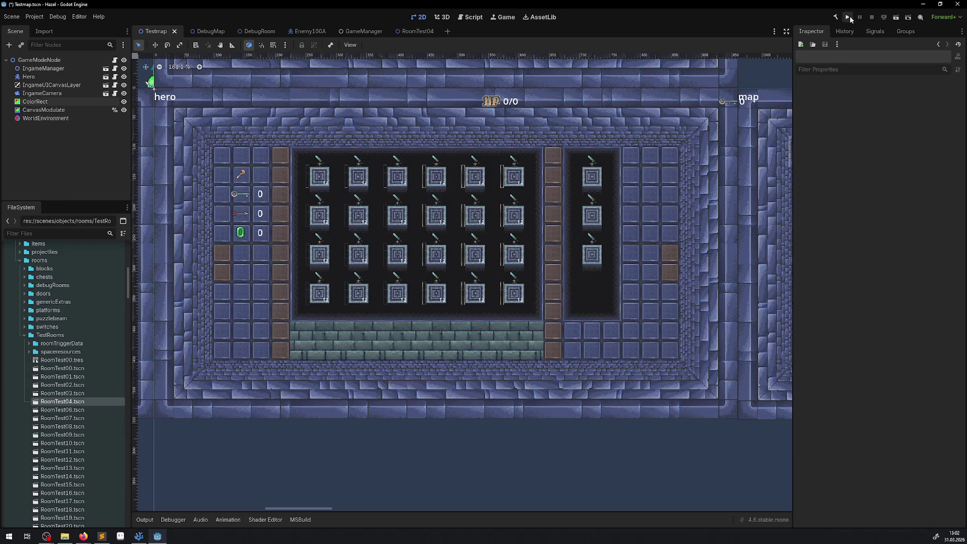
Save Testmap, run it again, and walk the hero east into RoomTest04.
key(ctrl+s)
click(894, 20)
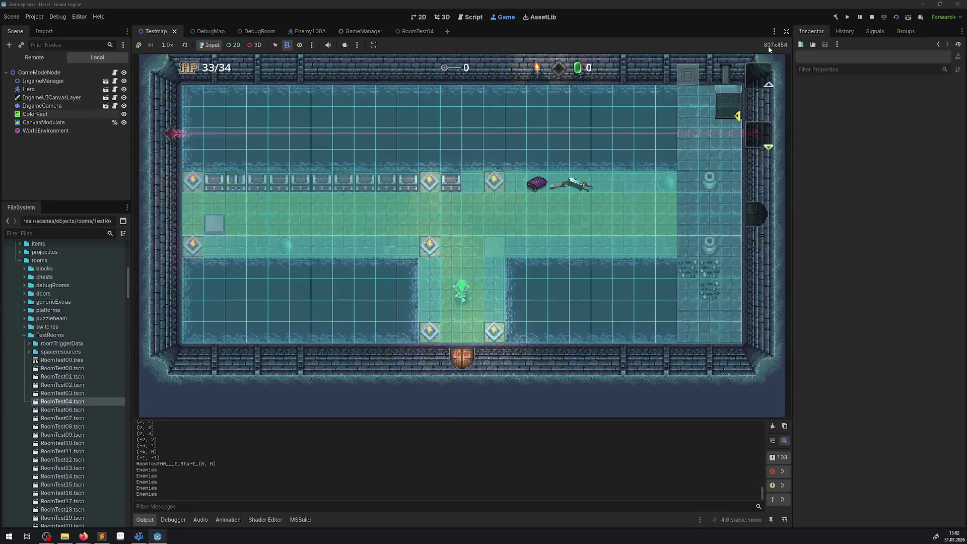
key(Up)
key(Right)
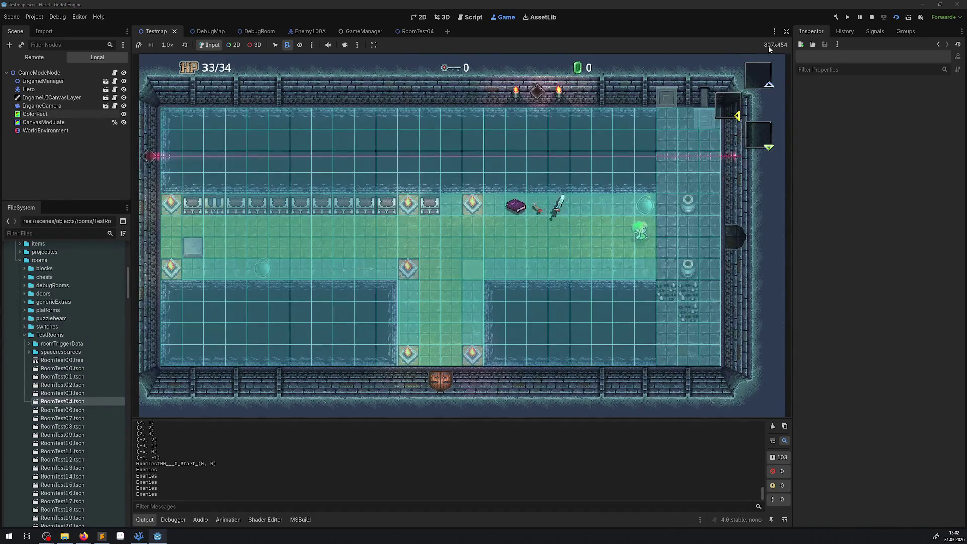
key(Right)
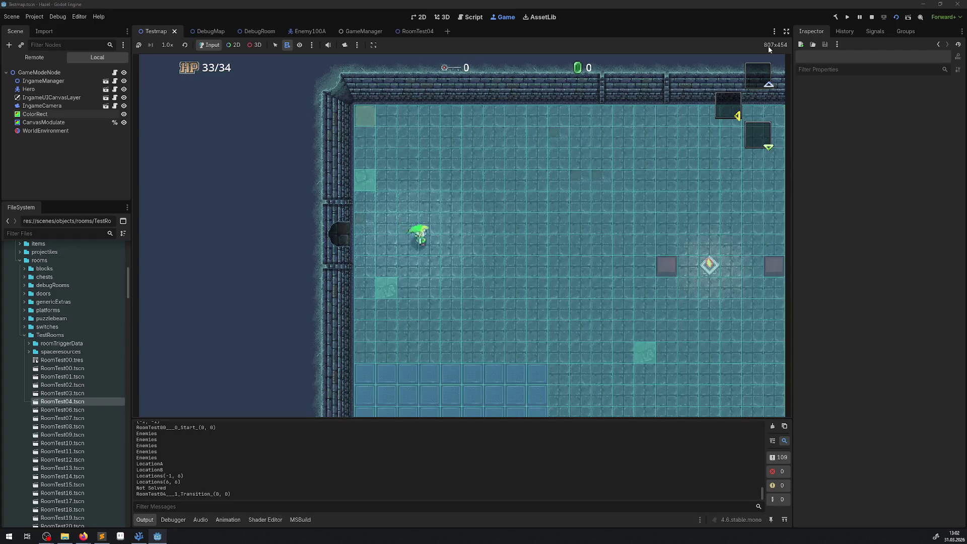
key(Down)
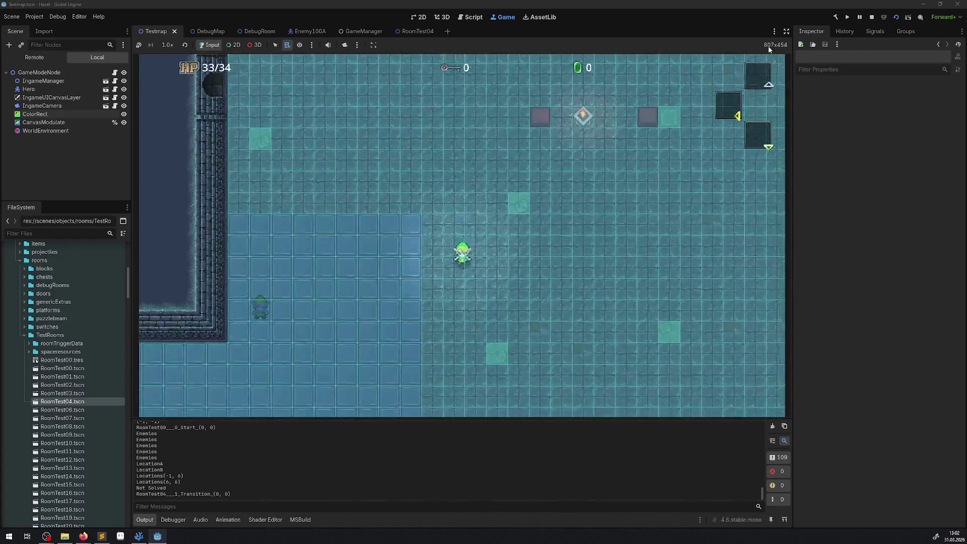
key(Down)
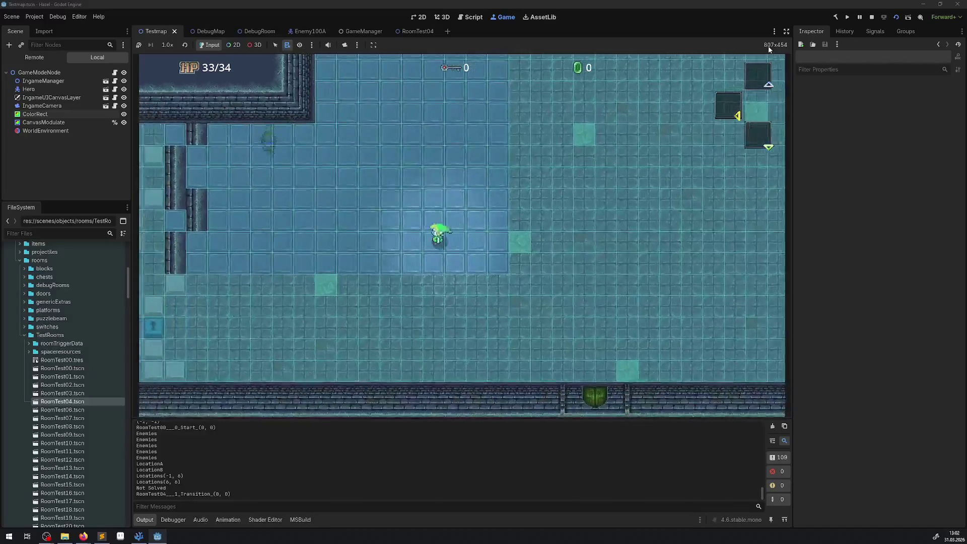
key(Up)
key(Right)
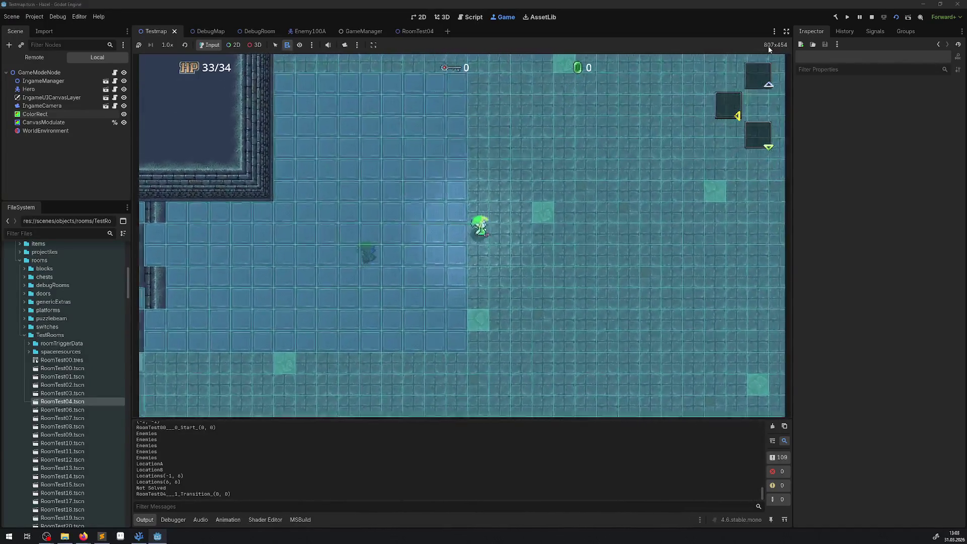
key(Right)
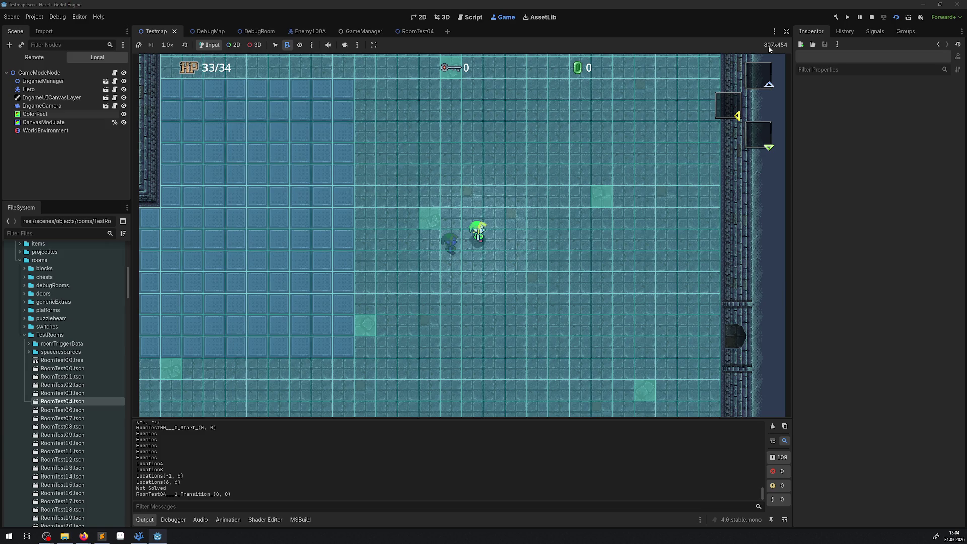
Walk the hero up, left and down across RoomTest04 until the enemy reaches it.
key(Up)
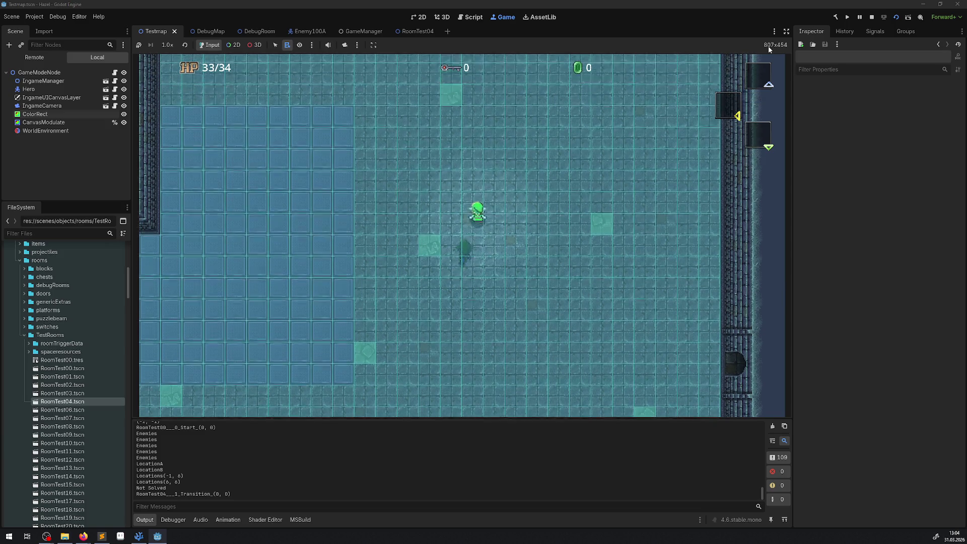
key(Left)
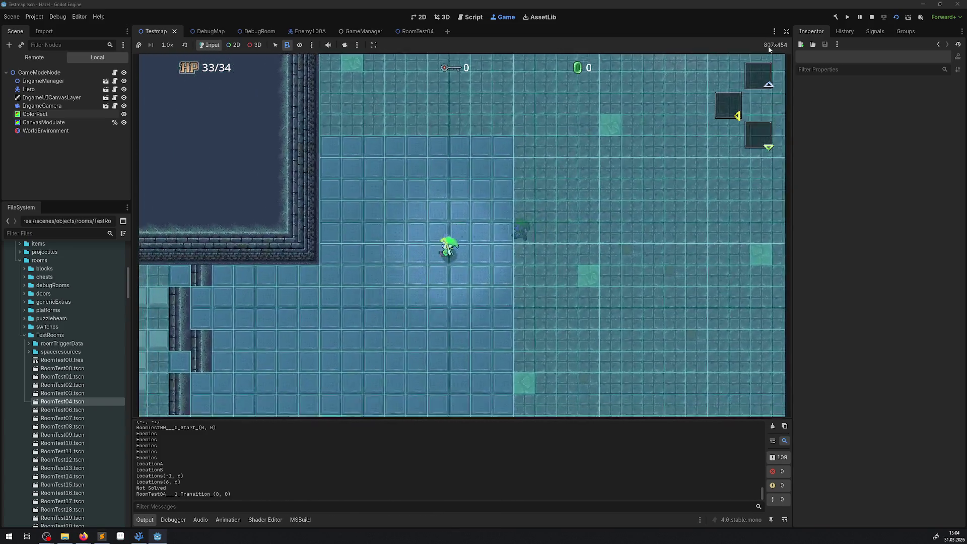
key(Down)
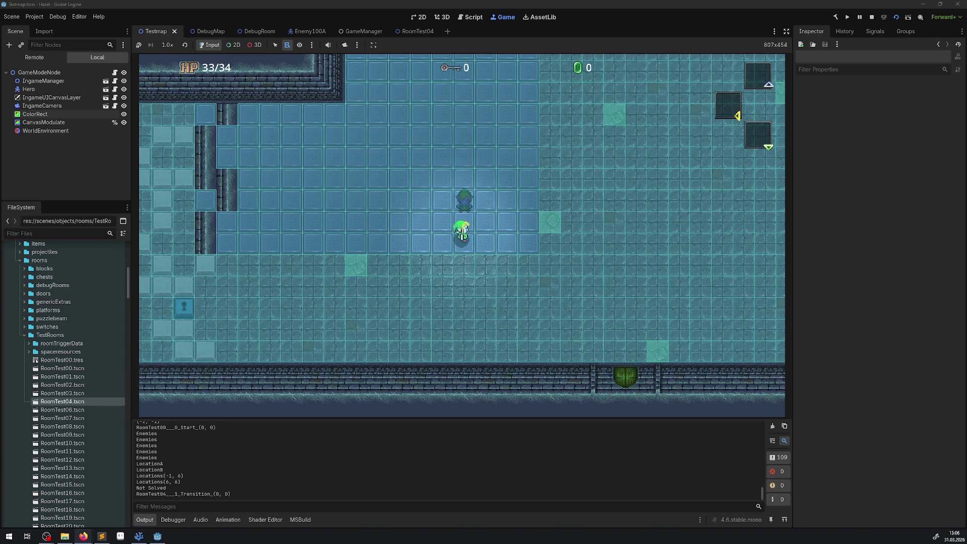
Stop the running Testmap game to return to the 2D editor.
click(875, 18)
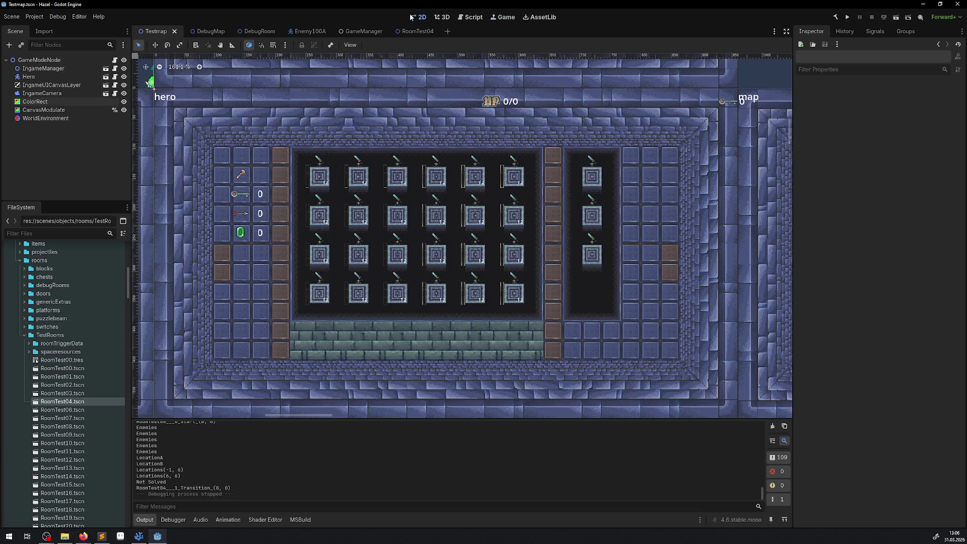
Remove the second navigation layer from DebugRoom's TileMapLayer tile set.
click(214, 32)
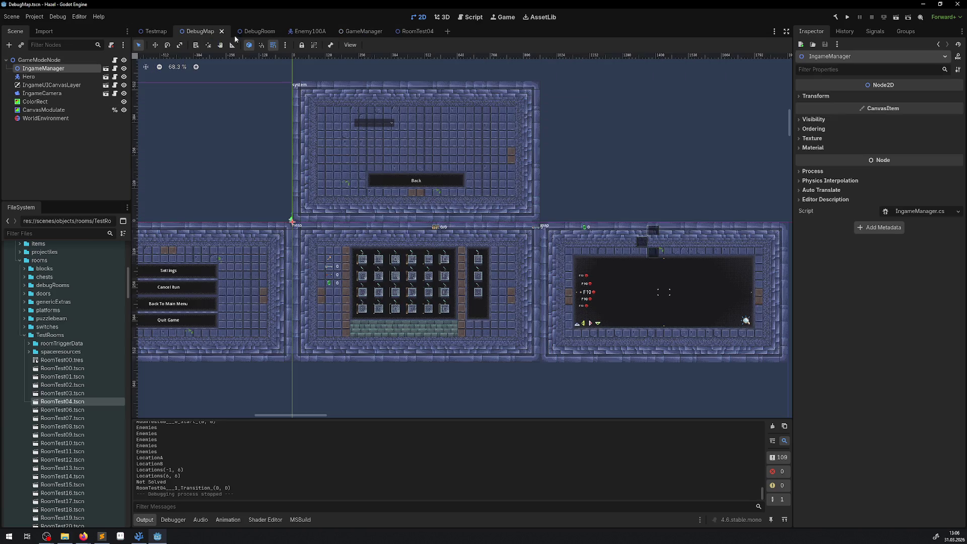
click(252, 31)
click(51, 69)
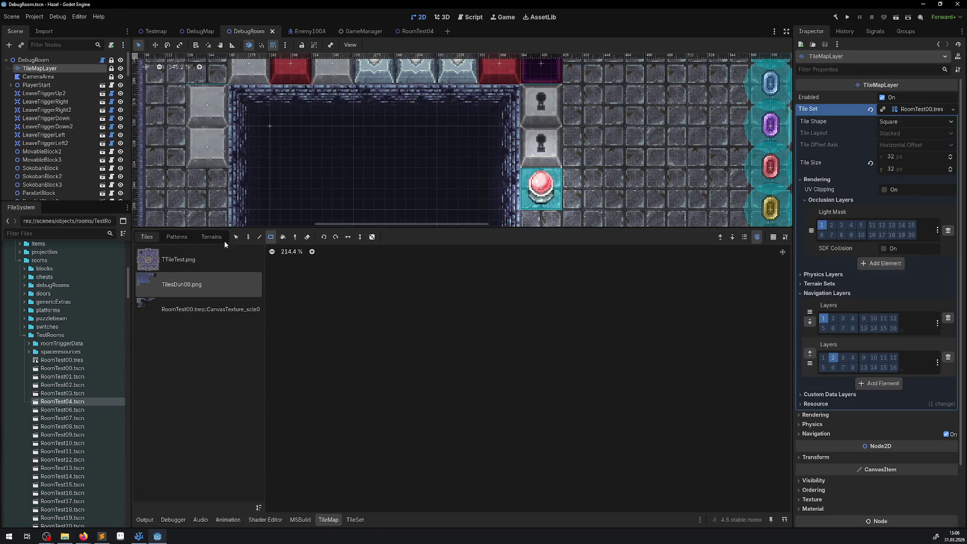
click(211, 309)
scroll(347, 319, down, 1)
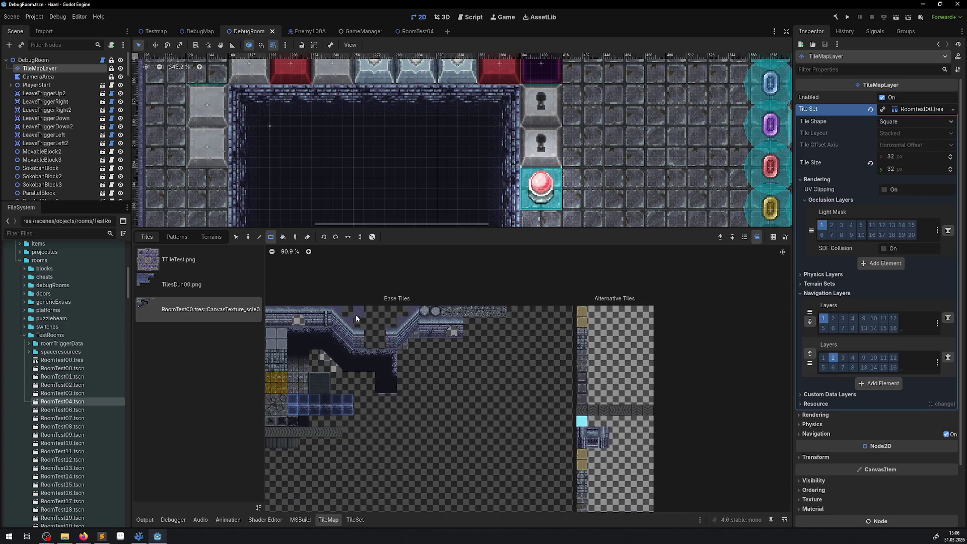
click(948, 357)
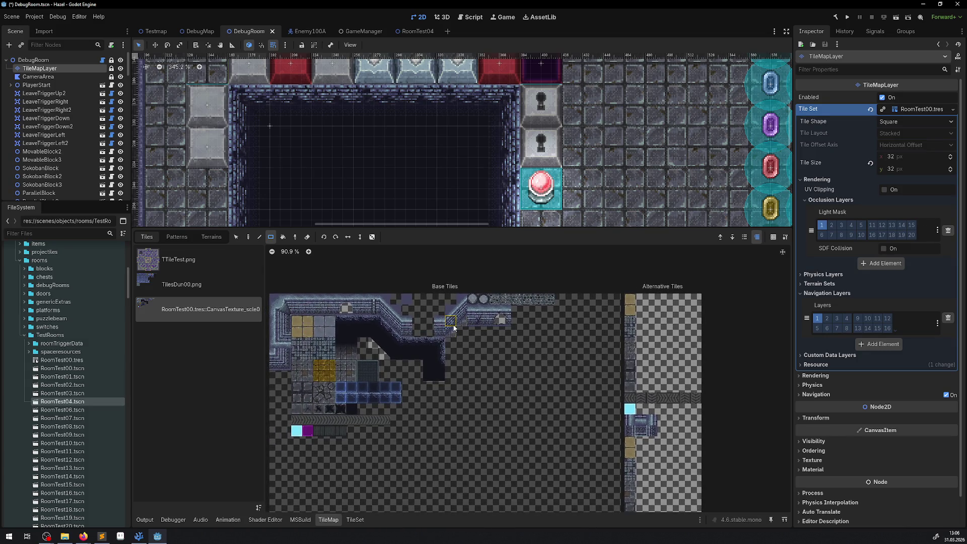
Save the DebugRoom scene and reload the current project.
key(ctrl+s)
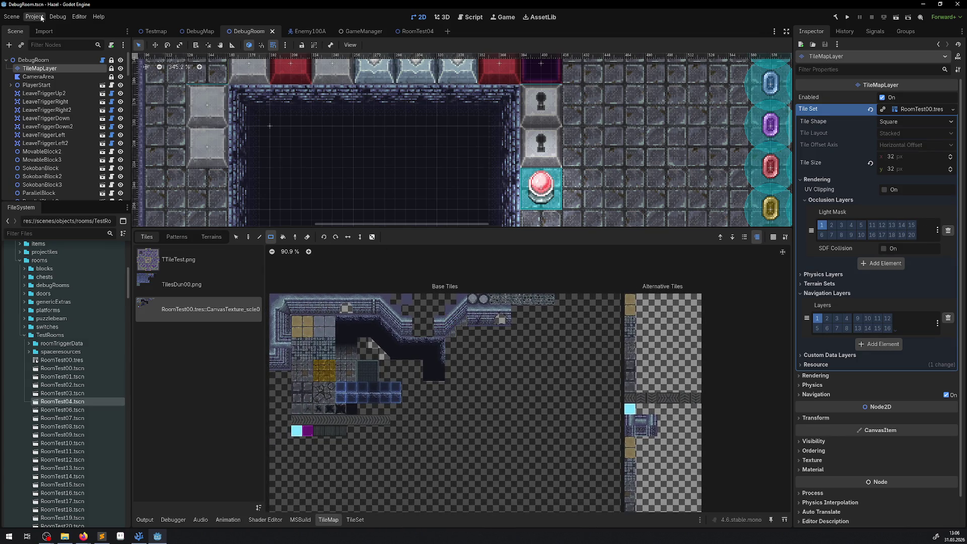
click(34, 16)
click(69, 112)
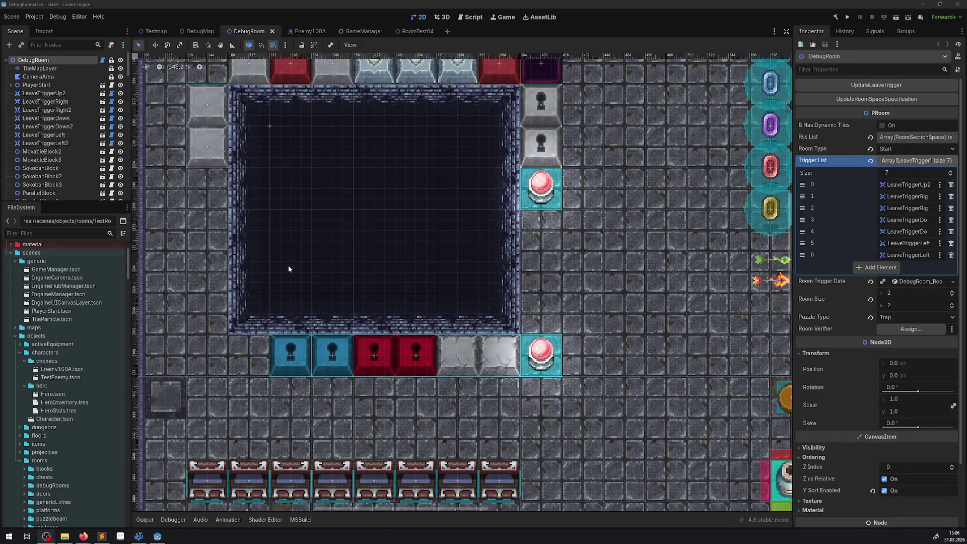
Select DebugRoom's TileMapLayer and show the RoomTest00.tres canvas texture atlas.
scroll(443, 267, down, 1)
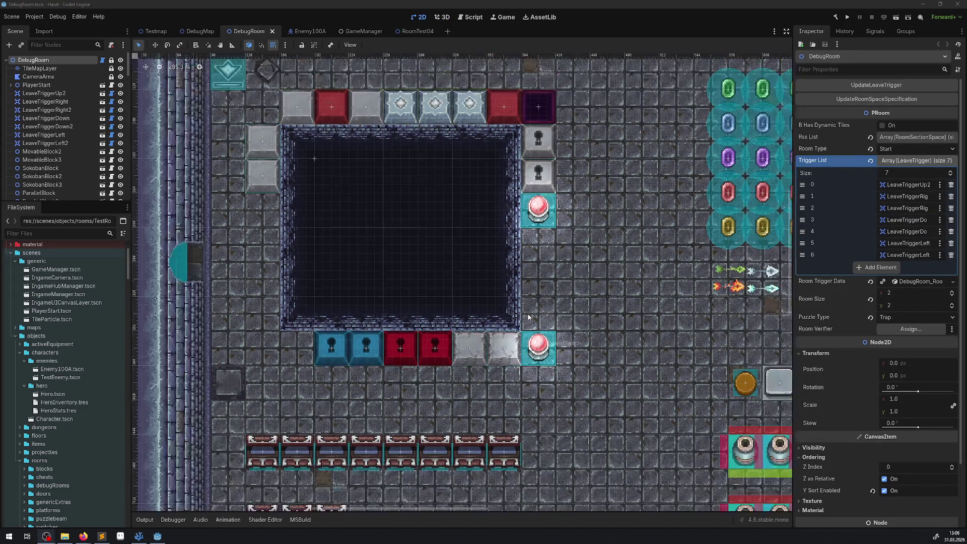
scroll(488, 264, right, 3)
scroll(586, 257, down, 1)
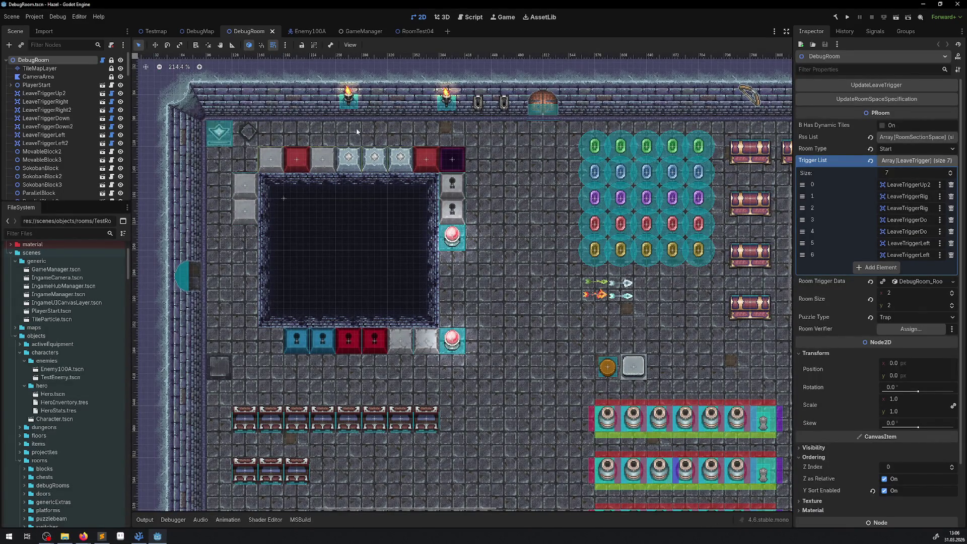
click(355, 228)
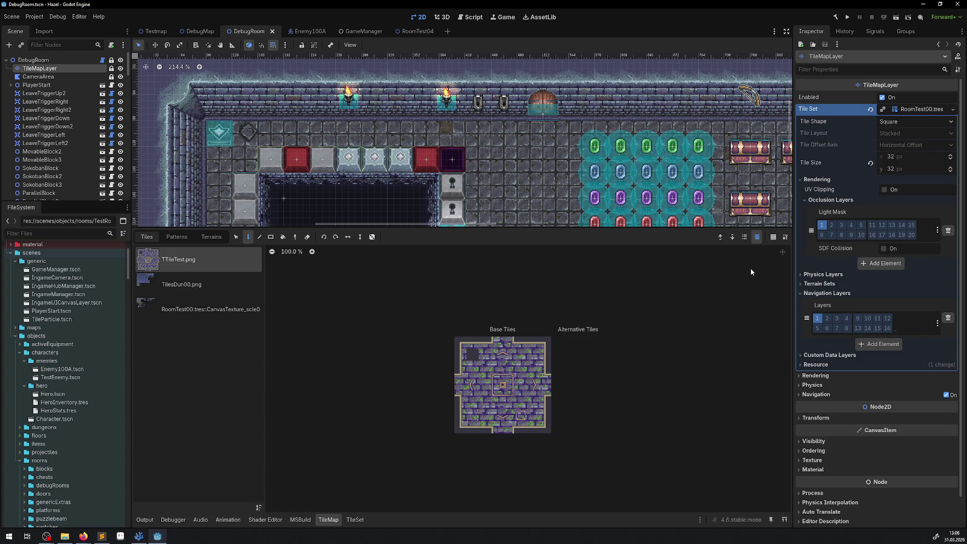
click(216, 309)
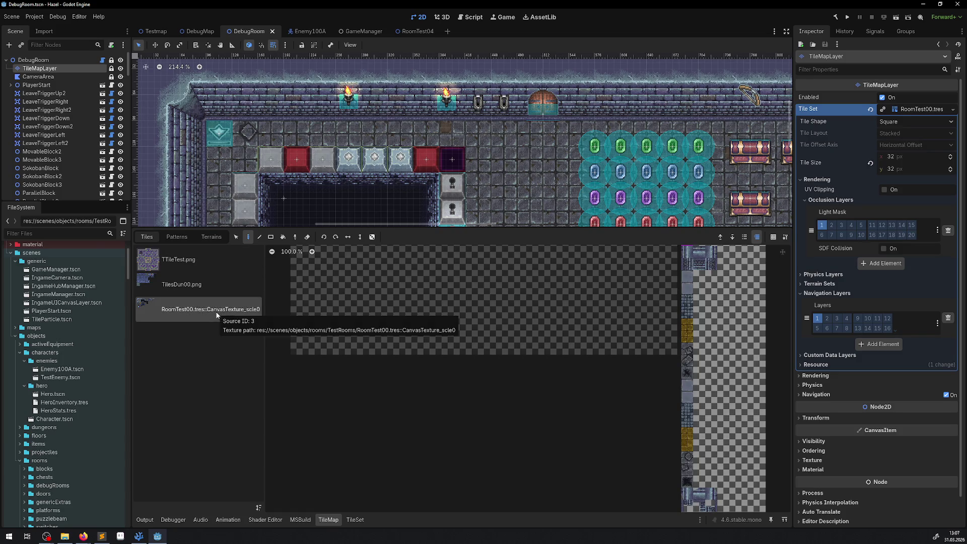
scroll(321, 76, down, 5)
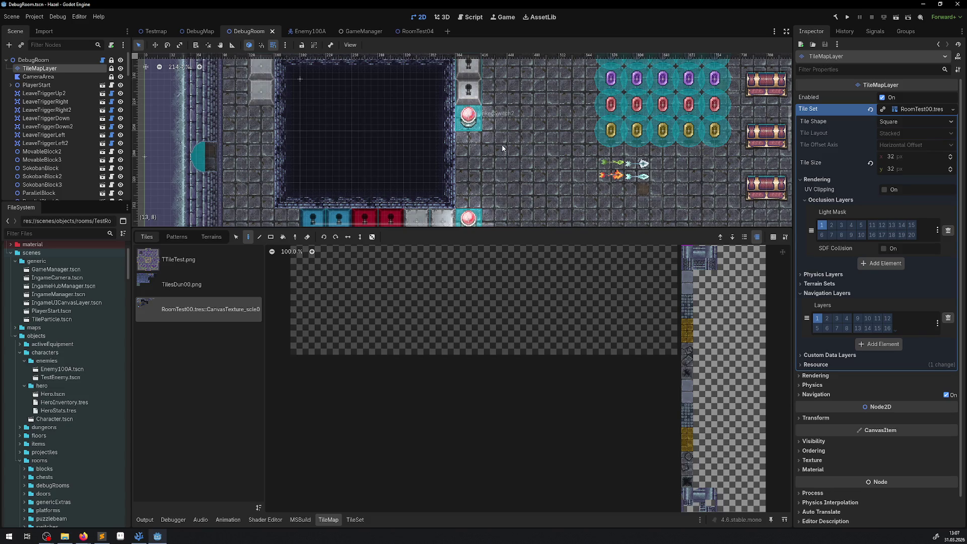
Shrink the tile panel, then zoom and pan to bring the DebugRoom map into view.
drag(523, 227, 523, 279)
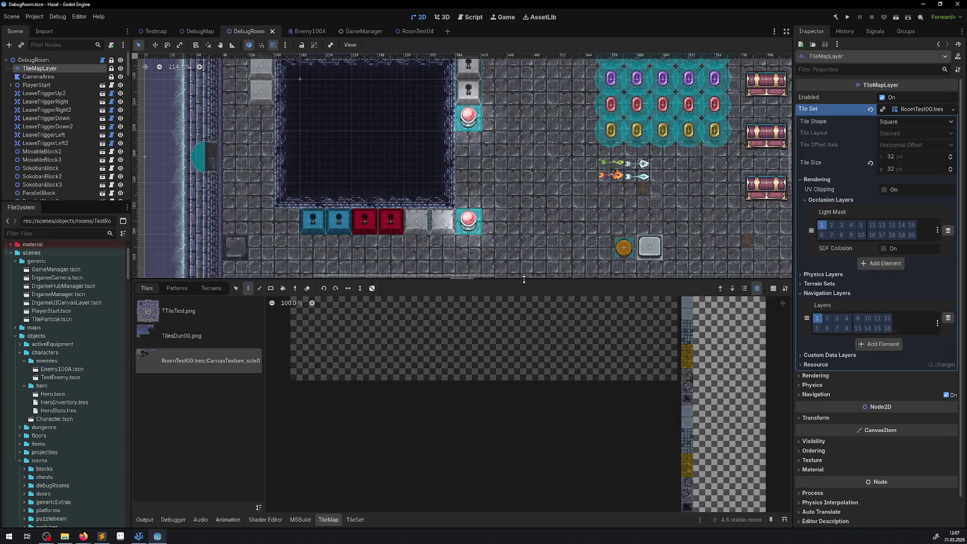
scroll(498, 186, down, 5)
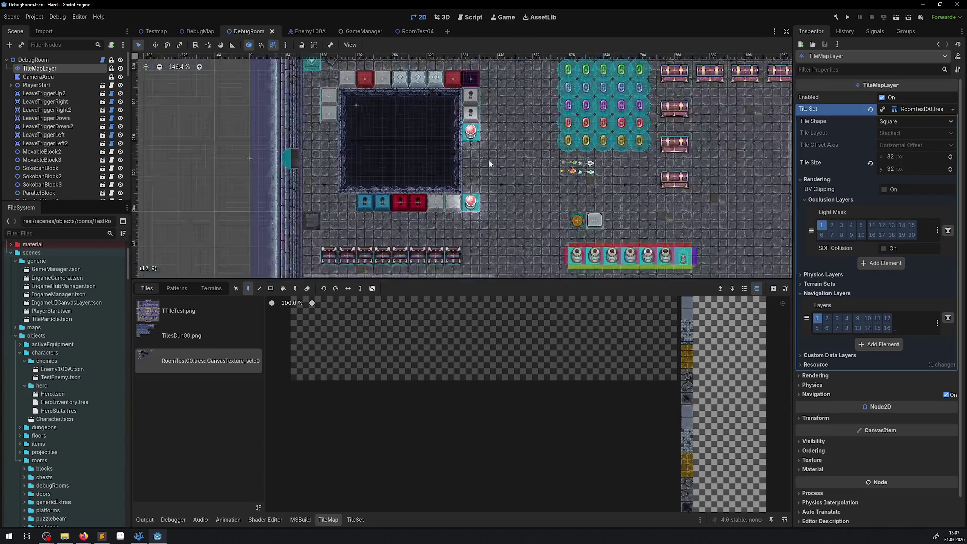
drag(527, 187, 395, 196)
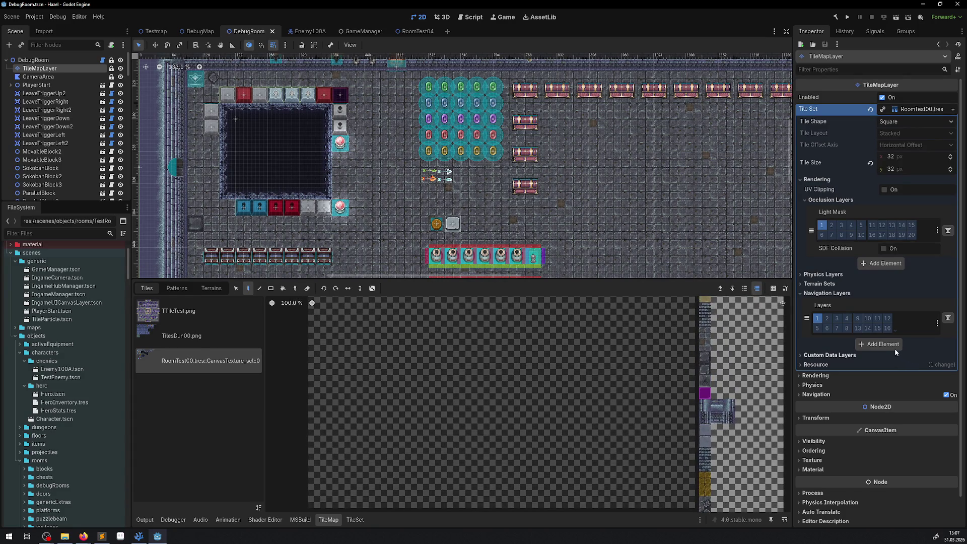
Add a second navigation layer using layer 2 only, then open the RoomTest00 atlas in the TileSet editor.
click(889, 346)
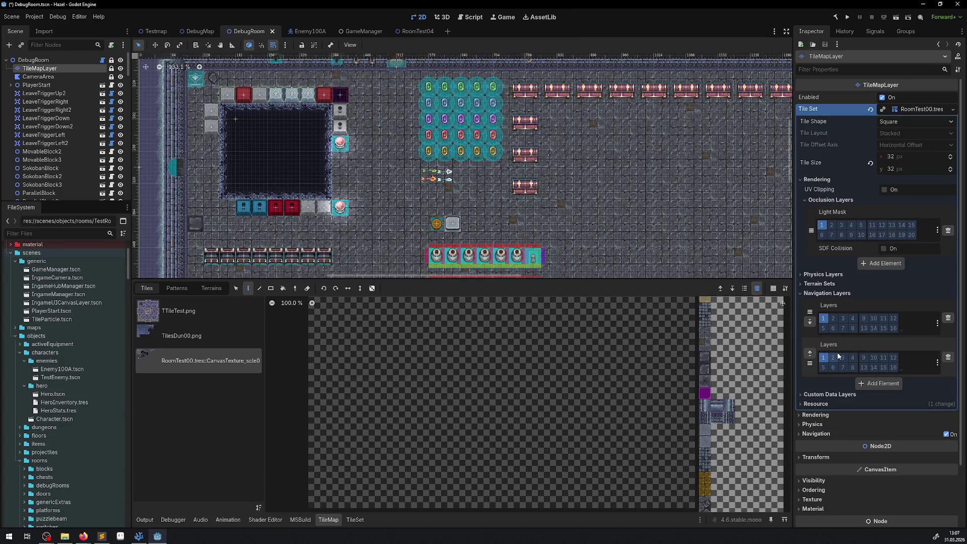
click(833, 357)
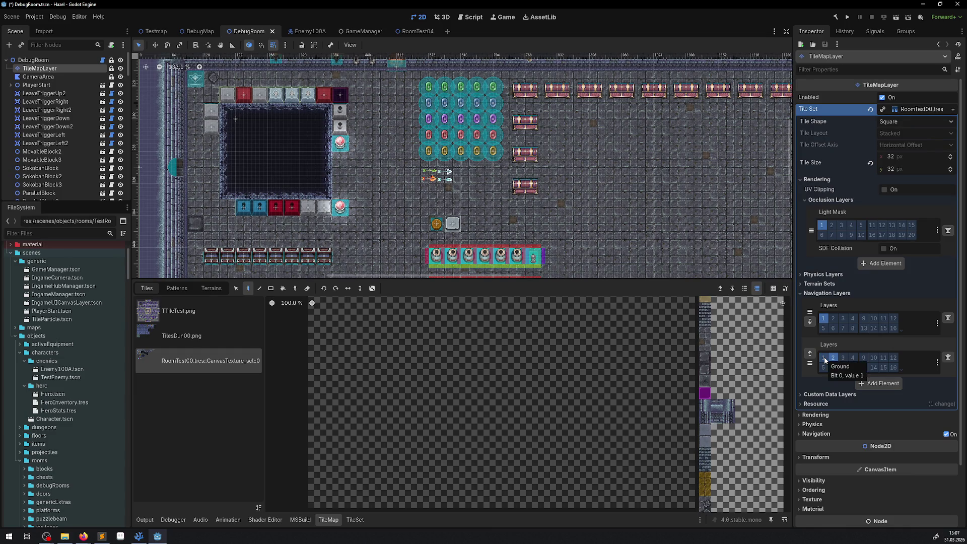
click(824, 358)
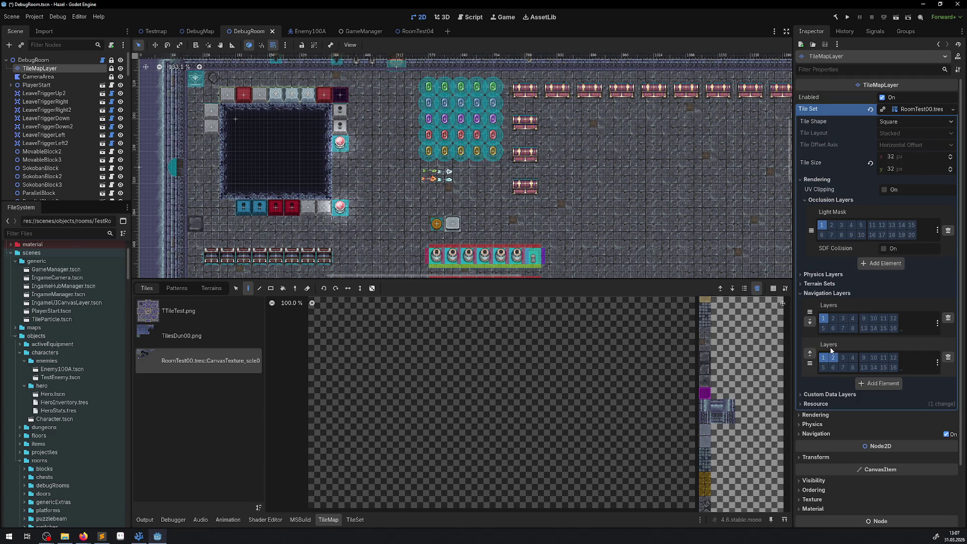
click(826, 358)
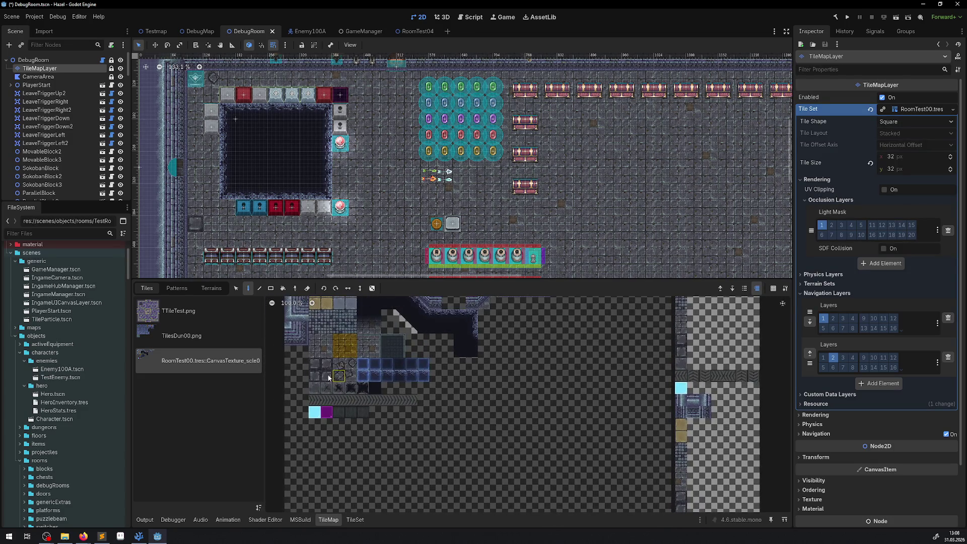
click(358, 520)
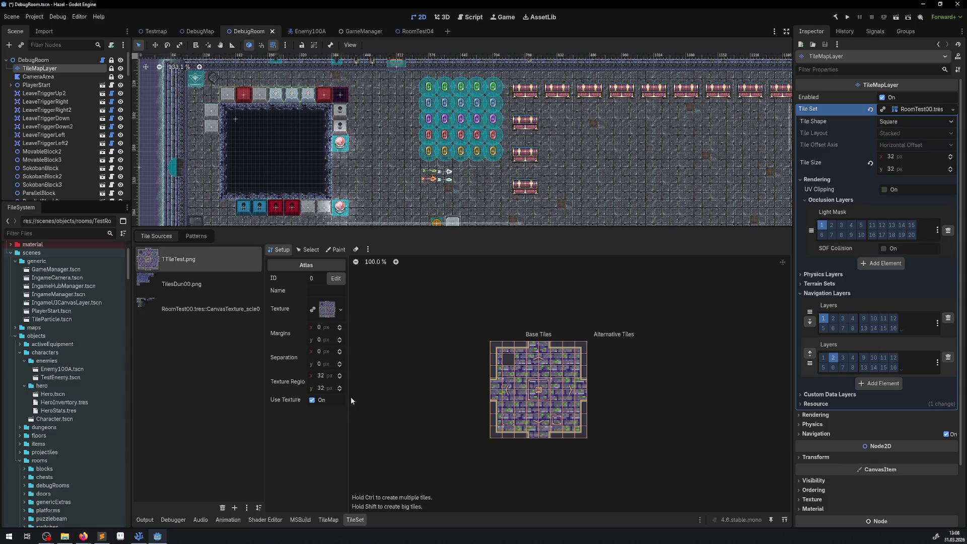
click(224, 302)
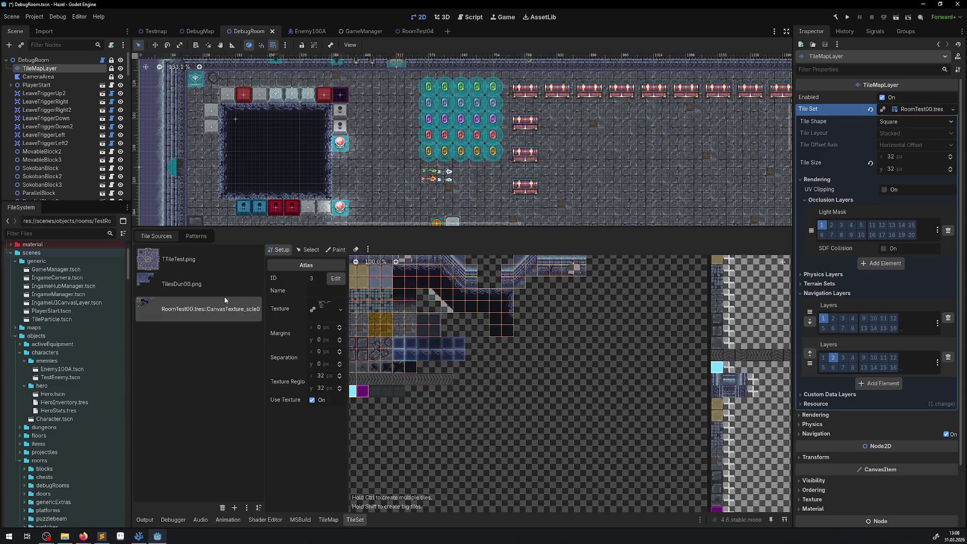